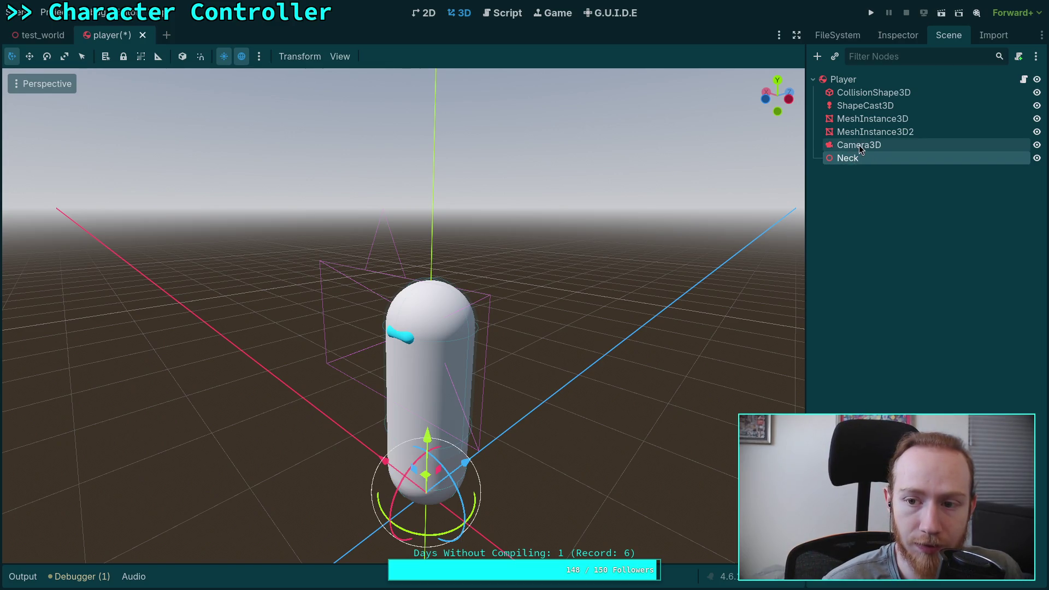
# Add a plain Node3D child under the Neck node.
pyautogui.rightClick(849, 162)
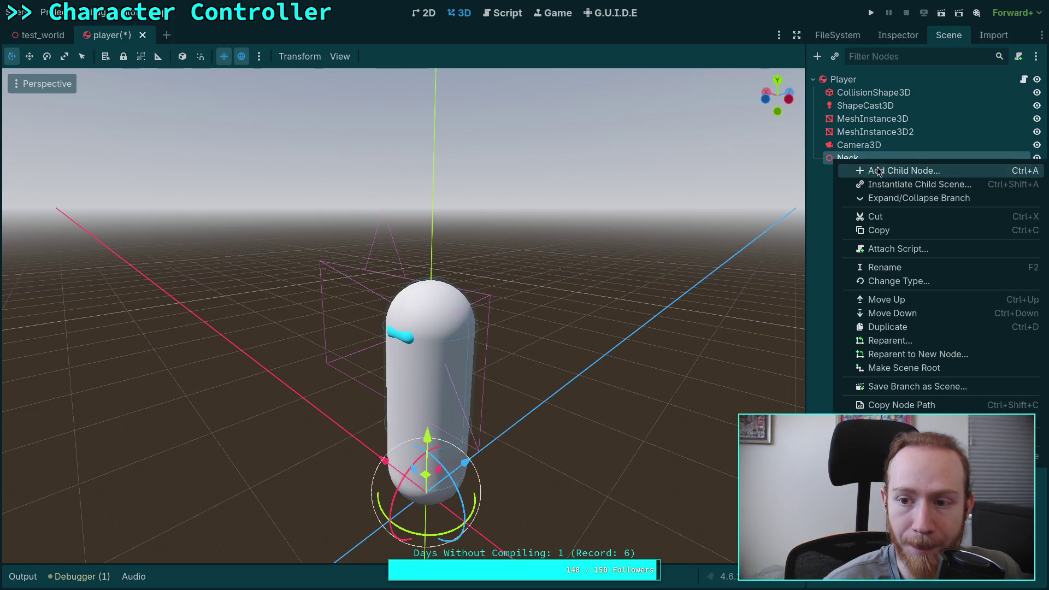
pyautogui.click(850, 169)
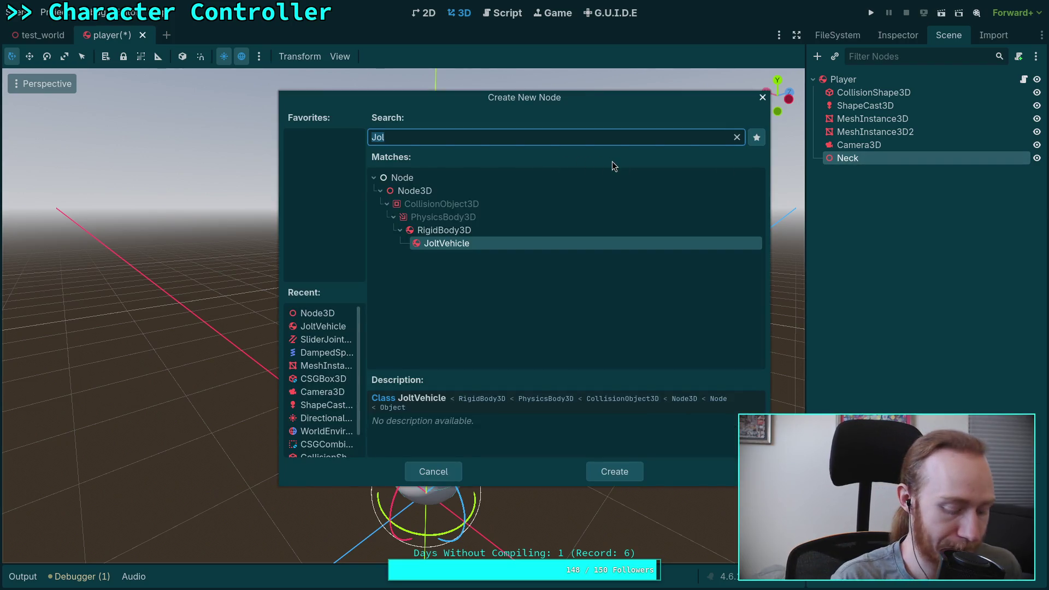
pyautogui.write('N')
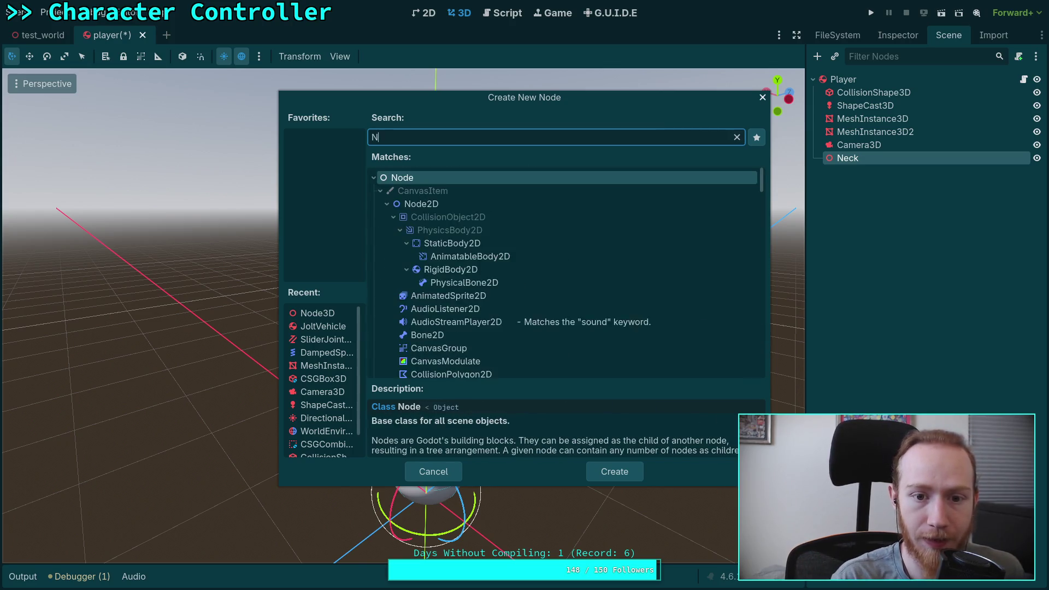
pyautogui.write('od')
pyautogui.click(317, 313)
pyautogui.press('Return')
# Rename the new node Head and move Camera3D under it.
pyautogui.doubleClick(903, 171)
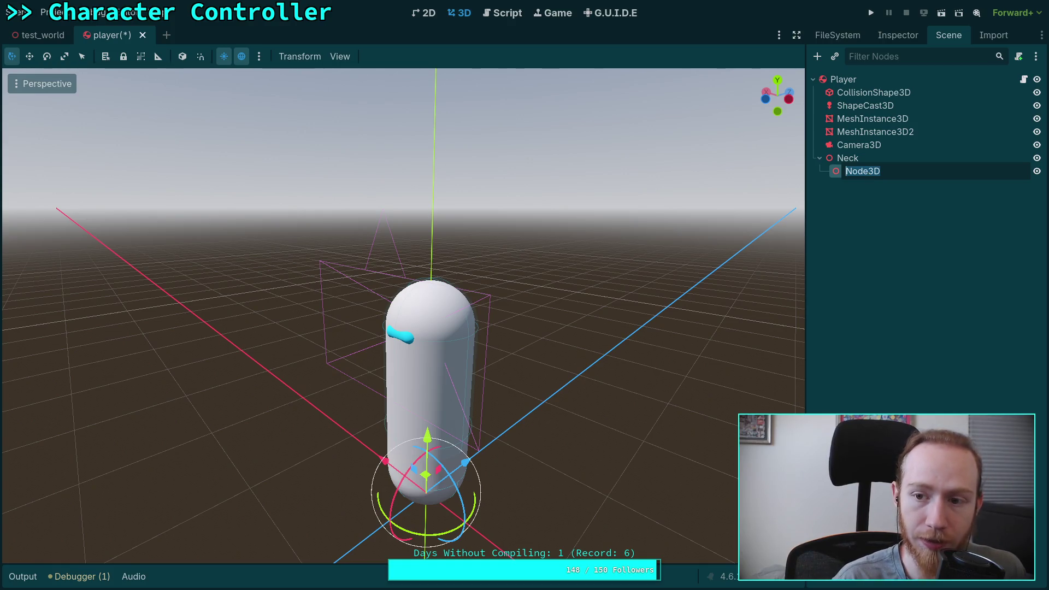
pyautogui.write('Head')
pyautogui.press('Return')
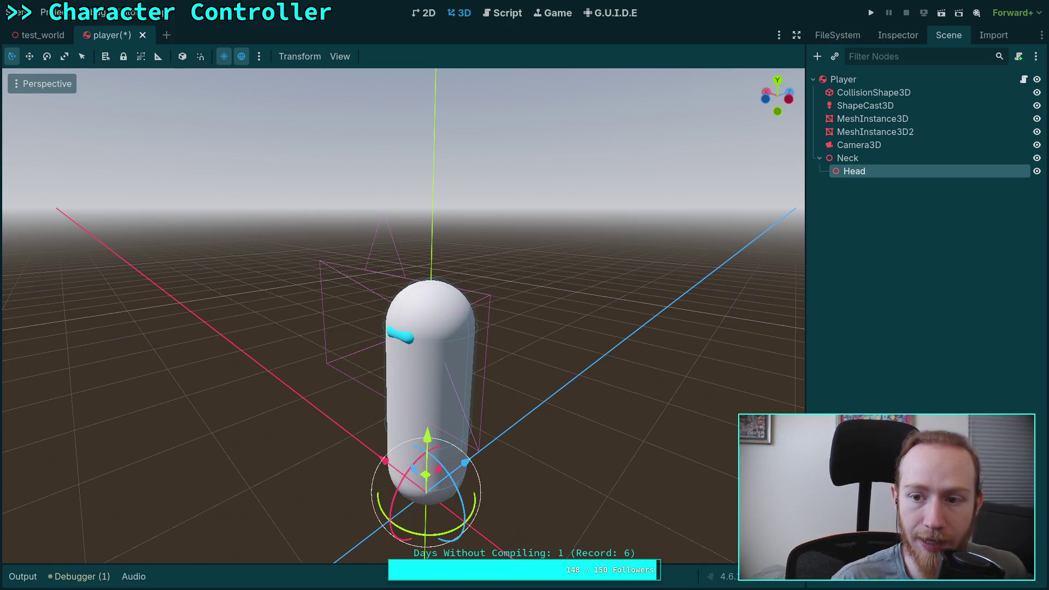
pyautogui.moveTo(869, 145); pyautogui.dragTo(858, 171)
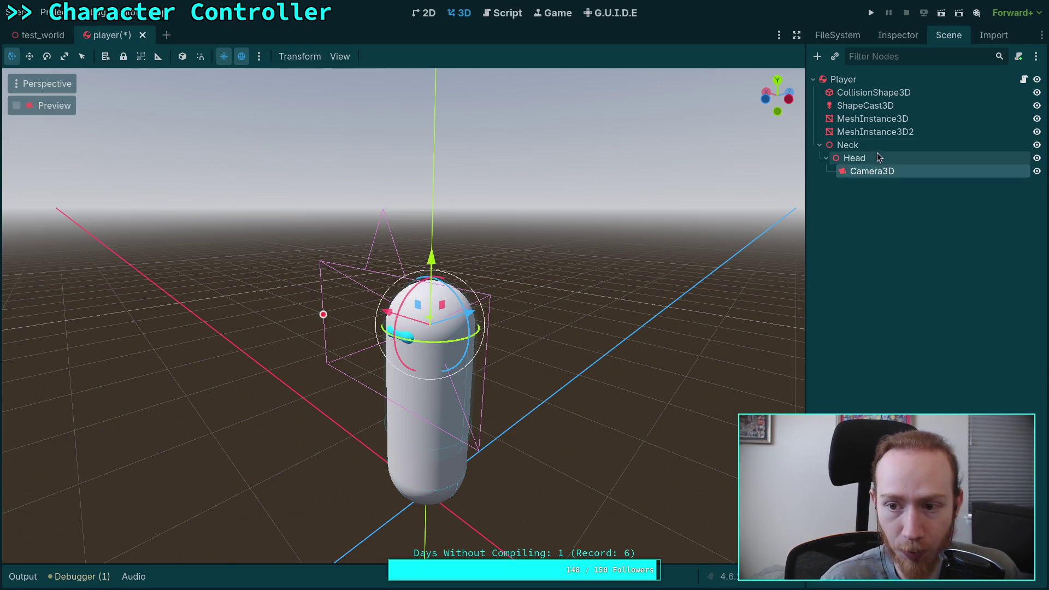
pyautogui.click(868, 146)
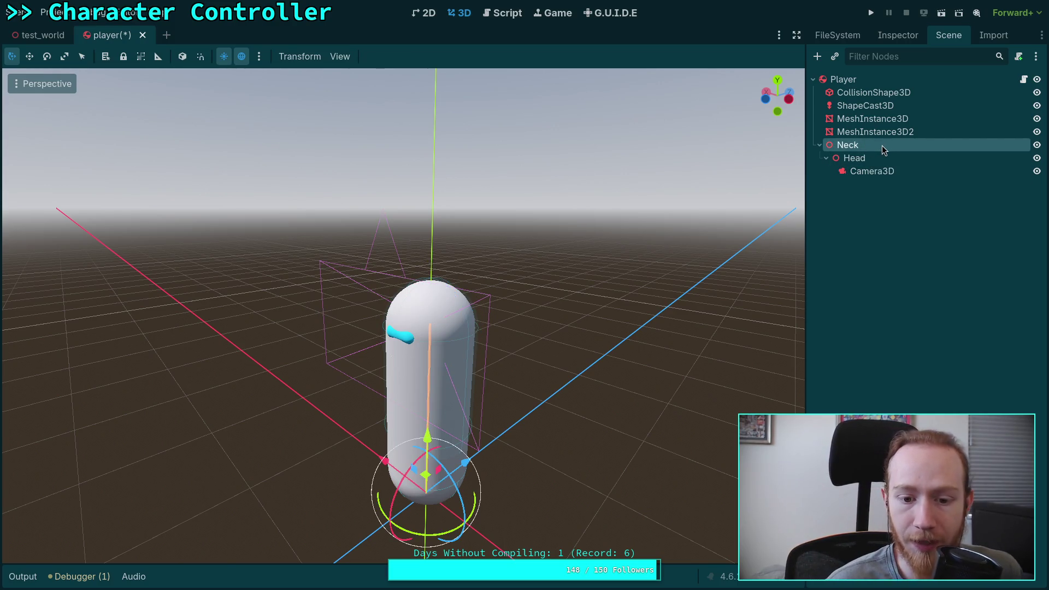
# Set Neck's Y position to 1.28.
pyautogui.moveTo(427, 437); pyautogui.dragTo(431, 270)
pyautogui.click(898, 35)
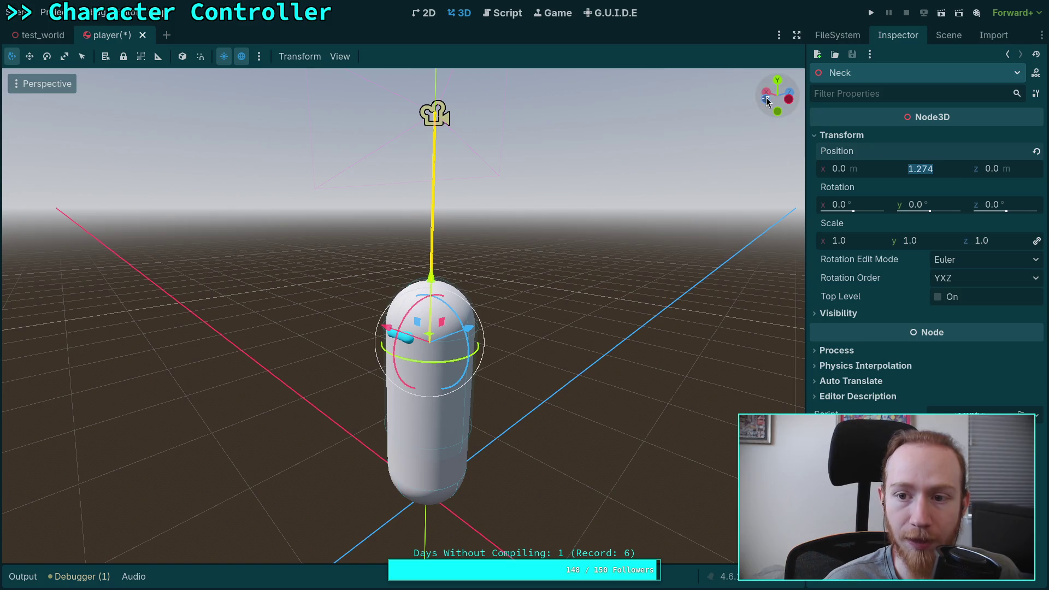
pyautogui.click(766, 98)
pyautogui.moveTo(310, 342)
pyautogui.mouseDown()
pyautogui.moveTo(316, 308)
pyautogui.moveTo(313, 334)
pyautogui.mouseUp()
pyautogui.click(953, 167)
pyautogui.click(952, 168)
pyautogui.press('BackSpace')
pyautogui.press('Return')
# Set Head's Y position to 0.12.
pyautogui.click(948, 35)
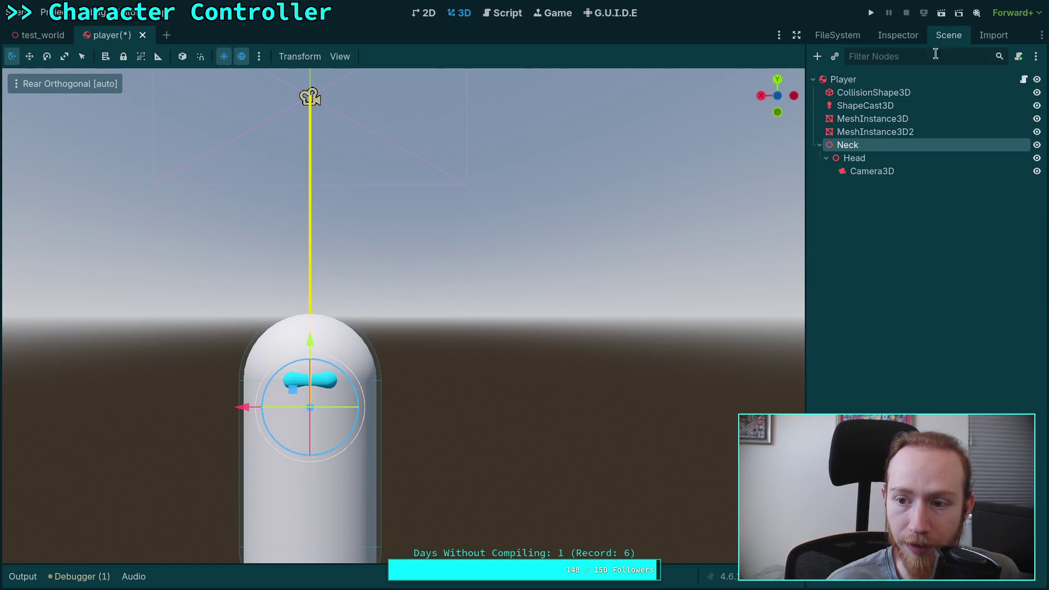
pyautogui.click(865, 157)
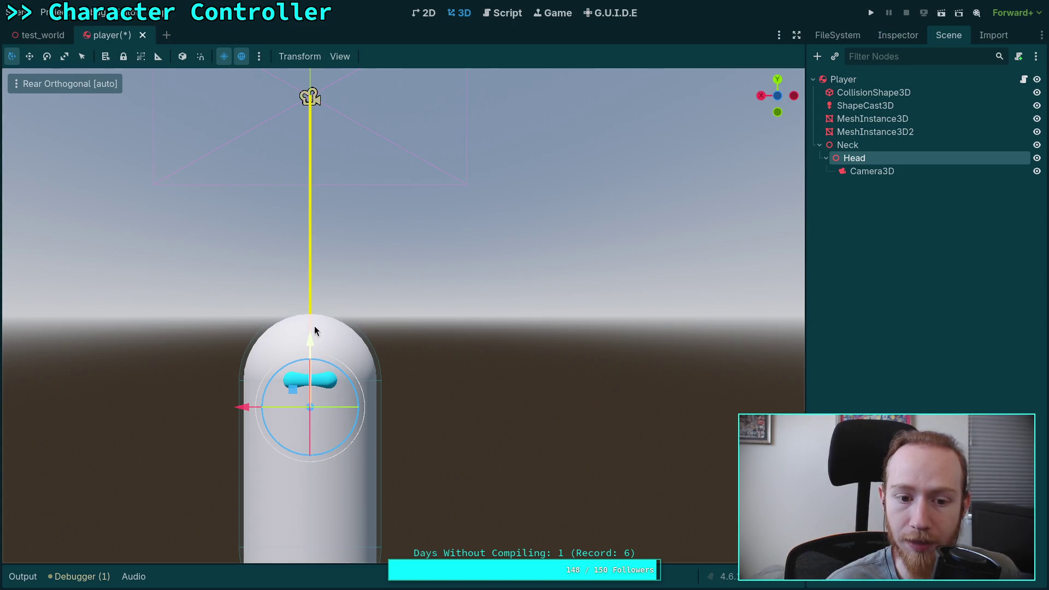
pyautogui.moveTo(310, 337); pyautogui.dragTo(316, 304)
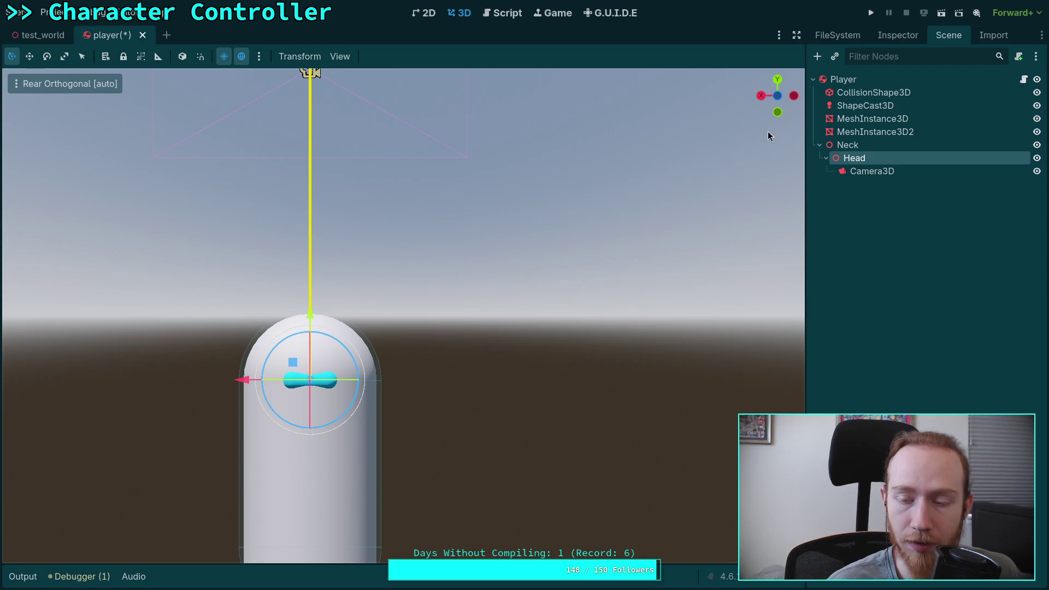
pyautogui.click(892, 35)
pyautogui.click(876, 136)
pyautogui.click(953, 169)
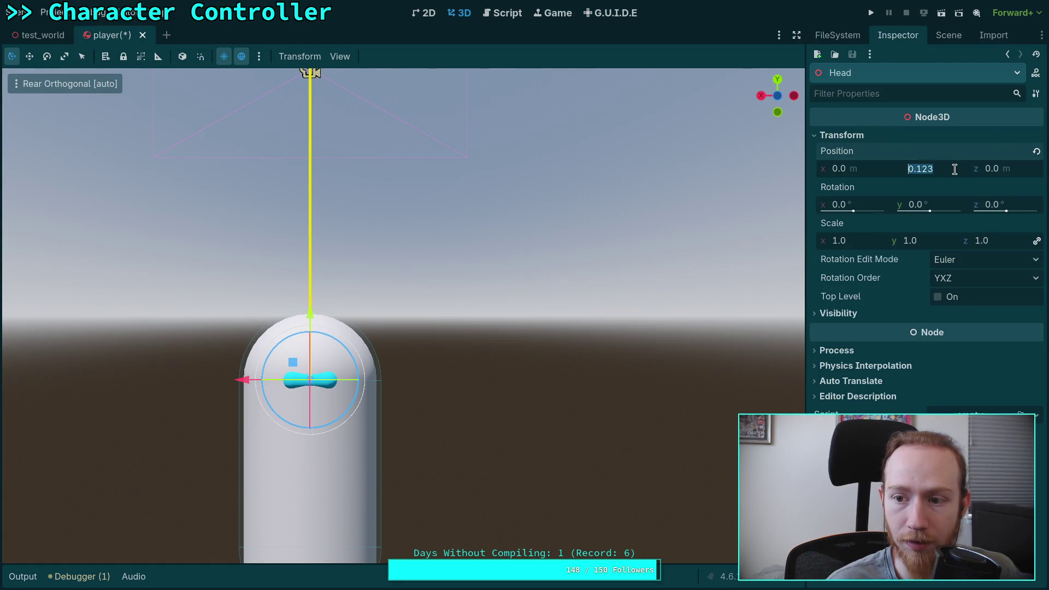
pyautogui.press('Return')
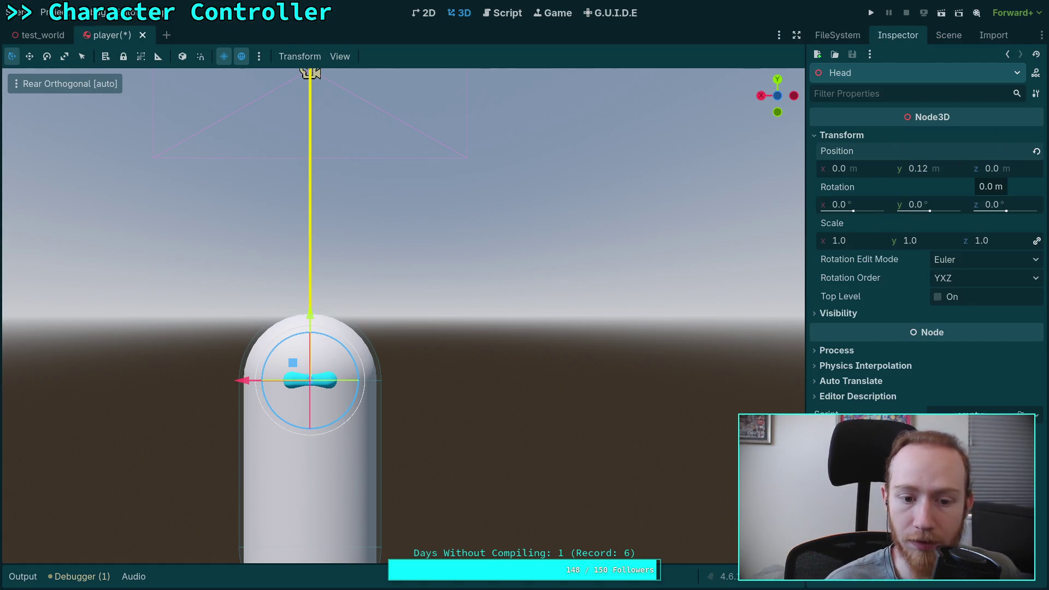
# Reset Camera3D's position to zero so it sits at Head's origin.
pyautogui.click(941, 36)
pyautogui.click(871, 172)
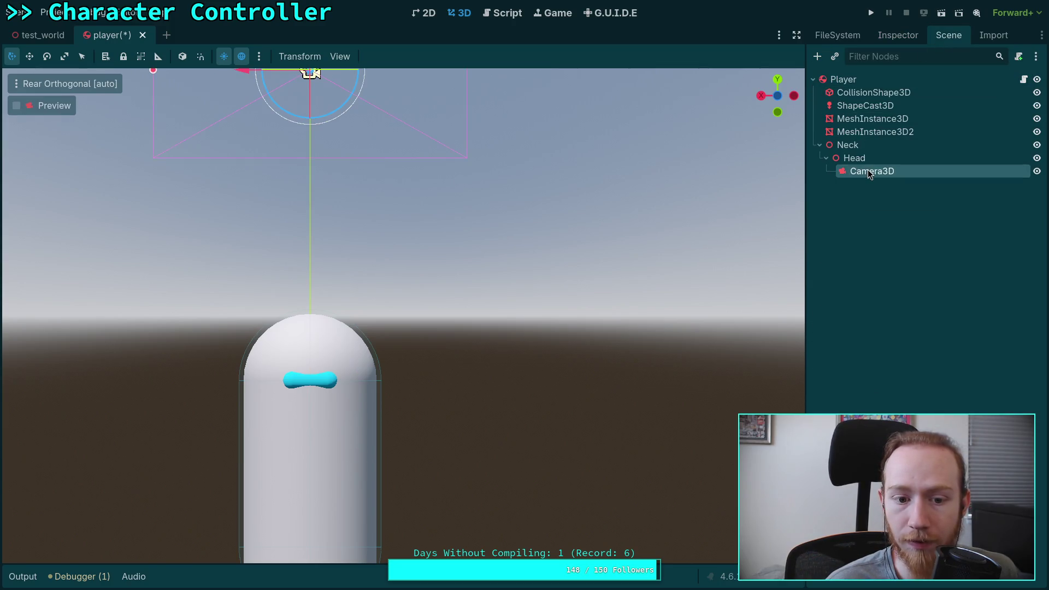
pyautogui.click(904, 34)
pyautogui.scroll(-5, 928, 274)
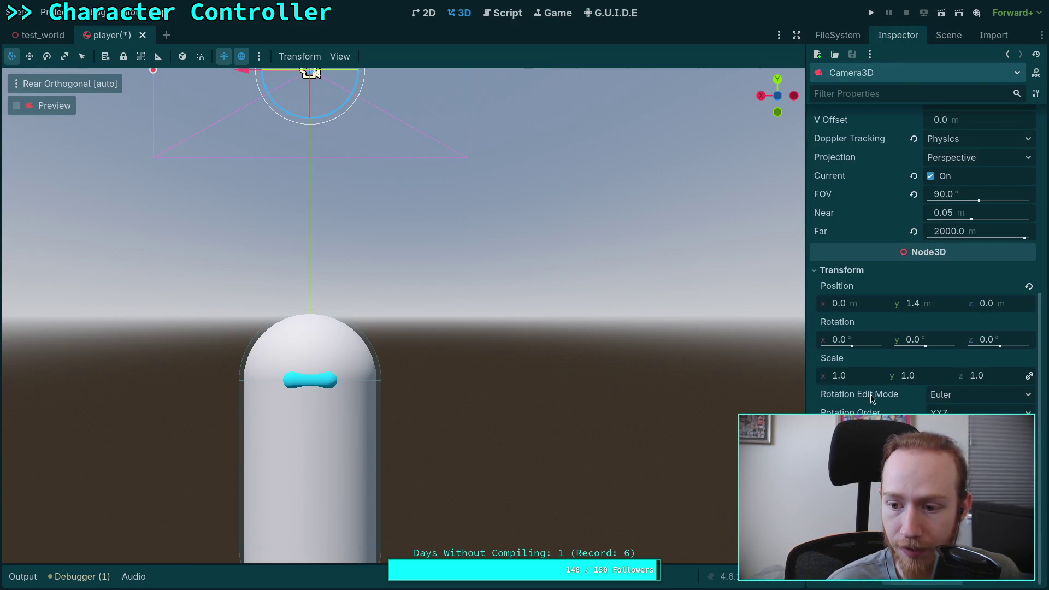
pyautogui.click(1026, 290)
pyautogui.moveTo(776, 307)
pyautogui.mouseDown()
pyautogui.moveTo(566, 335)
pyautogui.moveTo(400, 335)
pyautogui.moveTo(393, 321)
pyautogui.moveTo(418, 313)
pyautogui.mouseUp()
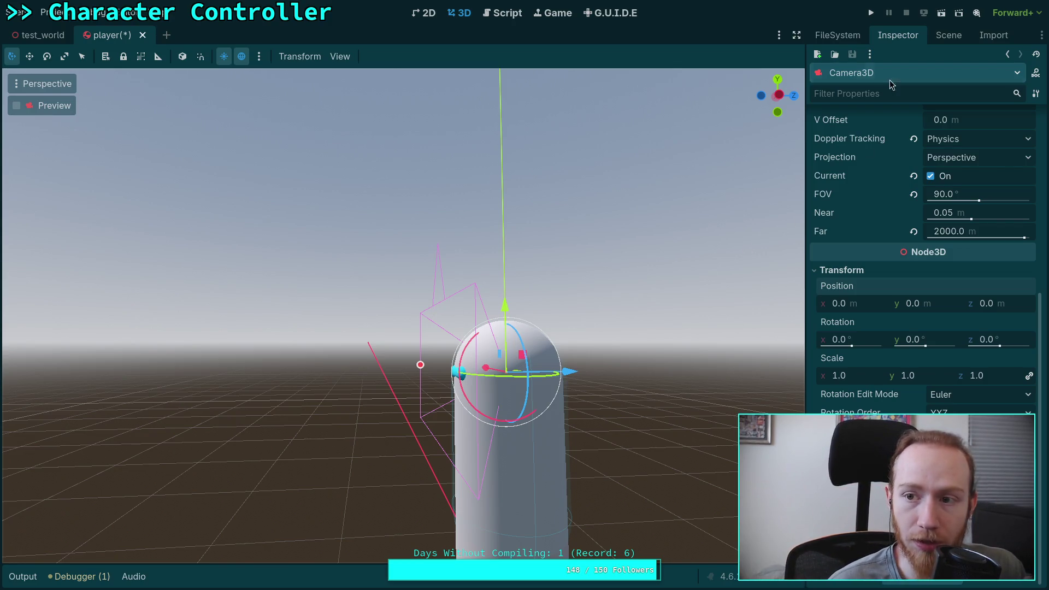
# Save the player scene with Ctrl+S.
pyautogui.click(948, 35)
pyautogui.click(867, 162)
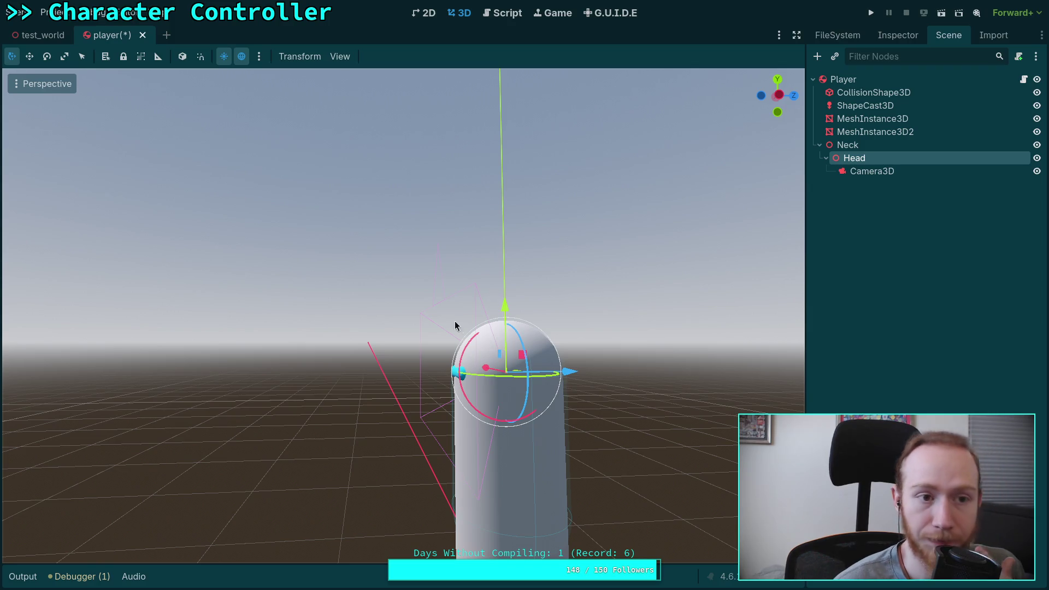
pyautogui.hotkey('ctrl', 's')
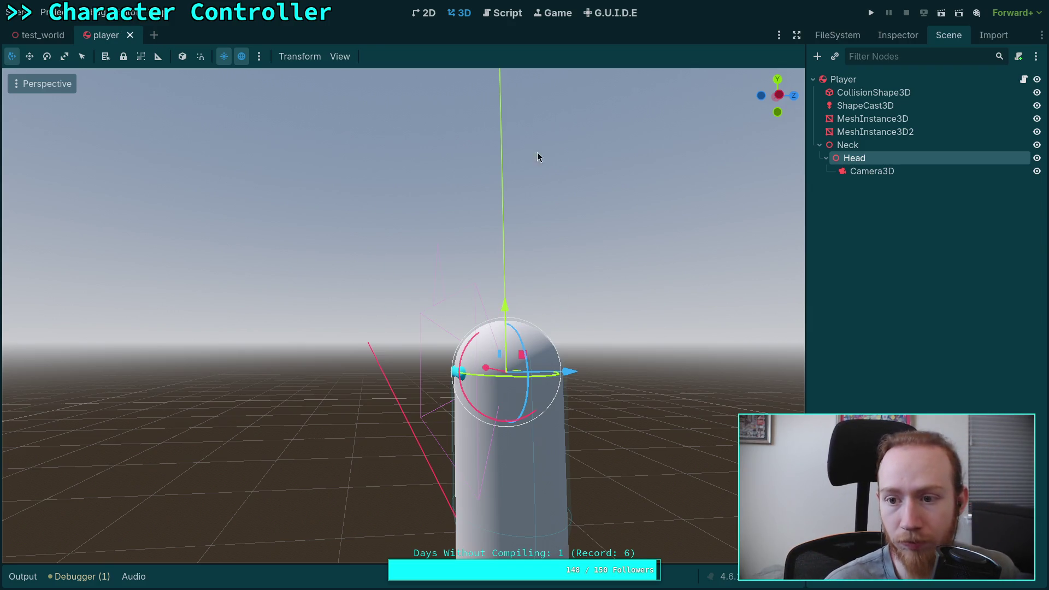
pyautogui.click(934, 146)
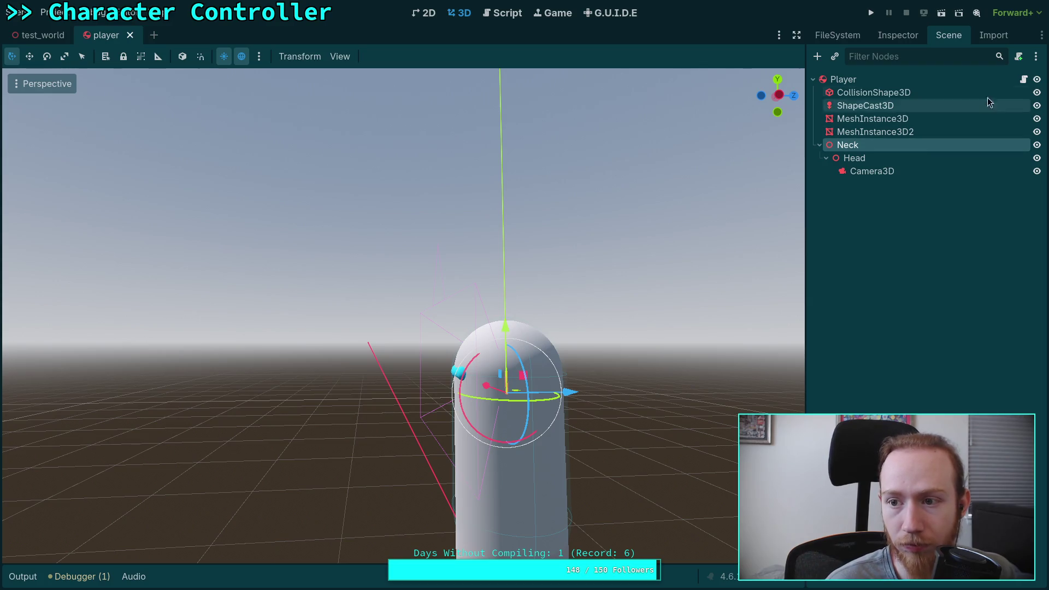
# Mark both Neck and Head as Access as Unique Name.
pyautogui.rightClick(926, 143)
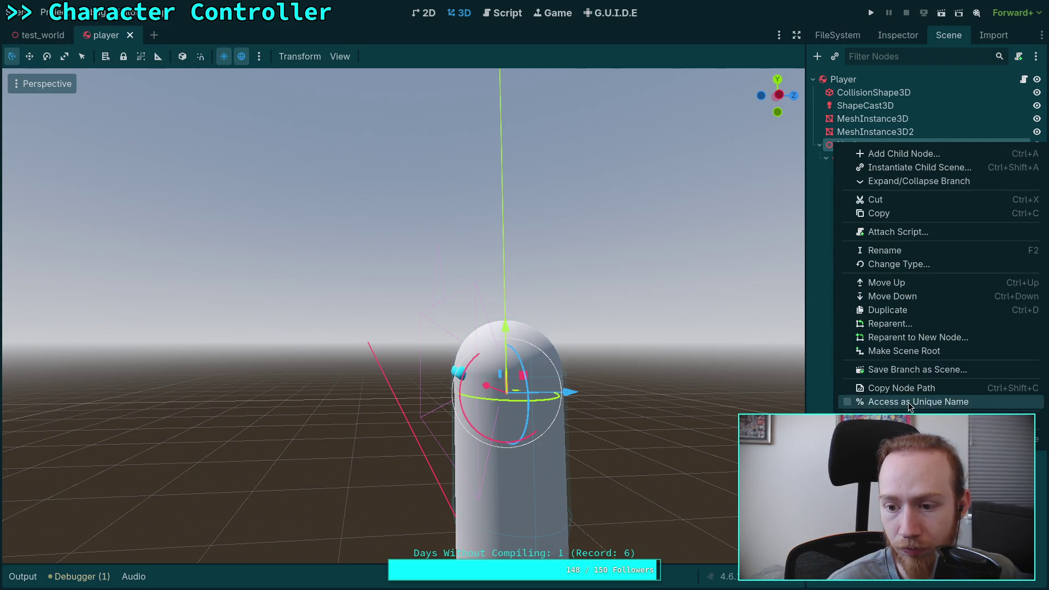
pyautogui.click(907, 402)
pyautogui.click(957, 159)
pyautogui.rightClick(956, 158)
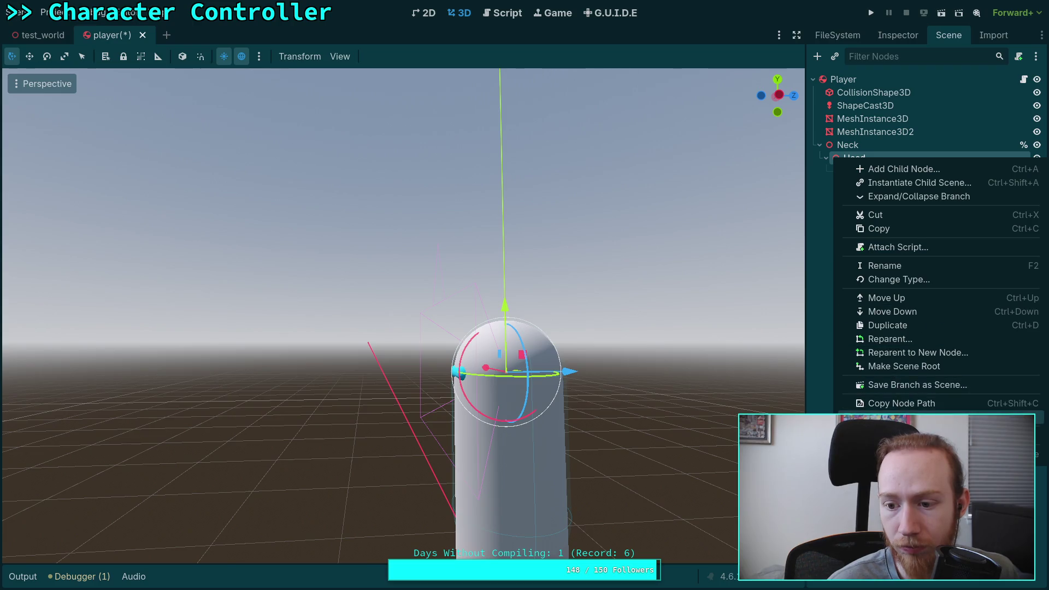
pyautogui.click(902, 422)
# Rename Neck to camera_neck and begin renaming Head.
pyautogui.click(848, 145)
pyautogui.click(847, 146)
pyautogui.click(858, 145)
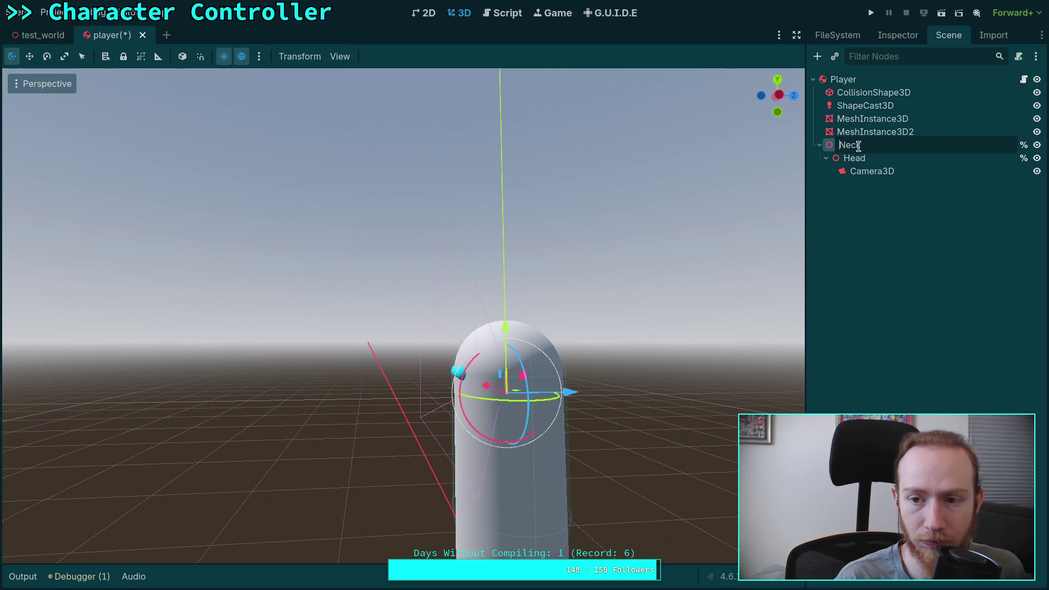
pyautogui.press('BackSpace')
pyautogui.press('BackSpace')
pyautogui.press('BackSpace')
pyautogui.press('Delete')
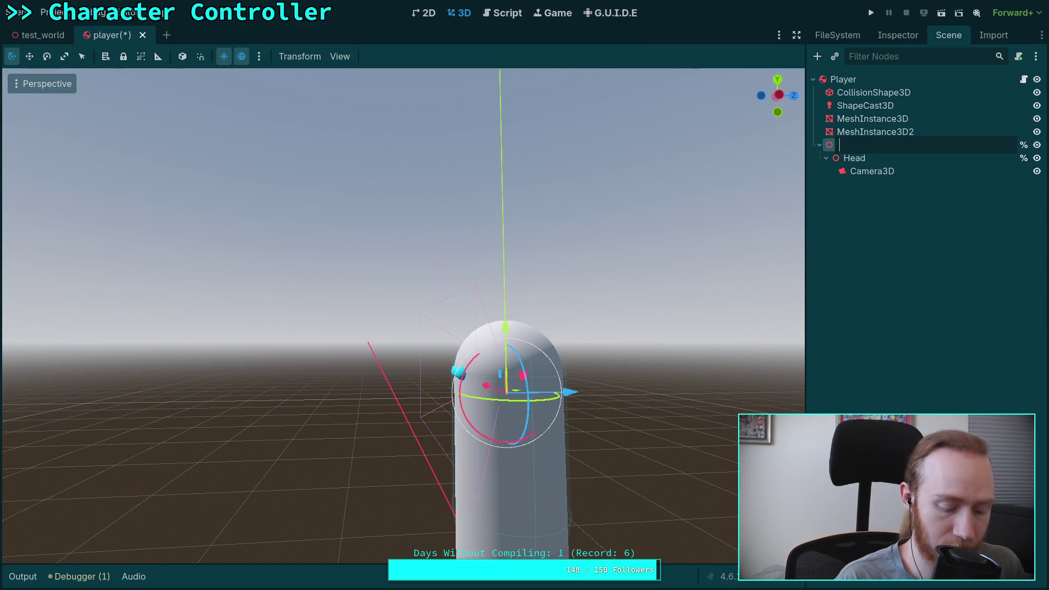
pyautogui.write('camera_neck')
pyautogui.press('Return')
pyautogui.doubleClick(818, 162)
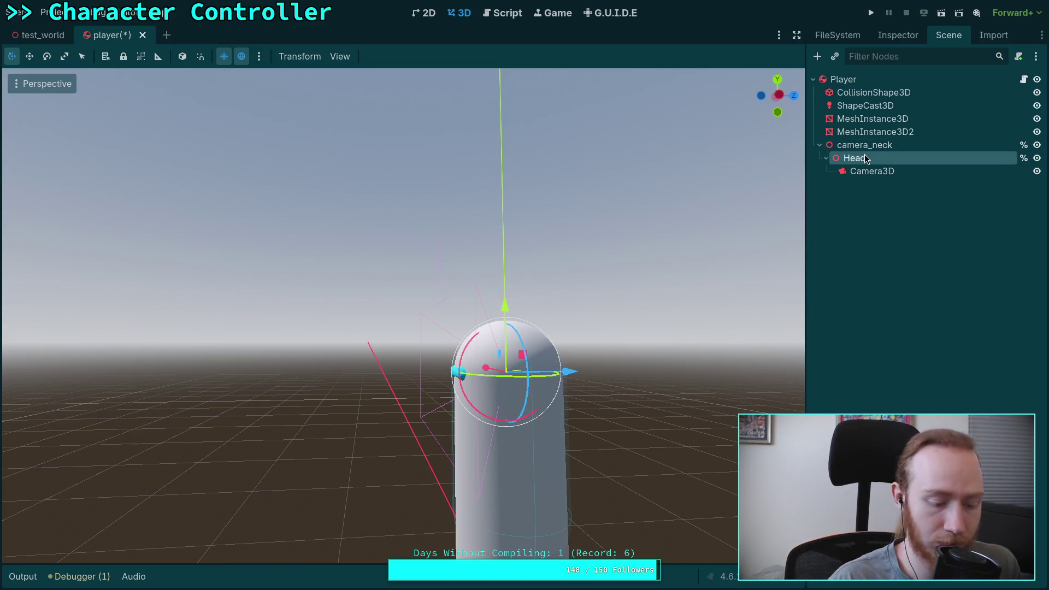
pyautogui.write('camera_')
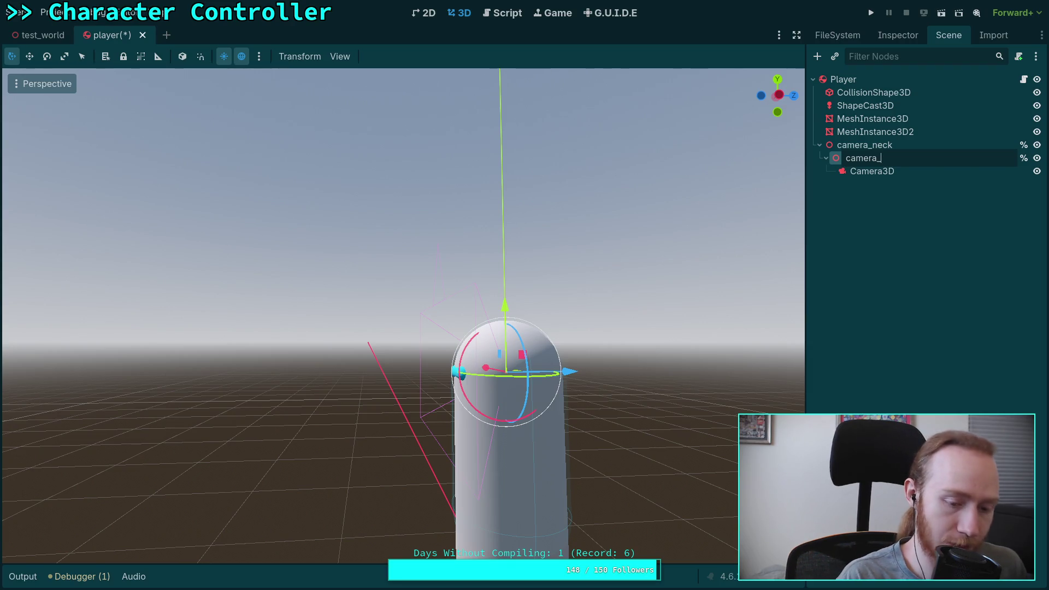
pyautogui.press('super+4')
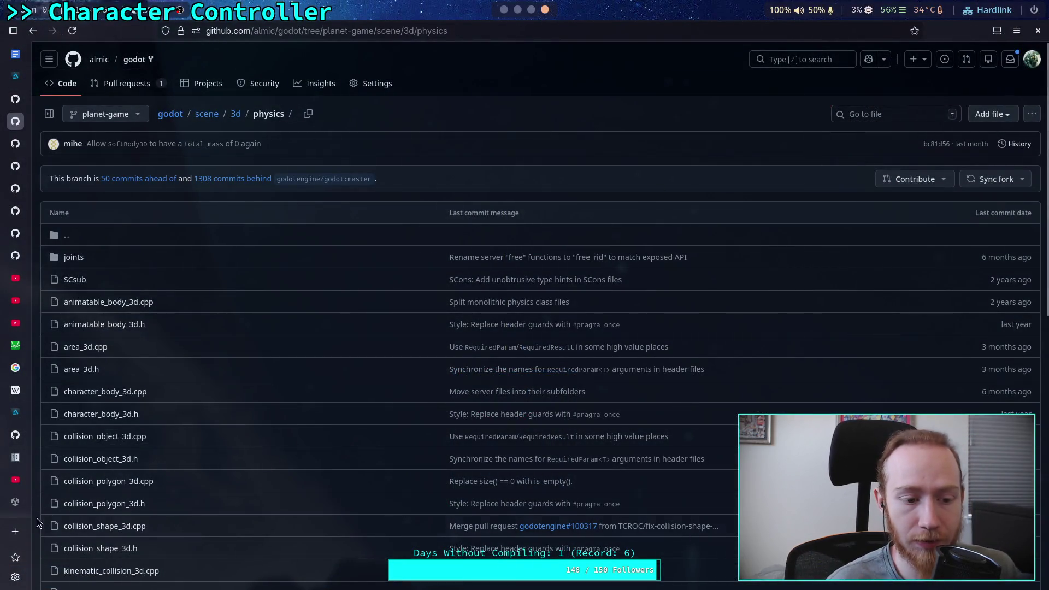
# Close the empty new Firefox tab, leaving the GitHub physics folder open.
pyautogui.click(16, 531)
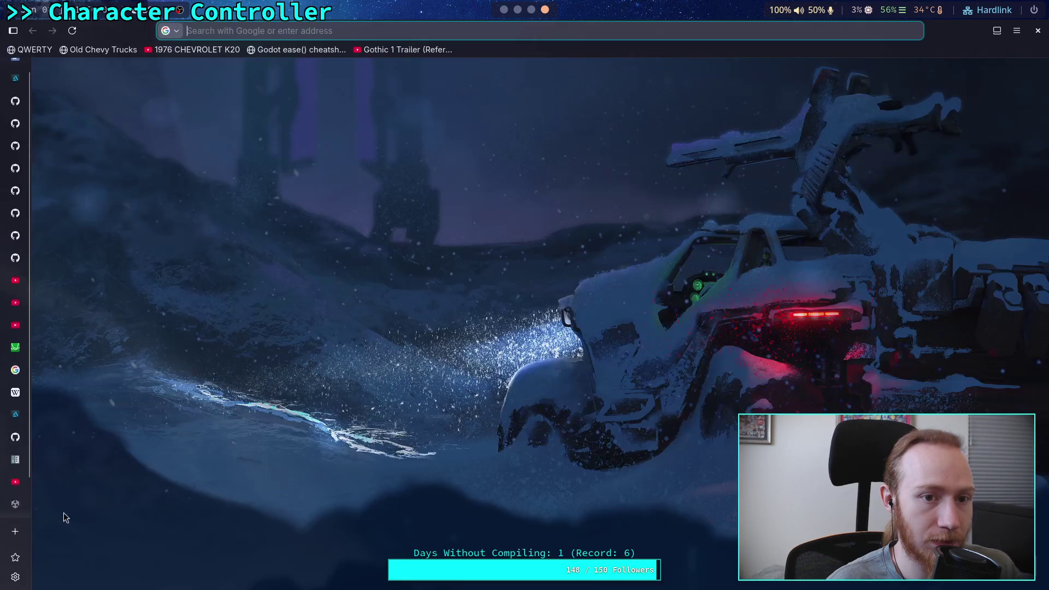
pyautogui.write('a')
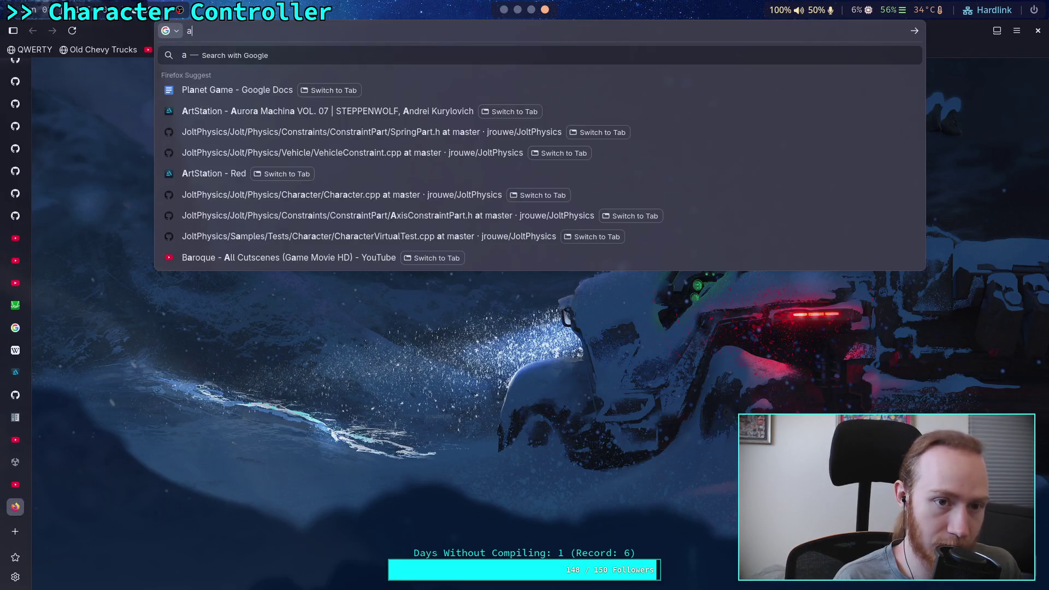
pyautogui.write('s')
pyautogui.press('BackSpace')
pyautogui.press('BackSpace')
pyautogui.write('g')
pyautogui.press('BackSpace')
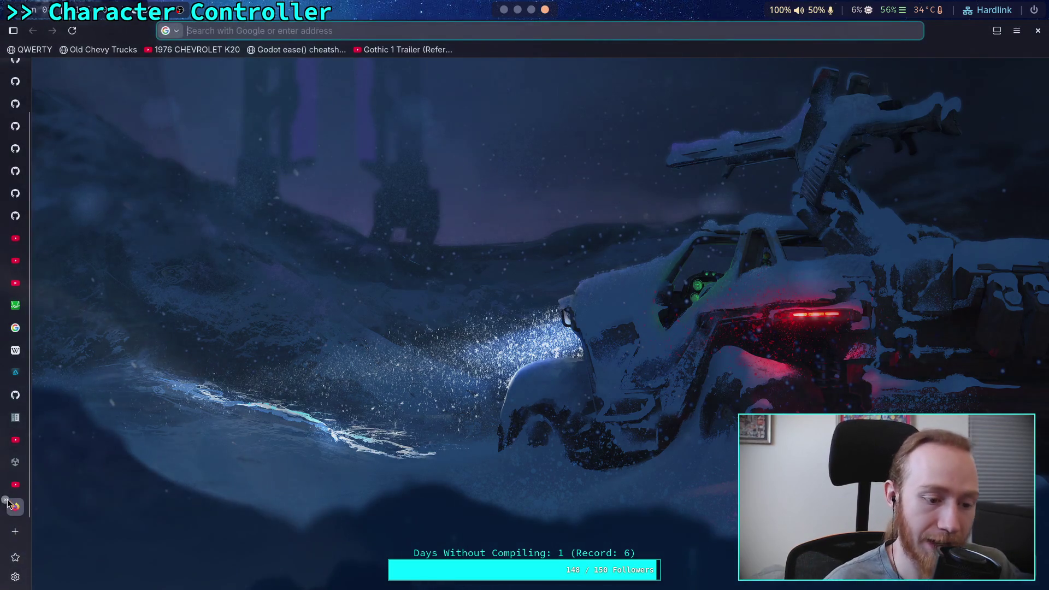
pyautogui.middleClick(11, 506)
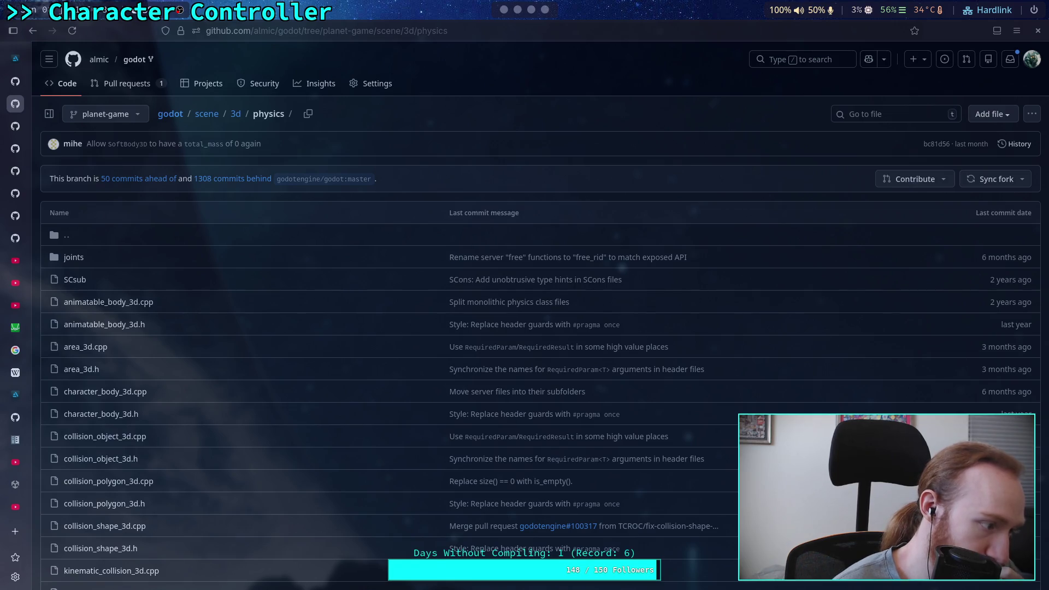
pyautogui.click(506, 15)
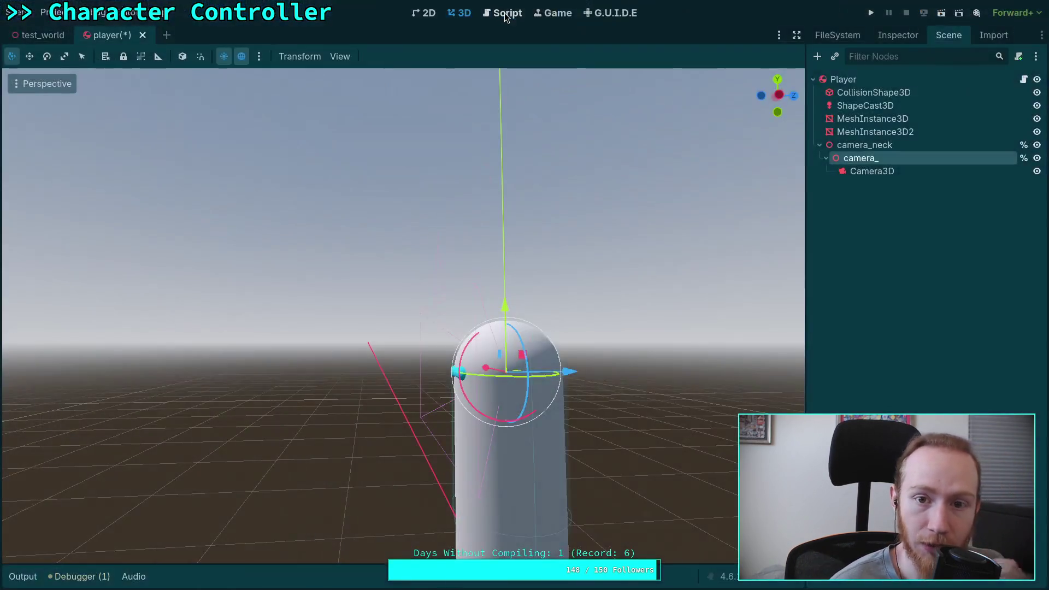
# Rename camera_neck to camera_pitch.
pyautogui.doubleClick(904, 146)
pyautogui.click(913, 145)
pyautogui.press('BackSpace')
pyautogui.press('BackSpace')
pyautogui.press('BackSpace')
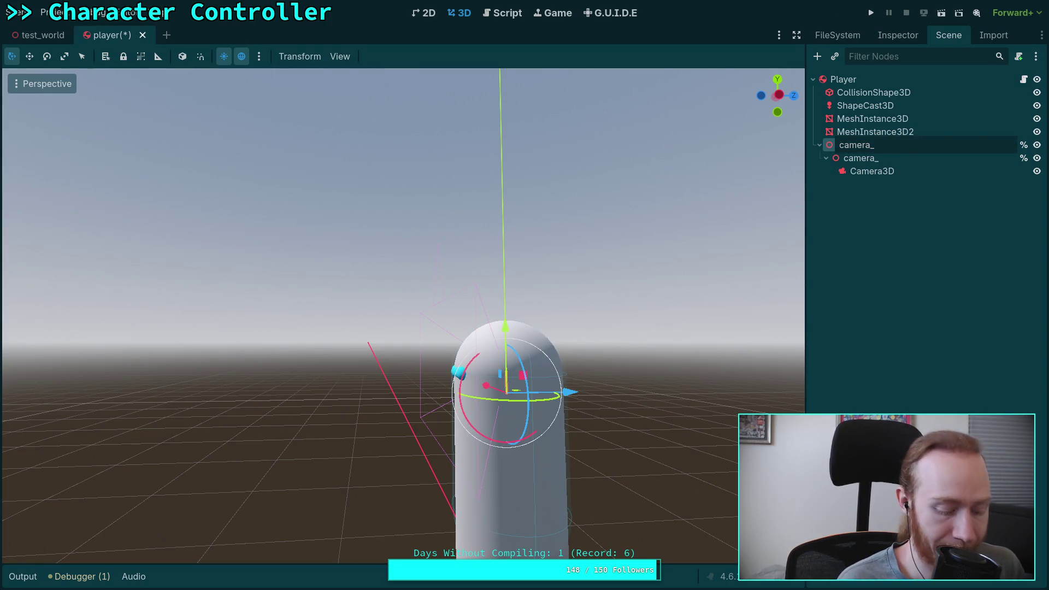
pyautogui.write('ch')
pyautogui.press('Return')
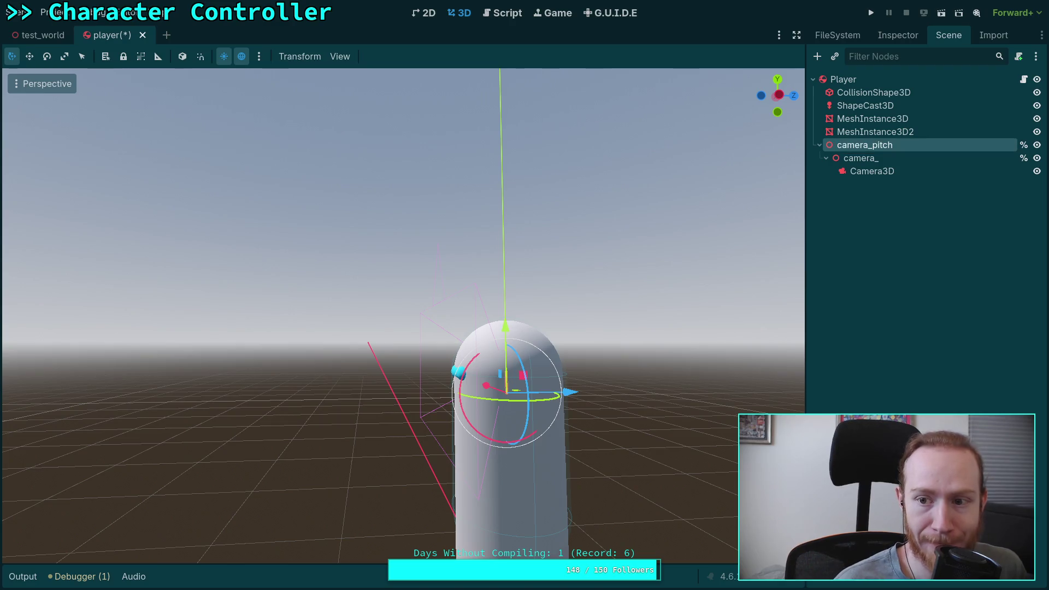
# Rename the camera_ node to camera_yaw.
pyautogui.doubleClick(922, 158)
pyautogui.click(922, 160)
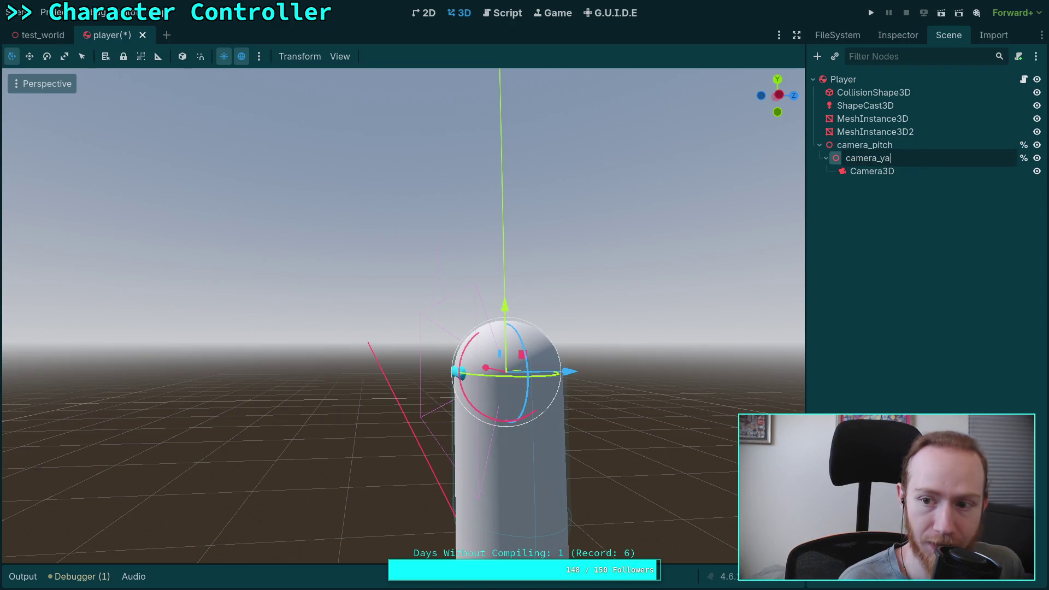
pyautogui.write('w')
pyautogui.press('Return')
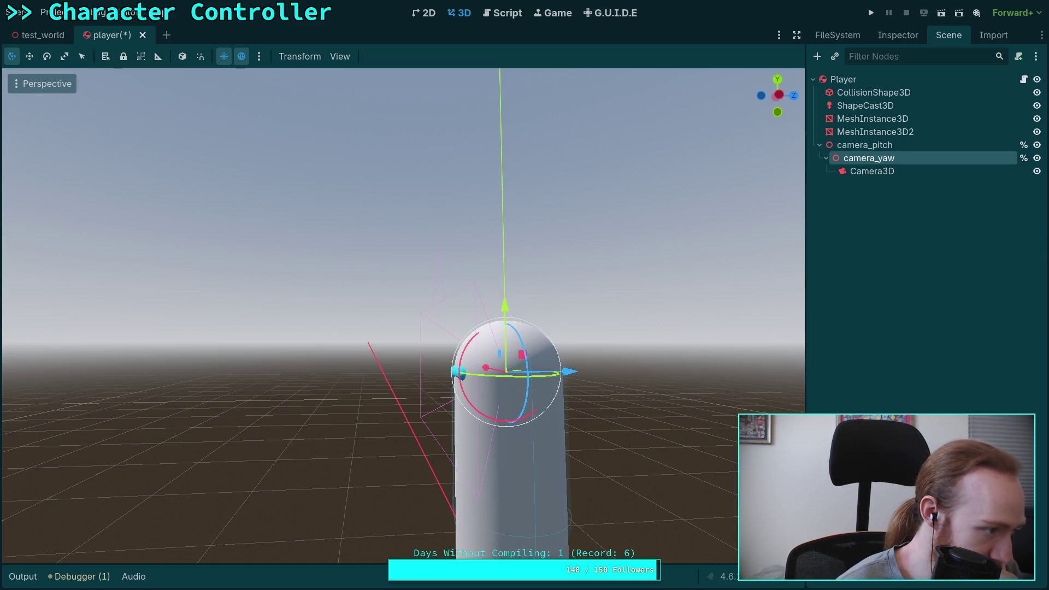
pyautogui.click(894, 145)
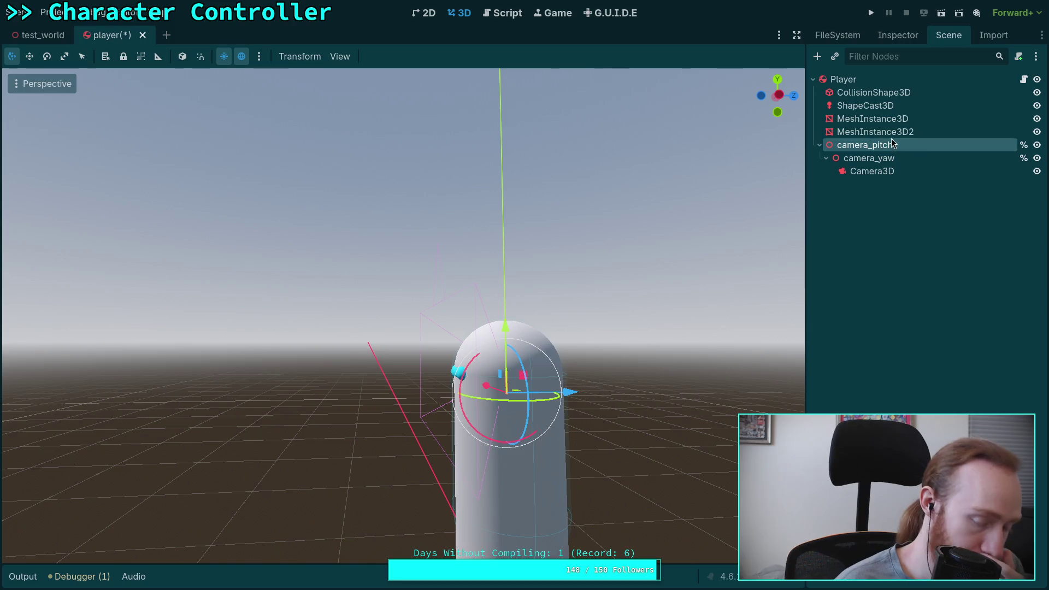
pyautogui.click(896, 158)
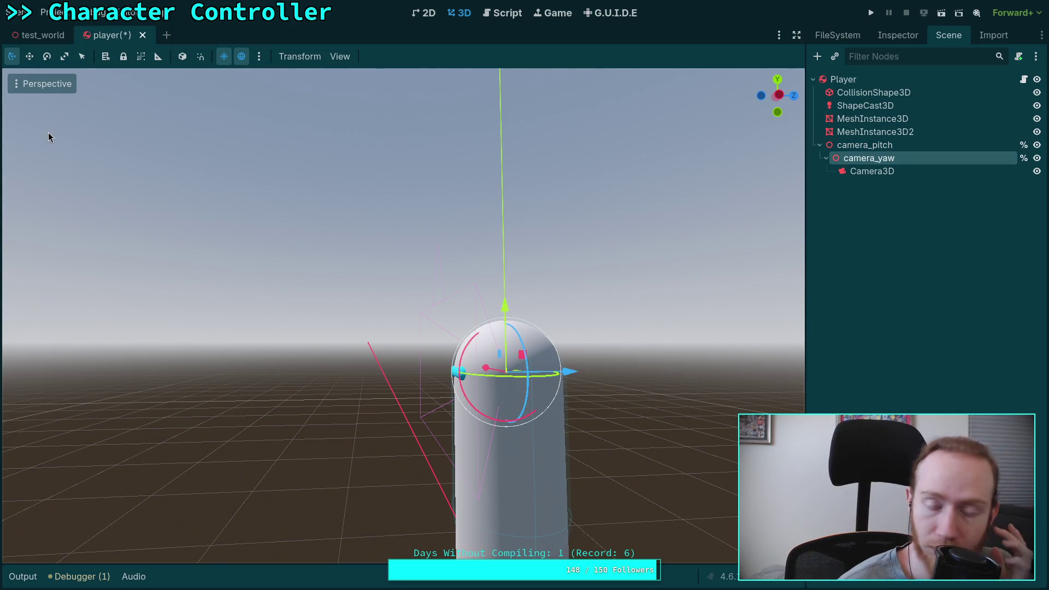
# Check Camera3D's properties, save the player scene, and open player.gd.
pyautogui.click(864, 173)
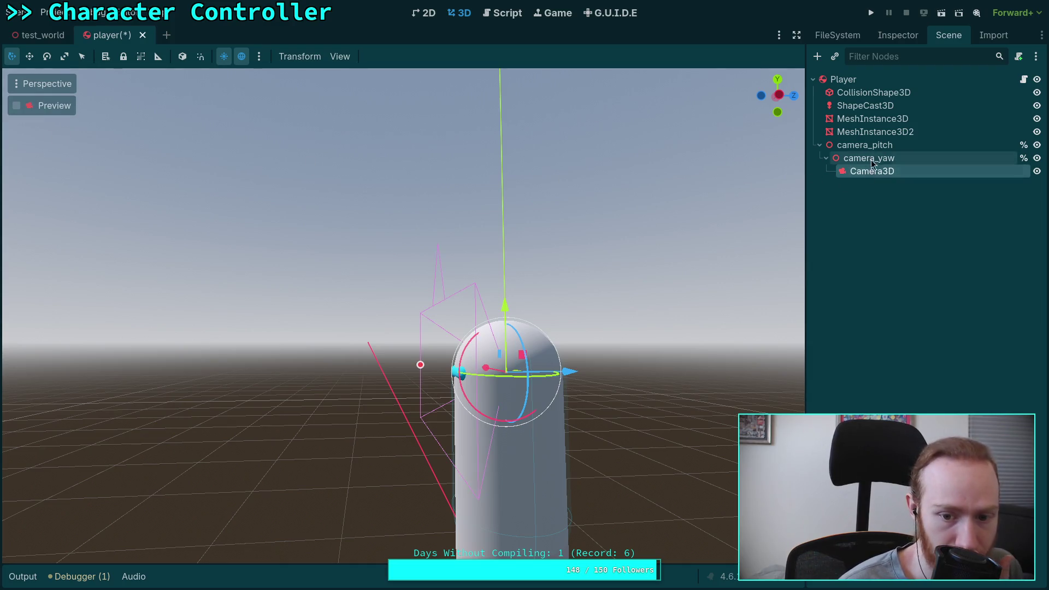
pyautogui.click(899, 37)
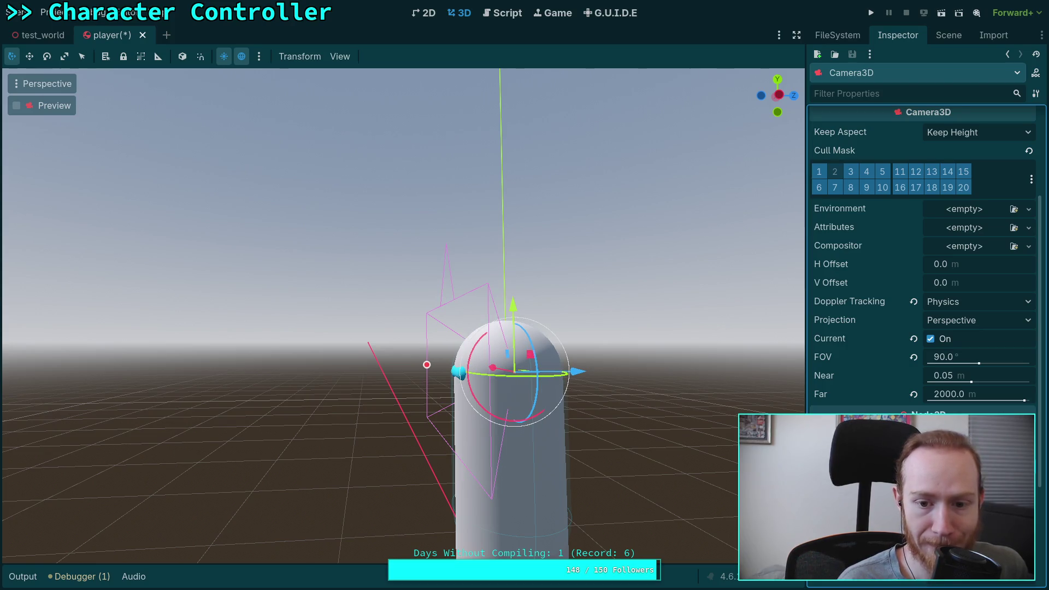
pyautogui.click(948, 34)
pyautogui.click(877, 156)
pyautogui.click(880, 173)
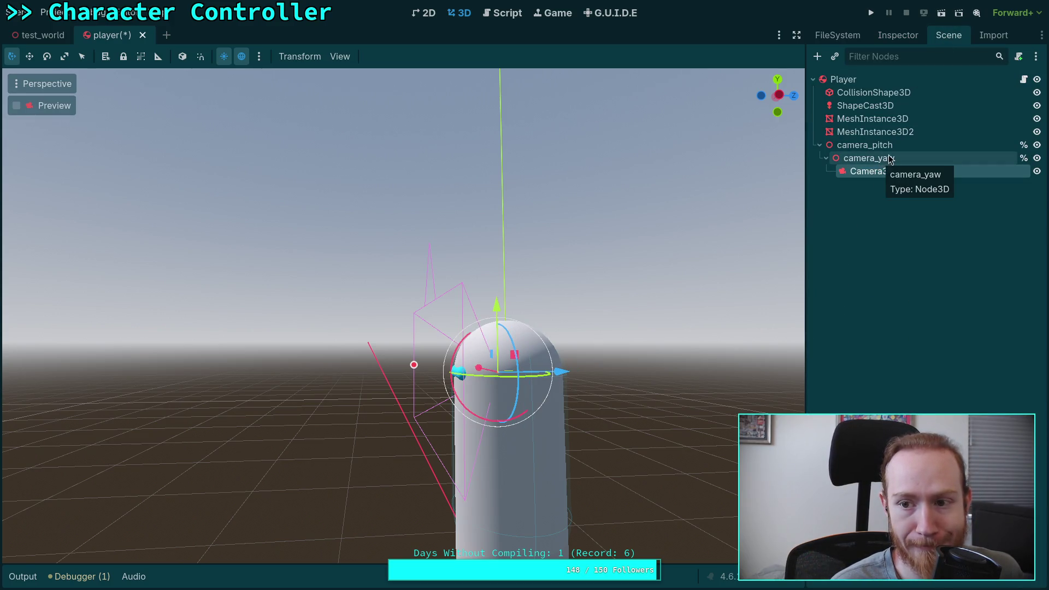
pyautogui.hotkey('ctrl', 's')
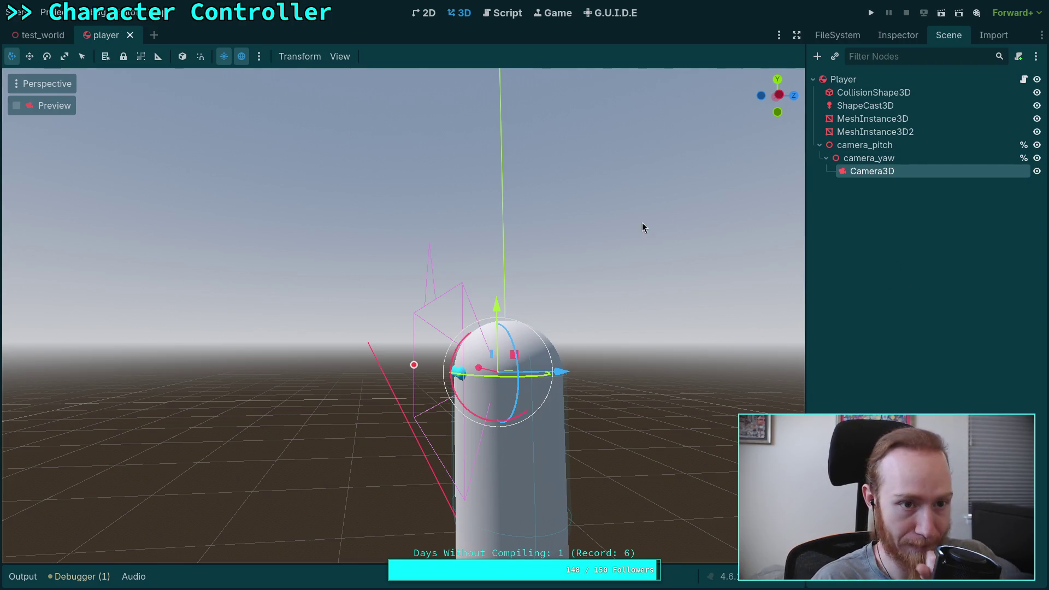
pyautogui.click(507, 12)
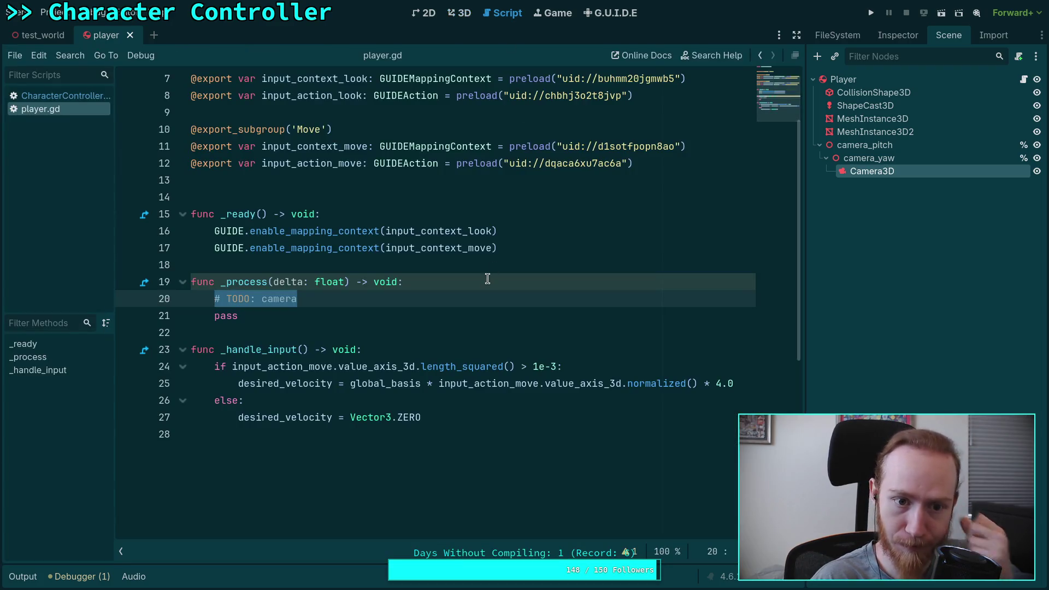
pyautogui.click(487, 279)
pyautogui.scroll(2, 483, 257)
pyautogui.click(552, 290)
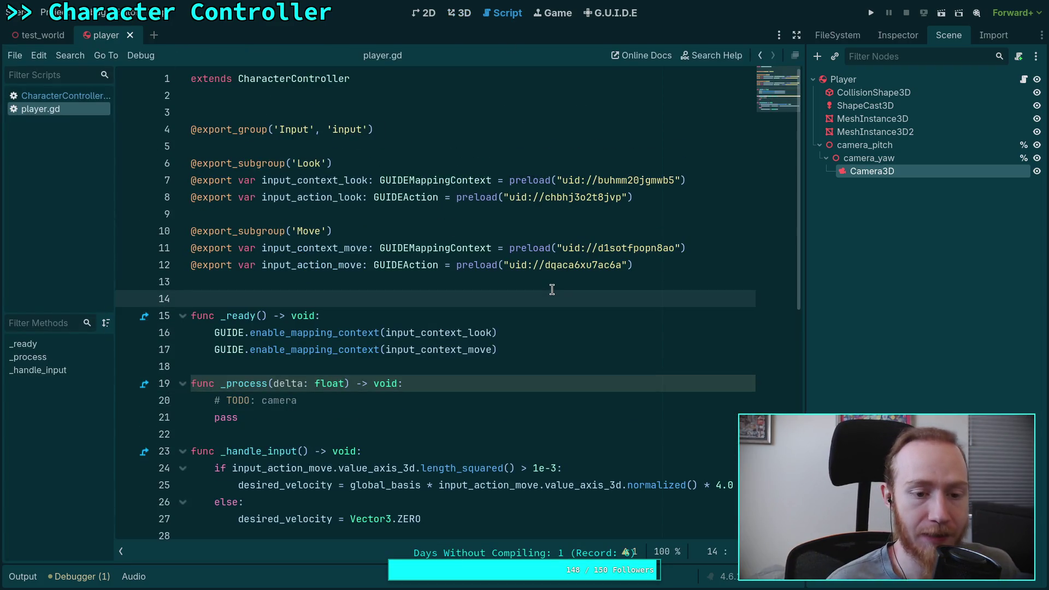
pyautogui.press('Return')
pyautogui.press('Return')
pyautogui.moveTo(864, 145)
pyautogui.mouseDown()
pyautogui.moveTo(719, 221)
pyautogui.moveTo(241, 315)
pyautogui.mouseUp()
pyautogui.moveTo(873, 166); pyautogui.dragTo(270, 330)
# Select the # TODO: camera comment and switch to the browser.
pyautogui.scroll(-2, 579, 358)
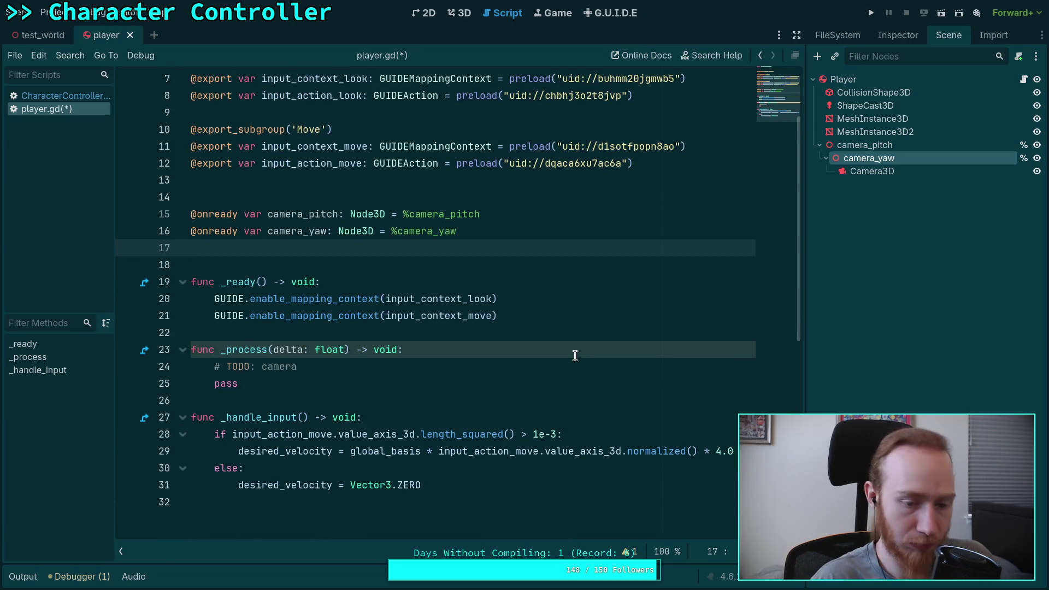
pyautogui.moveTo(317, 367); pyautogui.dragTo(213, 367)
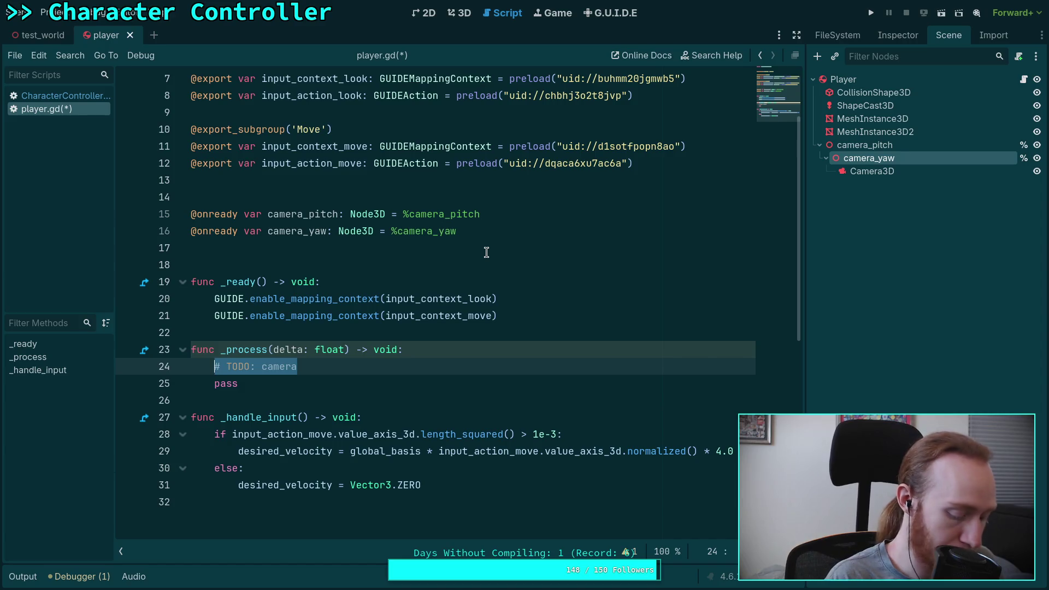
pyautogui.press('super+4')
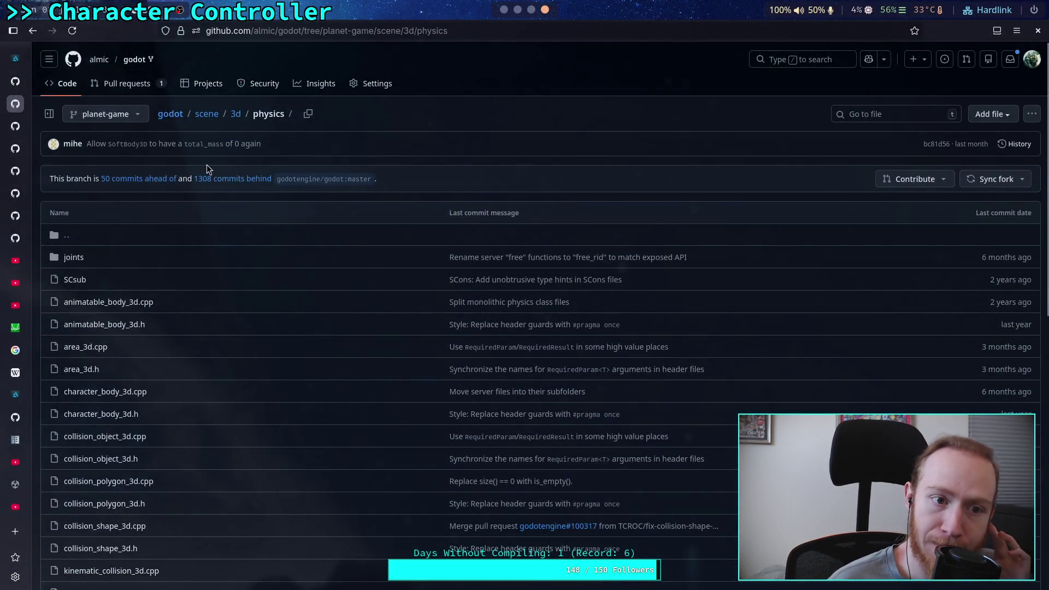
# Read update_first_person_camera in the zombie-game player.gd on GitHub.
pyautogui.click(16, 81)
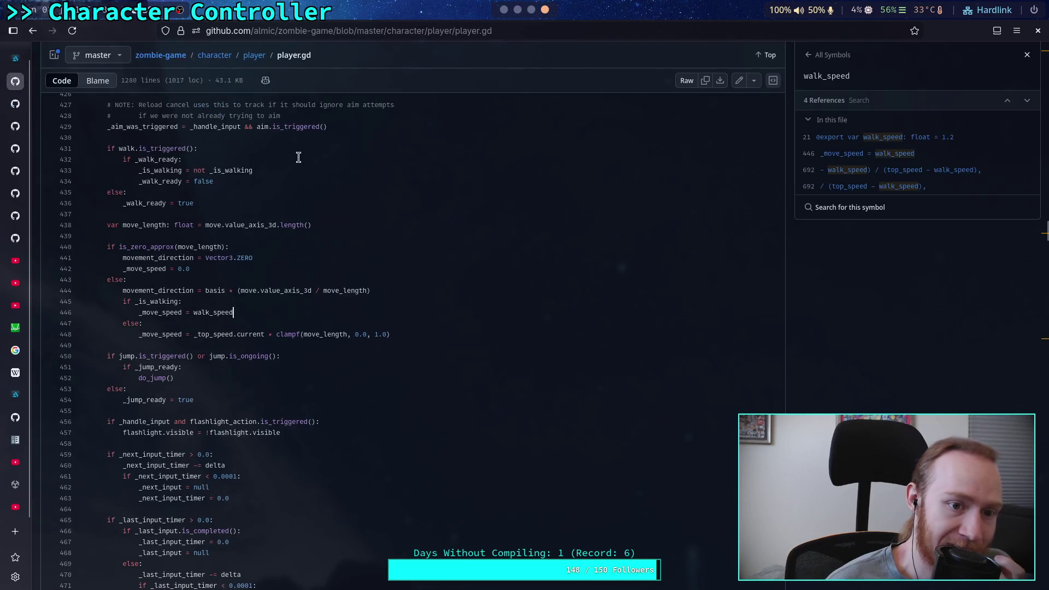
pyautogui.scroll(10, 306, 224)
pyautogui.scroll(-2, 349, 272)
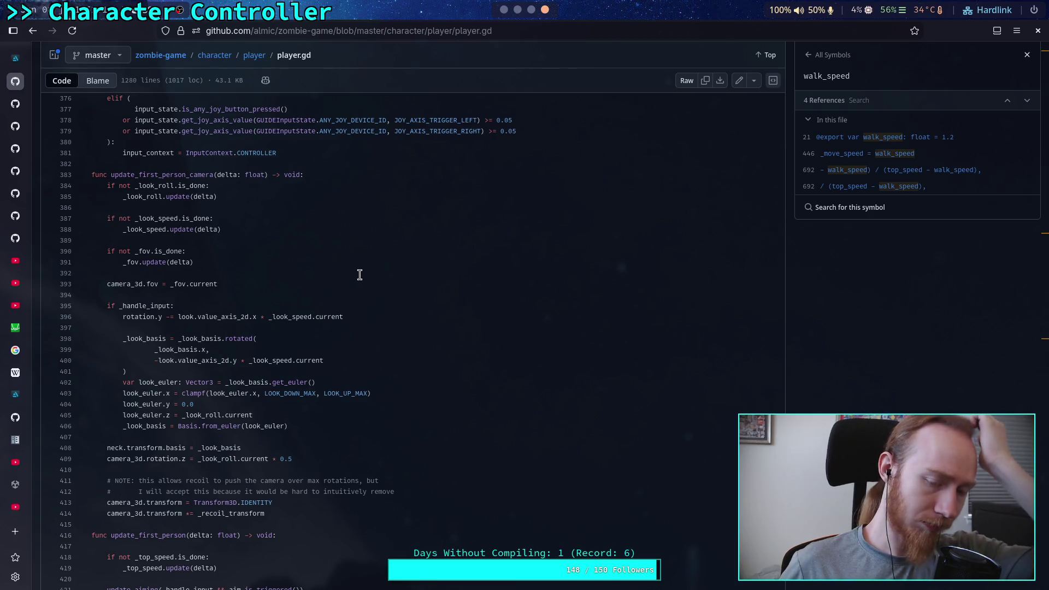
pyautogui.click(504, 9)
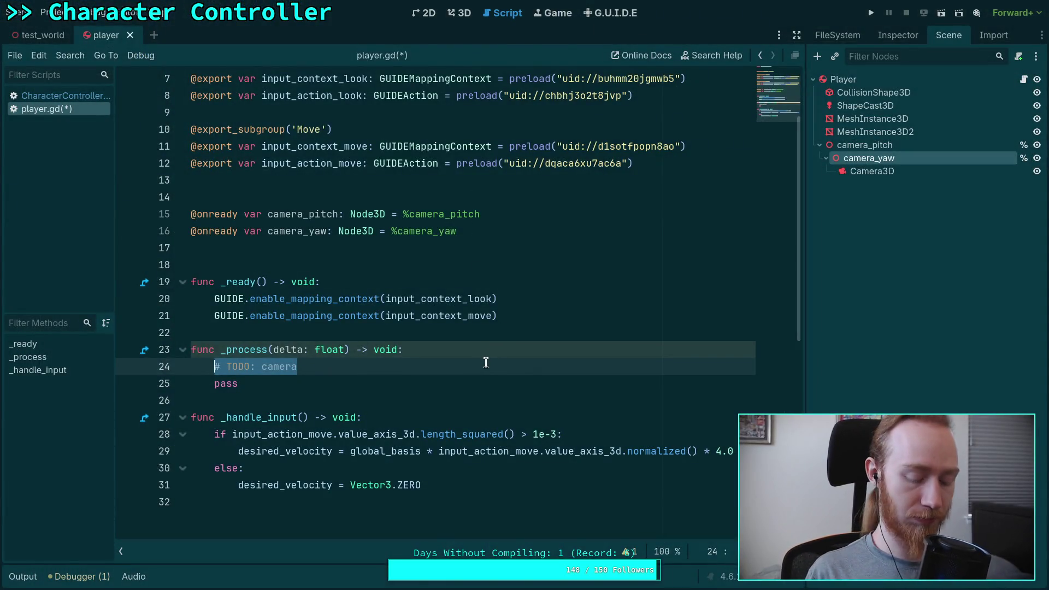
# Replace the TODO with camera_pitch.rotation.x = clampf( in _process.
pyautogui.press('BackSpace')
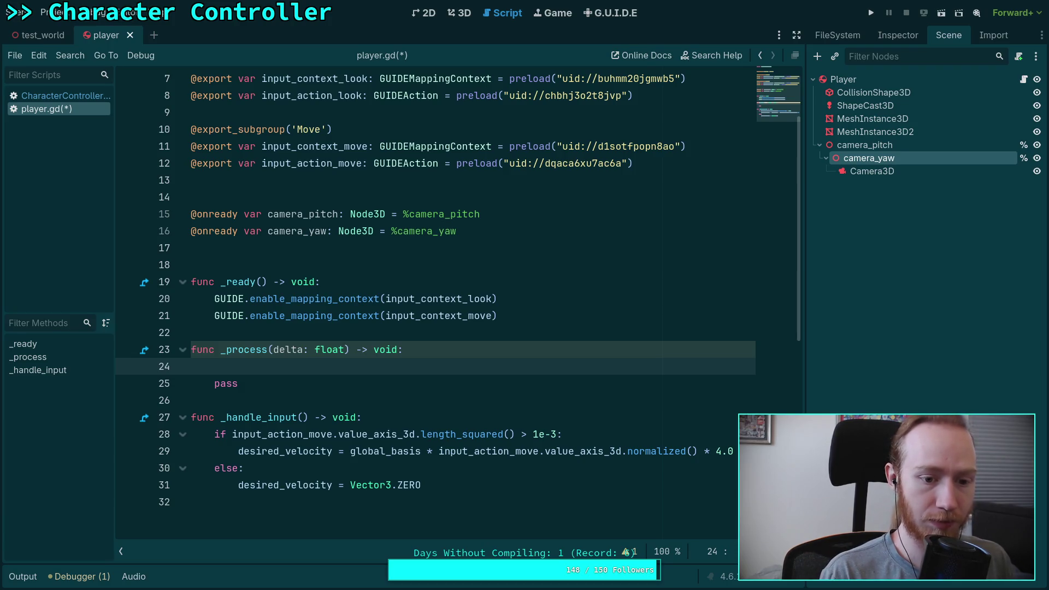
pyautogui.write('cam')
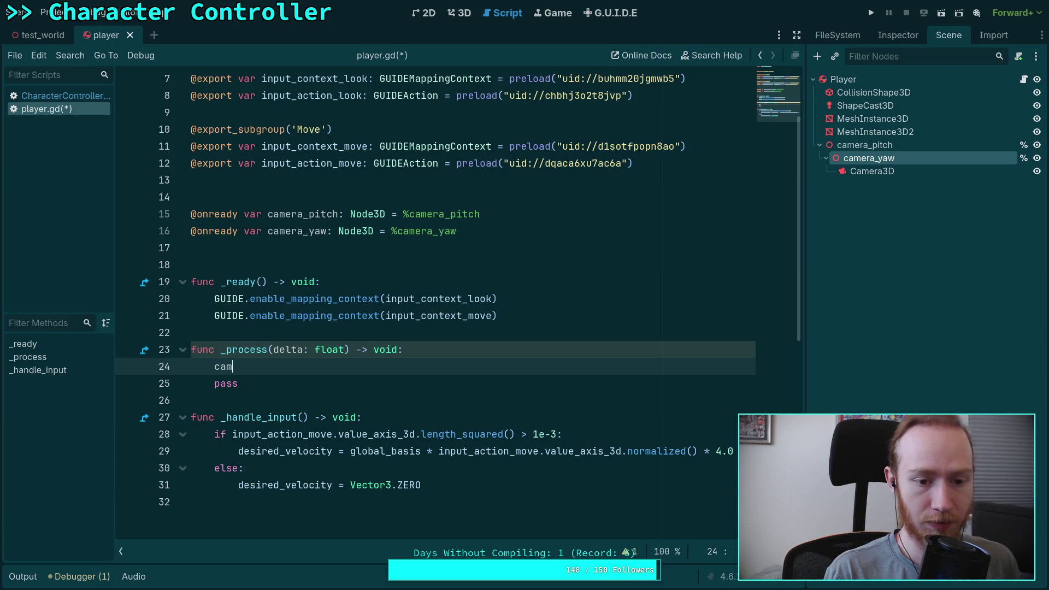
pyautogui.press('Return')
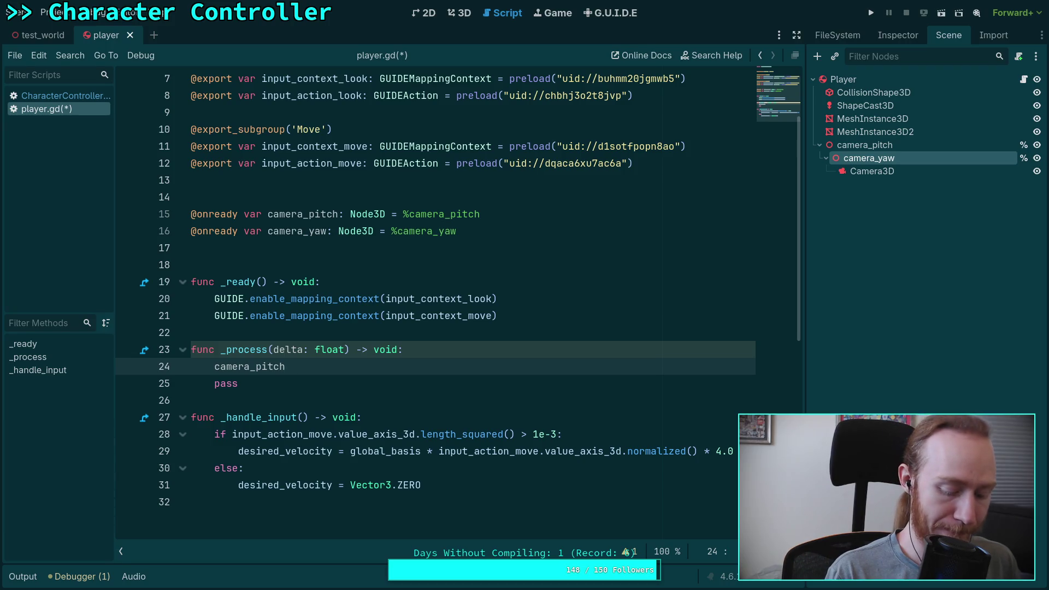
pyautogui.write('= clampf')
pyautogui.press('BackSpace')
pyautogui.press('BackSpace')
pyautogui.press('BackSpace')
pyautogui.press('BackSpace')
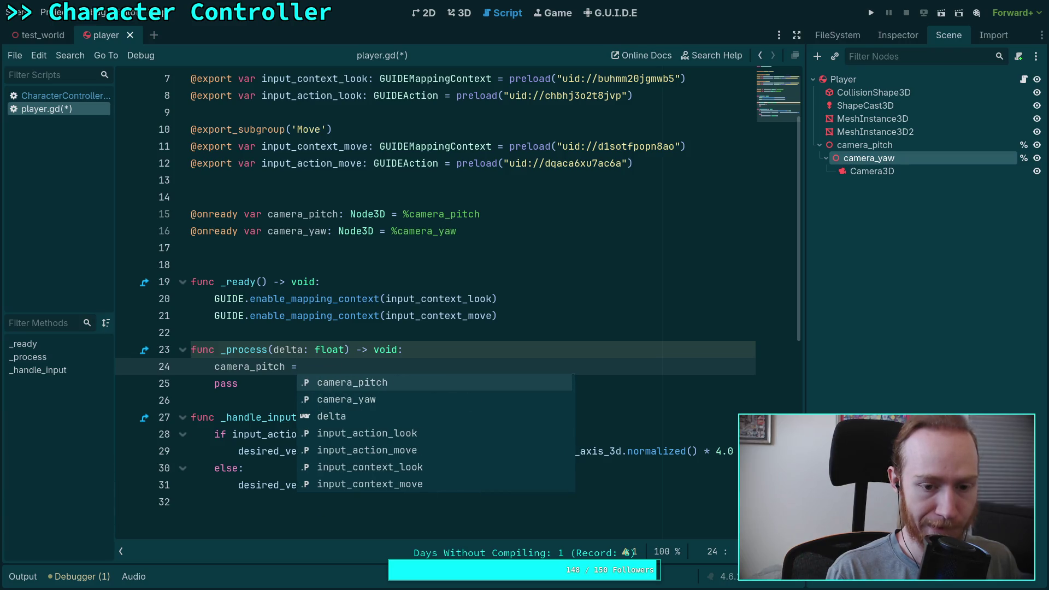
pyautogui.press('BackSpace')
pyautogui.press('BackSpace')
pyautogui.press('BackSpace')
pyautogui.write('.rot')
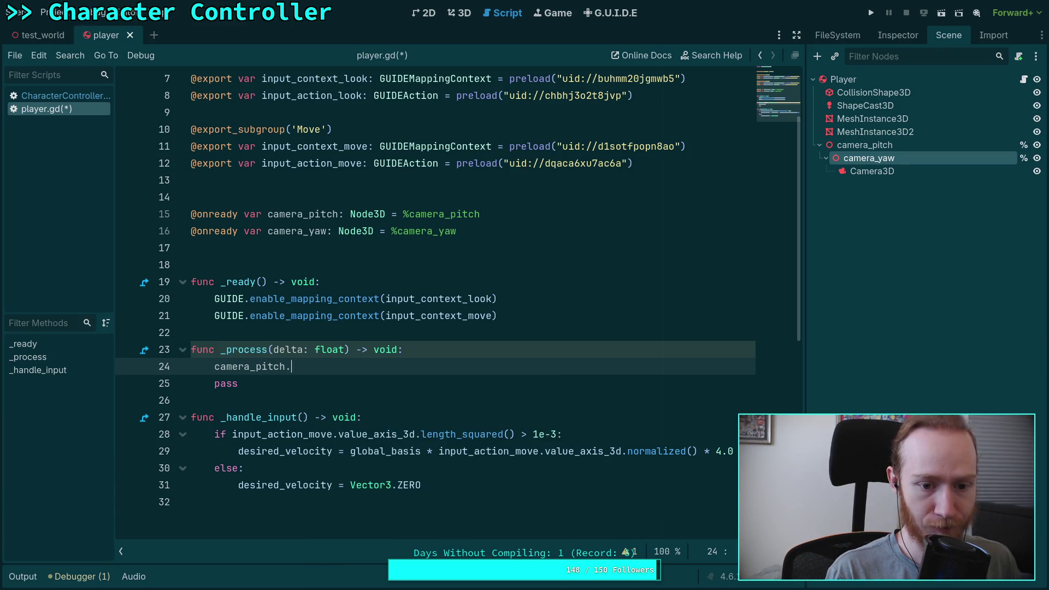
pyautogui.write('ation')
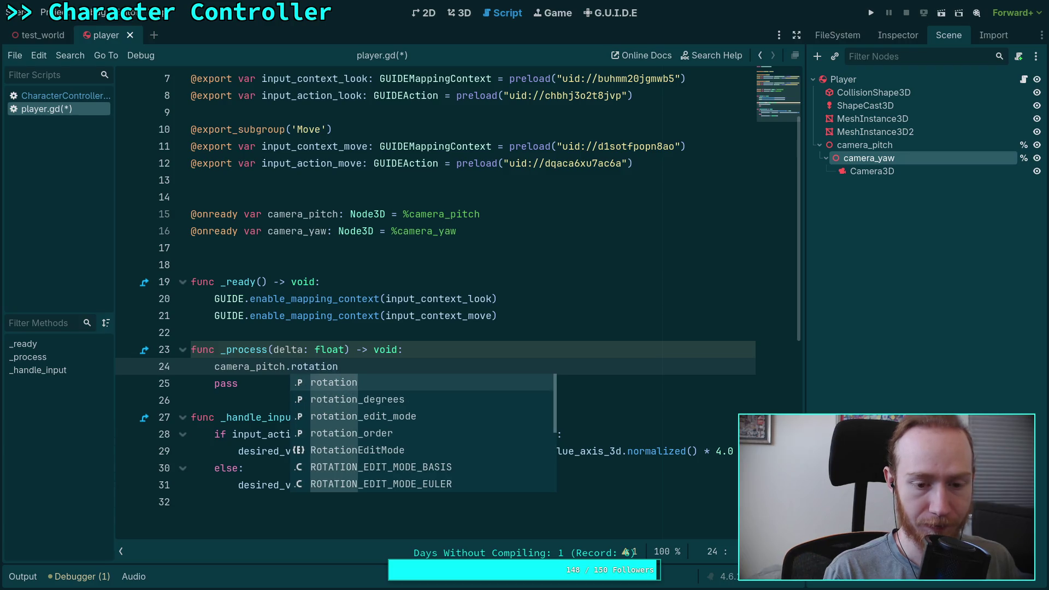
pyautogui.write('.')
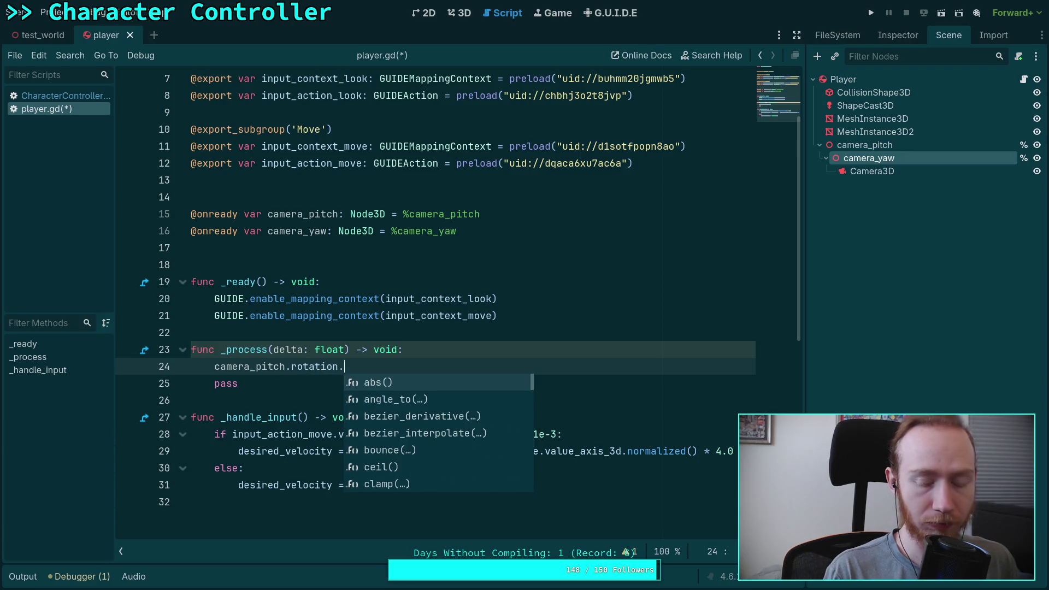
pyautogui.write('x = ')
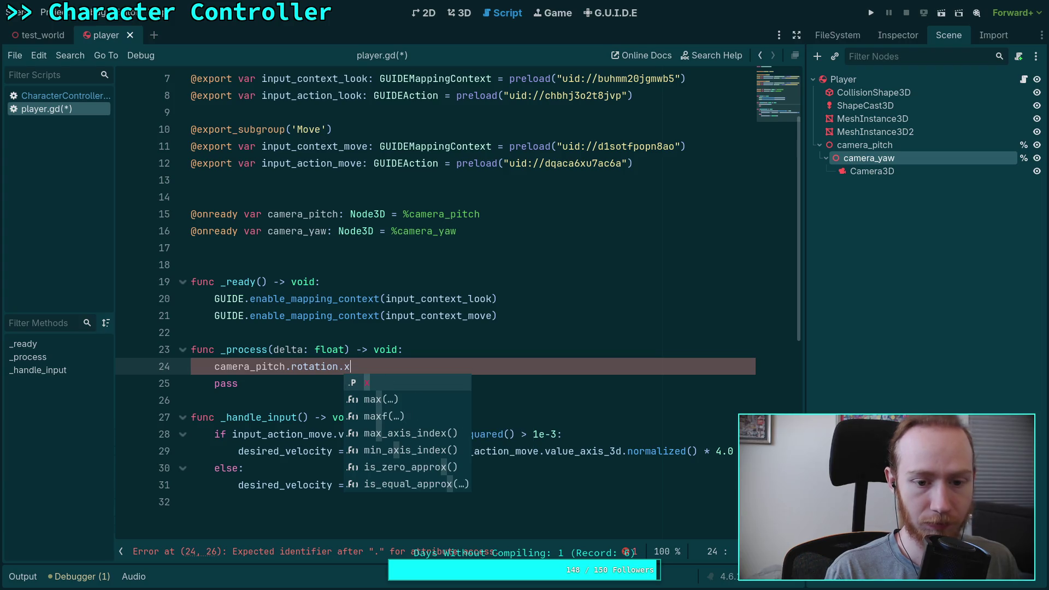
pyautogui.write('clampf(')
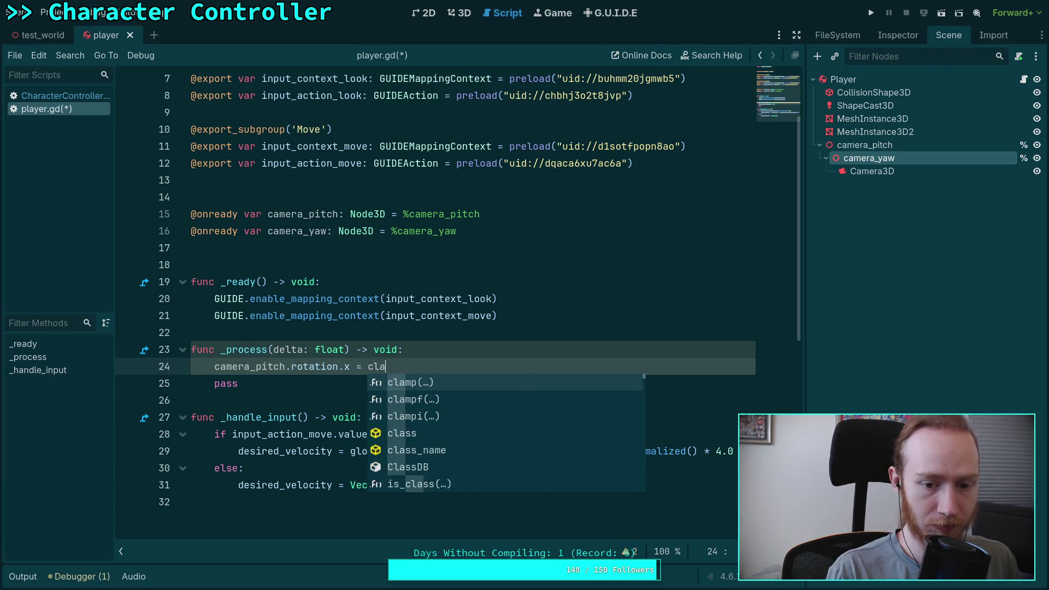
pyautogui.press('Return')
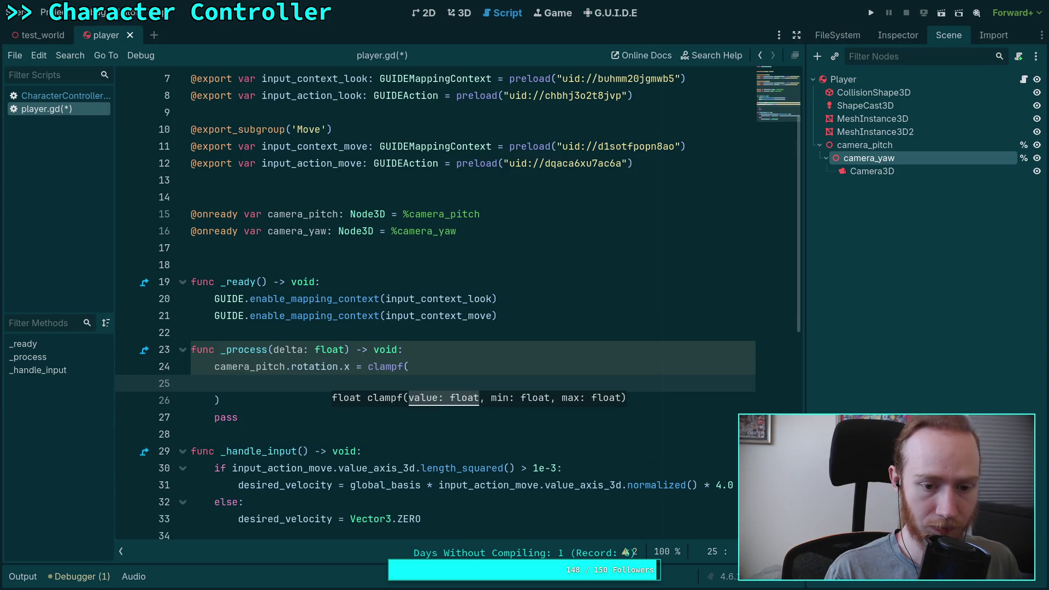
# Write the clampf value camera_pitch.rotation.x + input_action_look.value_axis_2d.y.
pyautogui.write('cam')
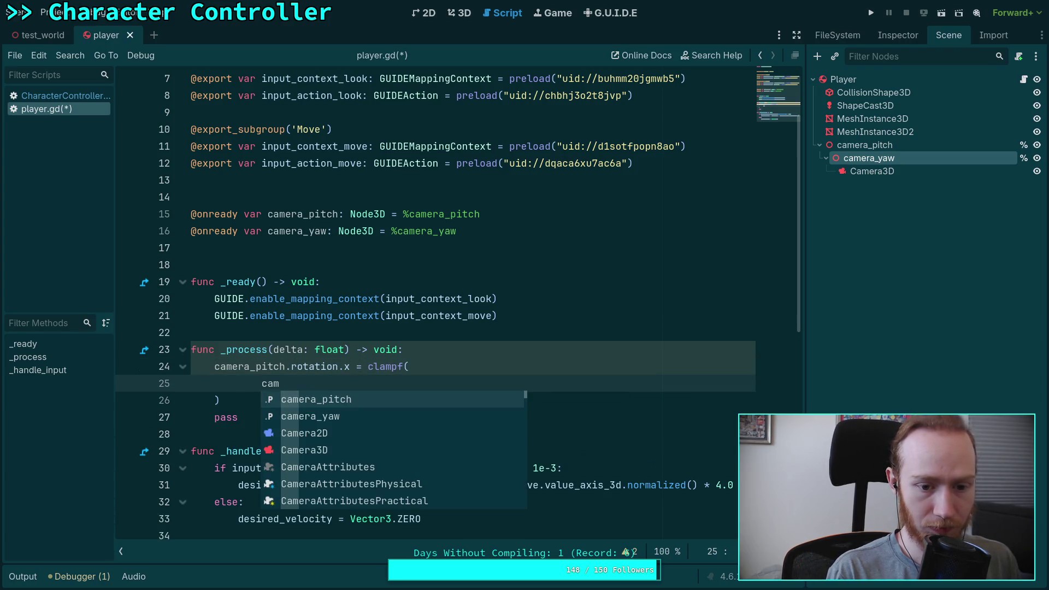
pyautogui.write('era_')
pyautogui.press('Return')
pyautogui.write('.rot')
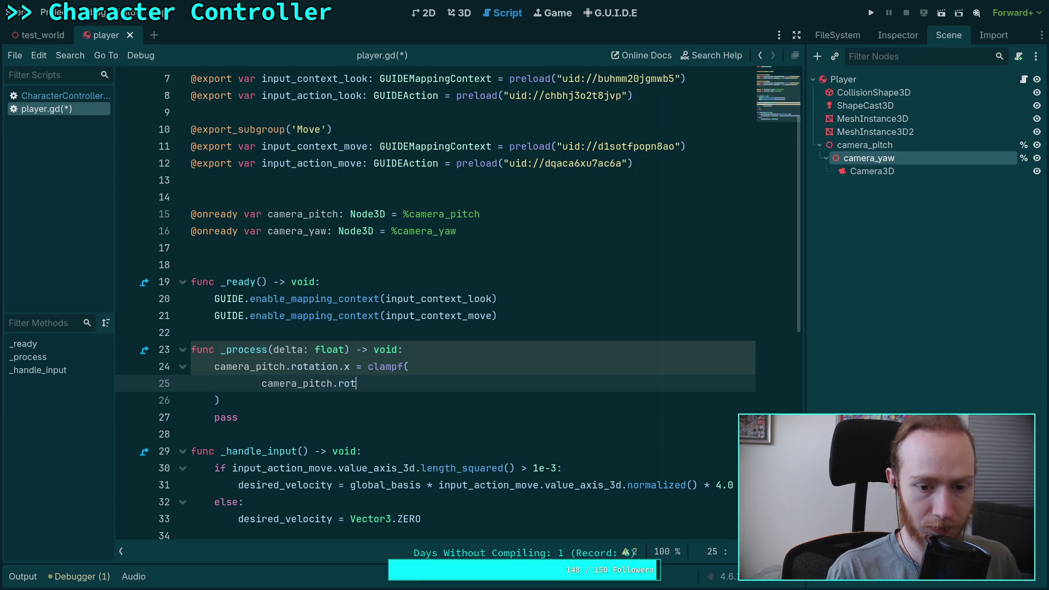
pyautogui.write('ation.x')
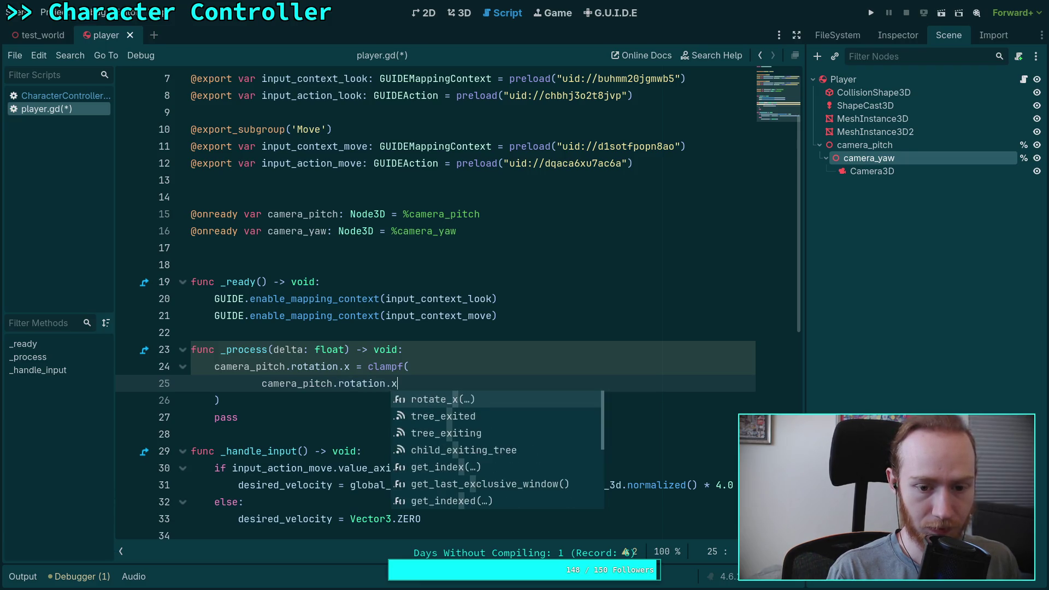
pyautogui.write(' + ')
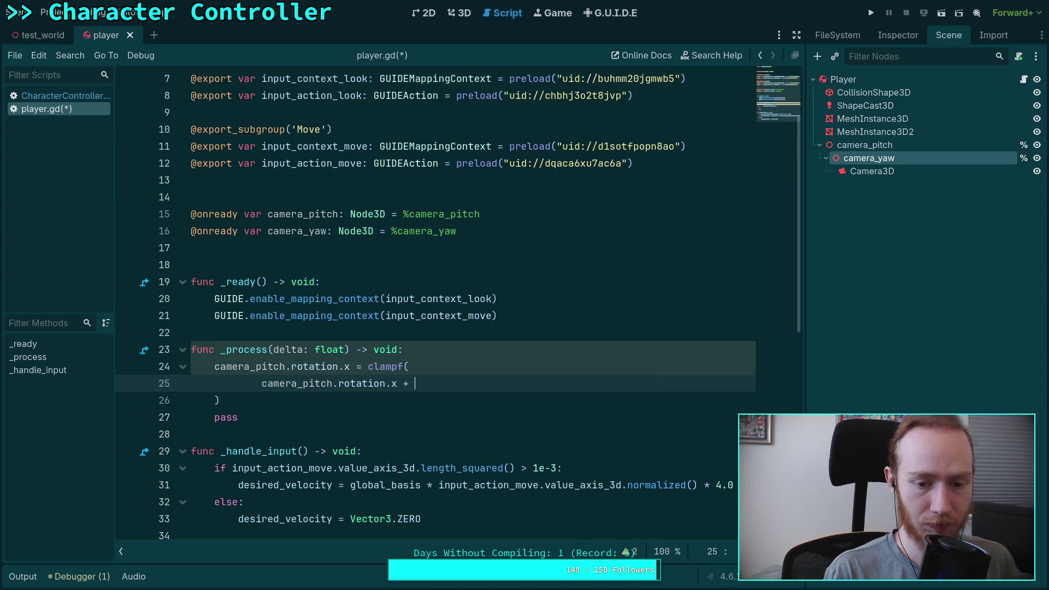
pyautogui.write('input_action_l')
pyautogui.press('Return')
pyautogui.write('.va')
pyautogui.press('Down')
pyautogui.press('Return')
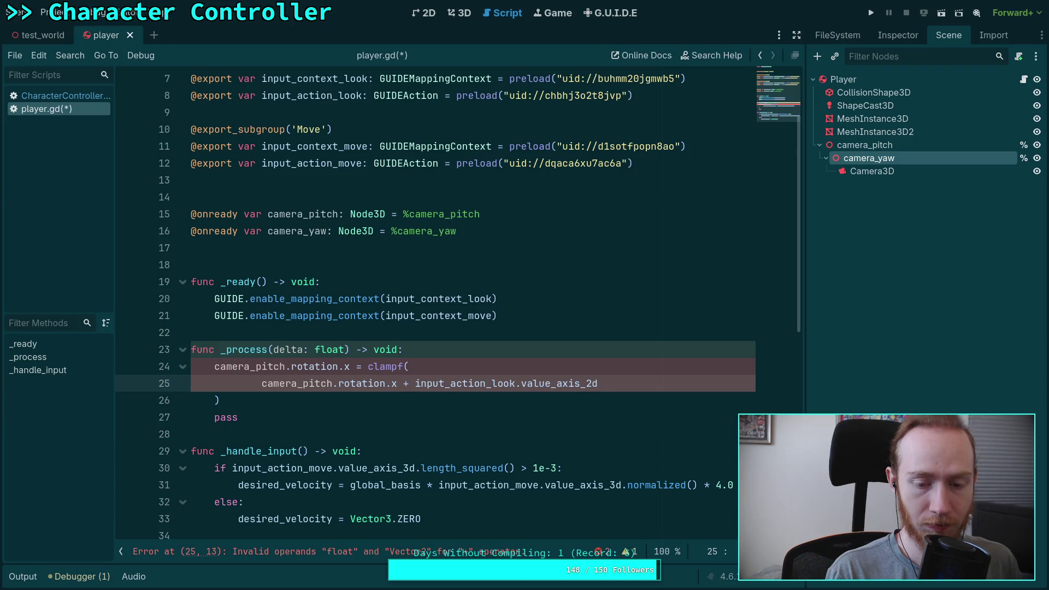
pyautogui.write('.y')
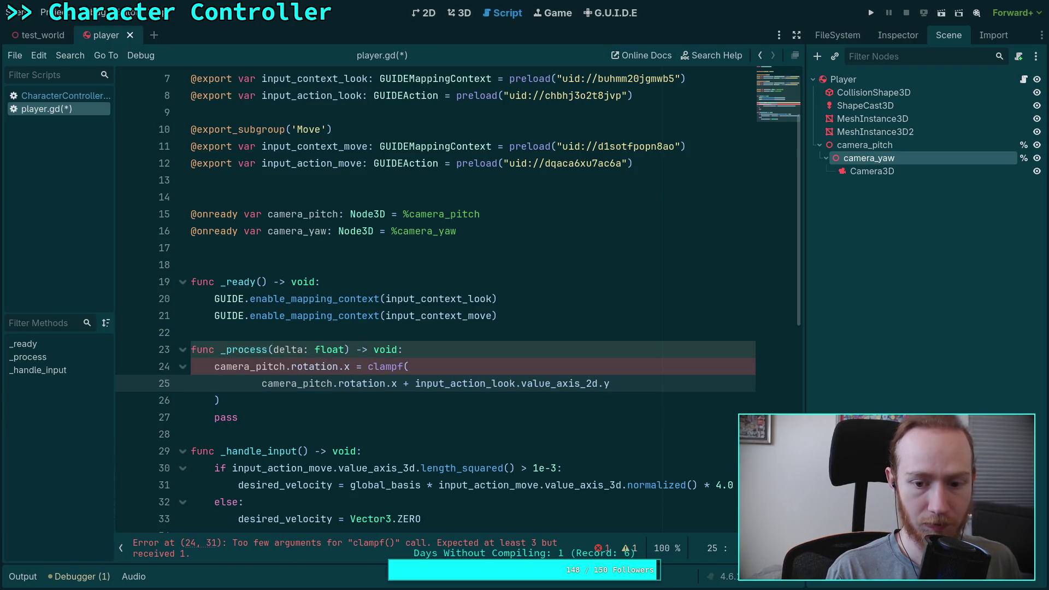
pyautogui.press('Return')
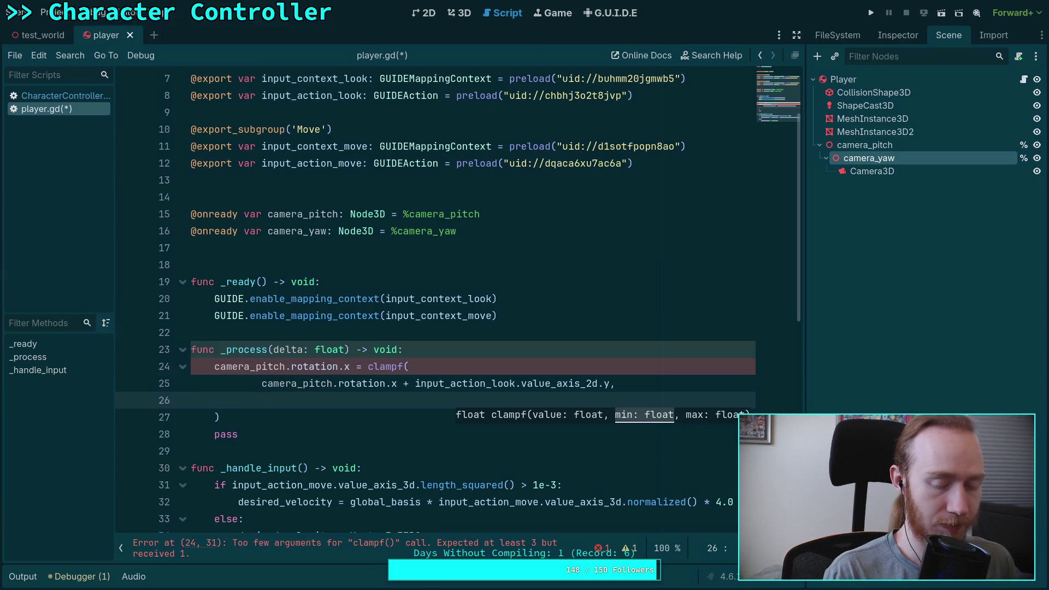
pyautogui.hotkey('alt', 'Tab')
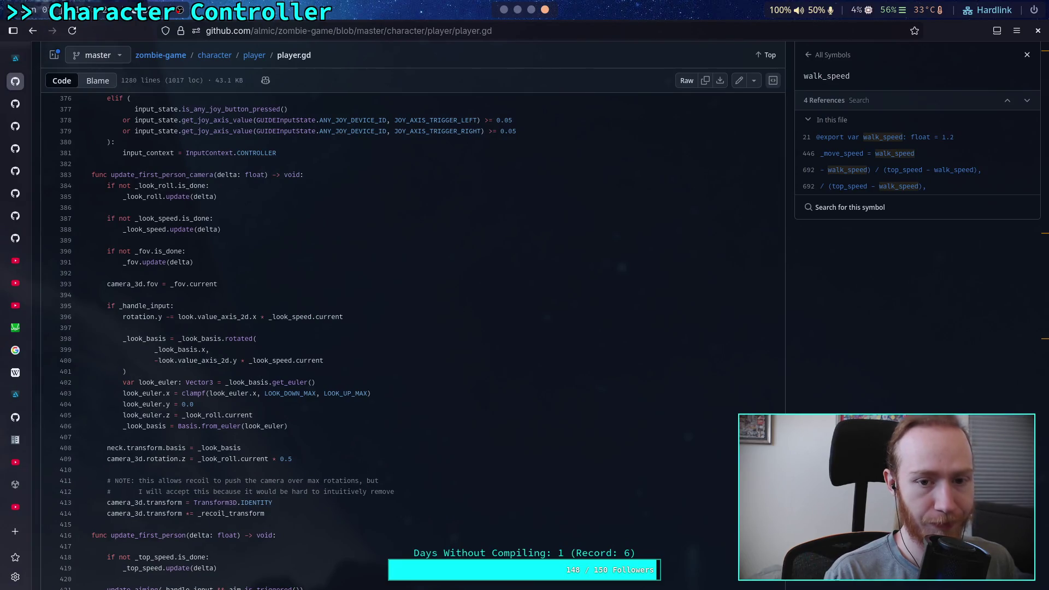
# Check the reference LOOK_UP_MAX and LOOK_DOWN_MAX limits, deg_to_rad(89) and deg_to_rad(-89).
pyautogui.scroll(10, 418, 426)
pyautogui.scroll(15, 418, 426)
pyautogui.scroll(7, 400, 429)
pyautogui.scroll(20, 400, 429)
pyautogui.scroll(20, 400, 429)
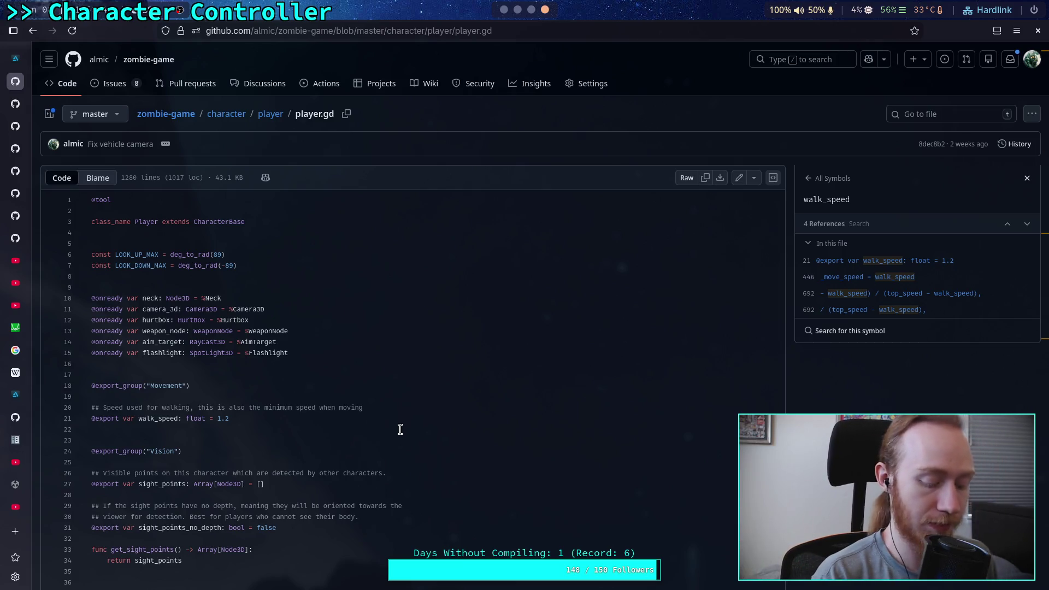
pyautogui.press('super+2')
pyautogui.press('super+1')
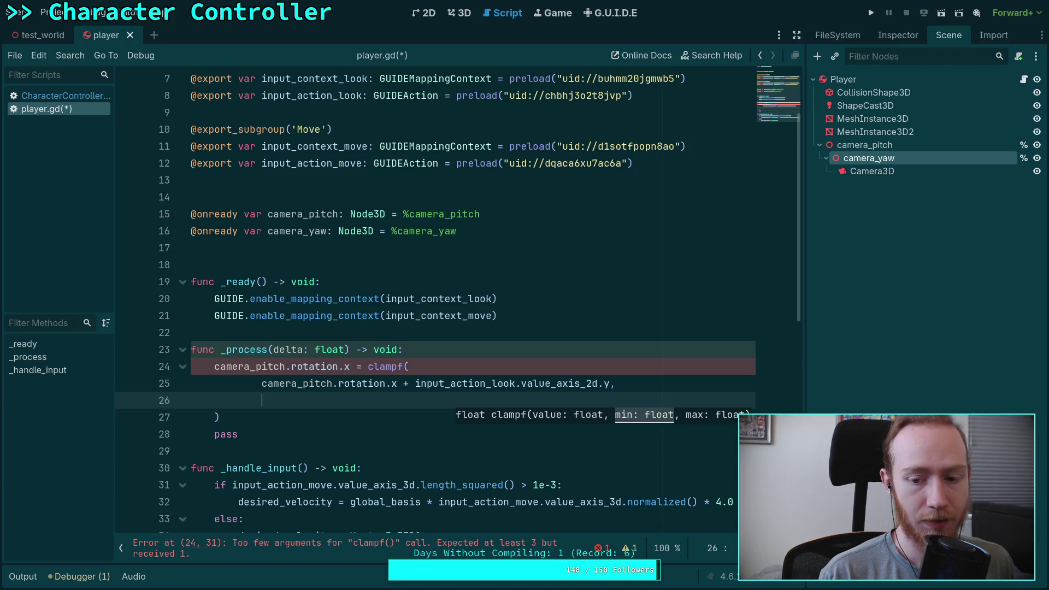
# Declare const LOOK_UP_MAX: float = deg_to_rad(89) below the extends line.
pyautogui.scroll(3, 395, 409)
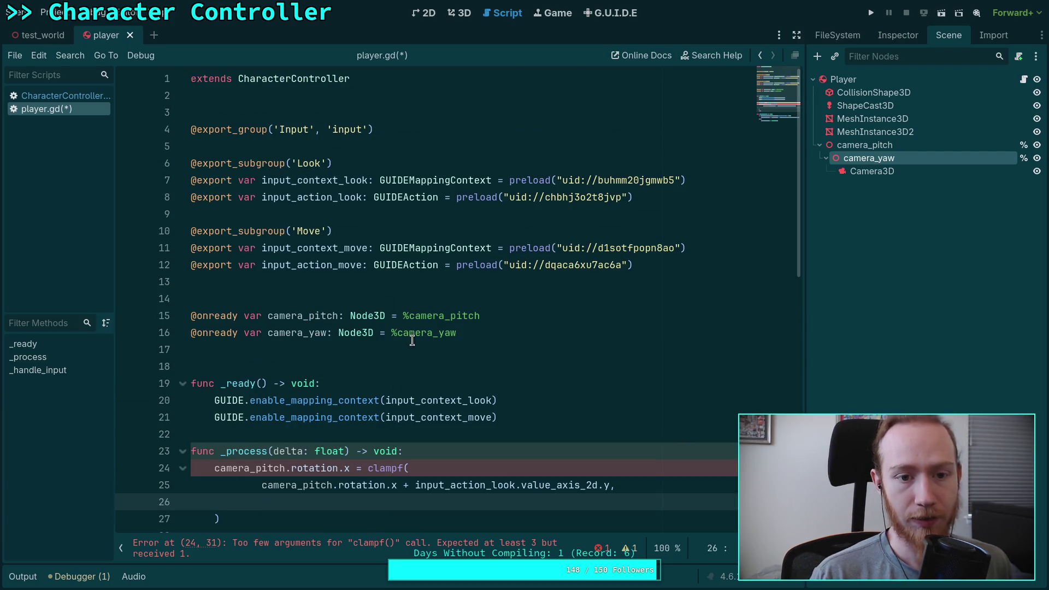
pyautogui.click(440, 99)
pyautogui.press('Return')
pyautogui.press('Return')
pyautogui.press('Return')
pyautogui.press('Up')
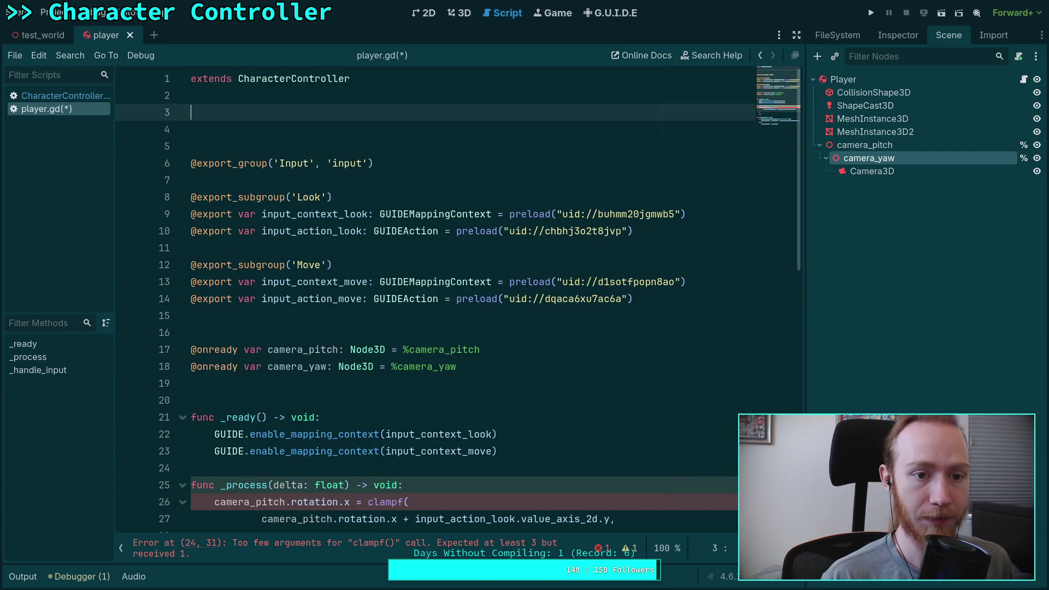
pyautogui.write('const LOOXK')
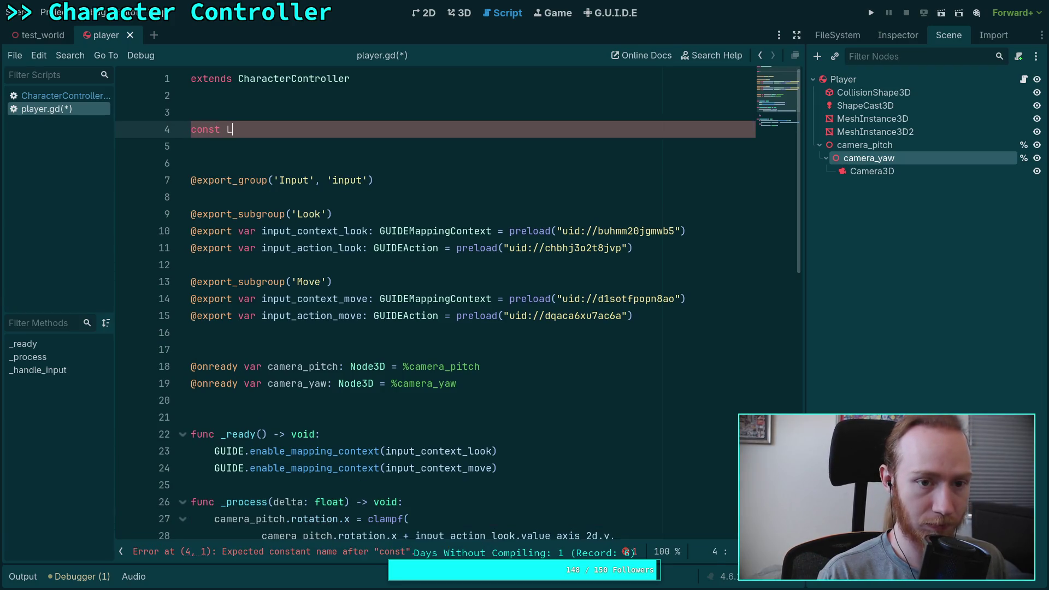
pyautogui.press('BackSpace')
pyautogui.press('BackSpace')
pyautogui.write('K_U')
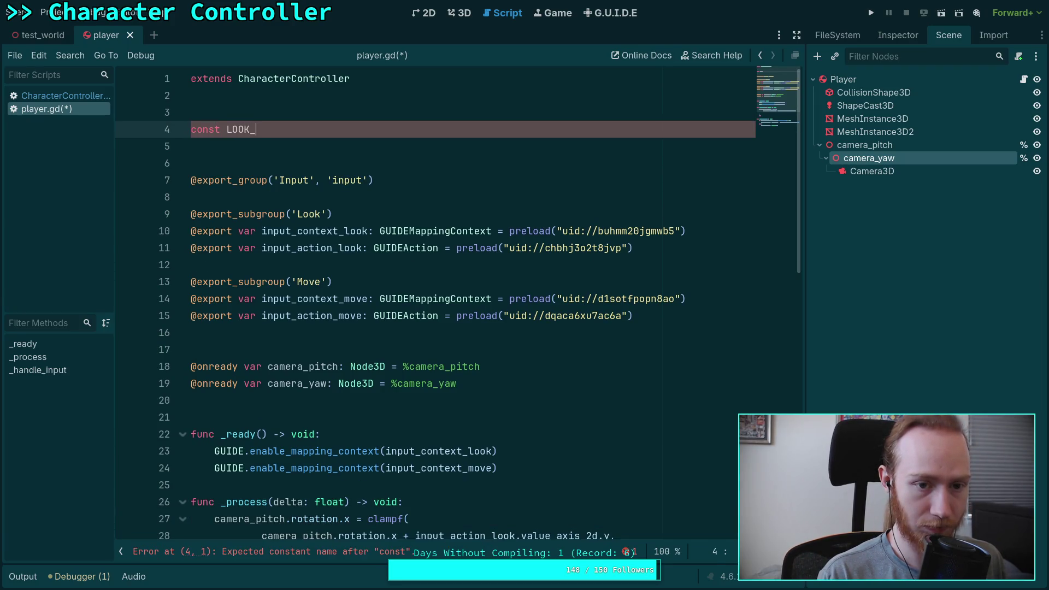
pyautogui.write('P_MAX: ')
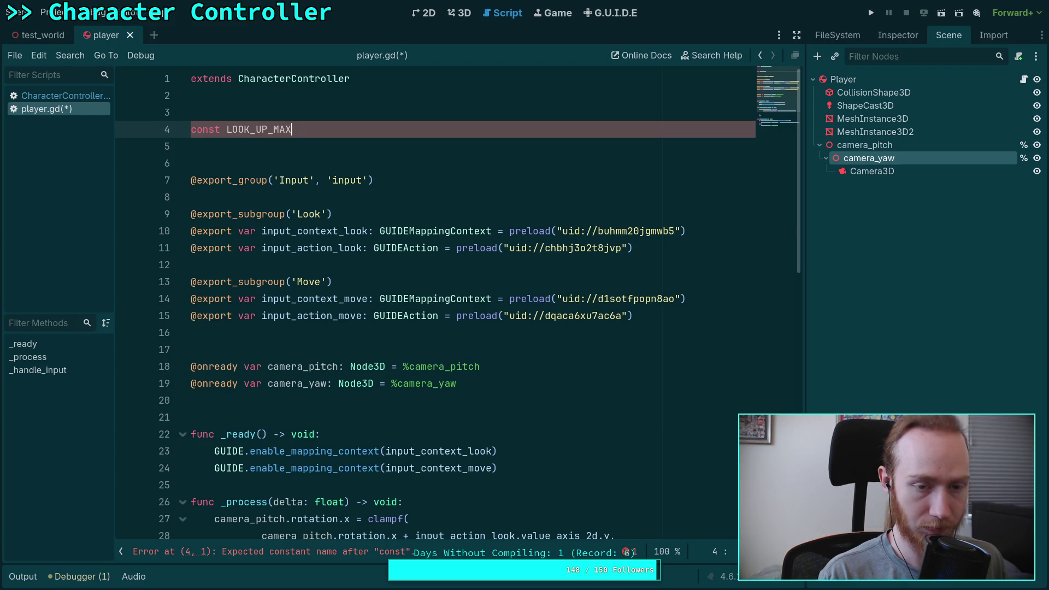
pyautogui.write('float = d')
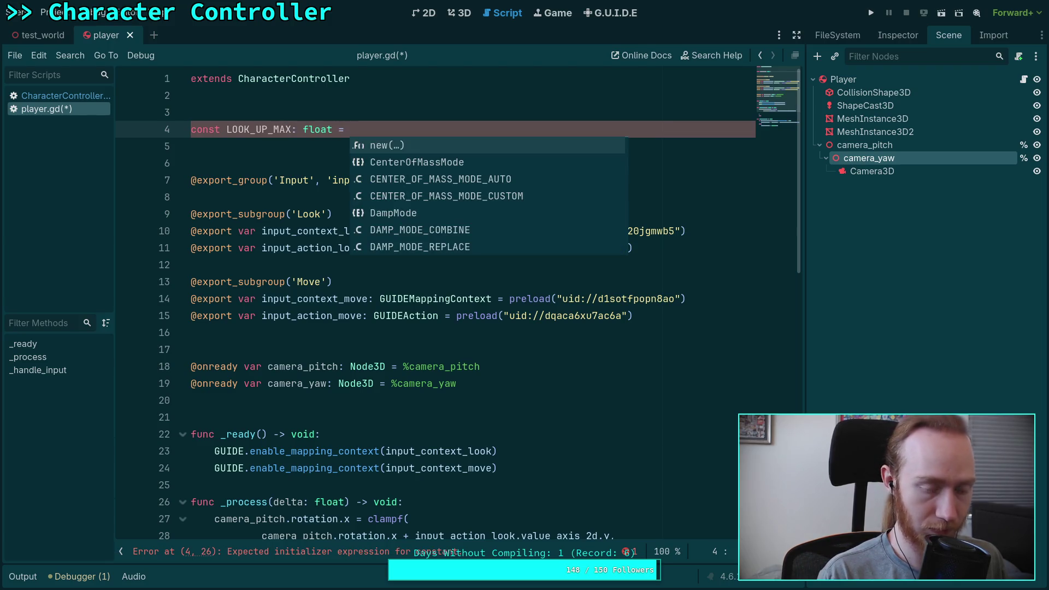
pyautogui.write('eg')
pyautogui.press('Return')
pyautogui.write('89')
pyautogui.press('End')
# Add const LOOK_DOWN_MAX: float = deg_to_rad(-88) on the following line.
pyautogui.press('Return')
pyautogui.write('canst')
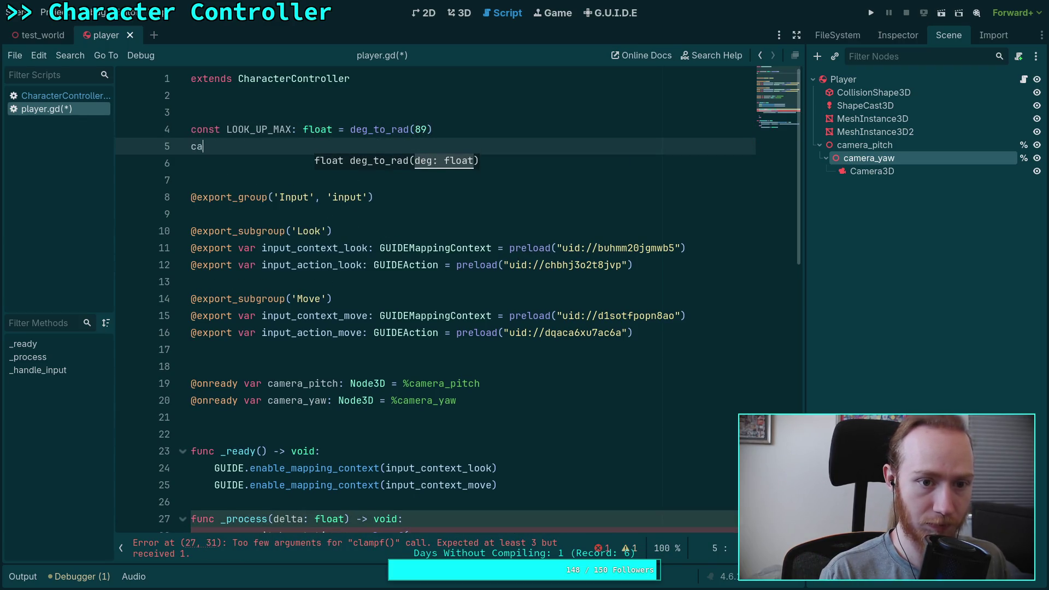
pyautogui.press('BackSpace')
pyautogui.press('BackSpace')
pyautogui.press('BackSpace')
pyautogui.write('onst LO')
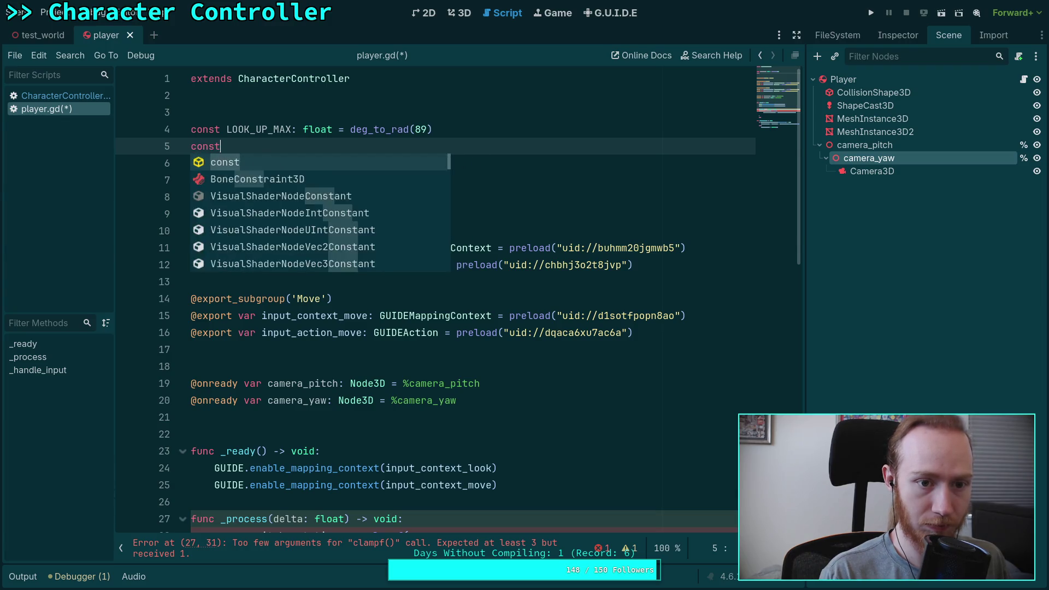
pyautogui.write('OK_DON')
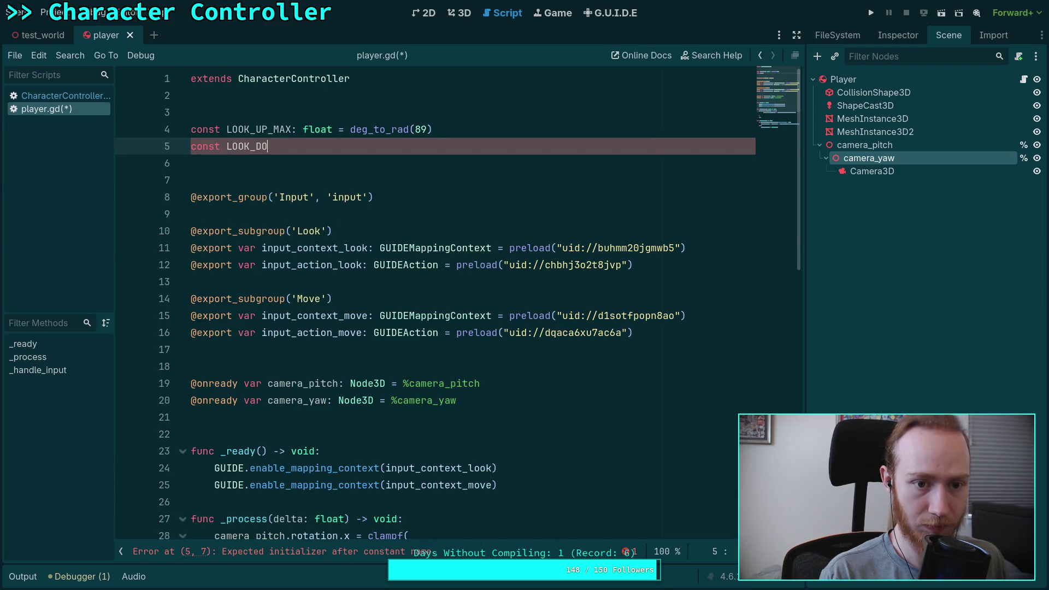
pyautogui.press('BackSpace')
pyautogui.write('WN_MAK')
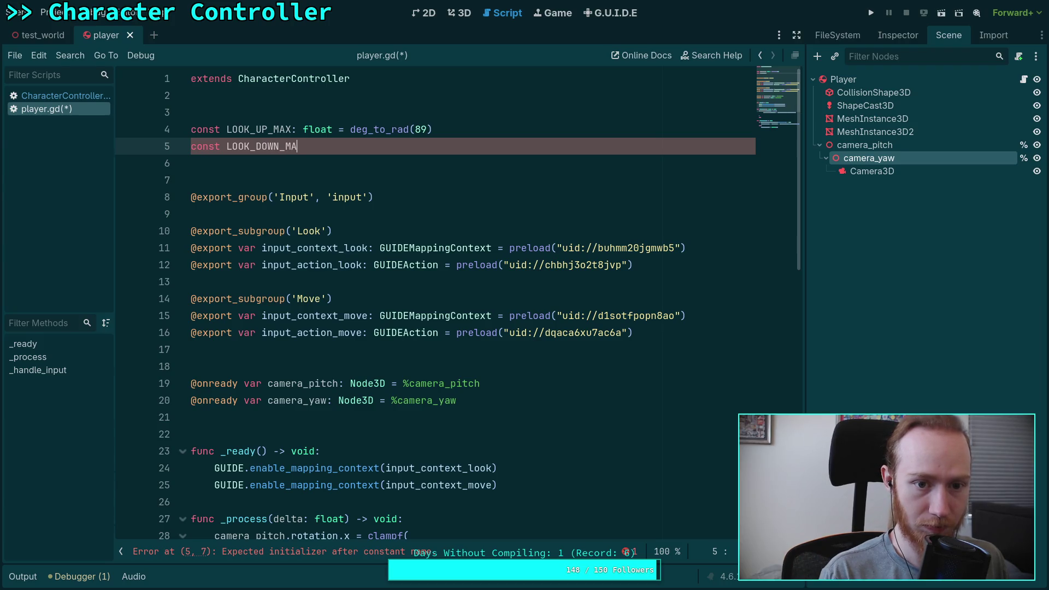
pyautogui.write('float')
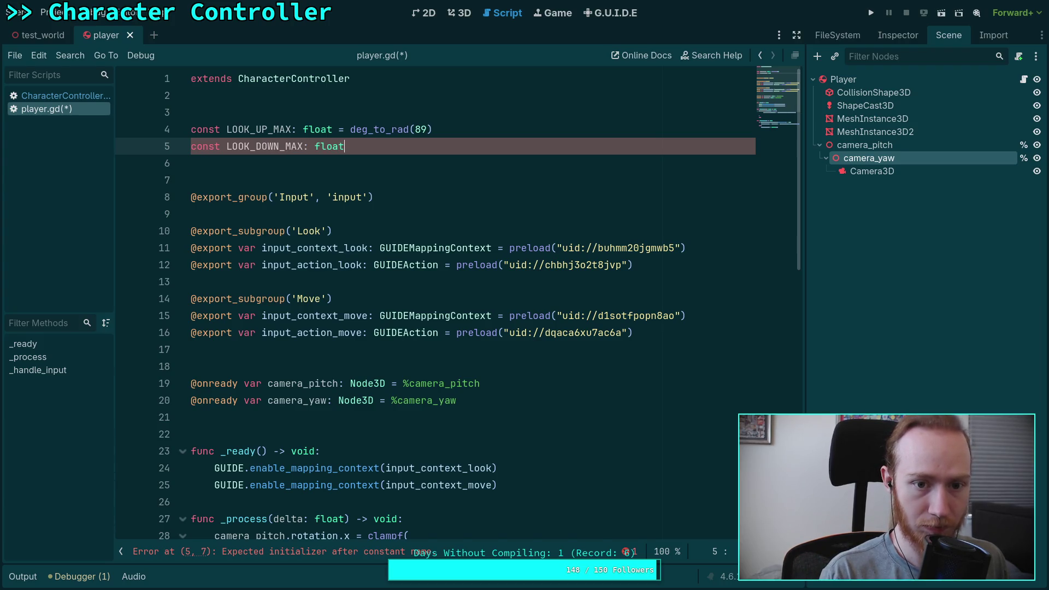
pyautogui.write('deg')
pyautogui.press('Return')
pyautogui.write('-89')
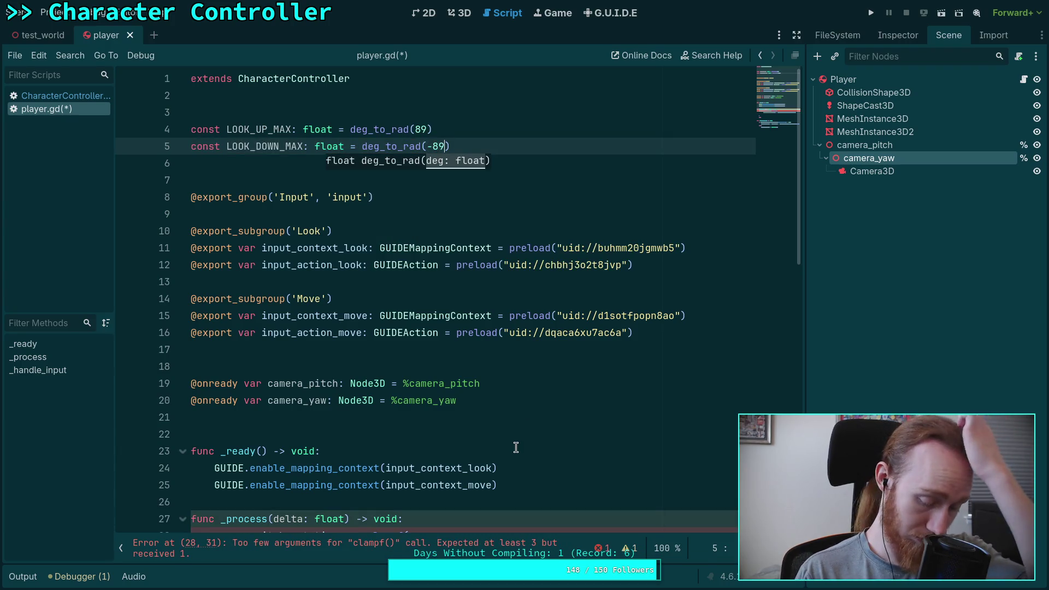
pyautogui.press('BackSpace')
pyautogui.write('8')
pyautogui.scroll(-1, 516, 443)
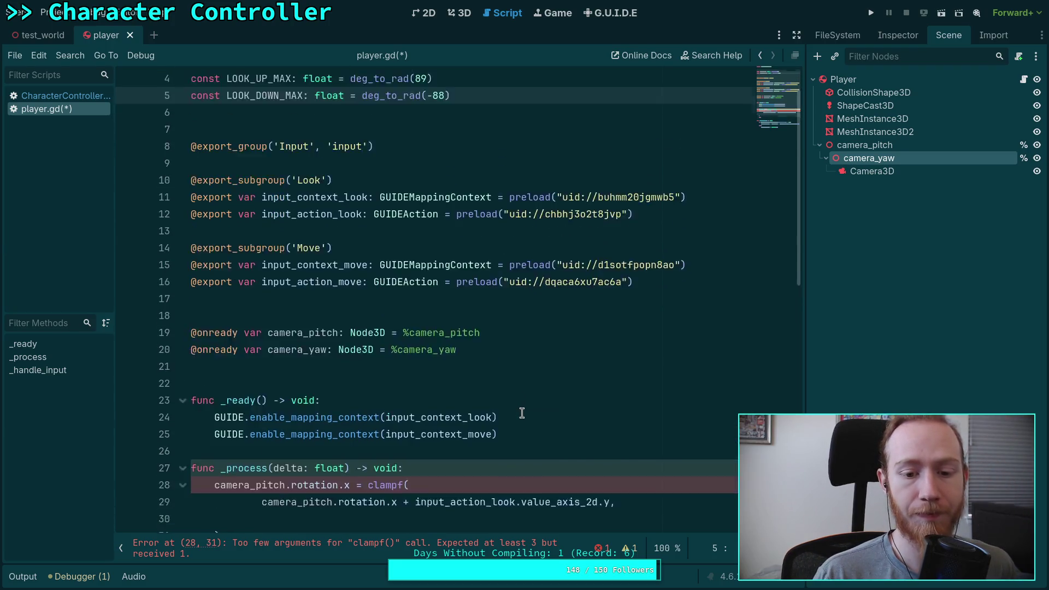
pyautogui.scroll(1, 516, 444)
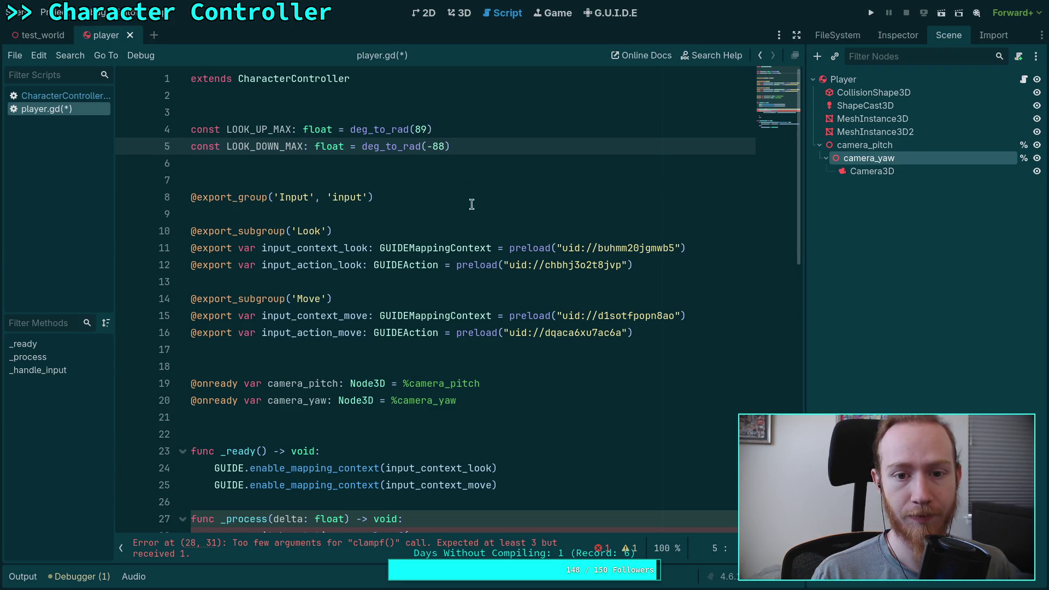
pyautogui.scroll(-3, 473, 205)
# Fill the clampf pitch limits with LOOK_DOWN_MAX and LOOK_UP_MAX, then save player.gd.
pyautogui.click(454, 414)
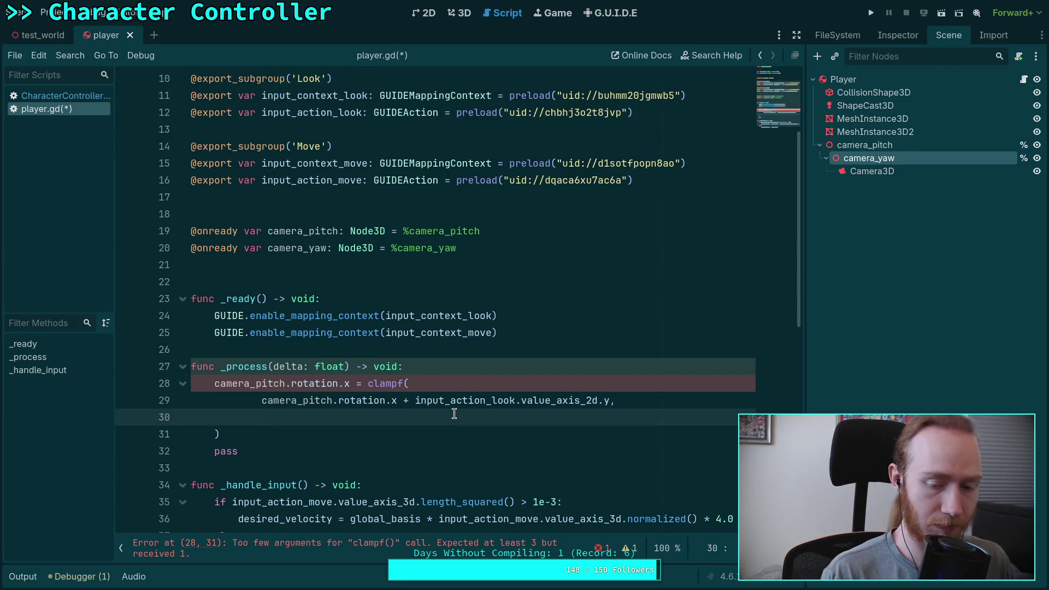
pyautogui.write('LOOK_')
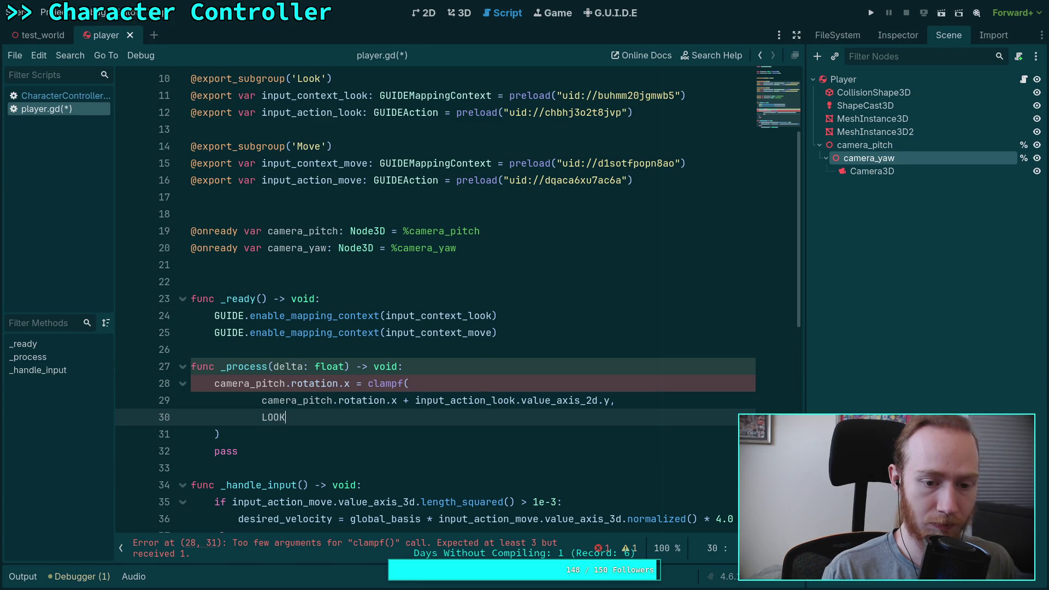
pyautogui.press('Return')
pyautogui.write('LOOK_DOWN_MAX, LOO')
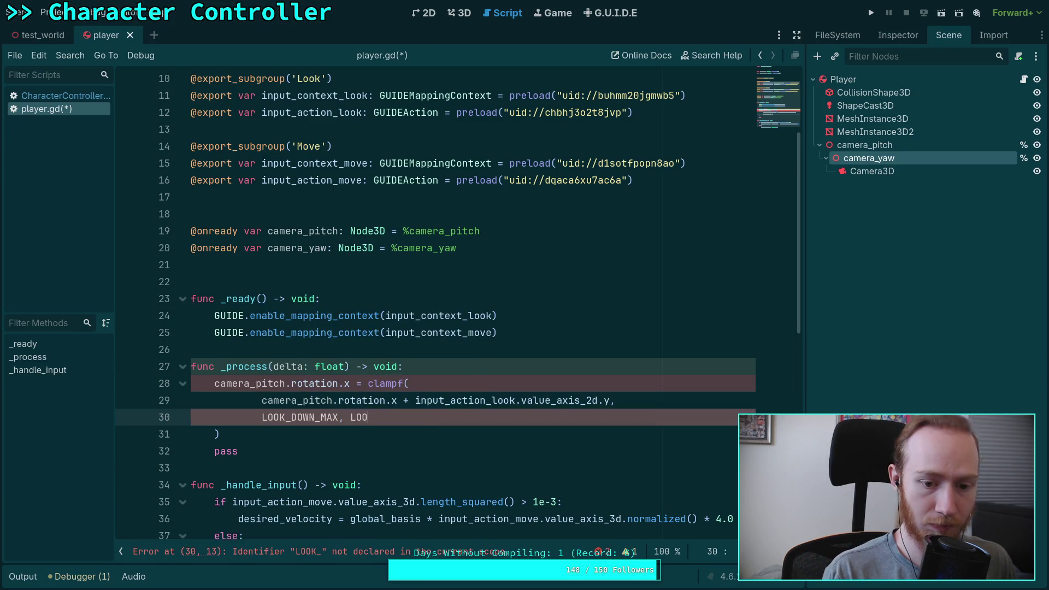
pyautogui.press('Down')
pyautogui.press('Return')
pyautogui.hotkey('ctrl', 's')
# Write camera_yaw.rotation.y += input_action_look.value_axis_2d.x and save the script.
pyautogui.click(220, 434)
pyautogui.write('amera_')
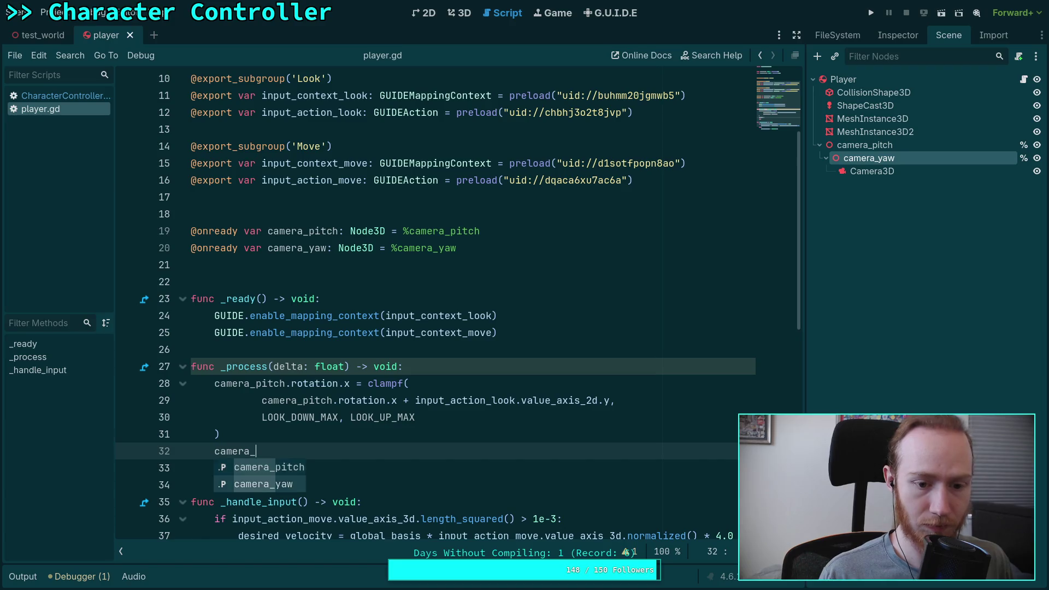
pyautogui.write('yaw.rotation.y = ')
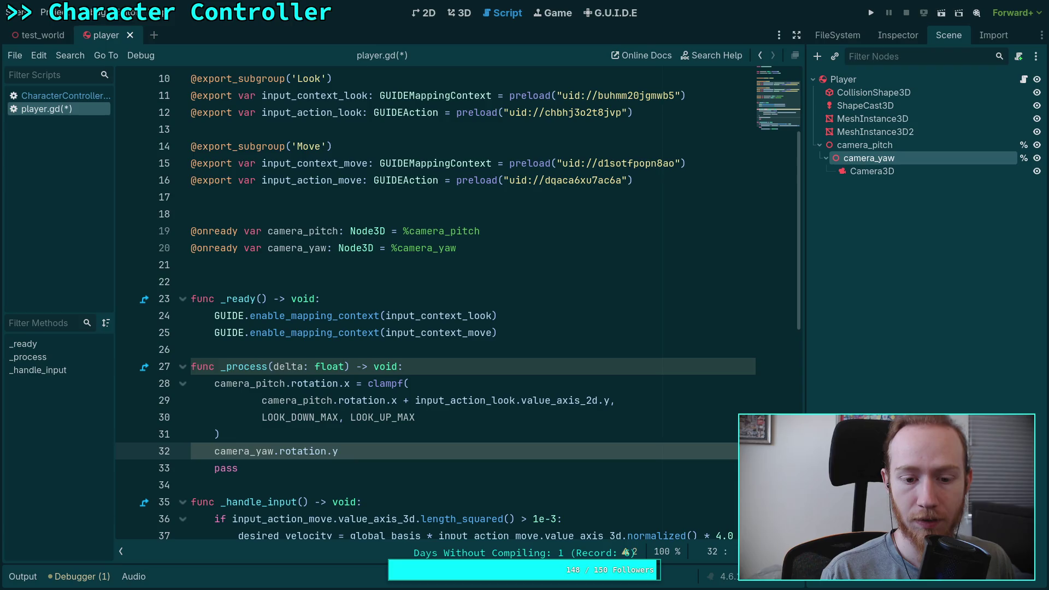
pyautogui.write('clam')
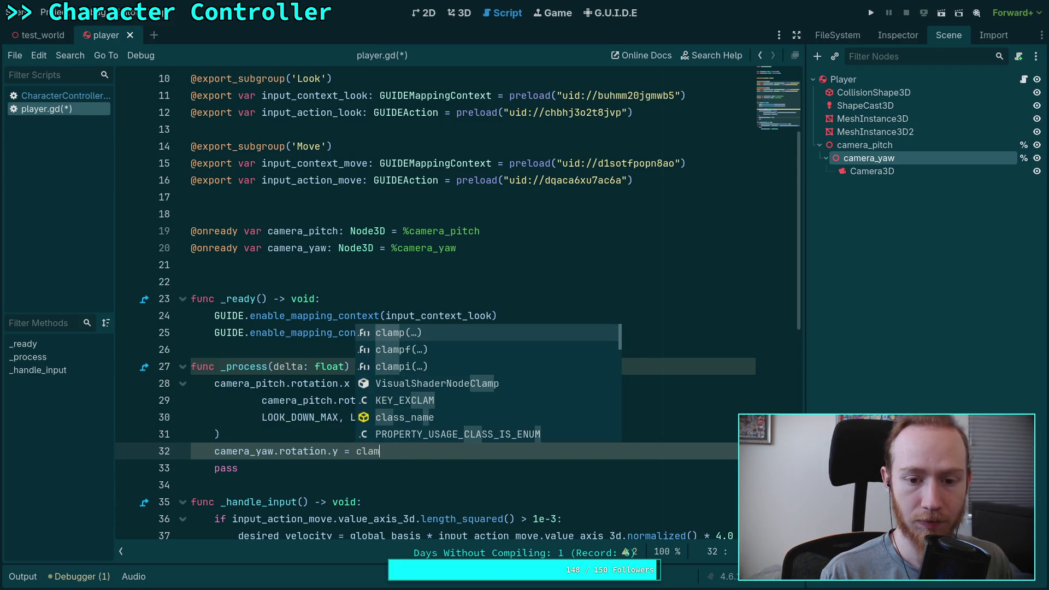
pyautogui.press('BackSpace')
pyautogui.press('BackSpace')
pyautogui.press('BackSpace')
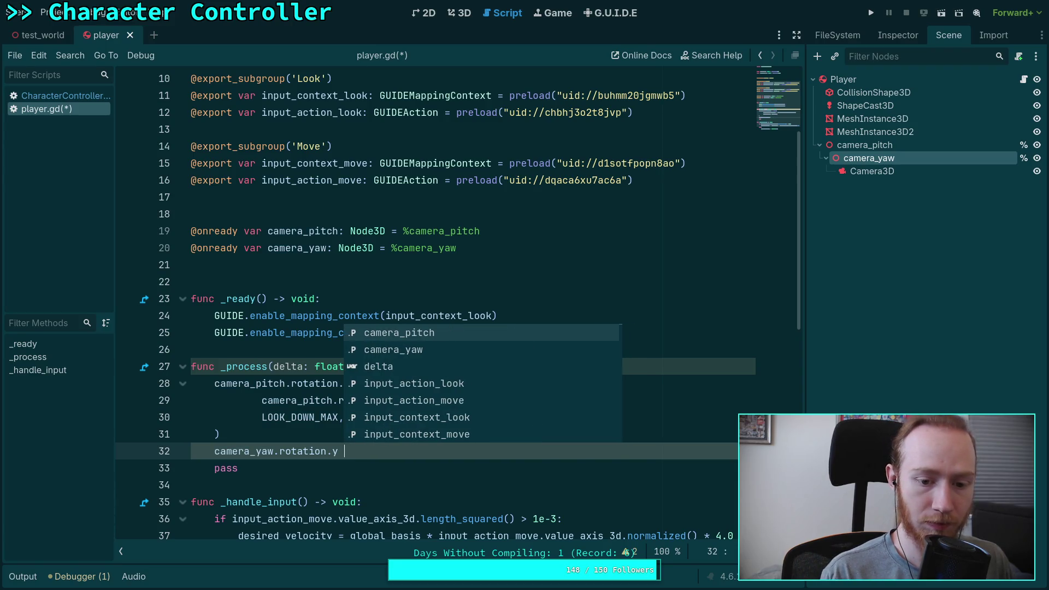
pyautogui.write('+= camera')
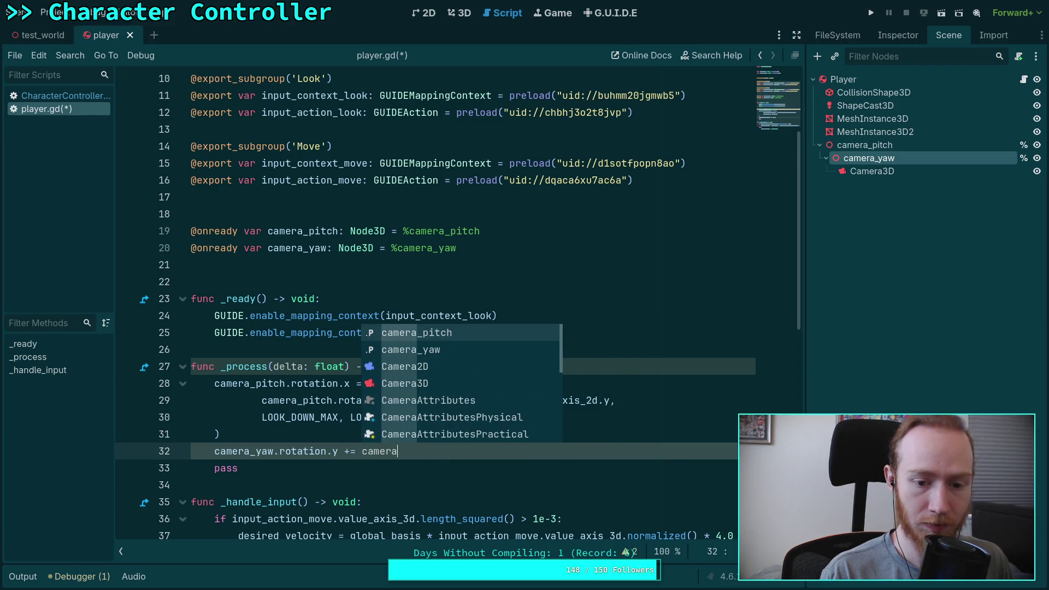
pyautogui.write('_')
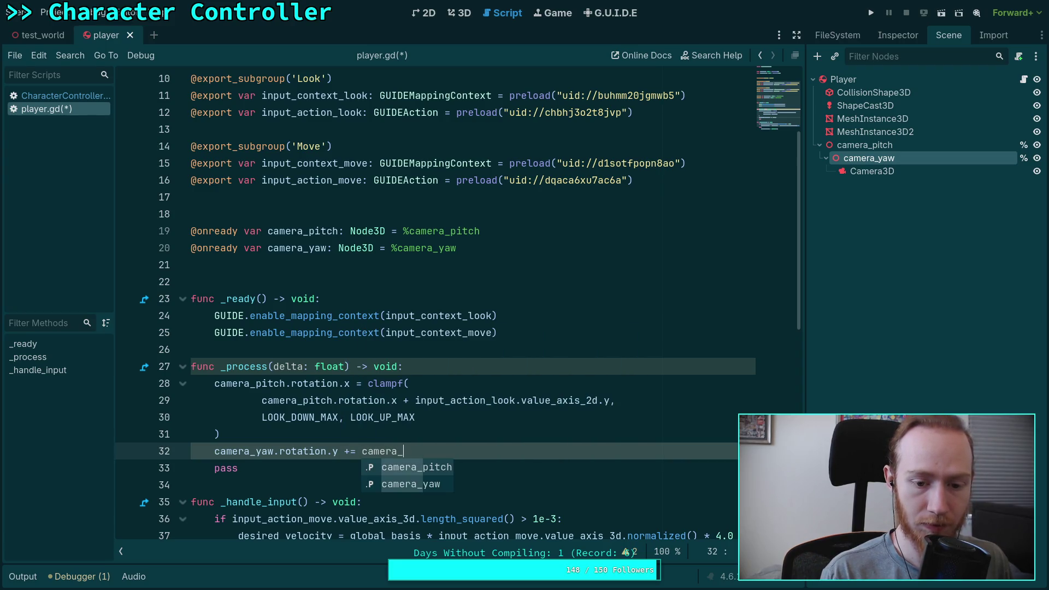
pyautogui.press('BackSpace')
pyautogui.press('BackSpace')
pyautogui.press('BackSpace')
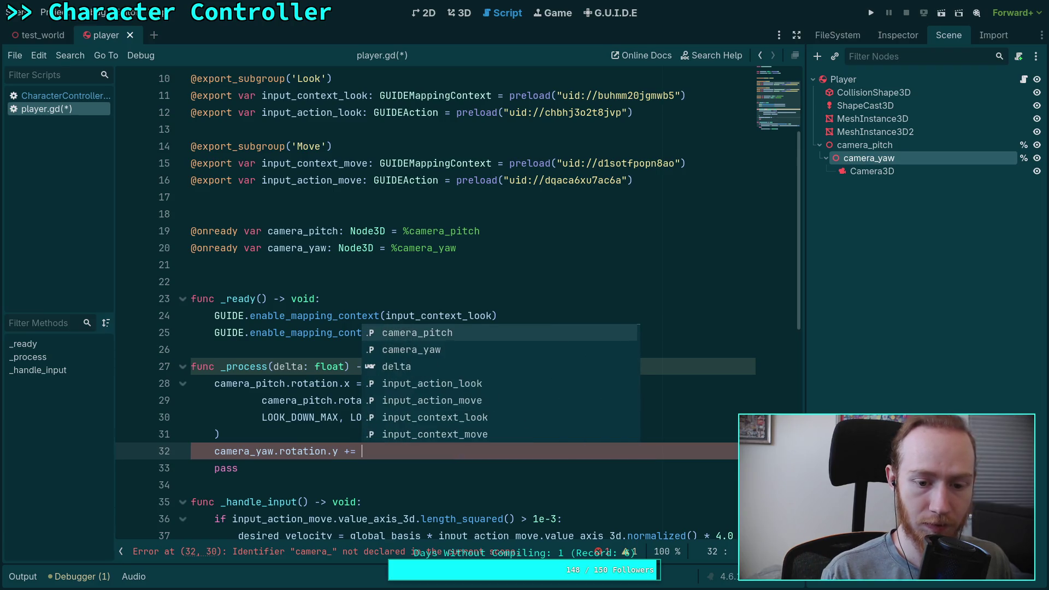
pyautogui.write('input_')
pyautogui.press('Return')
pyautogui.write('.val')
pyautogui.press('Down')
pyautogui.press('Return')
pyautogui.hotkey('ctrl', 's')
# Delete the leftover pass statement from _process.
pyautogui.click(305, 335)
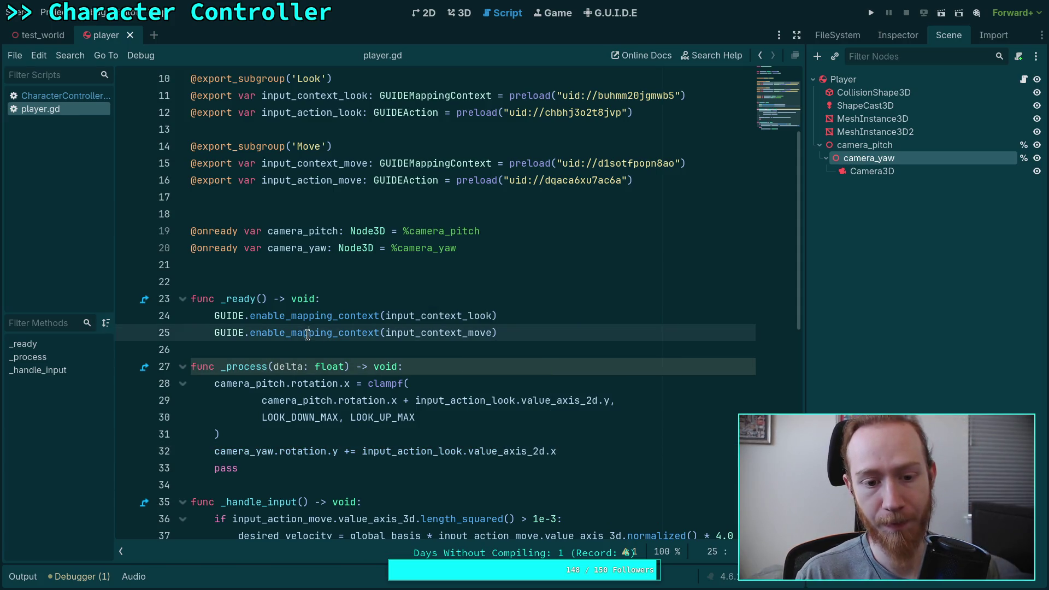
pyautogui.click(344, 346)
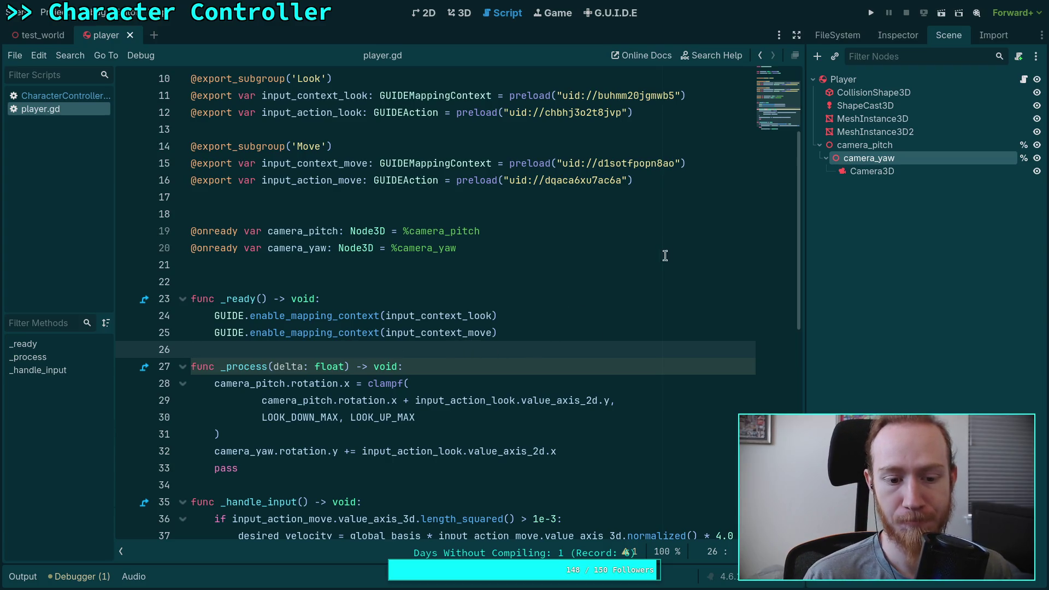
pyautogui.click(330, 470)
pyautogui.hotkey('shift', 'Home')
pyautogui.press('BackSpace')
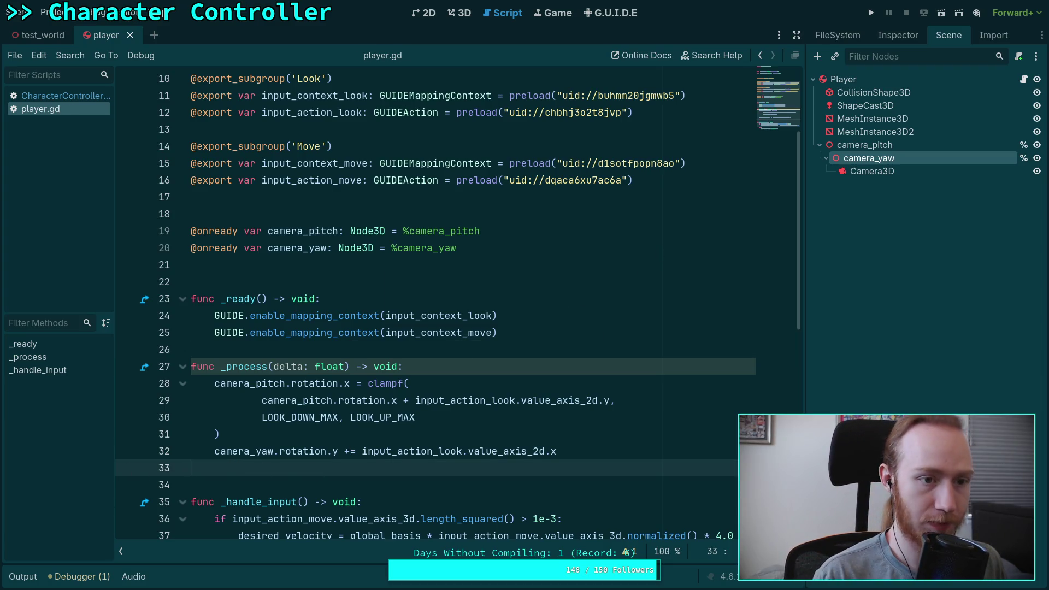
# Prefix the global_basis reference in the velocity line with camera.
pyautogui.scroll(-2, 636, 322)
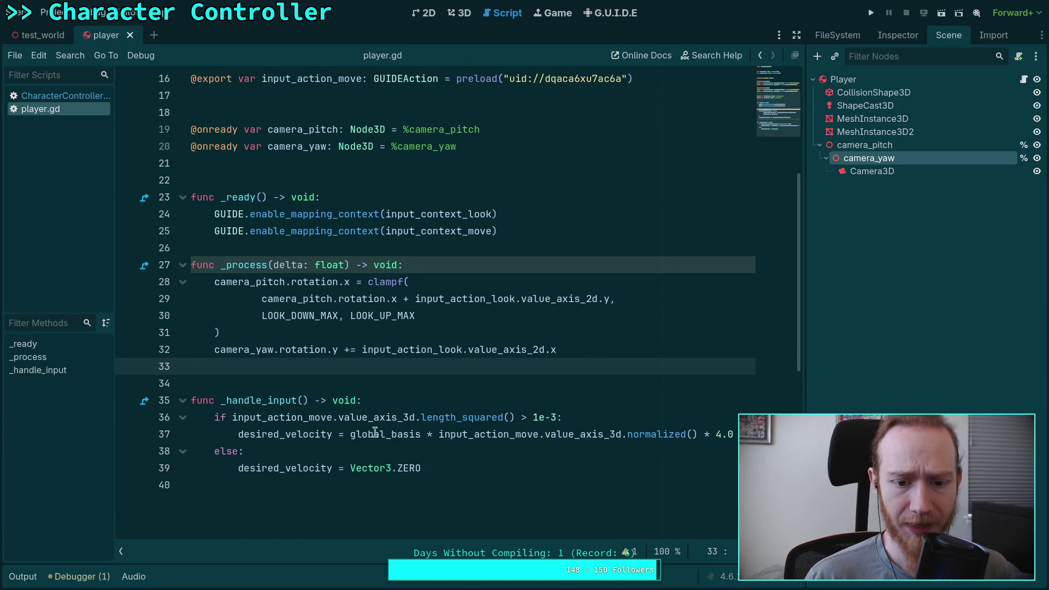
pyautogui.moveTo(349, 435); pyautogui.dragTo(392, 434)
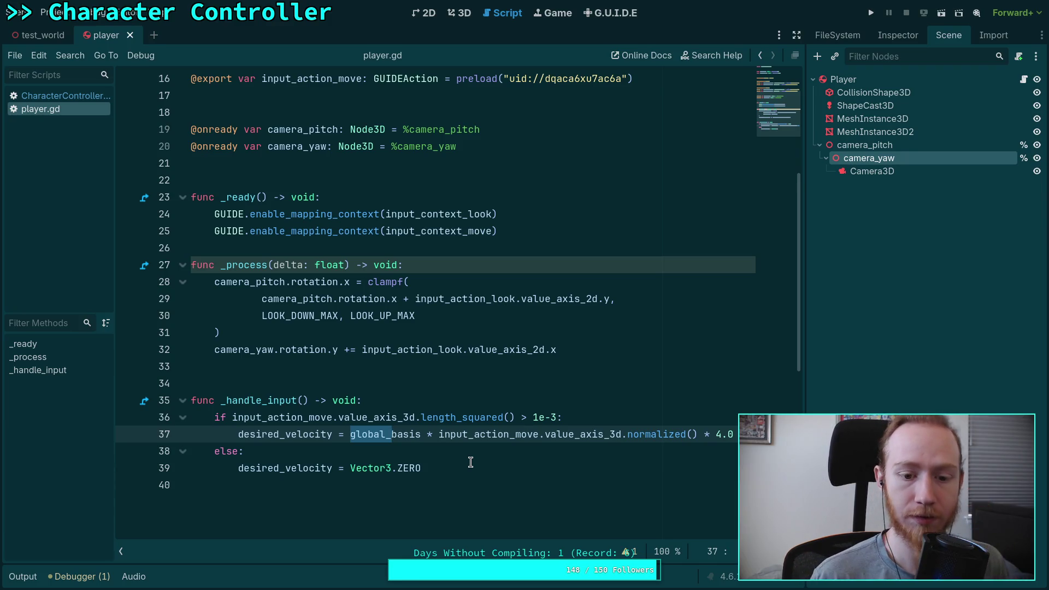
pyautogui.click(385, 434)
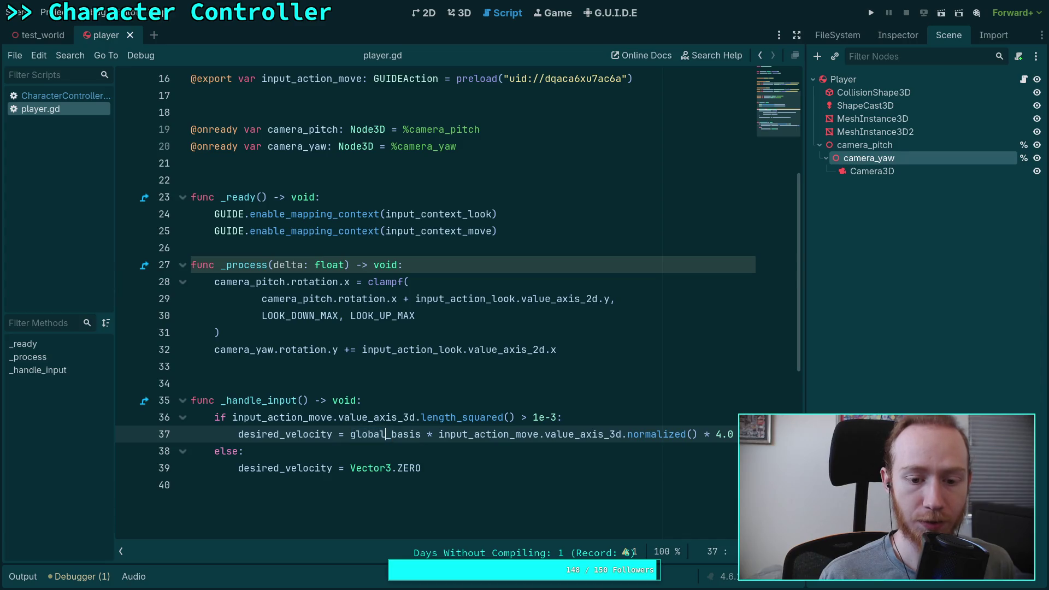
pyautogui.hotkey('ctrl', 'Left')
pyautogui.write('camera')
pyautogui.press('Left')
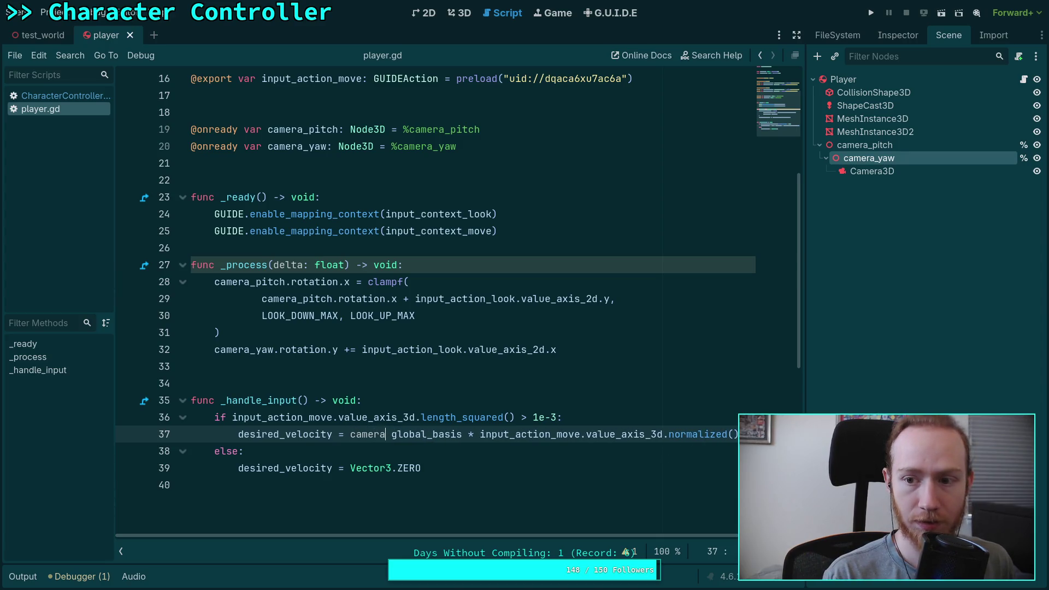
pyautogui.hotkey('ctrl', 'space')
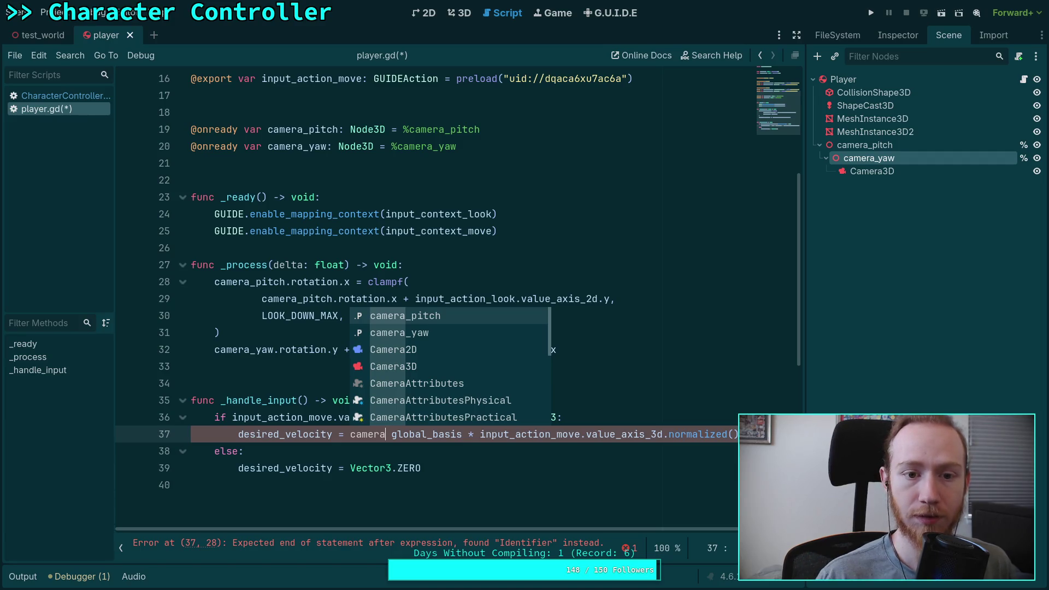
# Rename the Camera3D node in the Scene dock to camera.
pyautogui.click(490, 162)
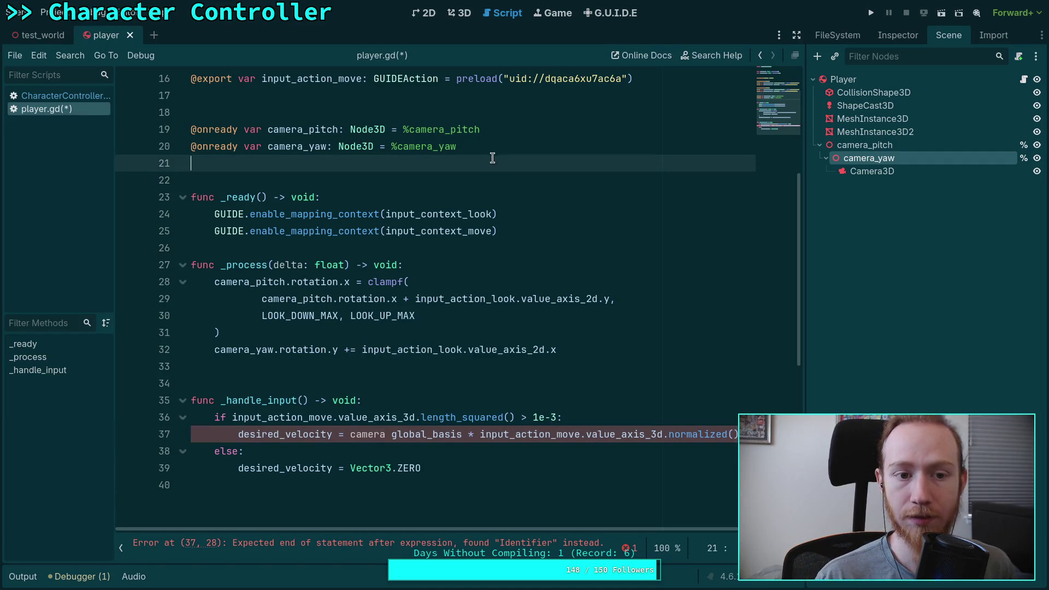
pyautogui.click(917, 176)
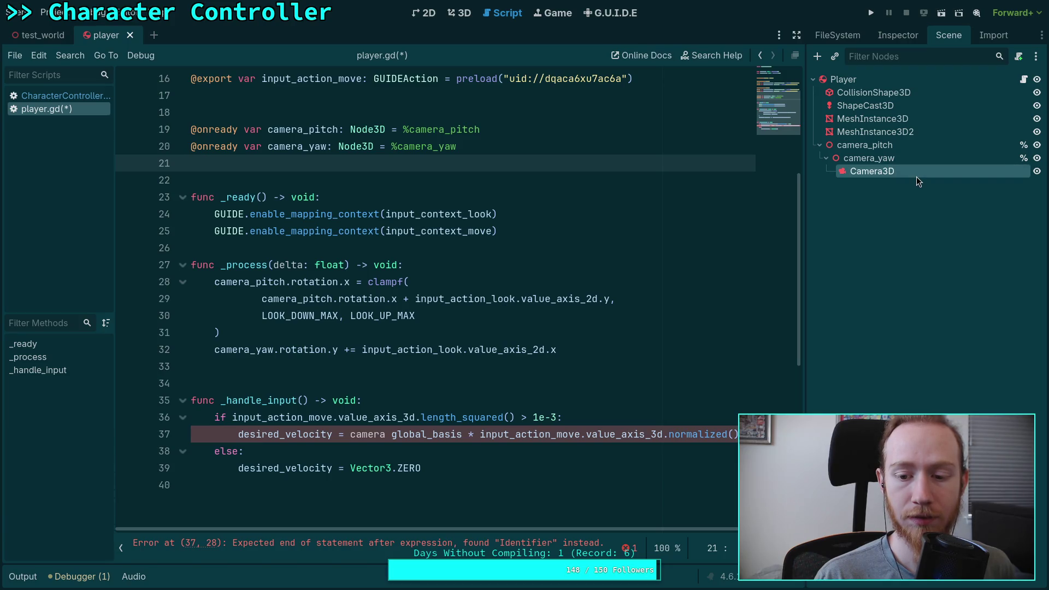
pyautogui.rightClick(950, 174)
pyautogui.click(904, 278)
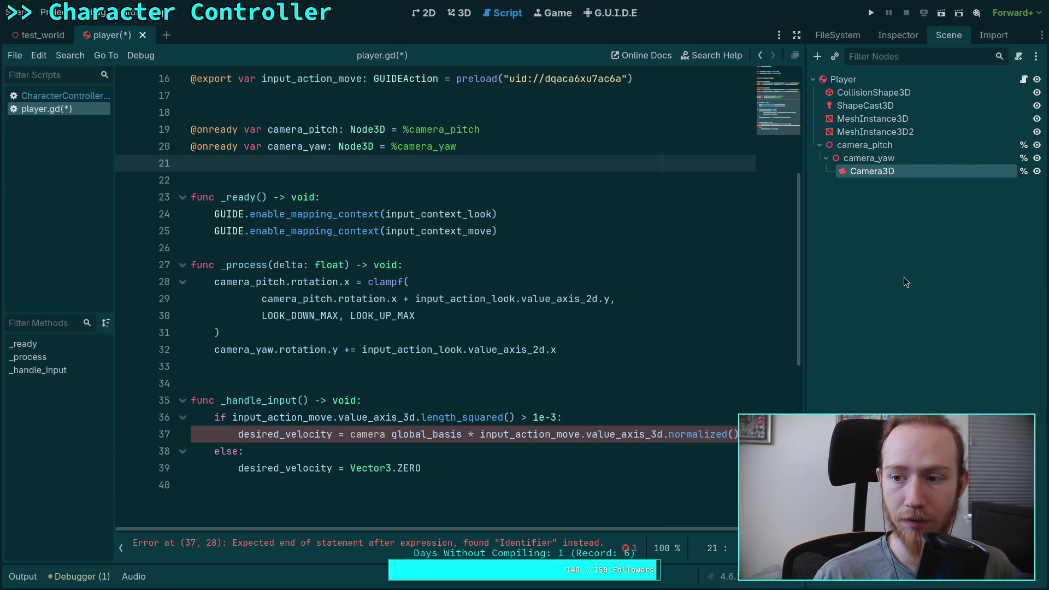
pyautogui.write('camera')
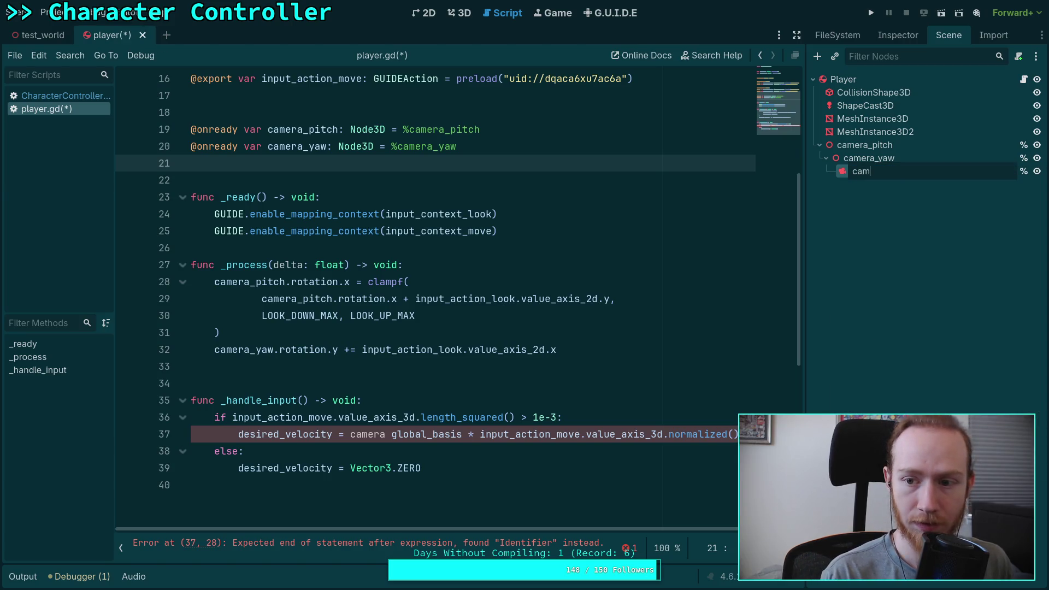
pyautogui.press('Return')
pyautogui.moveTo(861, 171)
pyautogui.mouseDown()
pyautogui.moveTo(405, 164)
pyautogui.moveTo(312, 123)
pyautogui.mouseUp()
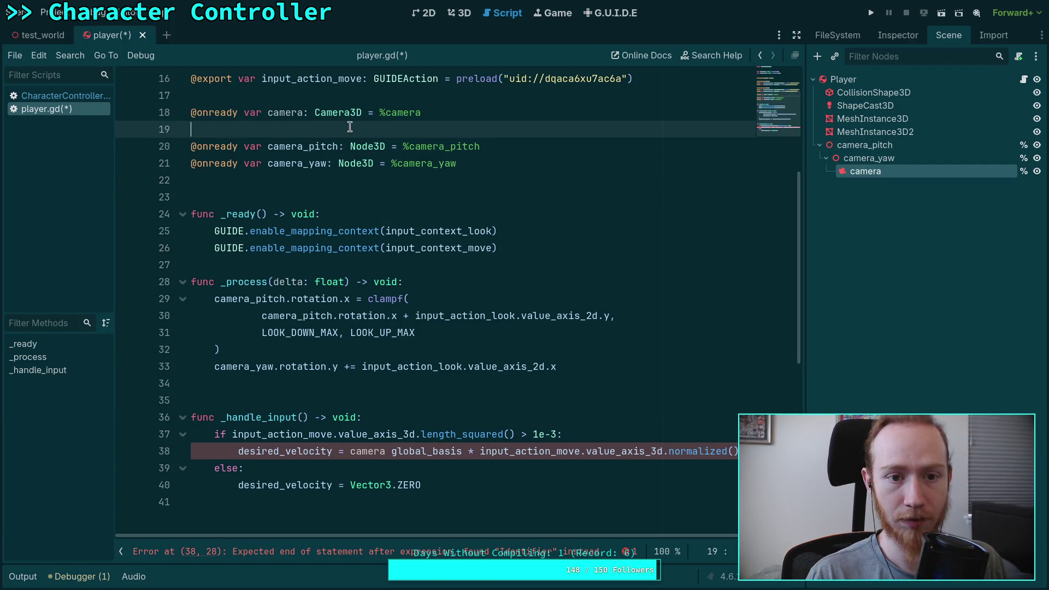
pyautogui.click(363, 102)
pyautogui.press('Return')
pyautogui.click(364, 146)
pyautogui.press('BackSpace')
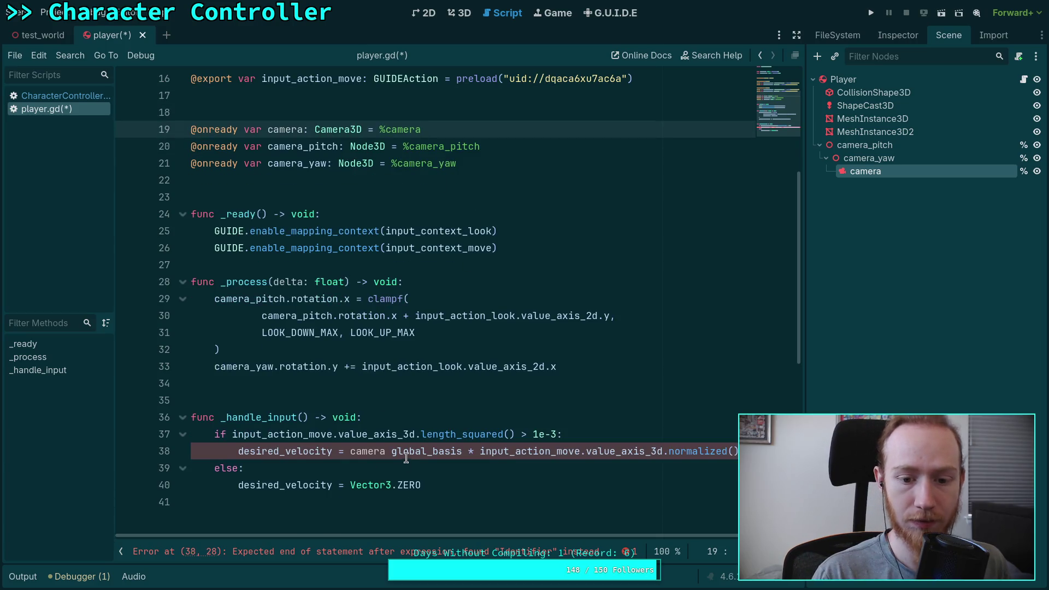
# Complete camera.global_basis in the velocity line, save, and run the game.
pyautogui.click(394, 451)
pyautogui.write('.')
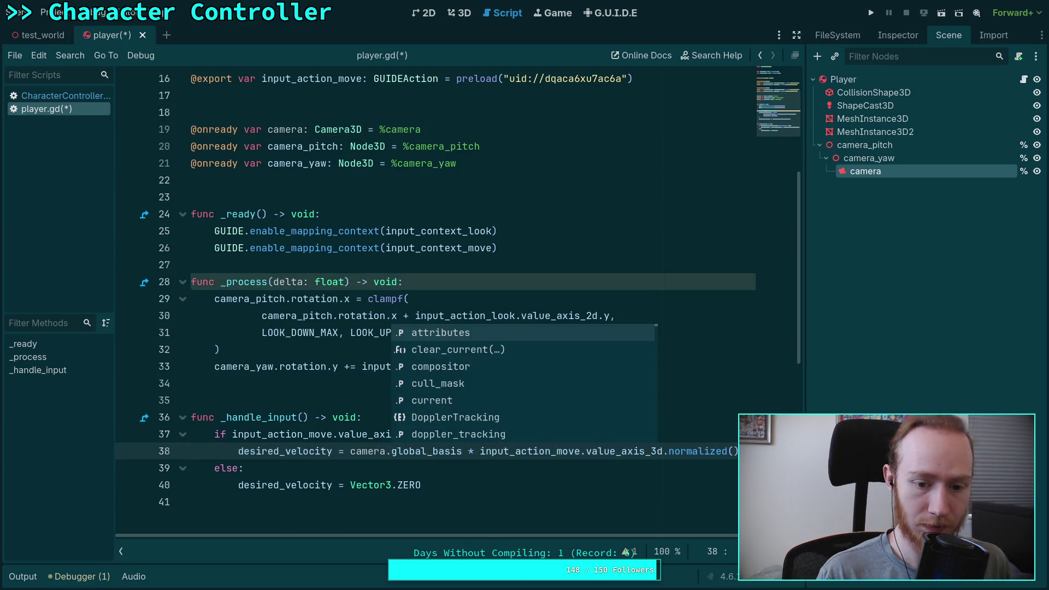
pyautogui.hotkey('ctrl', 's')
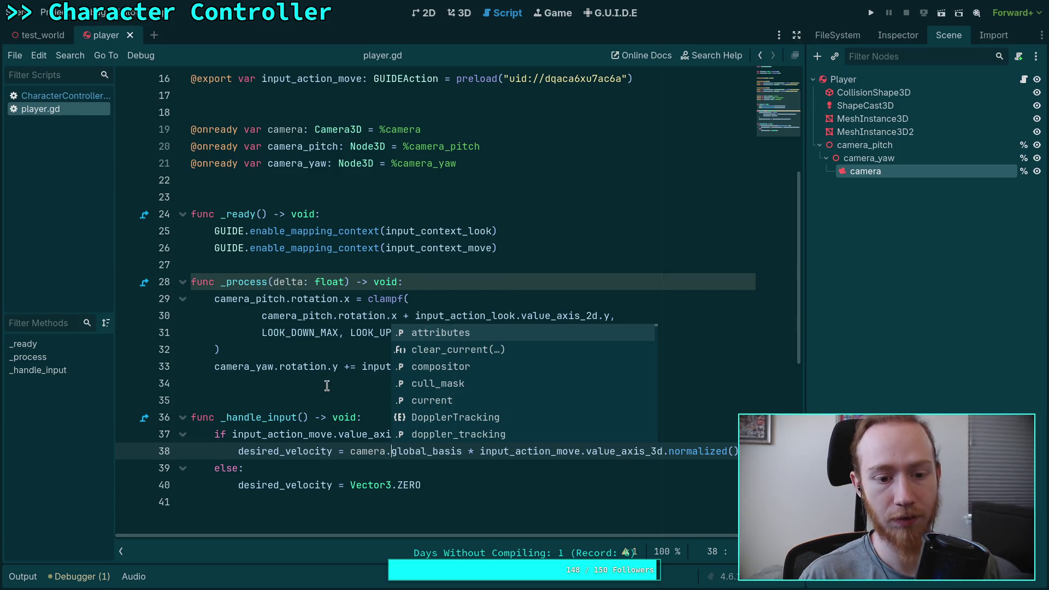
pyautogui.click(327, 383)
pyautogui.click(870, 12)
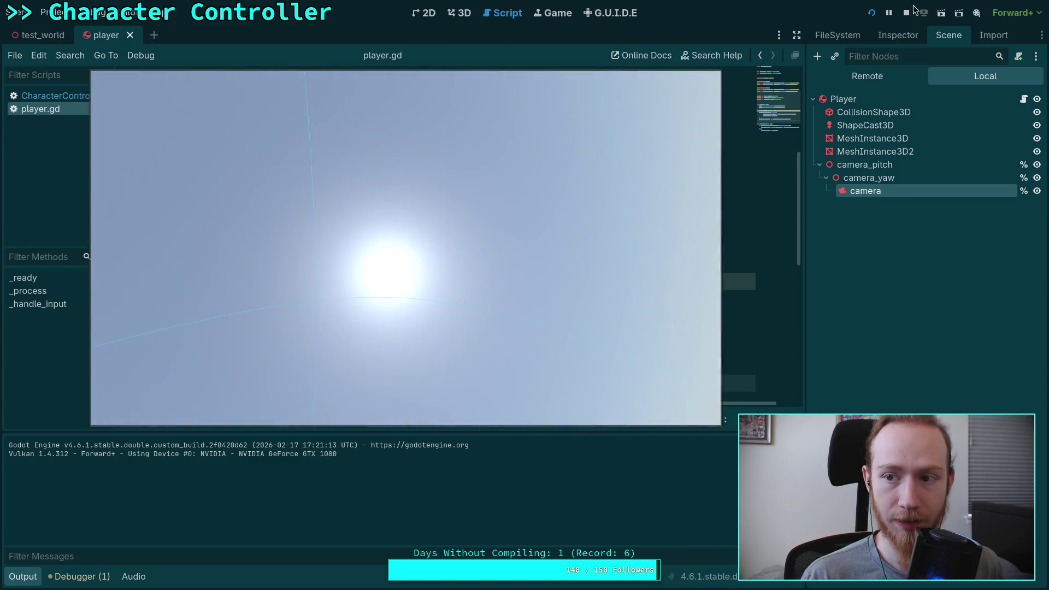
# Stop the running game and switch from Godot to another window.
pyautogui.click(906, 13)
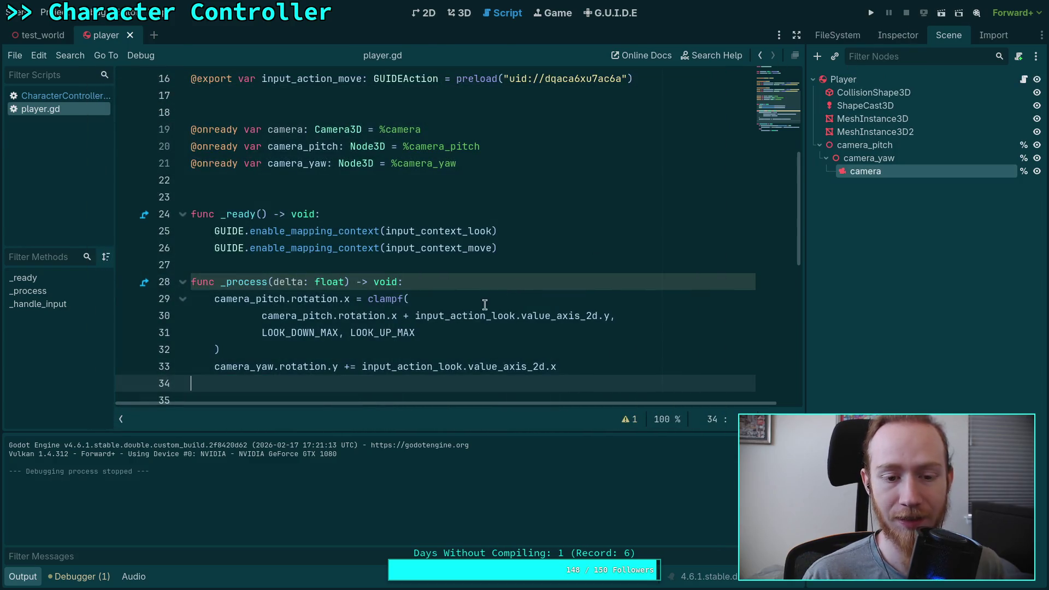
pyautogui.scroll(-1, 491, 273)
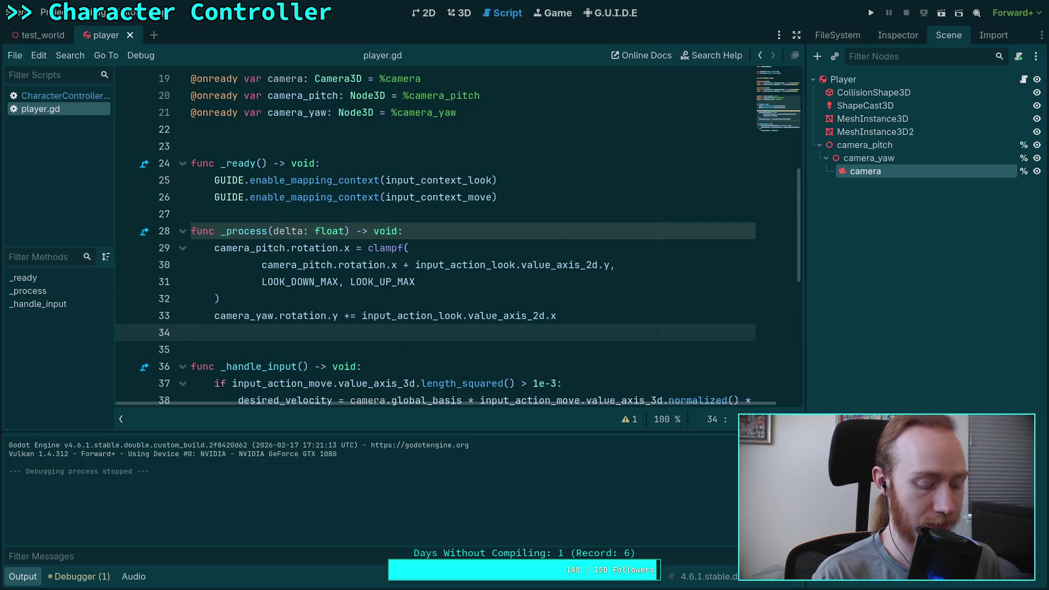
pyautogui.hotkey('alt', 'Tab')
pyautogui.hotkey('alt', 'Tab')
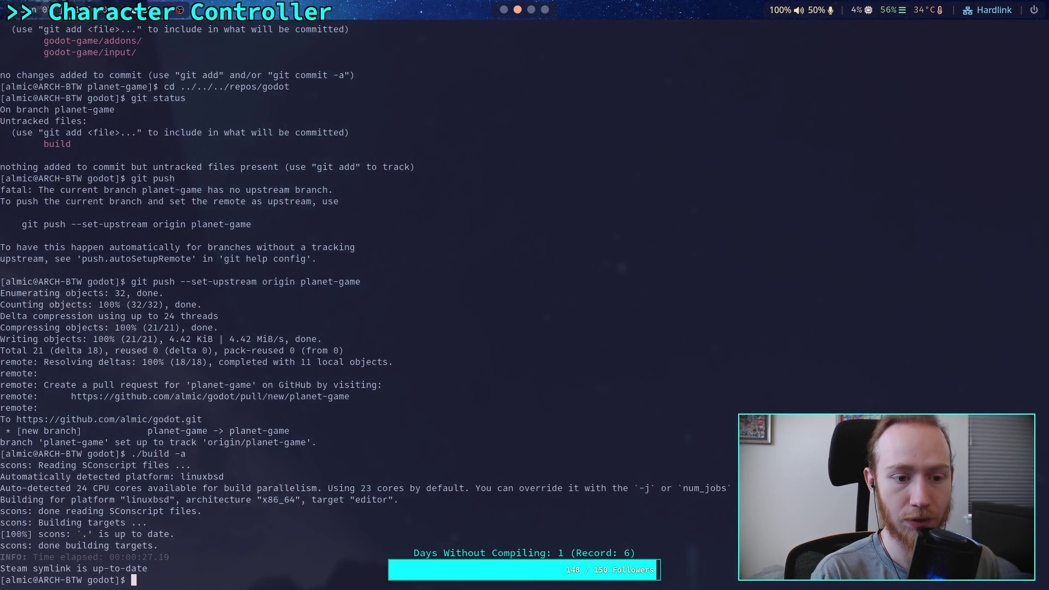
pyautogui.press('super+4')
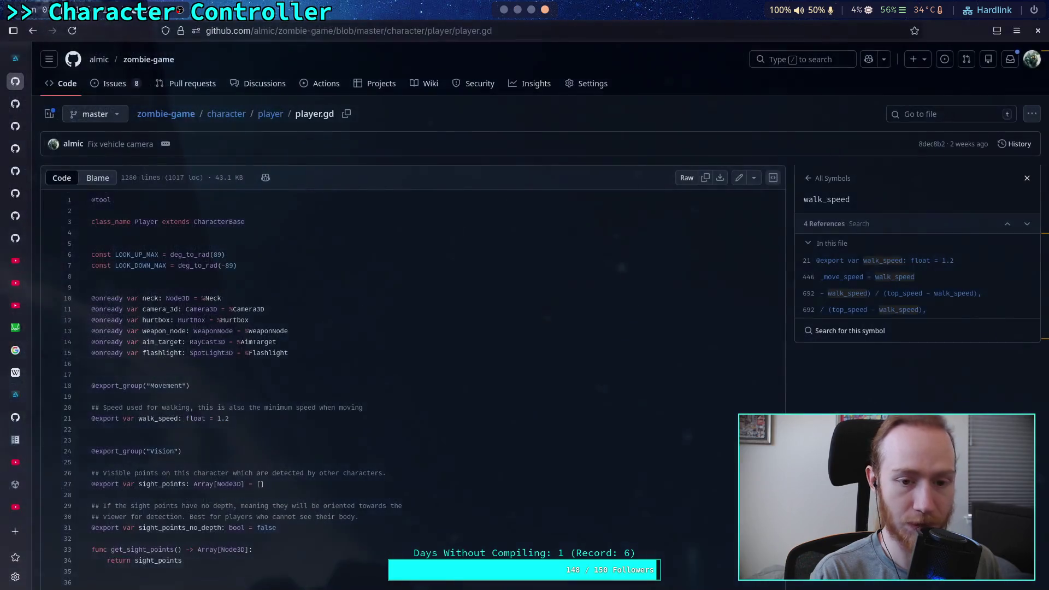
pyautogui.scroll(-2, 478, 391)
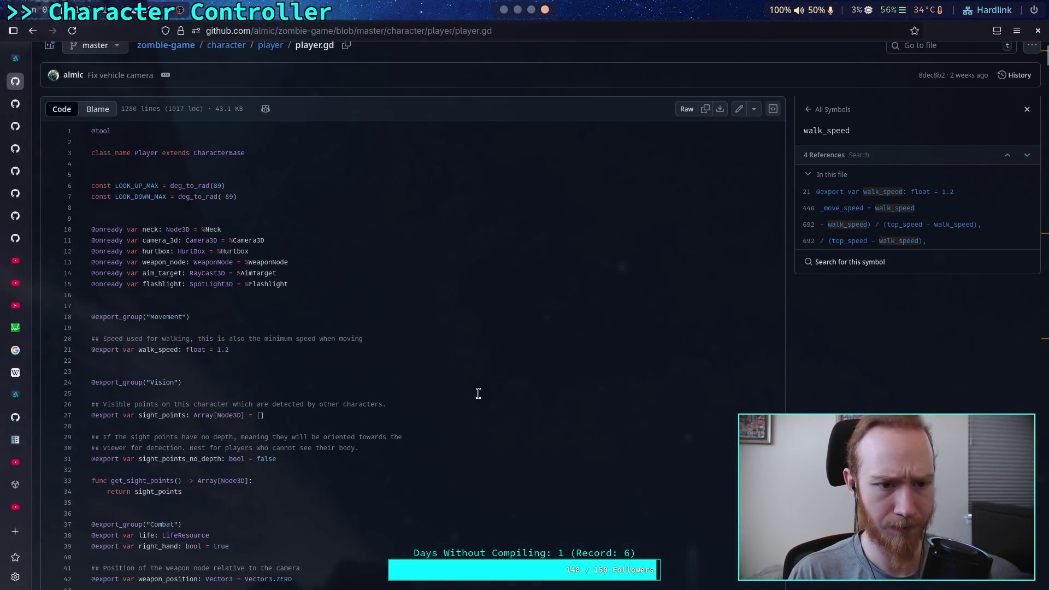
pyautogui.scroll(-3, 478, 393)
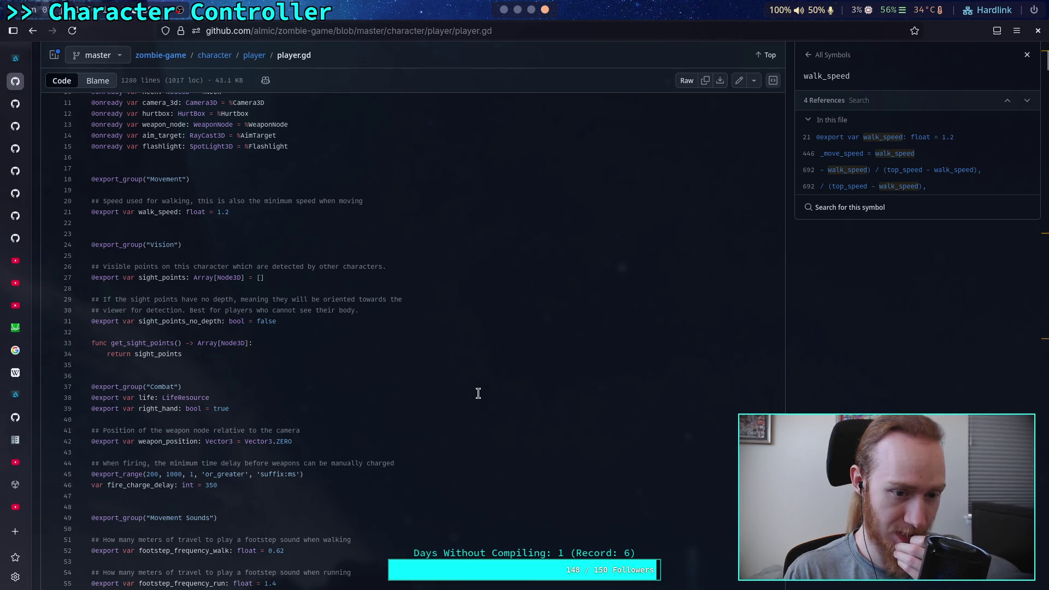
pyautogui.scroll(-3, 478, 394)
pyautogui.scroll(-3, 478, 393)
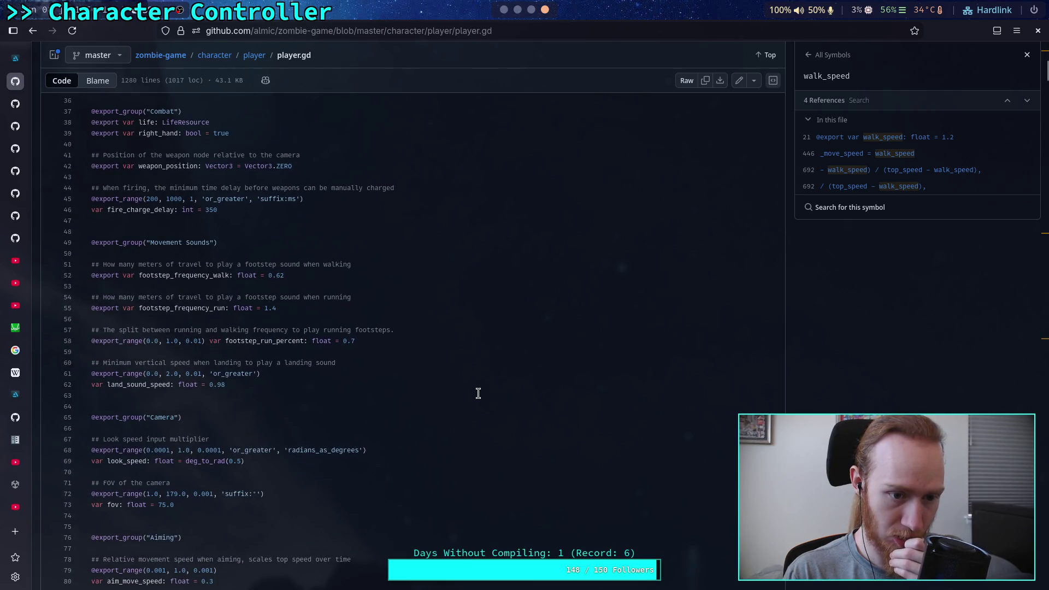
pyautogui.scroll(-5, 478, 393)
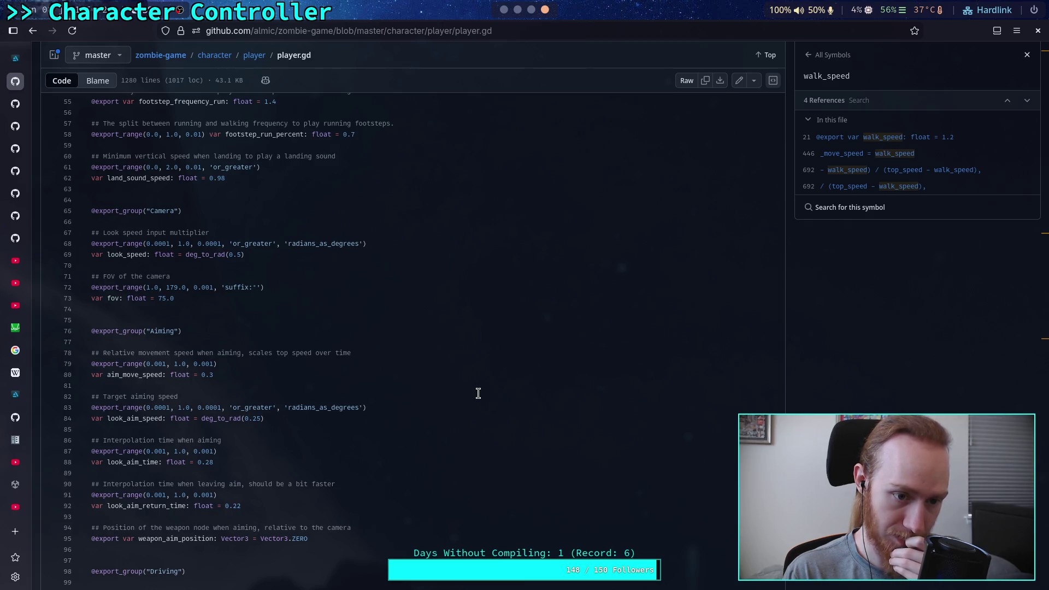
pyautogui.scroll(-15, 478, 393)
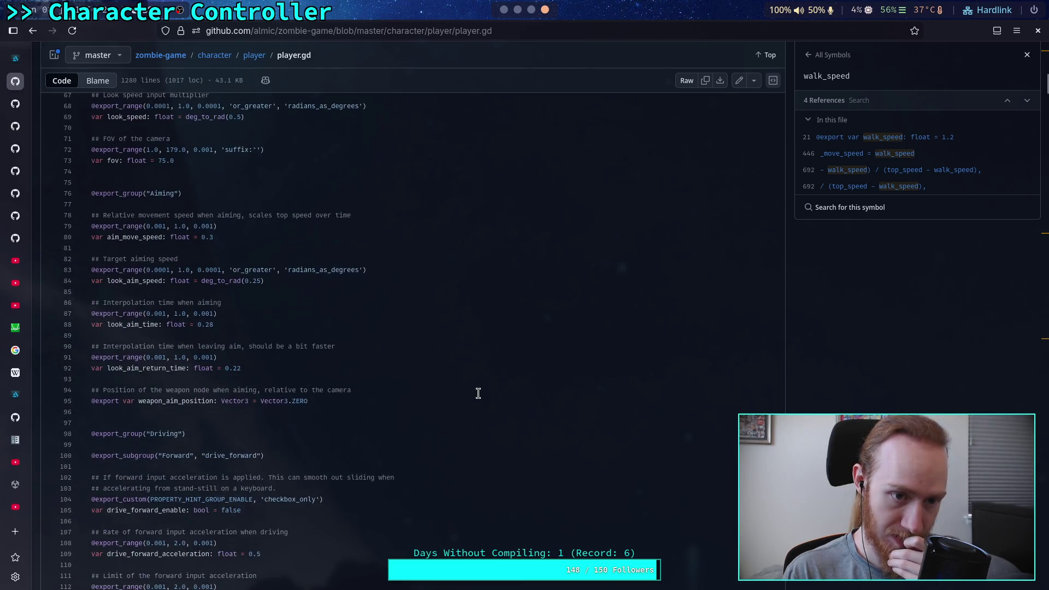
pyautogui.scroll(-15, 478, 393)
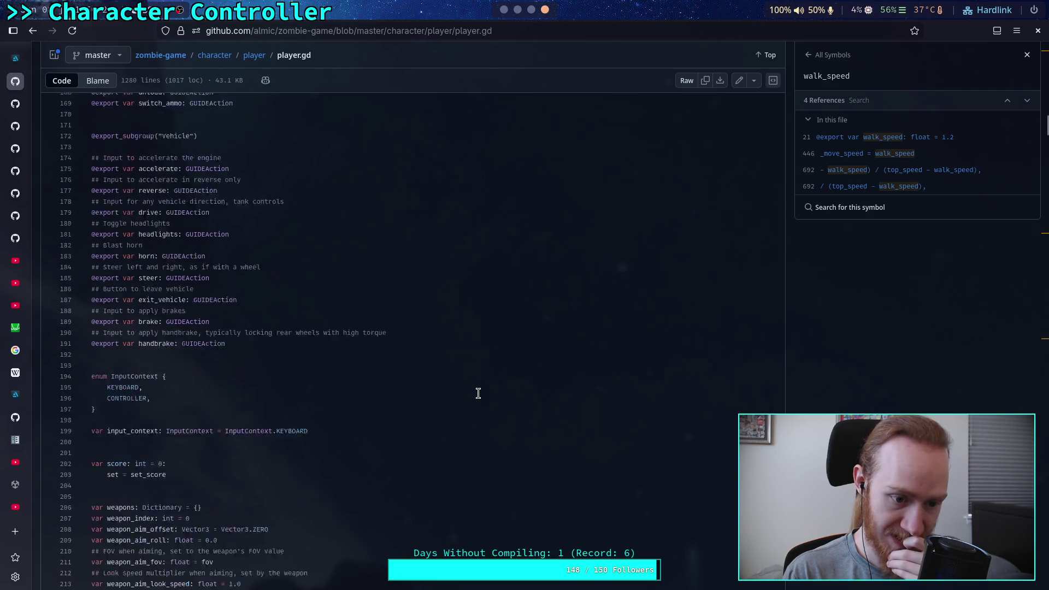
pyautogui.scroll(-20, 478, 394)
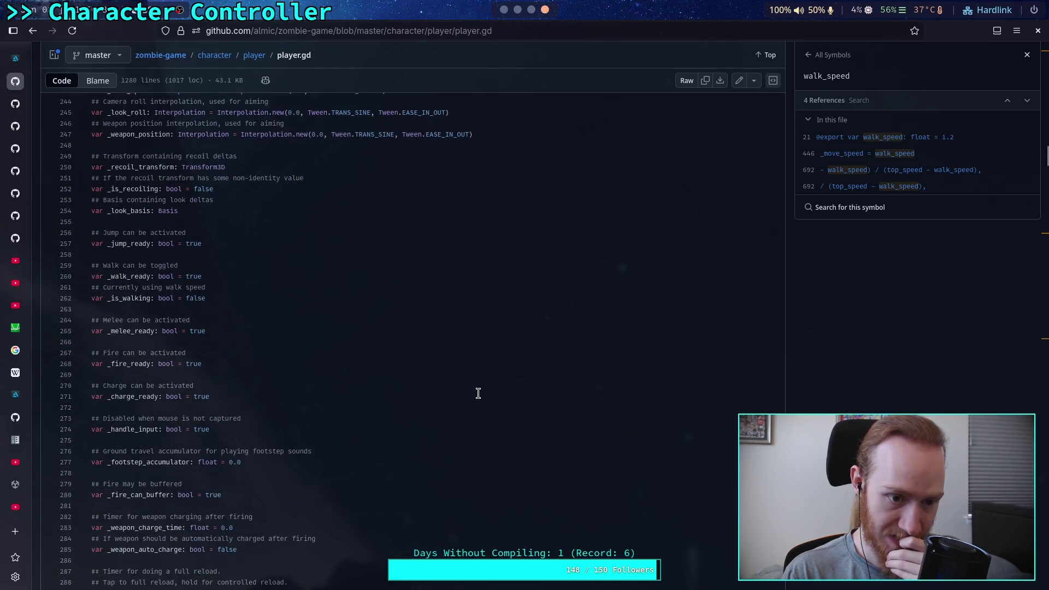
pyautogui.scroll(-12, 478, 393)
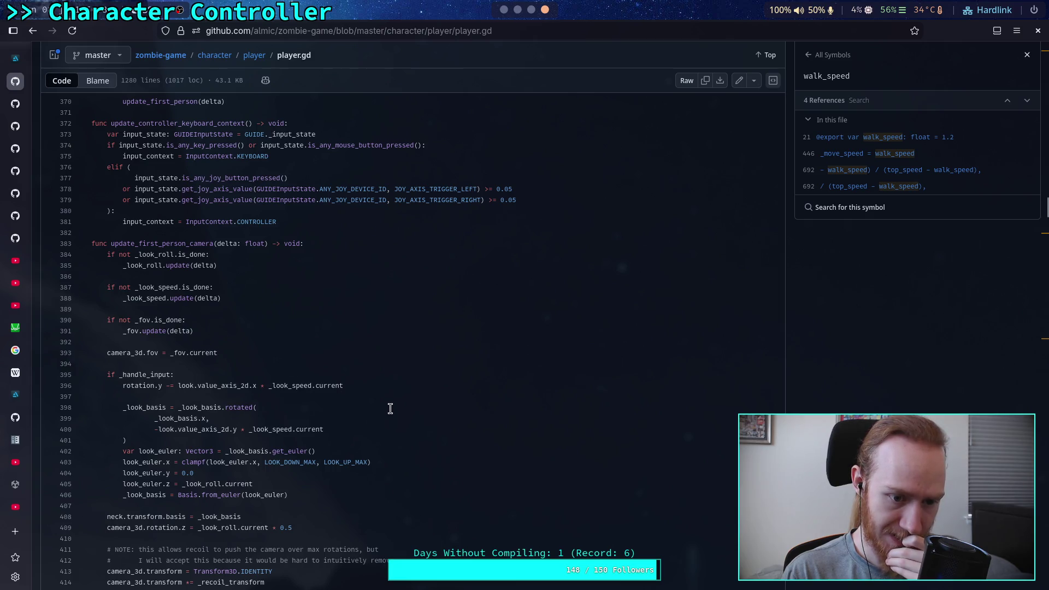
pyautogui.scroll(-1, 390, 409)
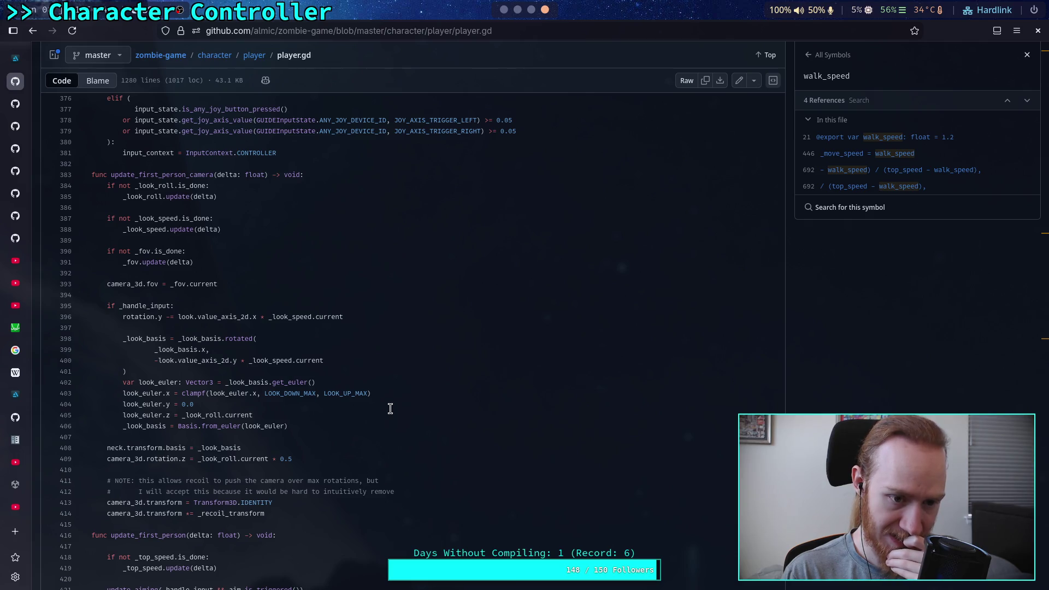
pyautogui.scroll(-1, 390, 408)
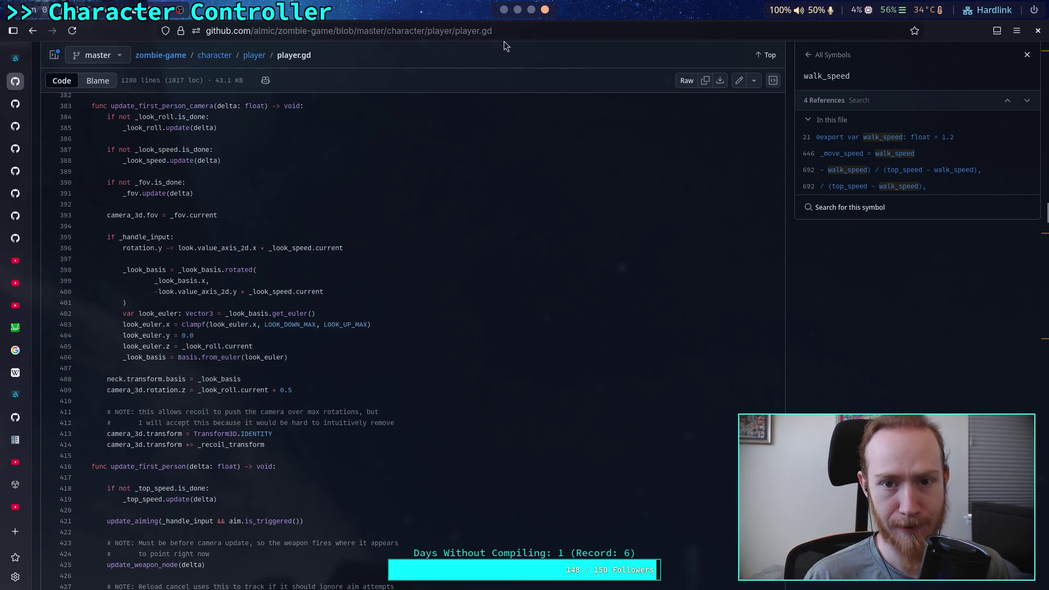
pyautogui.click(505, 14)
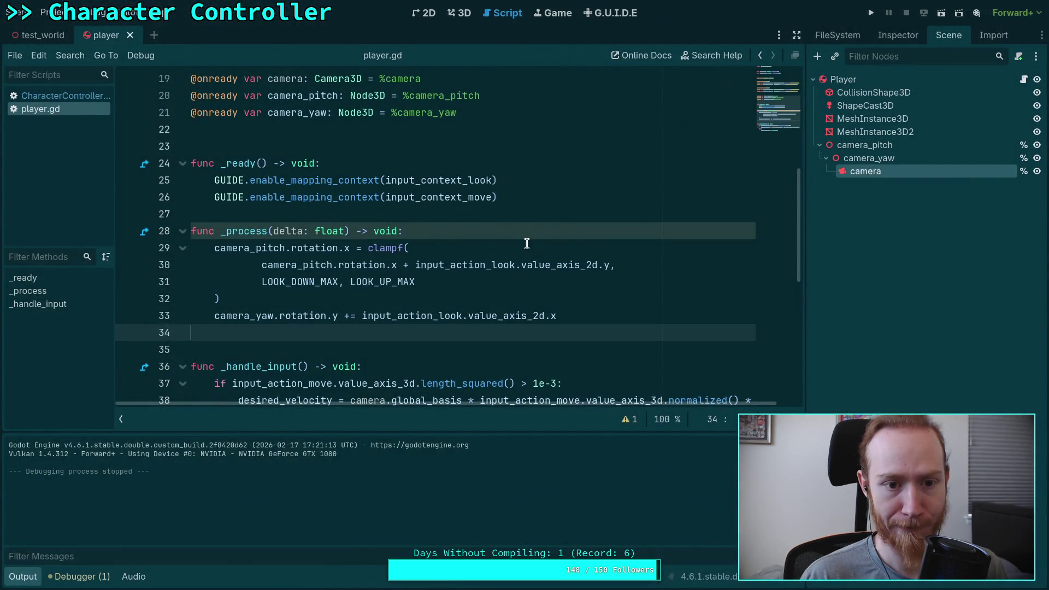
pyautogui.scroll(6, 519, 243)
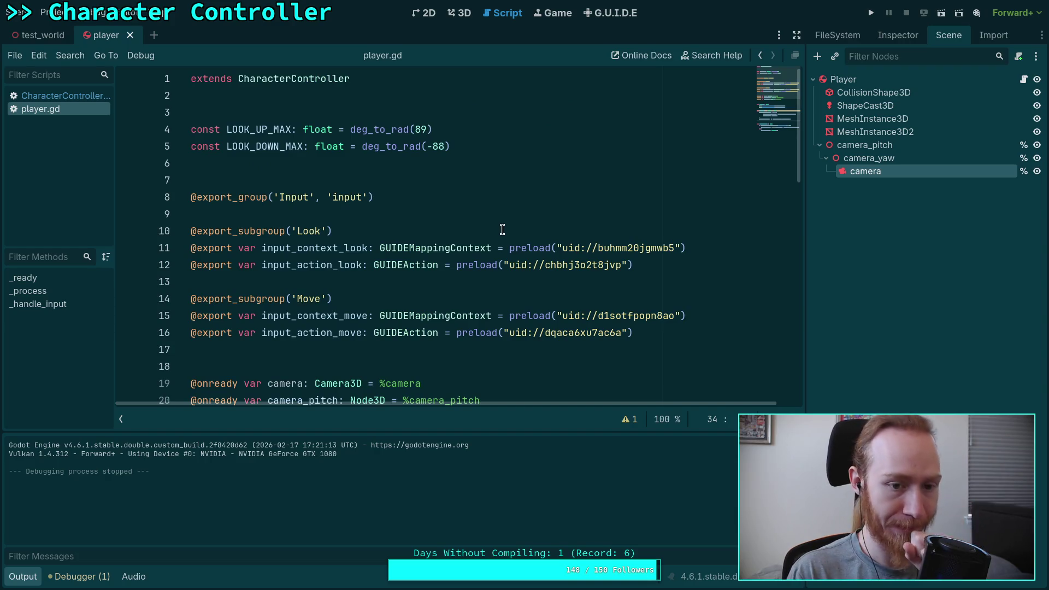
pyautogui.click(681, 266)
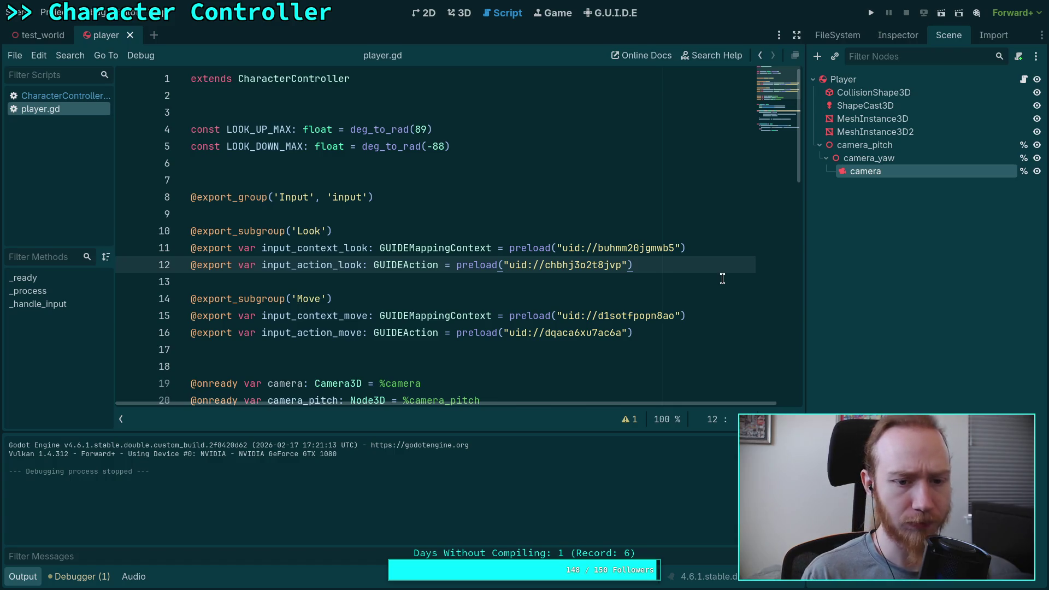
pyautogui.press('Return')
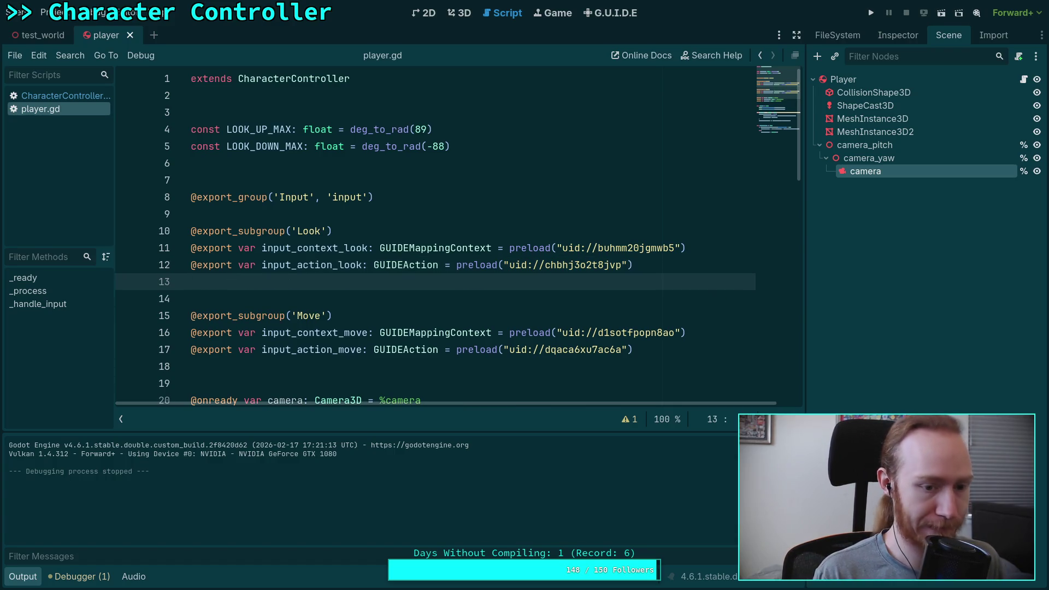
pyautogui.write('@export var in')
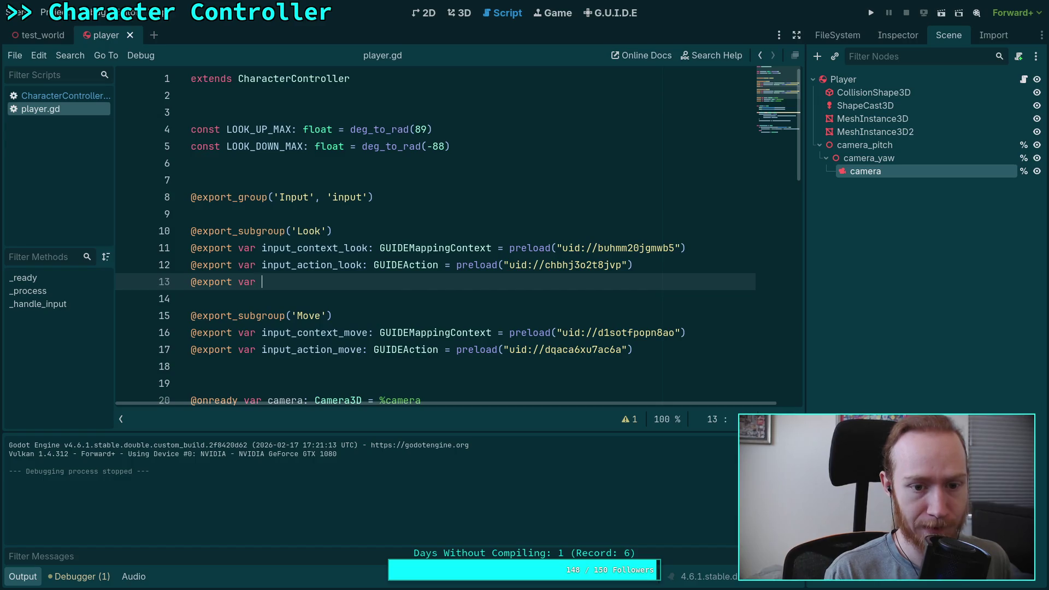
pyautogui.write('put_look')
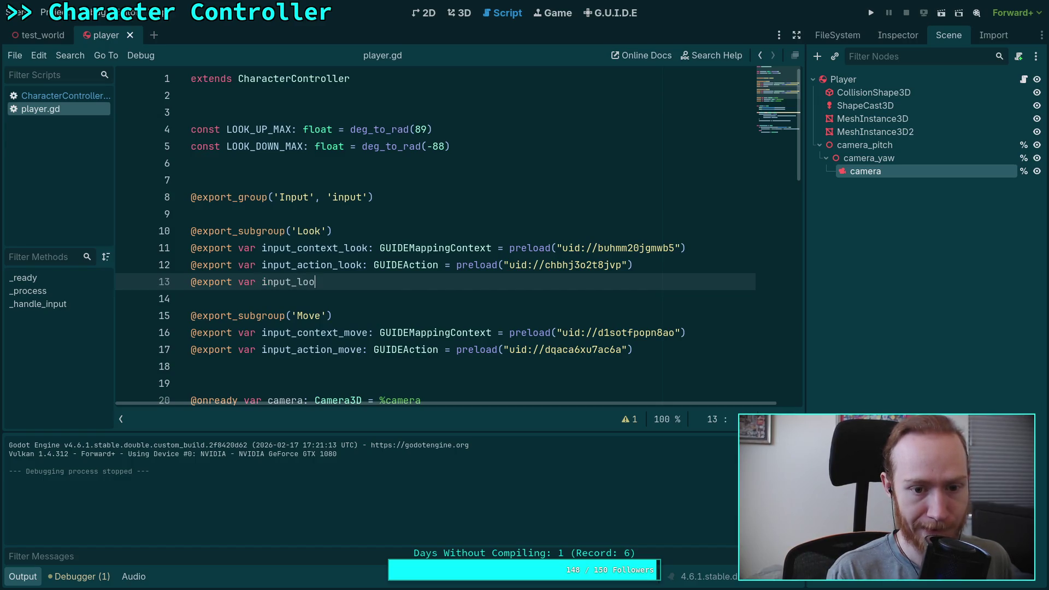
pyautogui.write('_speed: float = deg')
pyautogui.press('BackSpace')
pyautogui.write('deg')
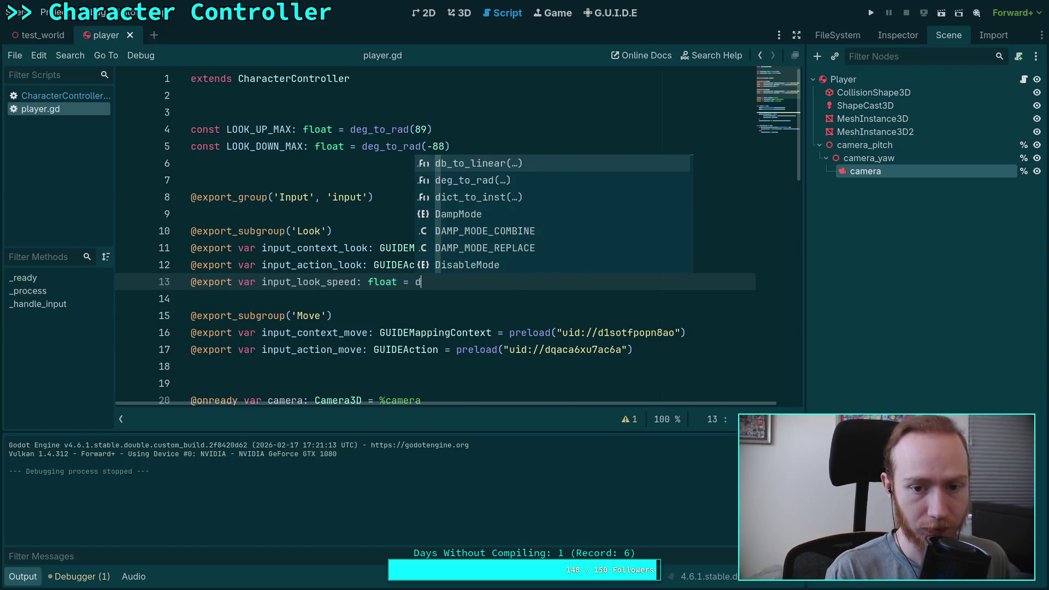
pyautogui.press('Return')
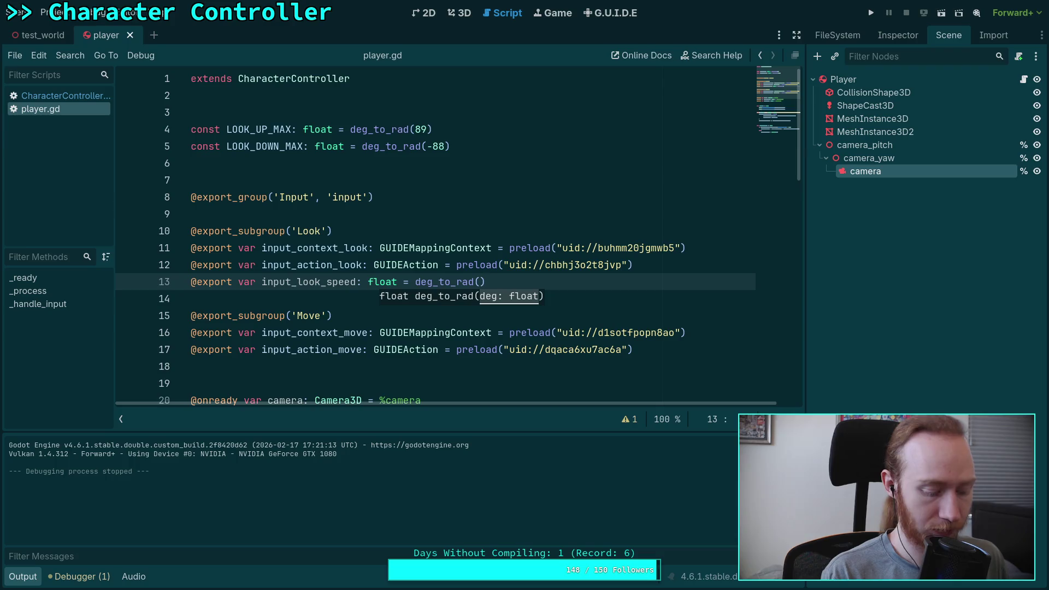
pyautogui.write('0.5')
# Multiply both the pitch and yaw look inputs by input_look_speed.
pyautogui.scroll(-7, 663, 276)
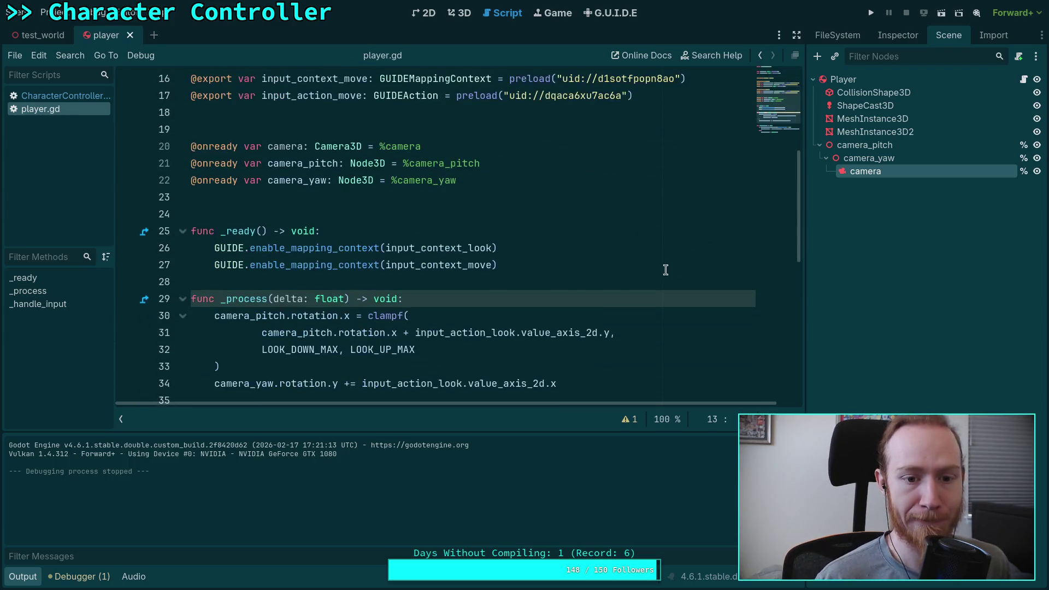
pyautogui.click(610, 231)
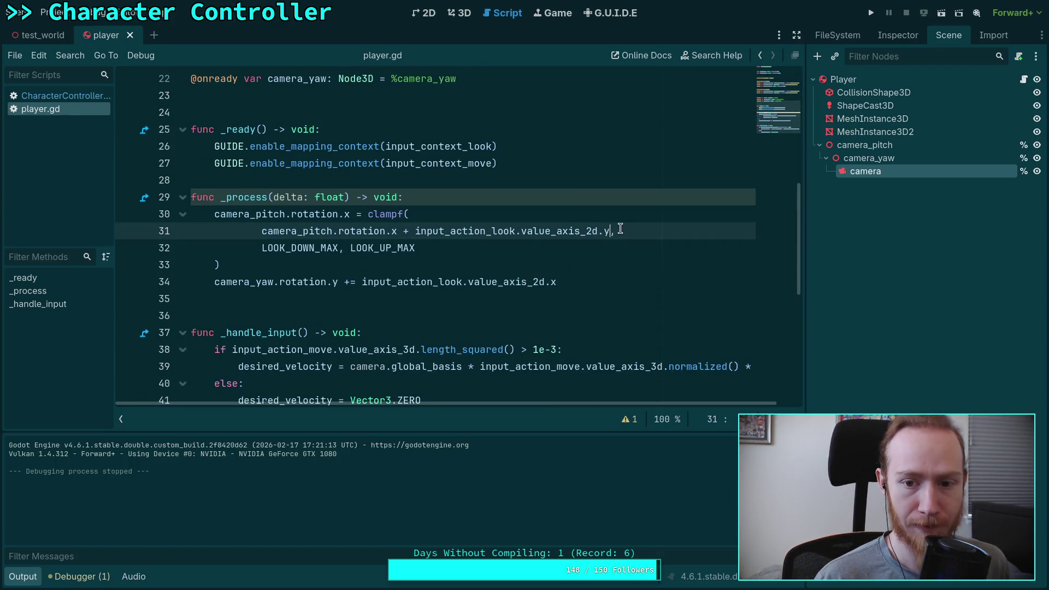
pyautogui.write('*')
pyautogui.write(' input_loo')
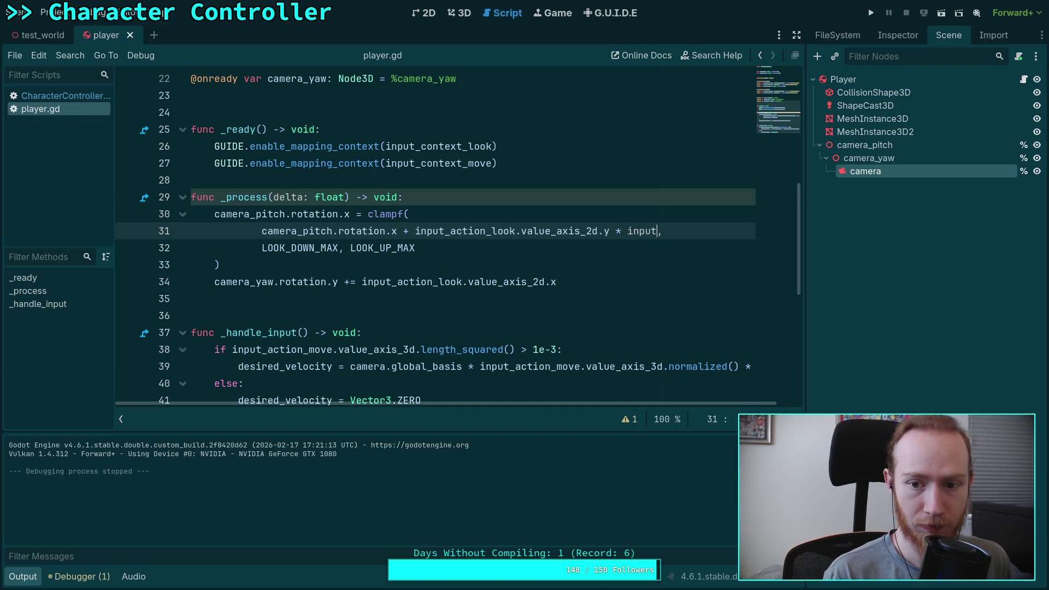
pyautogui.press('Return')
pyautogui.press('Down')
pyautogui.press('Down')
pyautogui.press('Down')
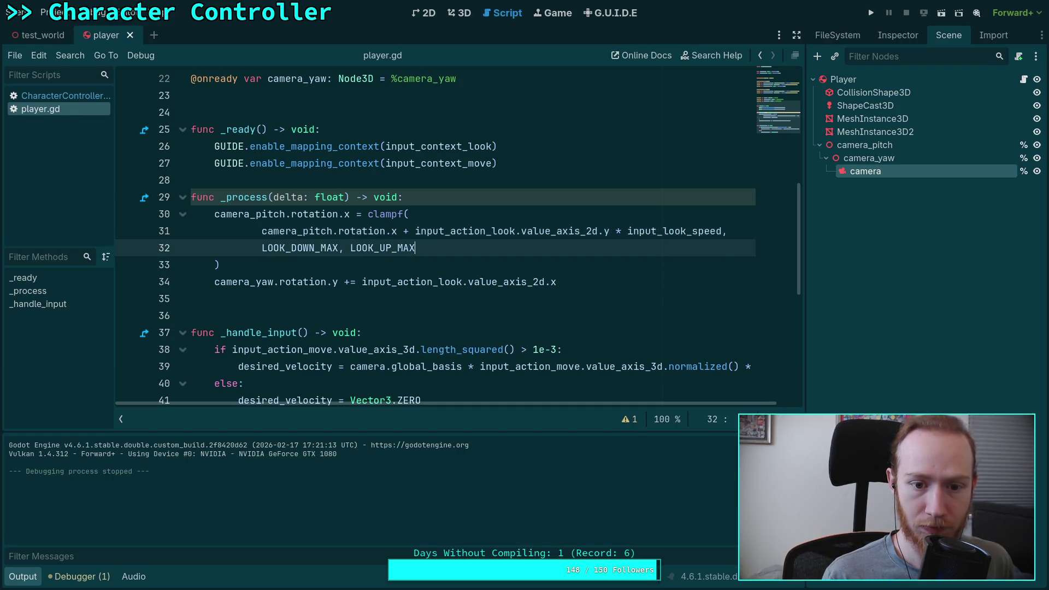
pyautogui.write('* inpu')
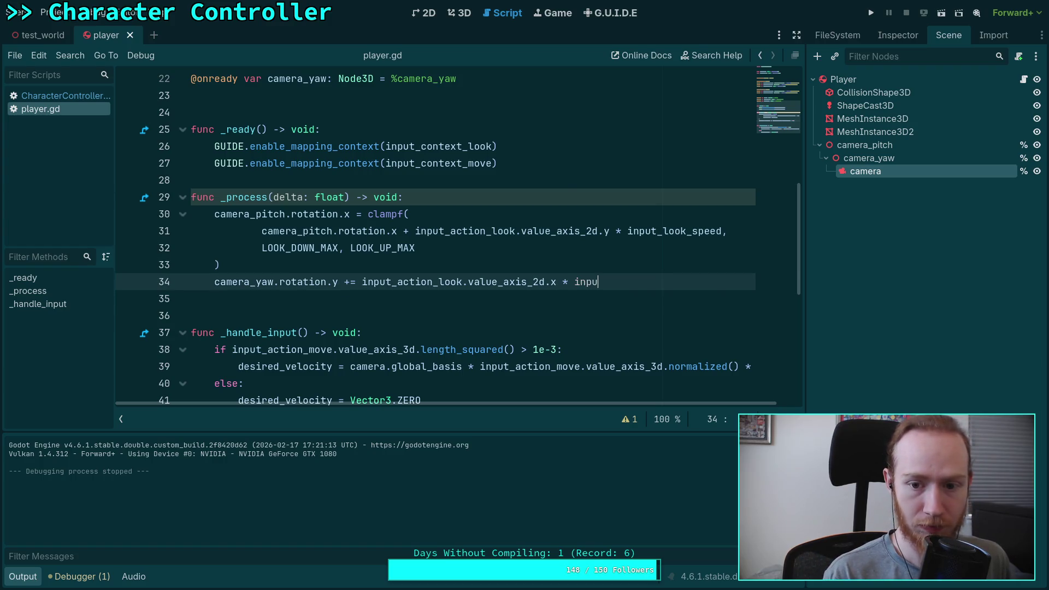
pyautogui.press('Down')
pyautogui.press('Down')
pyautogui.press('Down')
pyautogui.press('Down')
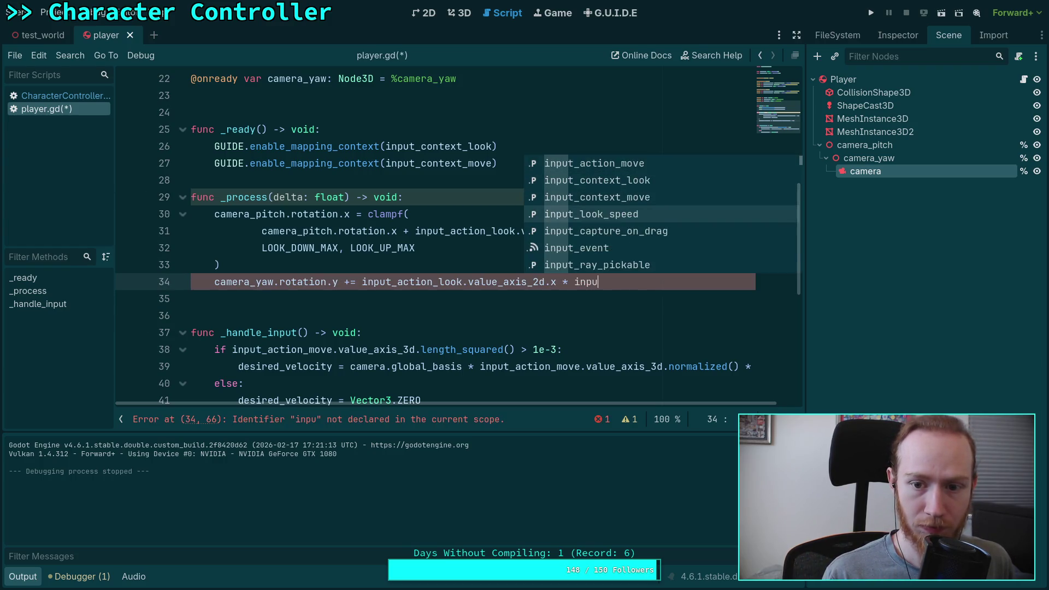
pyautogui.press('Return')
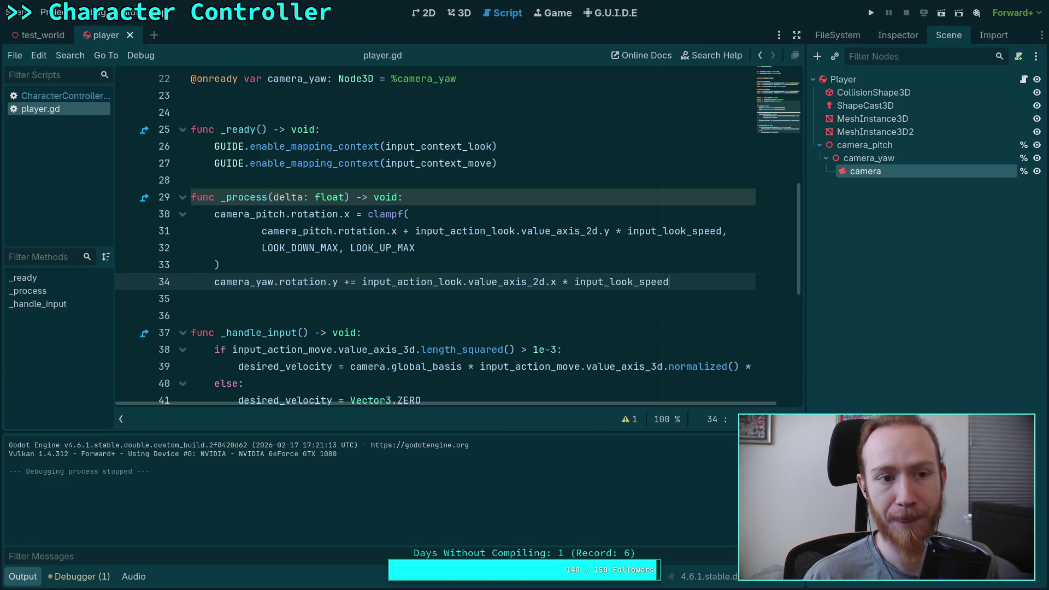
# Test-run the game, stop it, and change the yaw += to -=.
pyautogui.click(874, 14)
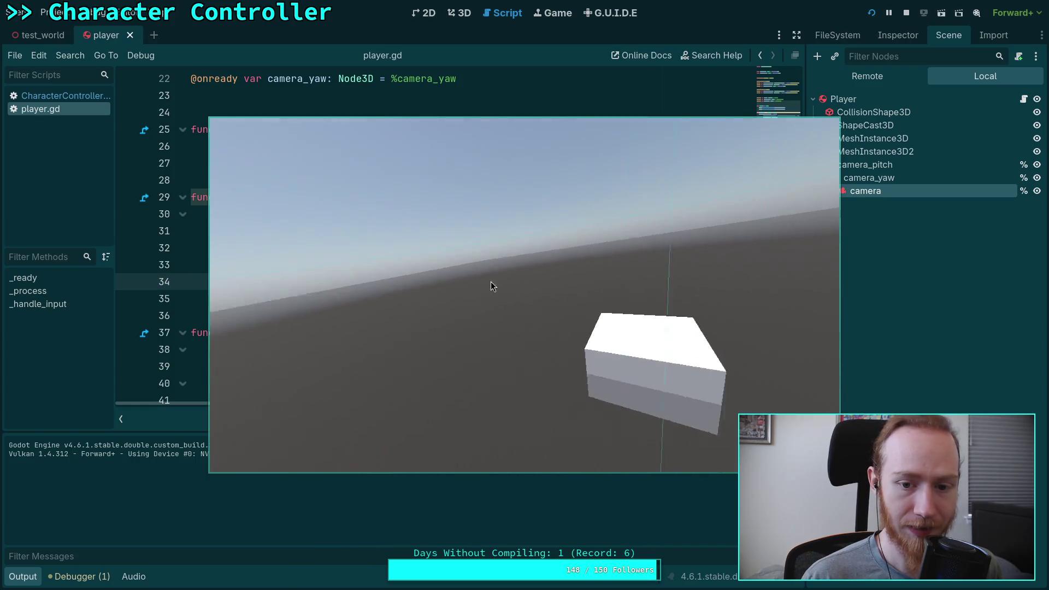
pyautogui.press('F8')
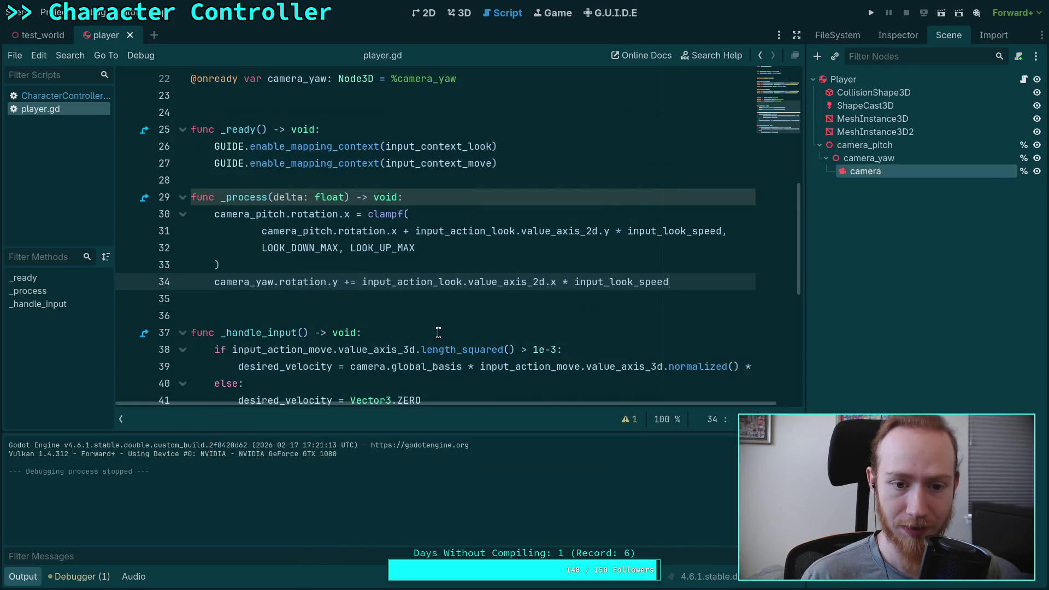
pyautogui.click(350, 281)
pyautogui.press('BackSpace')
pyautogui.write('-')
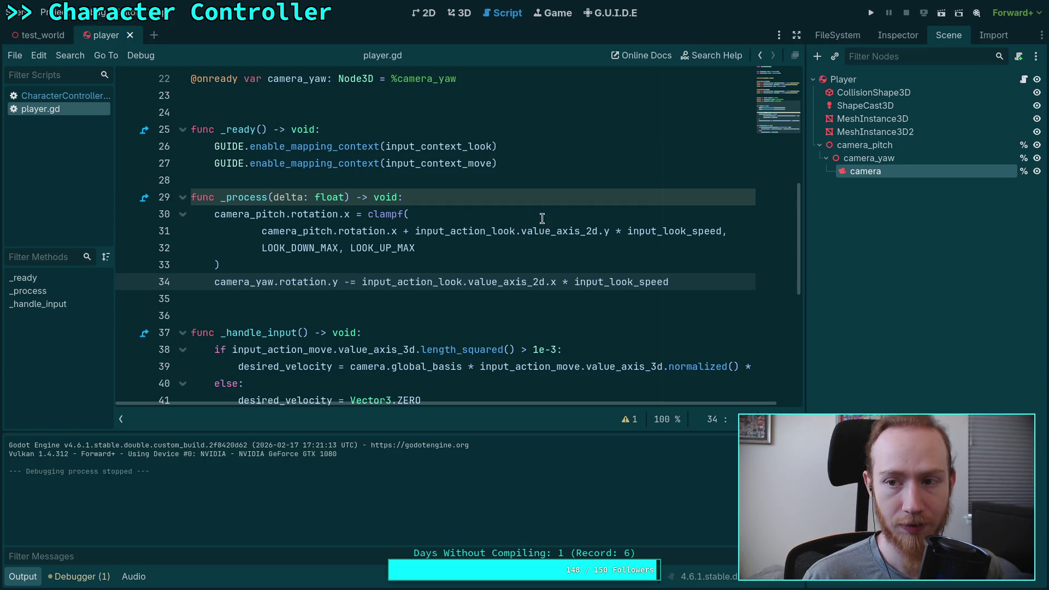
# Test the inverted yaw, make pitch line 31 subtract the look input, and retest.
pyautogui.click(870, 13)
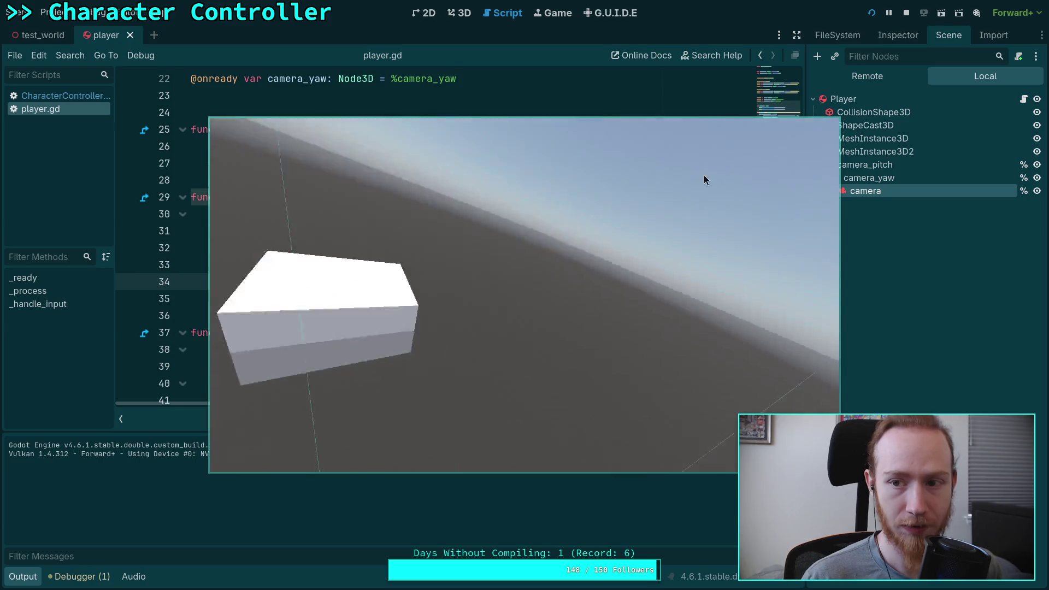
pyautogui.click(906, 12)
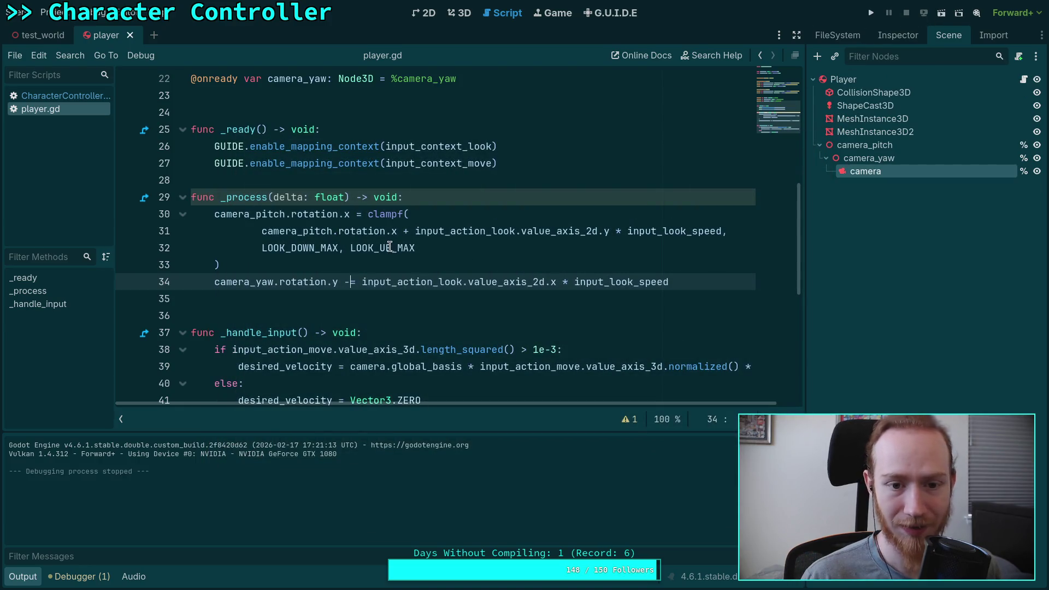
pyautogui.click(406, 229)
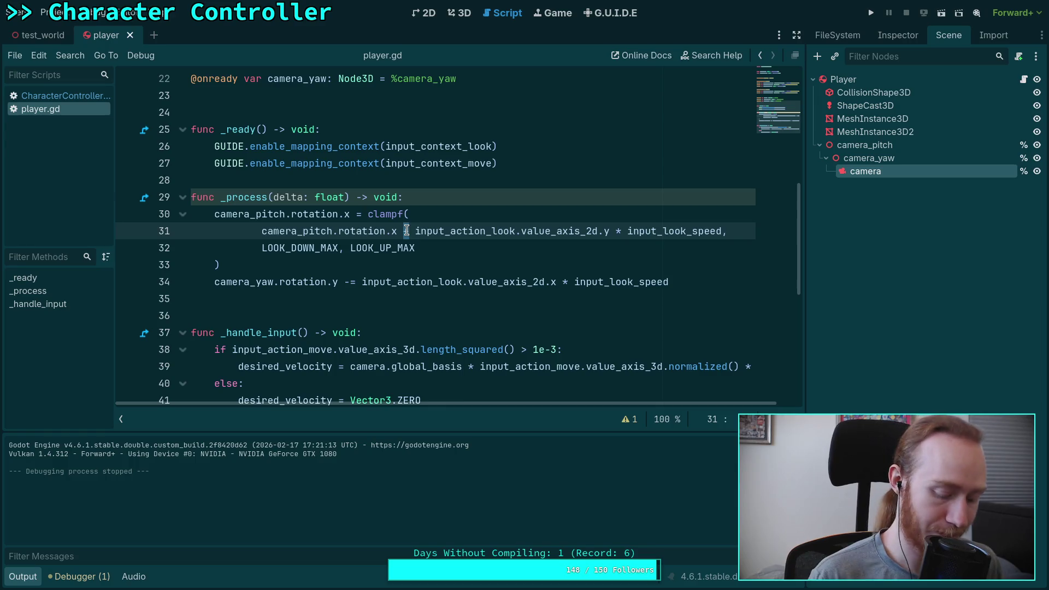
pyautogui.write('-')
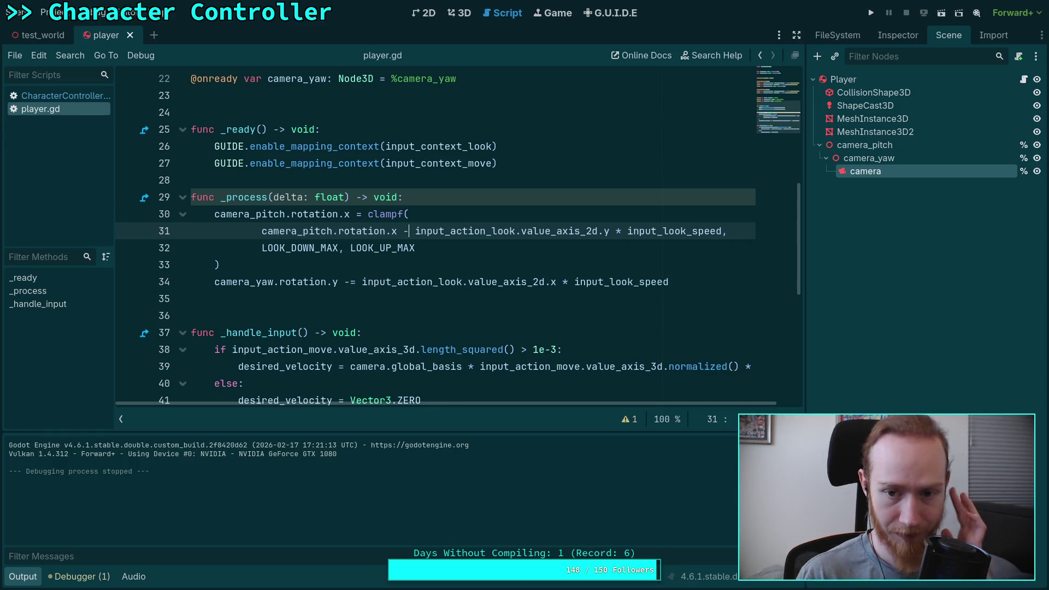
pyautogui.press('F5')
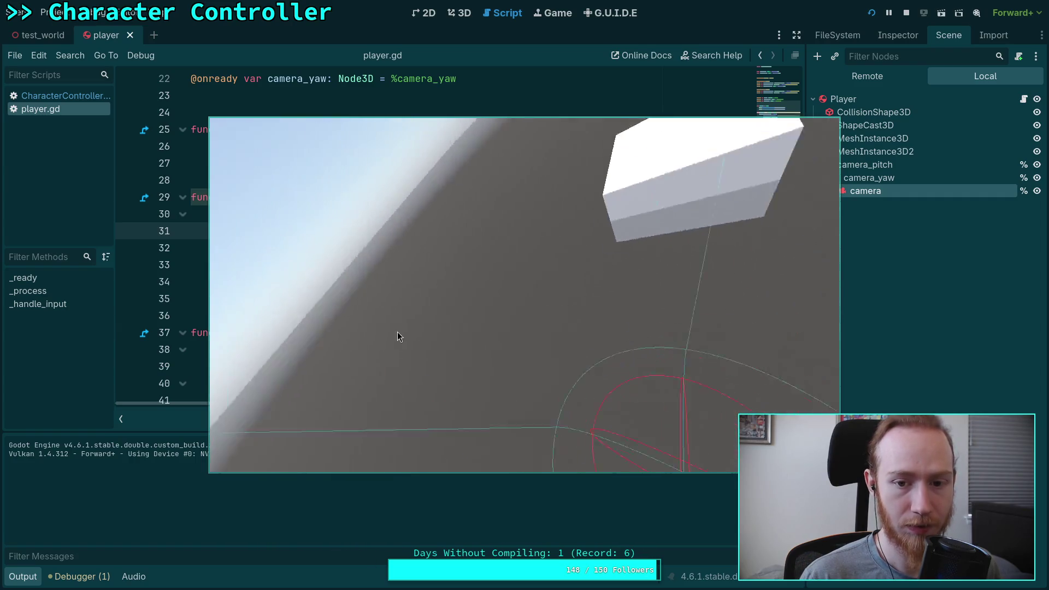
pyautogui.press('F8')
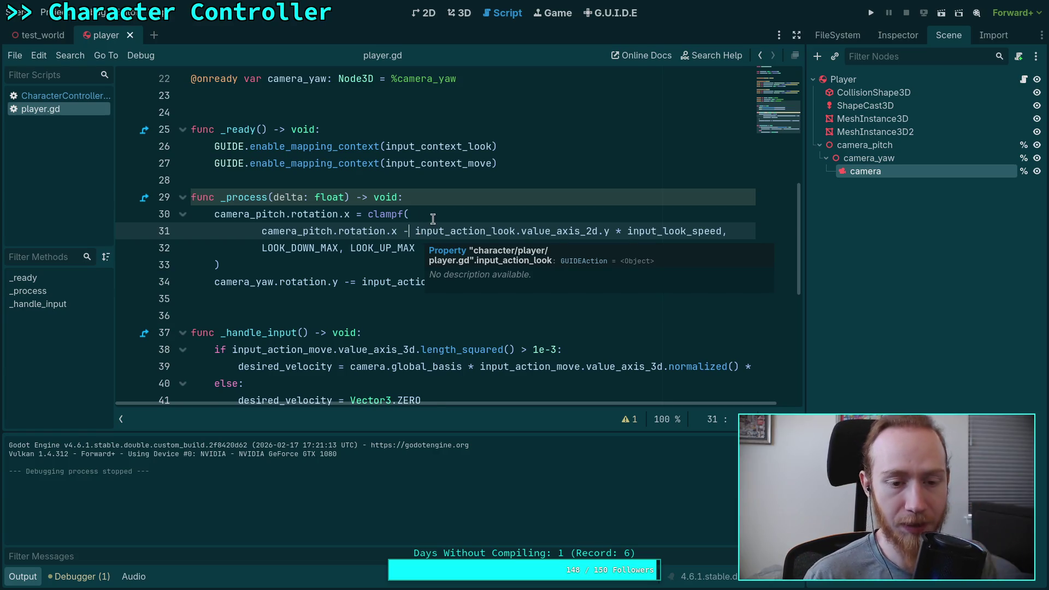
pyautogui.click(420, 265)
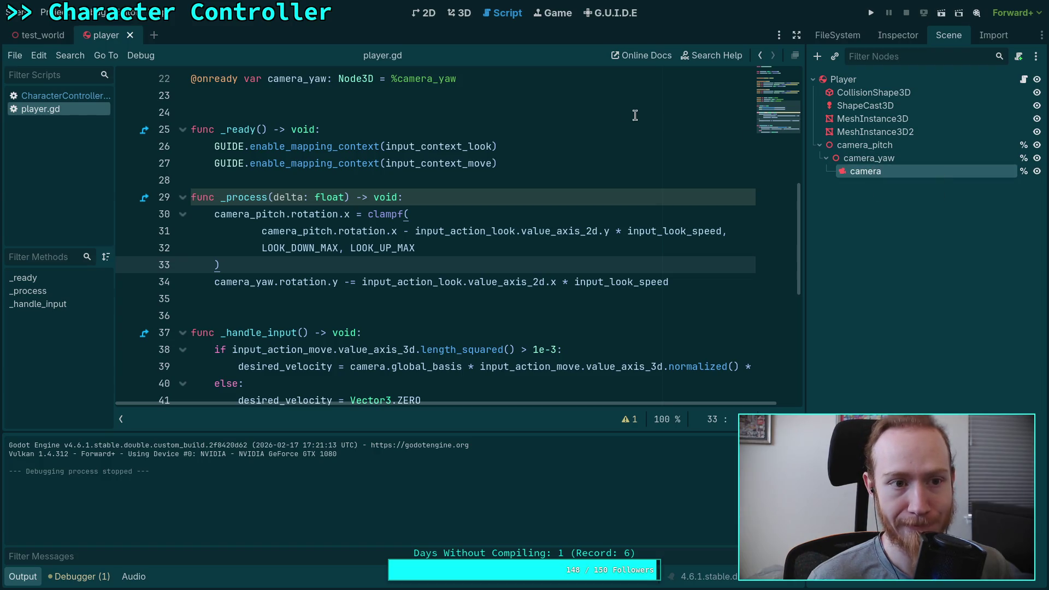
pyautogui.click(457, 13)
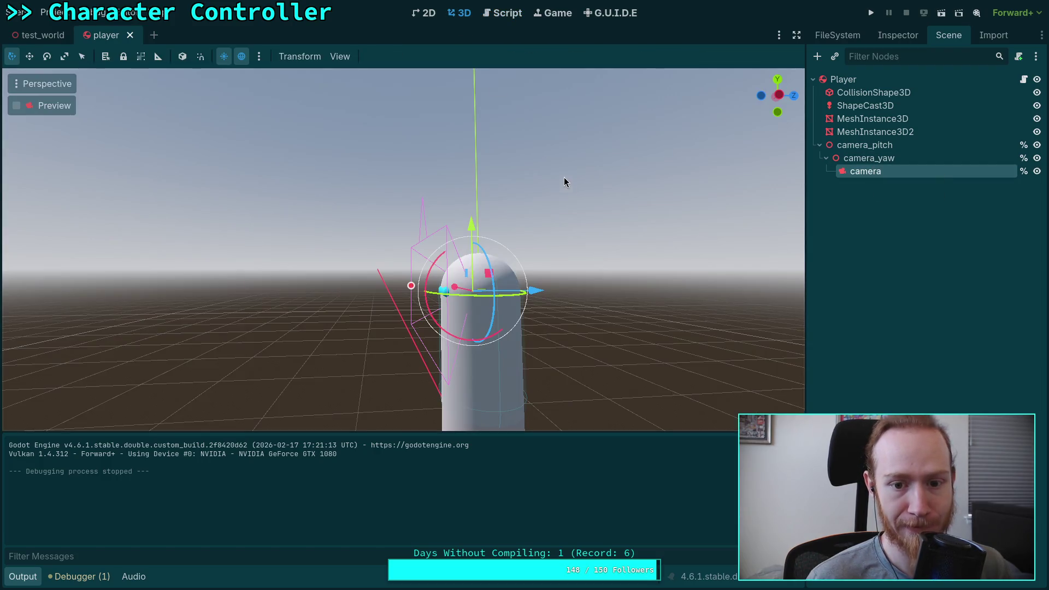
# Drag camera_yaw above camera_pitch, giving a camera_yaw > camera_pitch > camera hierarchy.
pyautogui.click(871, 158)
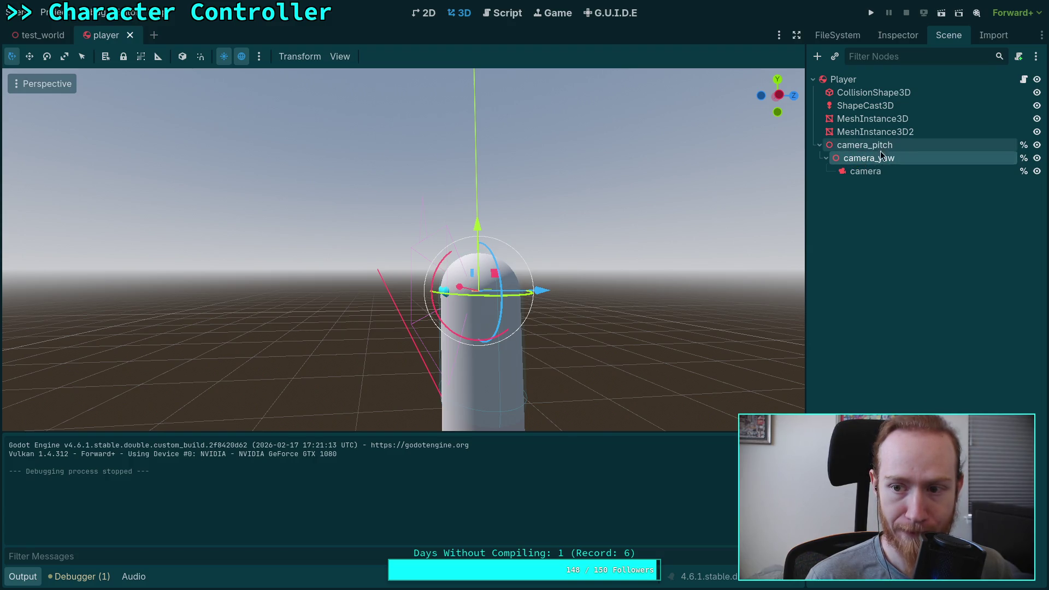
pyautogui.moveTo(862, 158)
pyautogui.mouseDown()
pyautogui.moveTo(854, 140)
pyautogui.moveTo(856, 171)
pyautogui.mouseUp()
pyautogui.click(856, 158)
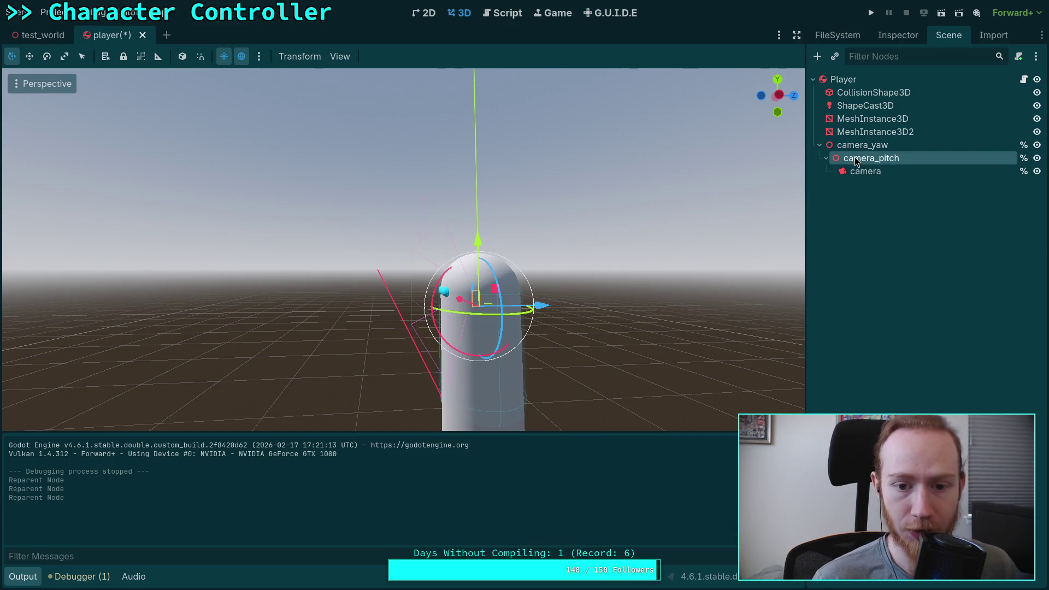
pyautogui.click(857, 171)
pyautogui.click(857, 146)
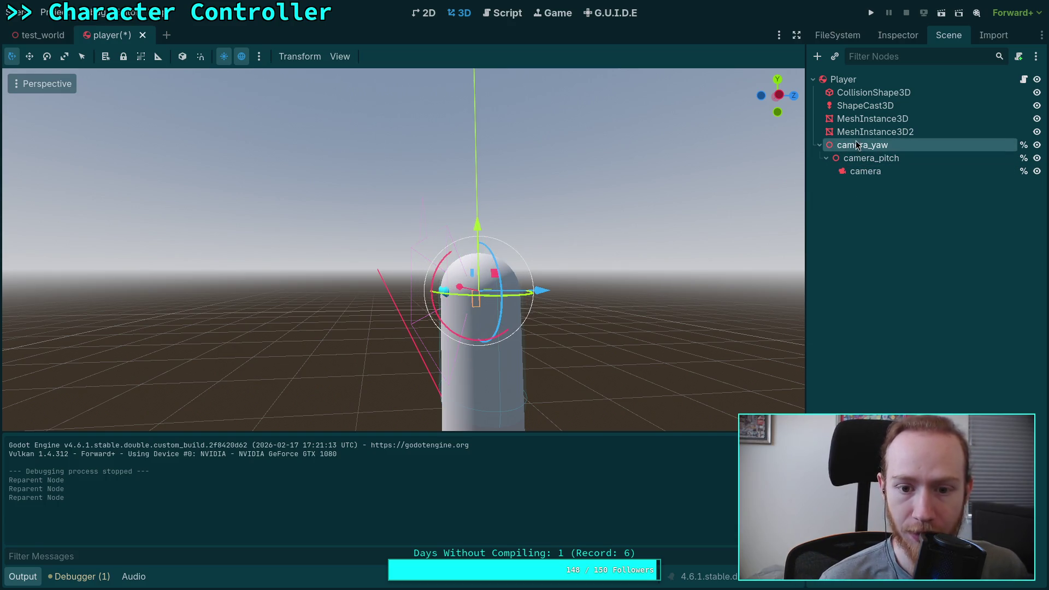
pyautogui.click(870, 159)
pyautogui.click(869, 146)
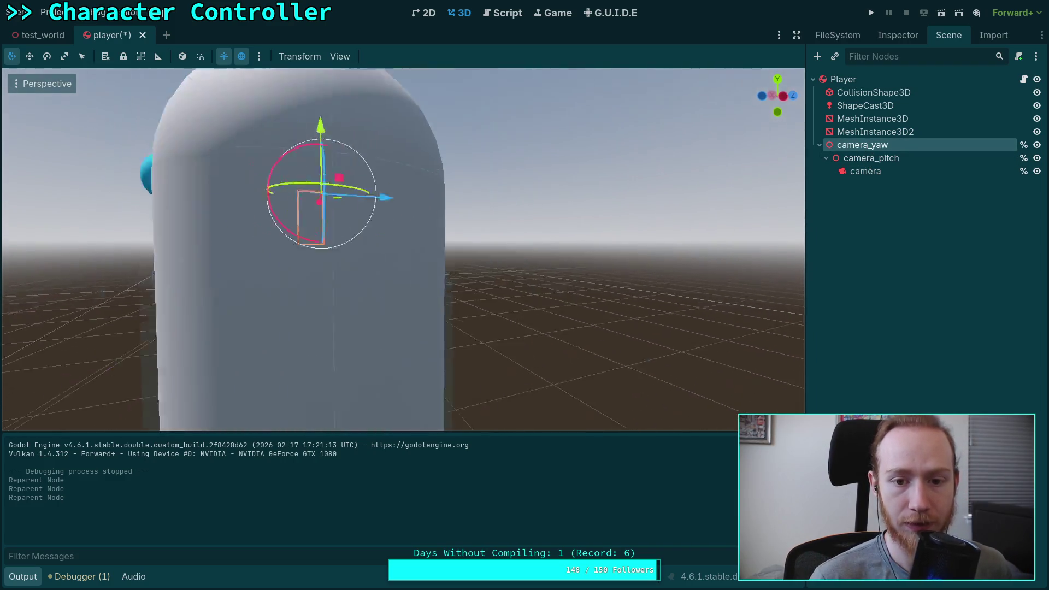
pyautogui.click(889, 36)
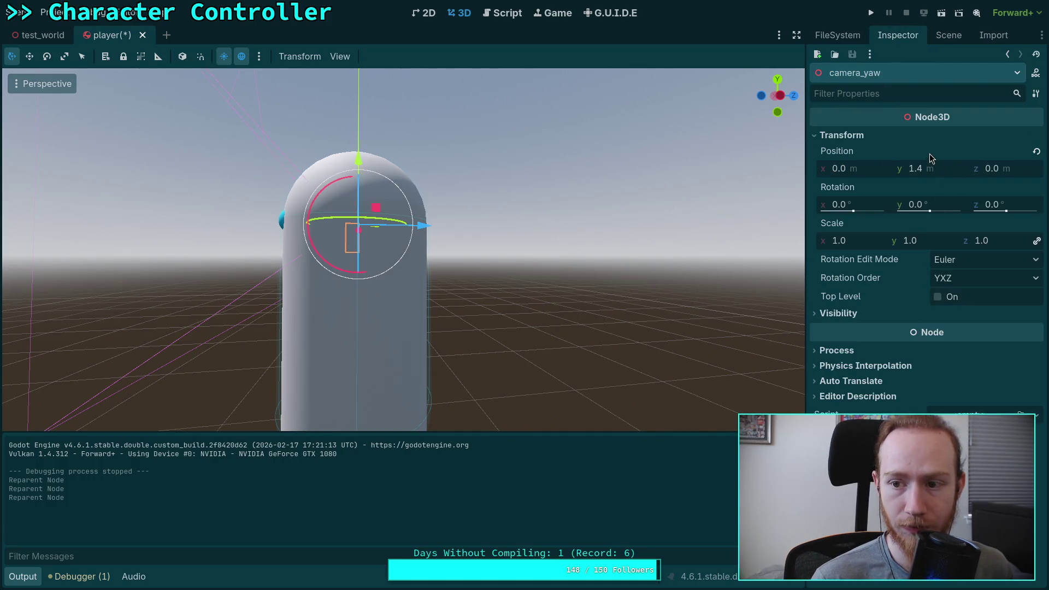
# Set camera_yaw's Position y to 1.28 in the Inspector.
pyautogui.click(947, 41)
pyautogui.click(881, 155)
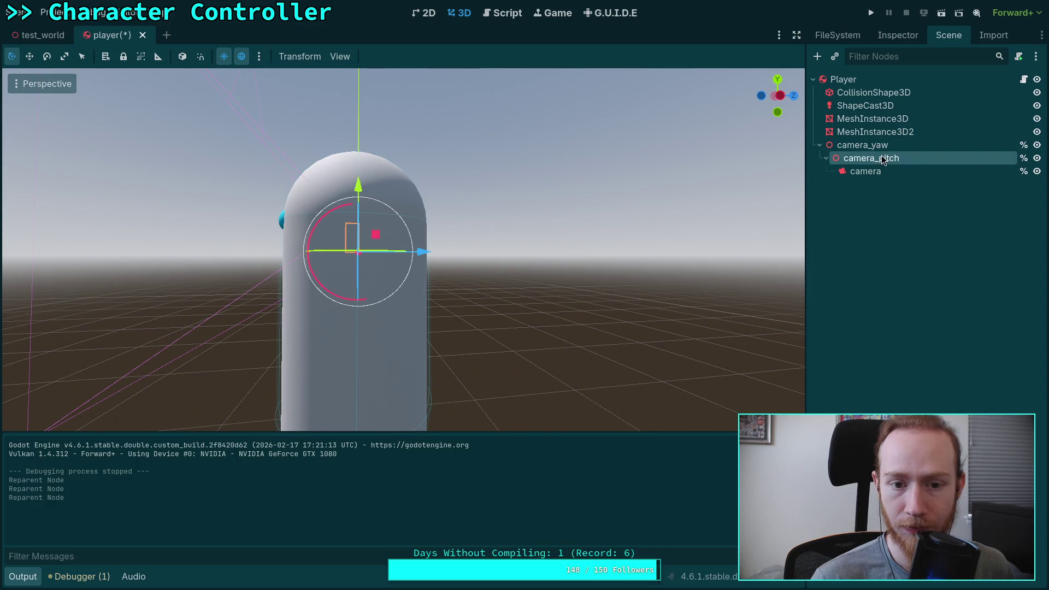
pyautogui.click(900, 40)
pyautogui.click(837, 35)
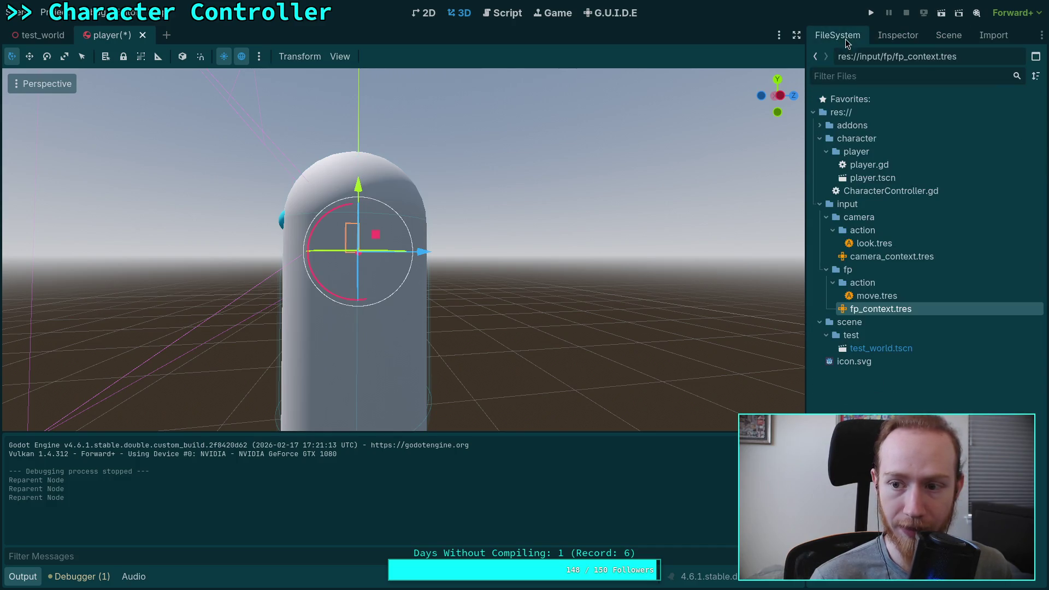
pyautogui.click(948, 35)
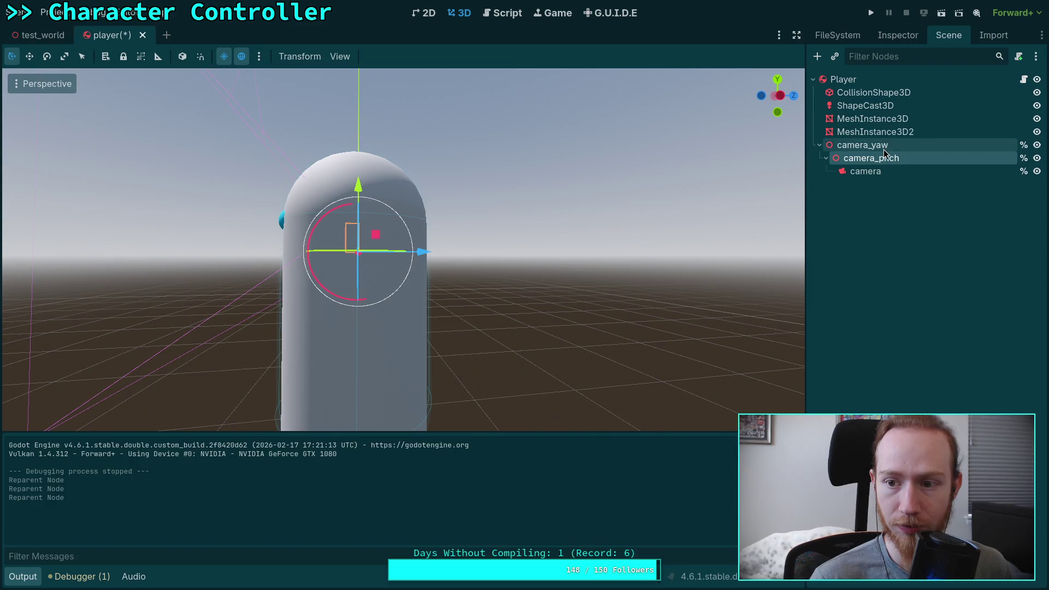
pyautogui.click(852, 143)
pyautogui.click(906, 35)
pyautogui.click(944, 168)
pyautogui.write('-.12')
pyautogui.press('Return')
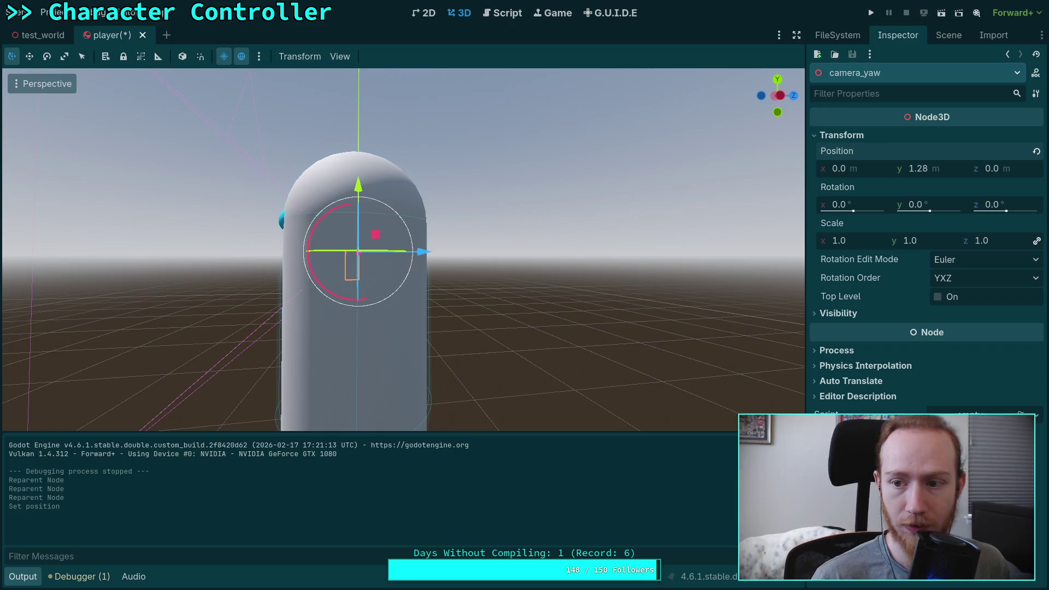
# Change camera_pitch's Position y to 0.12 by removing the minus sign.
pyautogui.click(938, 36)
pyautogui.click(865, 158)
pyautogui.click(903, 36)
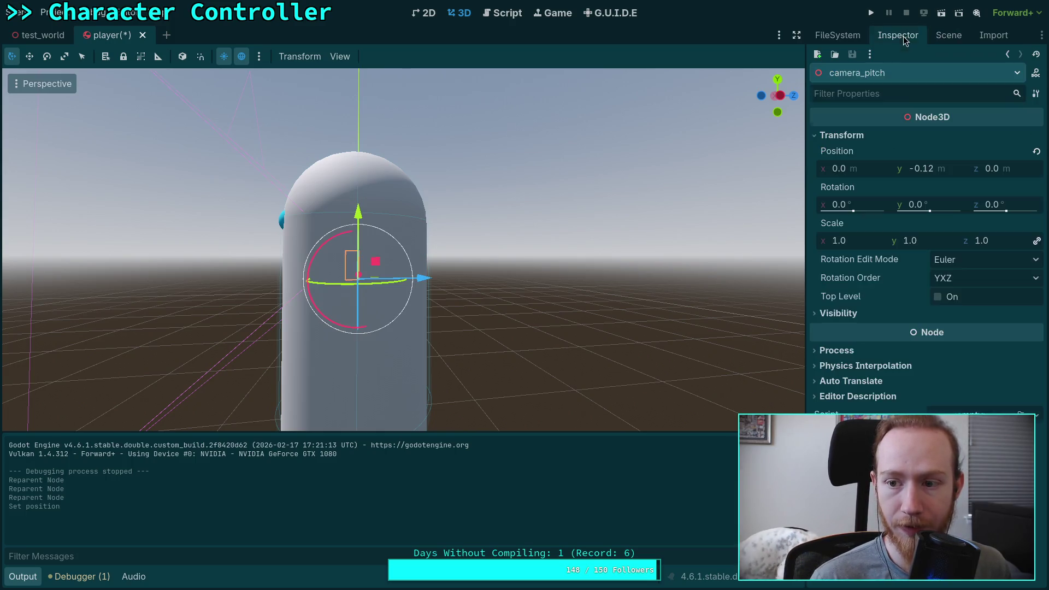
pyautogui.click(929, 169)
pyautogui.press('Home')
pyautogui.press('Delete')
pyautogui.press('Return')
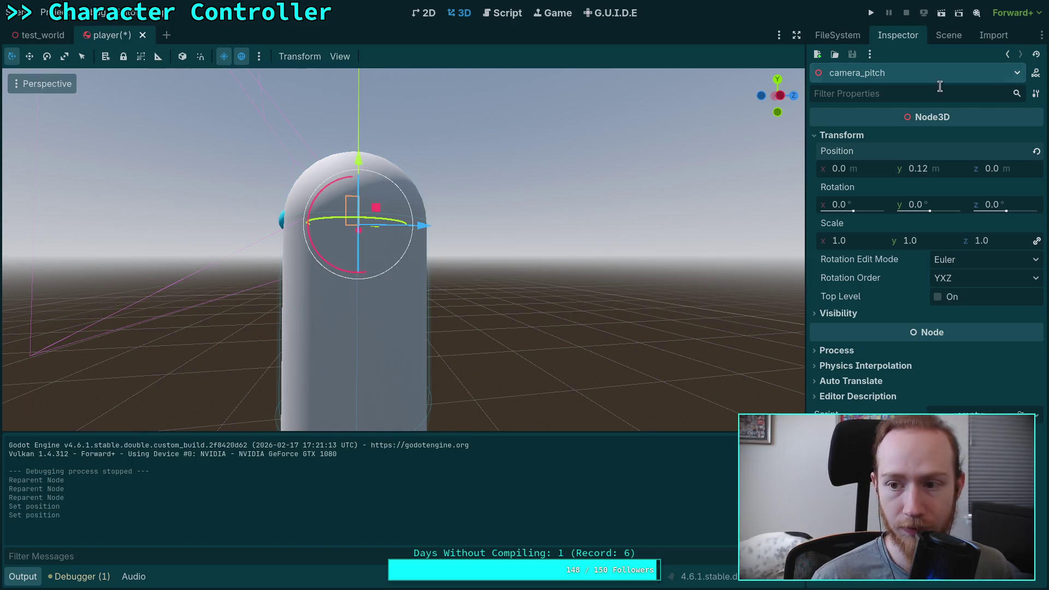
# Set the camera node's Position y to 0.
pyautogui.click(939, 36)
pyautogui.click(880, 171)
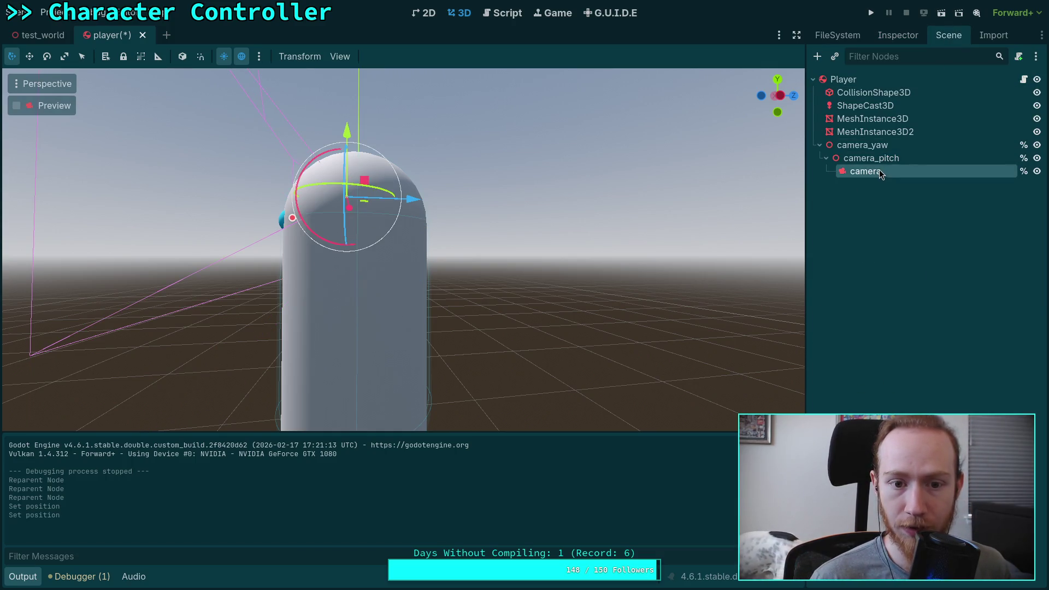
pyautogui.click(897, 35)
pyautogui.scroll(-3, 909, 157)
pyautogui.click(992, 349)
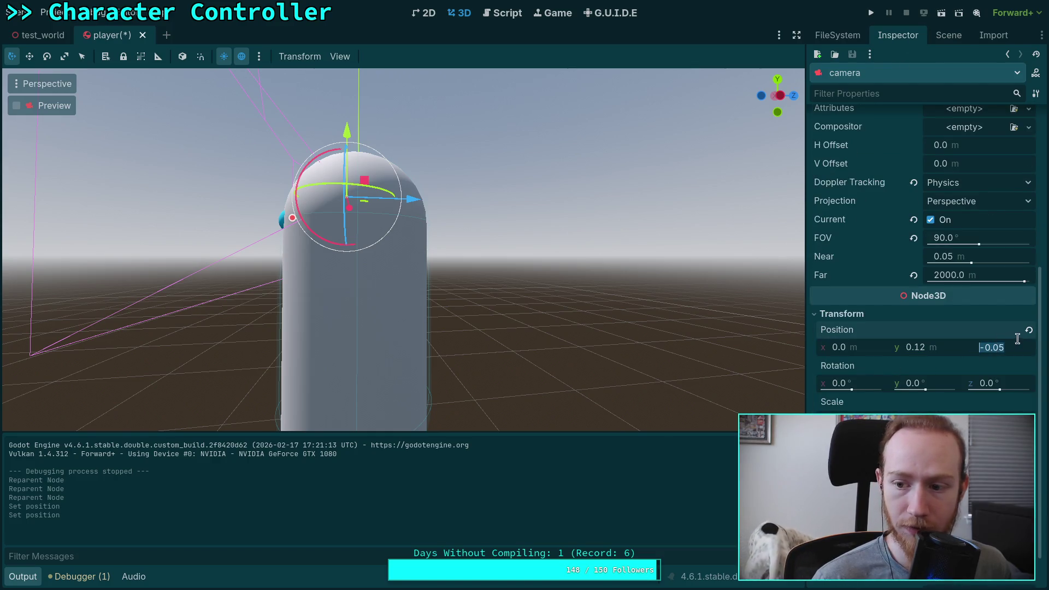
pyautogui.click(943, 347)
pyautogui.write('0')
pyautogui.press('Return')
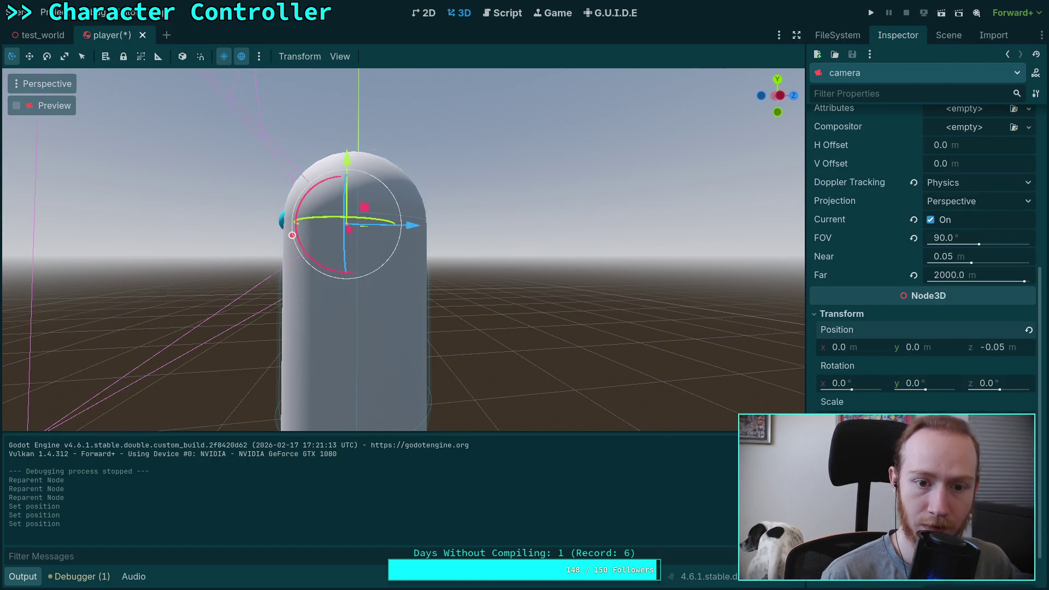
# Check the yaw, pitch and camera nodes, then save and run the project.
pyautogui.click(949, 35)
pyautogui.click(880, 158)
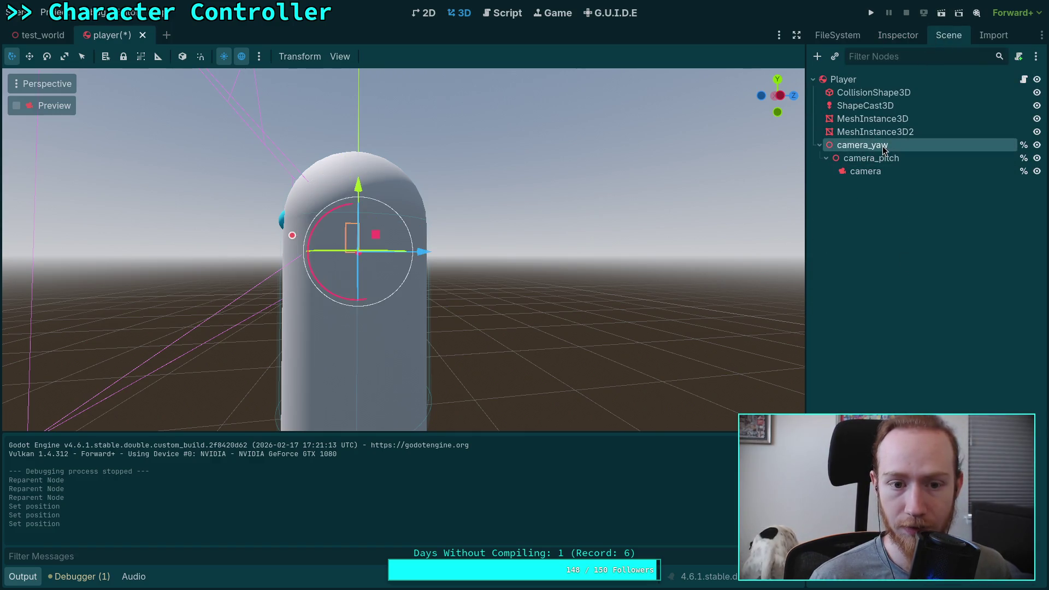
pyautogui.click(883, 162)
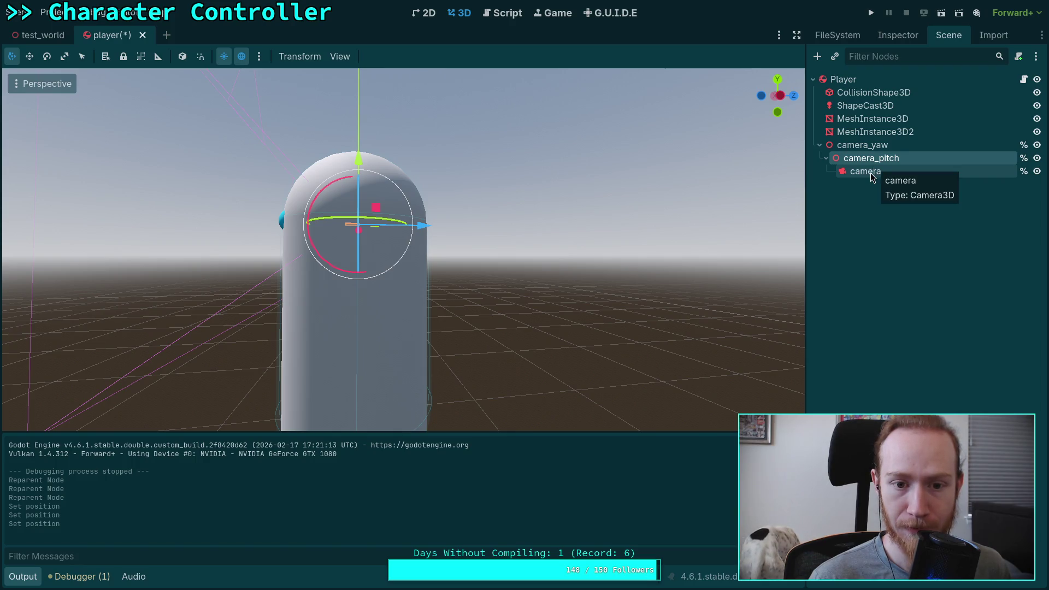
pyautogui.click(863, 173)
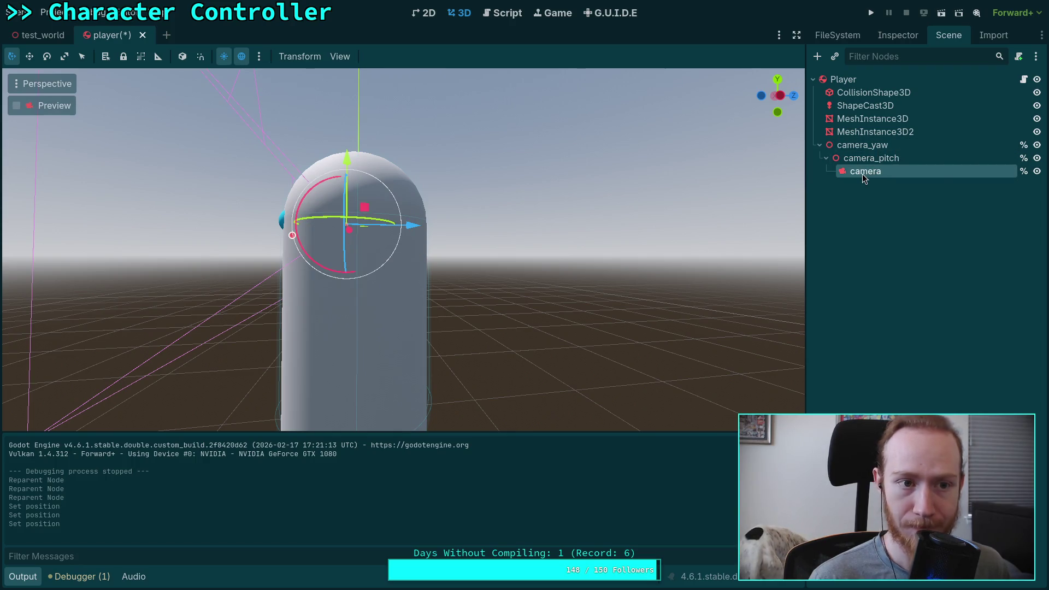
pyautogui.press('F5')
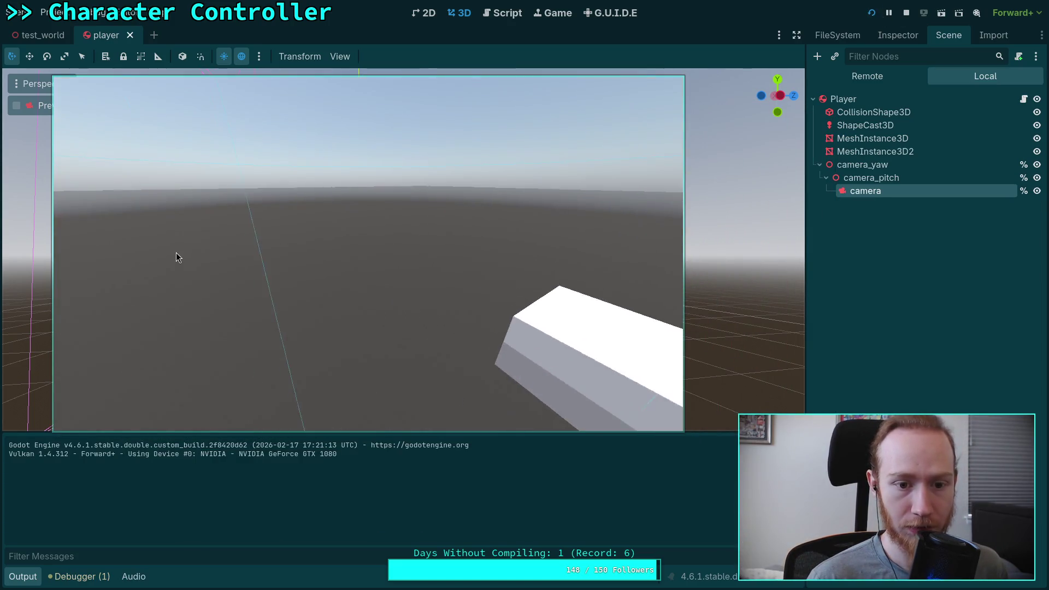
pyautogui.moveTo(176, 257)
pyautogui.mouseDown()
pyautogui.moveTo(323, 352)
pyautogui.moveTo(609, 341)
pyautogui.moveTo(690, 314)
pyautogui.moveTo(133, 287)
pyautogui.moveTo(313, 210)
pyautogui.moveTo(461, 194)
pyautogui.moveTo(412, 331)
pyautogui.moveTo(365, 182)
pyautogui.moveTo(559, 182)
pyautogui.mouseUp()
pyautogui.click(906, 12)
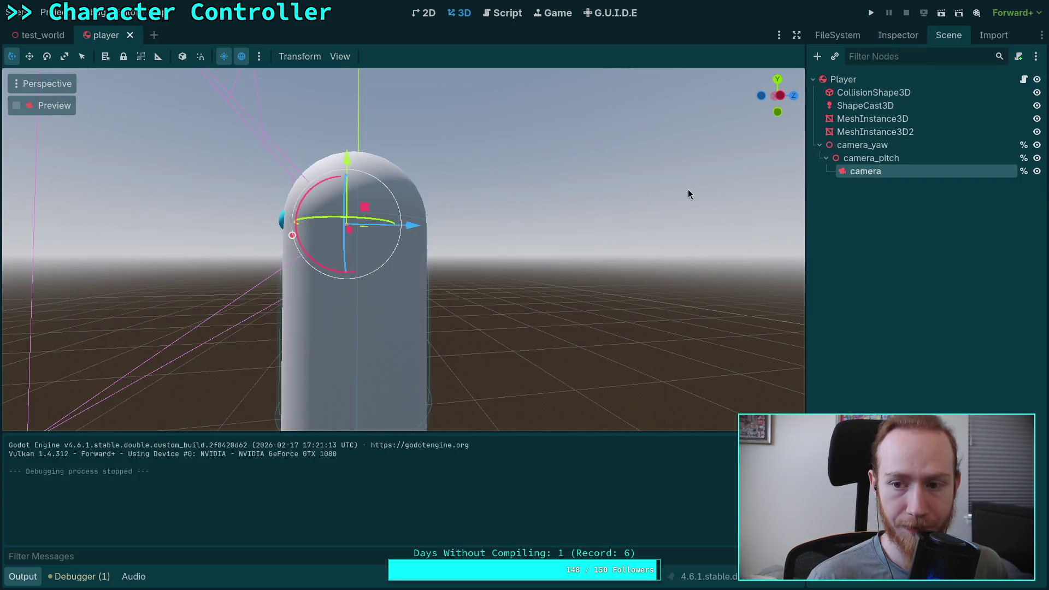
pyautogui.click(869, 149)
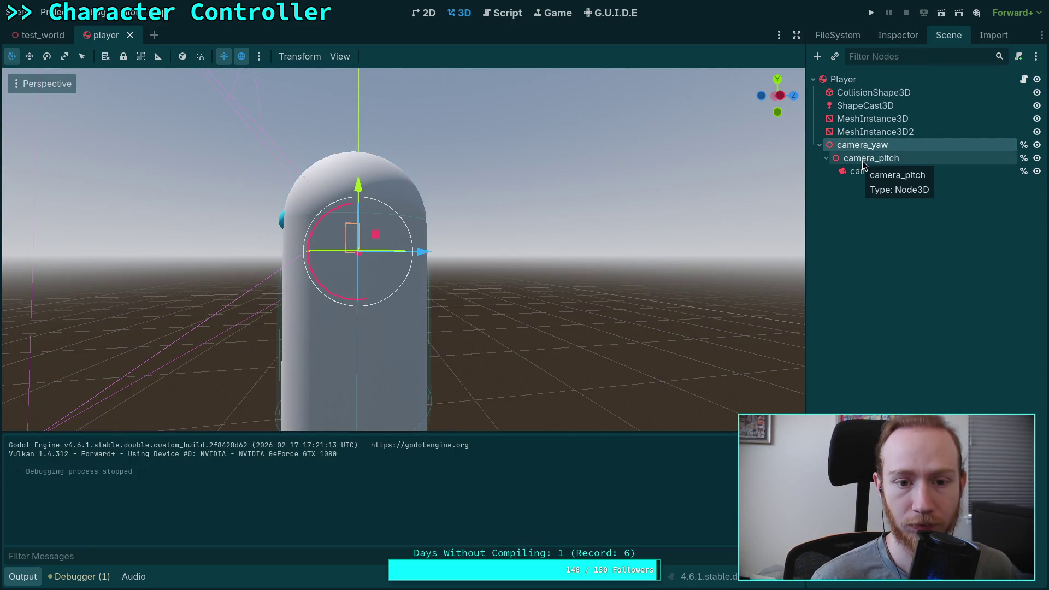
pyautogui.click(863, 161)
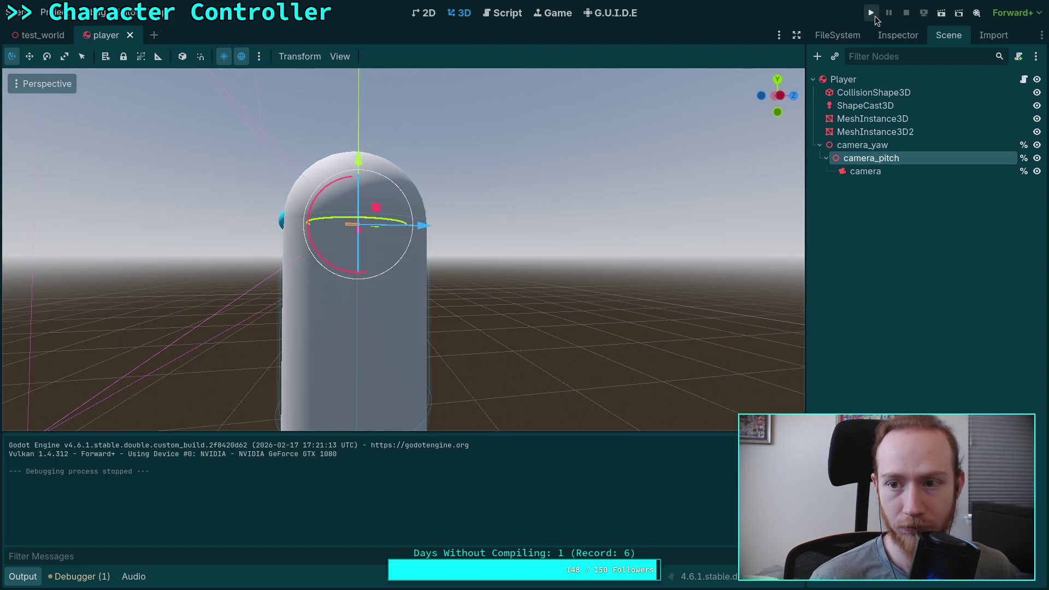
pyautogui.click(871, 13)
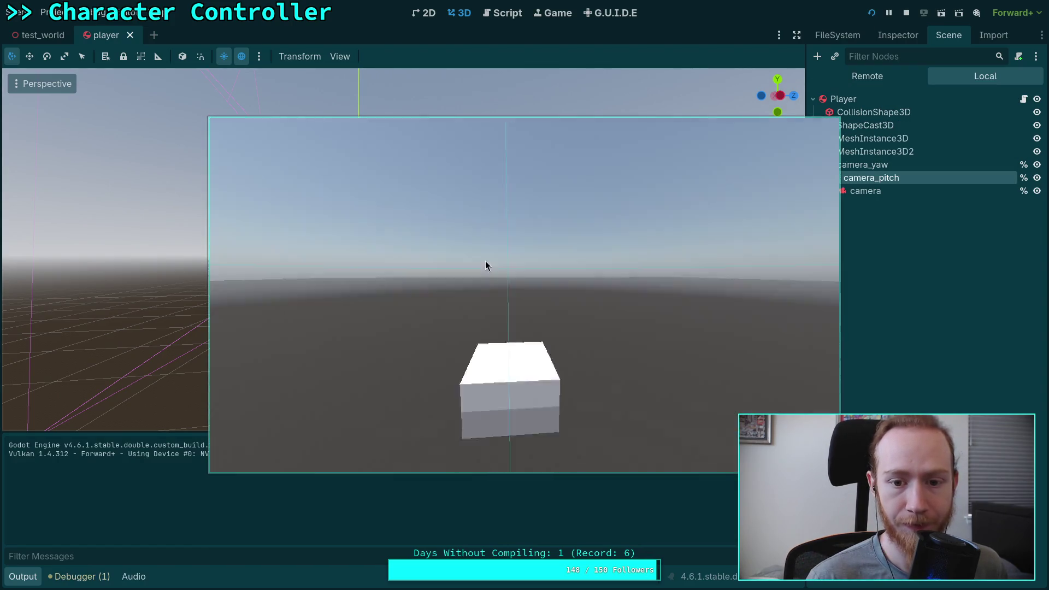
pyautogui.moveTo(486, 266)
pyautogui.mouseDown()
pyautogui.moveTo(426, 230)
pyautogui.moveTo(338, 243)
pyautogui.moveTo(481, 344)
pyautogui.moveTo(488, 236)
pyautogui.moveTo(507, 273)
pyautogui.moveTo(792, 255)
pyautogui.moveTo(355, 246)
pyautogui.moveTo(564, 267)
pyautogui.moveTo(305, 253)
pyautogui.moveTo(620, 274)
pyautogui.moveTo(793, 118)
pyautogui.mouseUp()
pyautogui.click(906, 13)
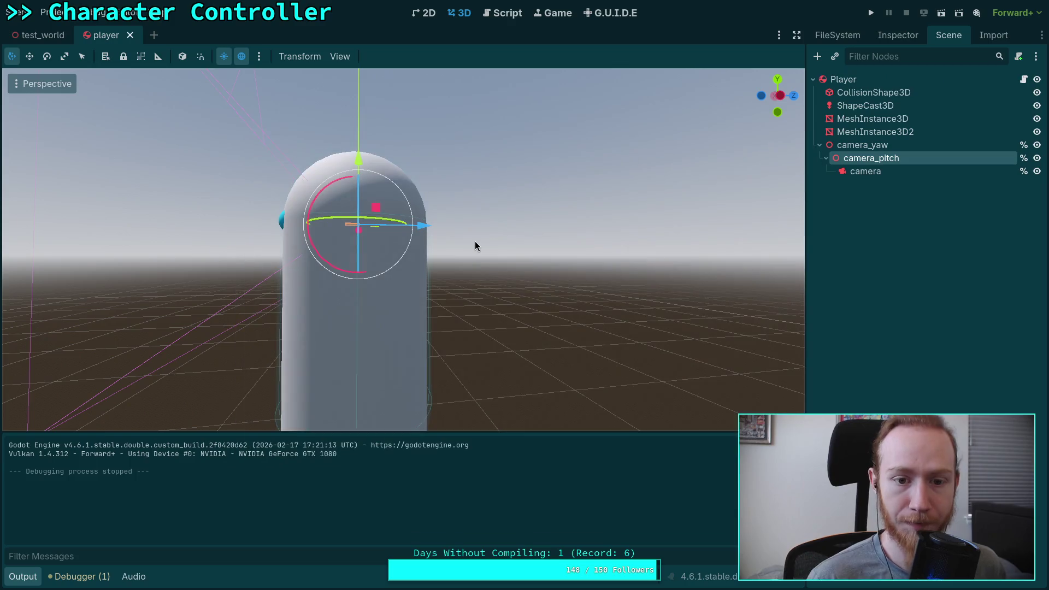
pyautogui.moveTo(428, 274)
pyautogui.mouseDown()
pyautogui.moveTo(415, 295)
pyautogui.moveTo(448, 273)
pyautogui.moveTo(431, 276)
pyautogui.mouseUp()
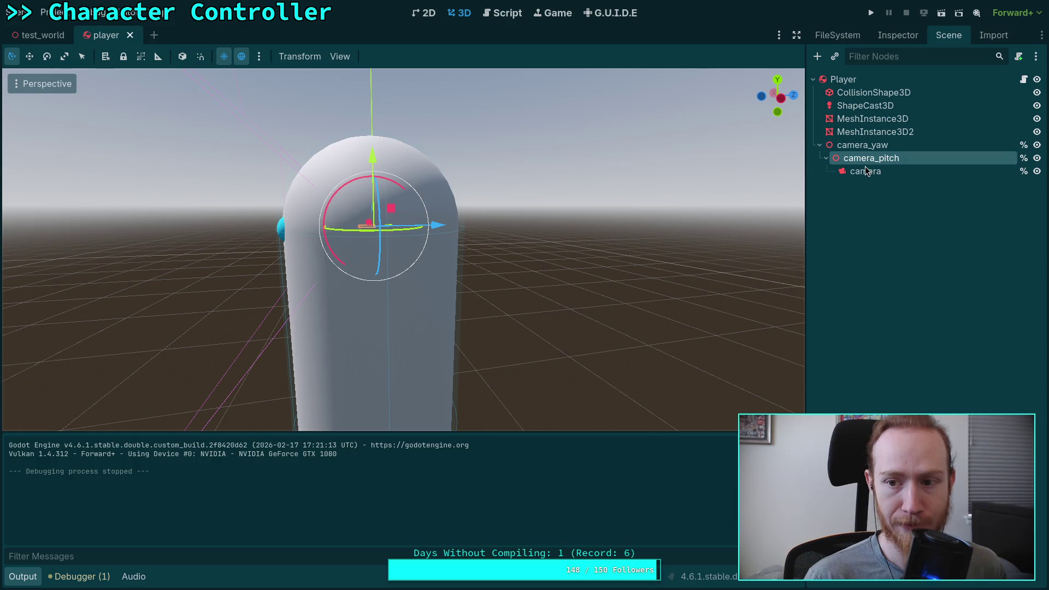
pyautogui.click(866, 144)
pyautogui.click(873, 159)
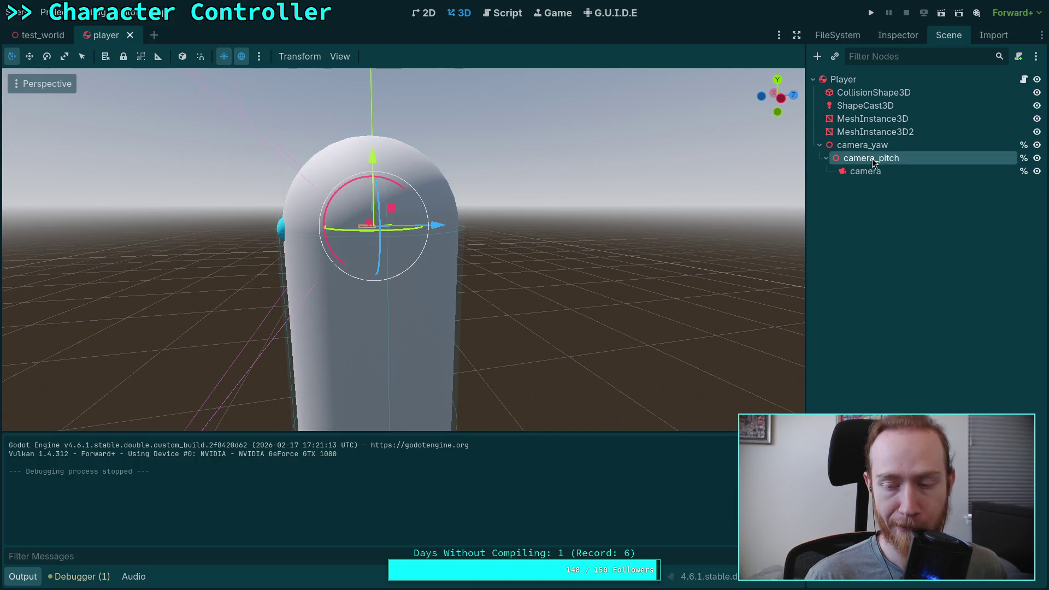
pyautogui.click(875, 146)
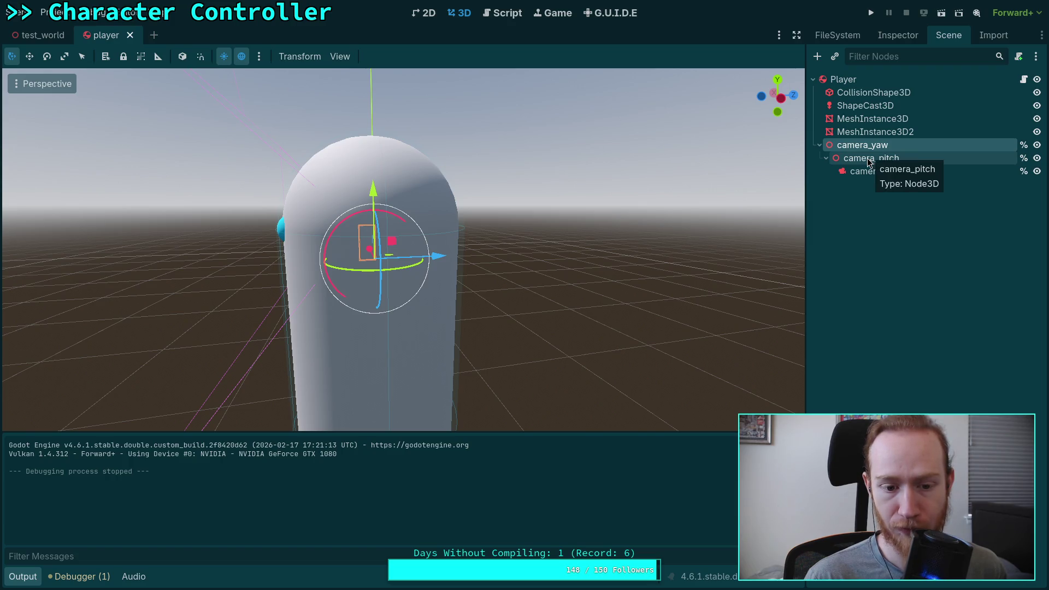
pyautogui.click(869, 159)
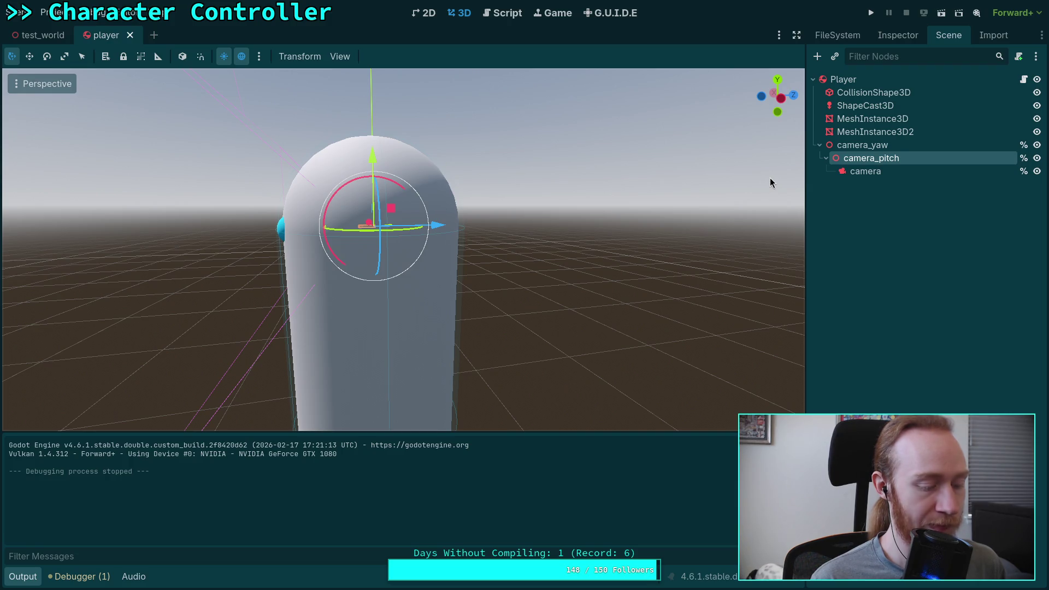
pyautogui.click(879, 145)
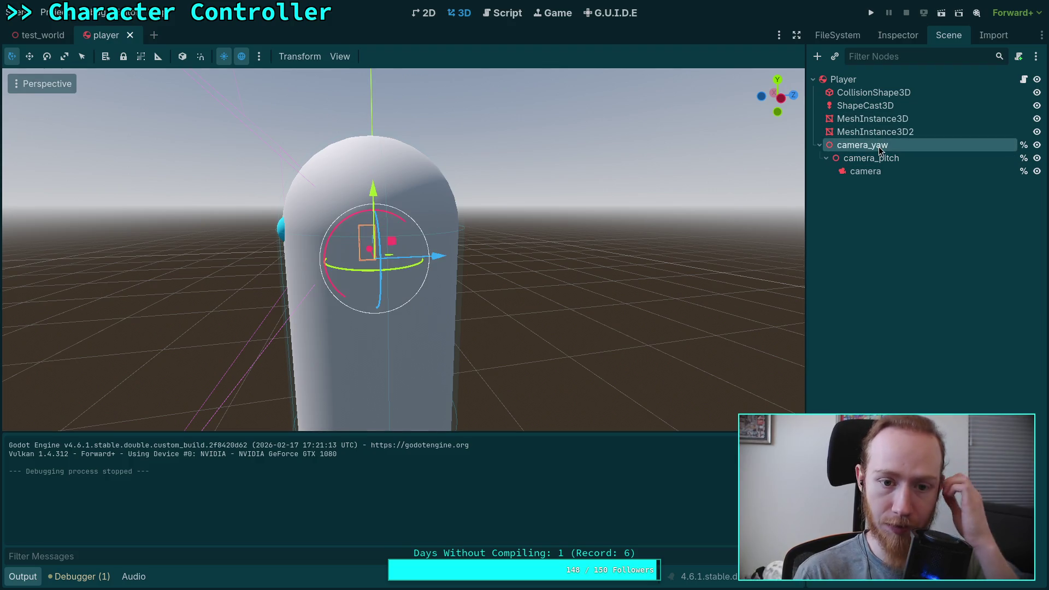
pyautogui.click(889, 159)
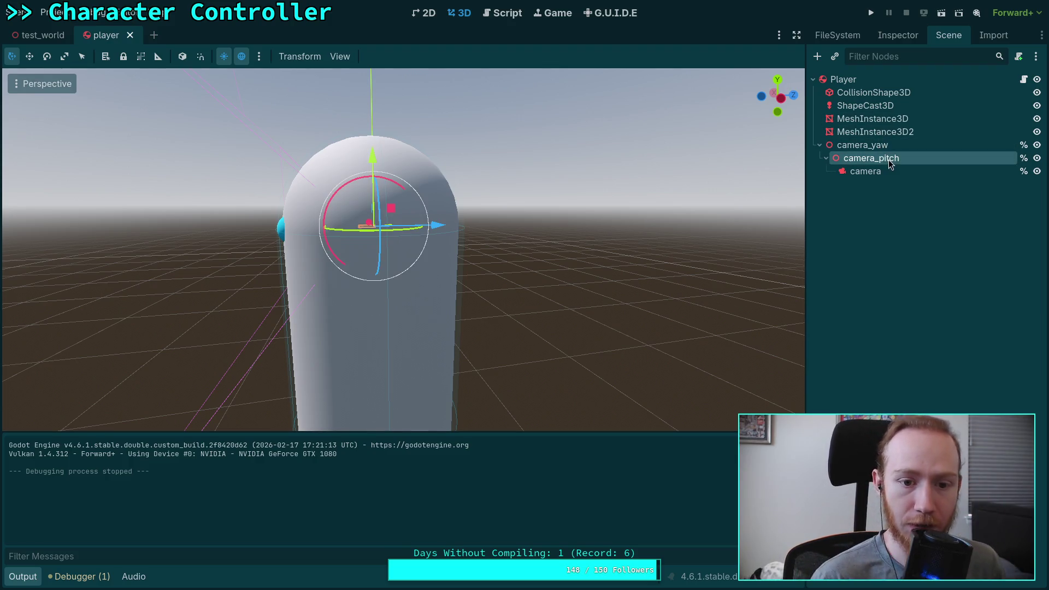
# In player.gd, insert a blank line at line 28, just before func _process.
pyautogui.click(504, 18)
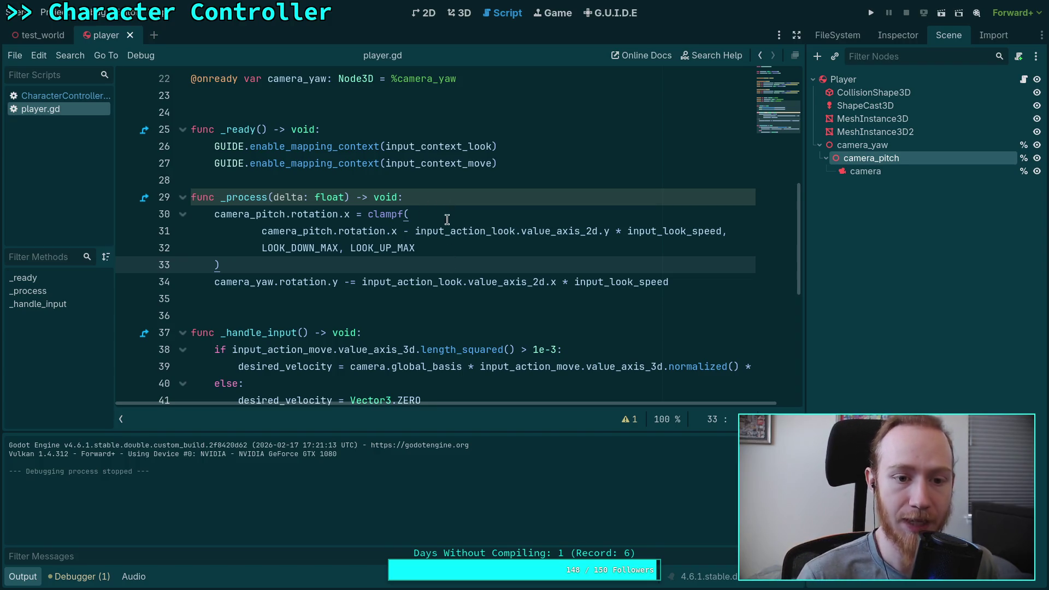
pyautogui.scroll(1, 465, 231)
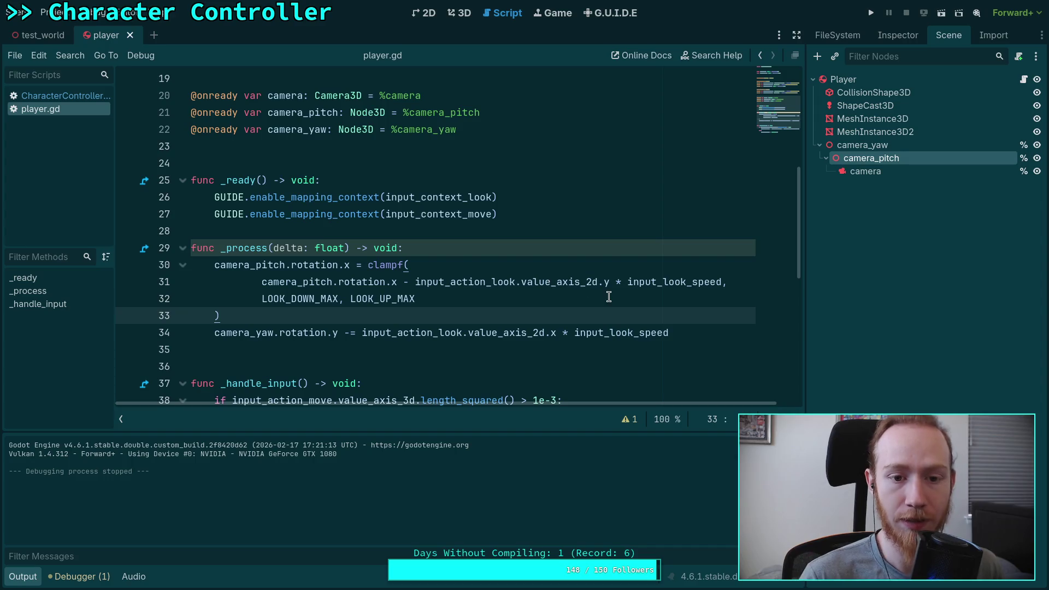
pyautogui.click(556, 213)
pyautogui.scroll(1, 585, 236)
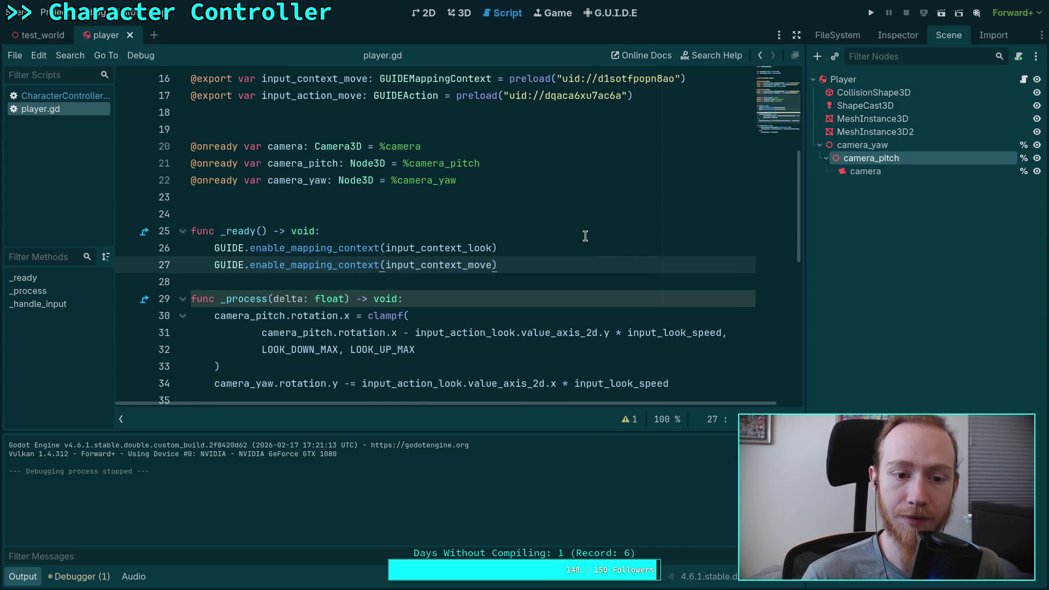
pyautogui.scroll(-2, 585, 236)
pyautogui.click(336, 180)
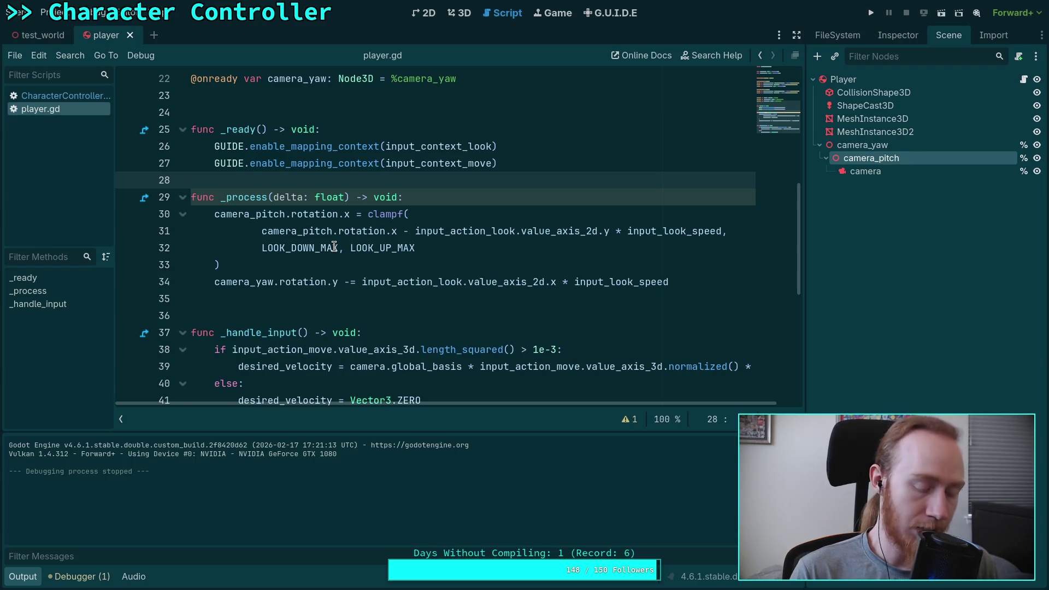
pyautogui.press('Return')
# Trim the blank line after _process, leaving the cursor on empty line 28.
pyautogui.click(294, 315)
pyautogui.press('BackSpace')
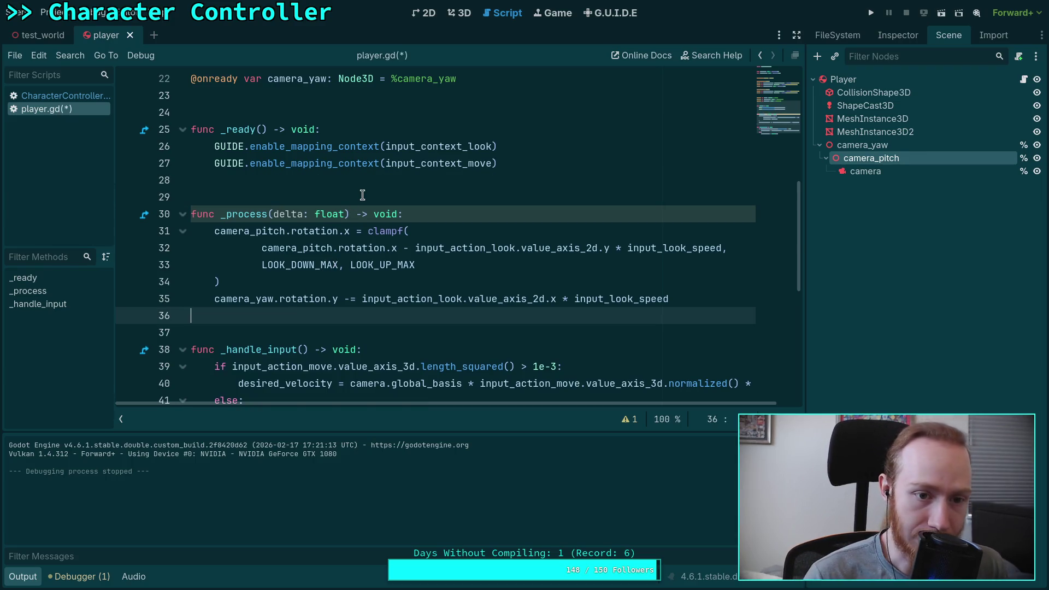
pyautogui.click(362, 197)
pyautogui.click(377, 185)
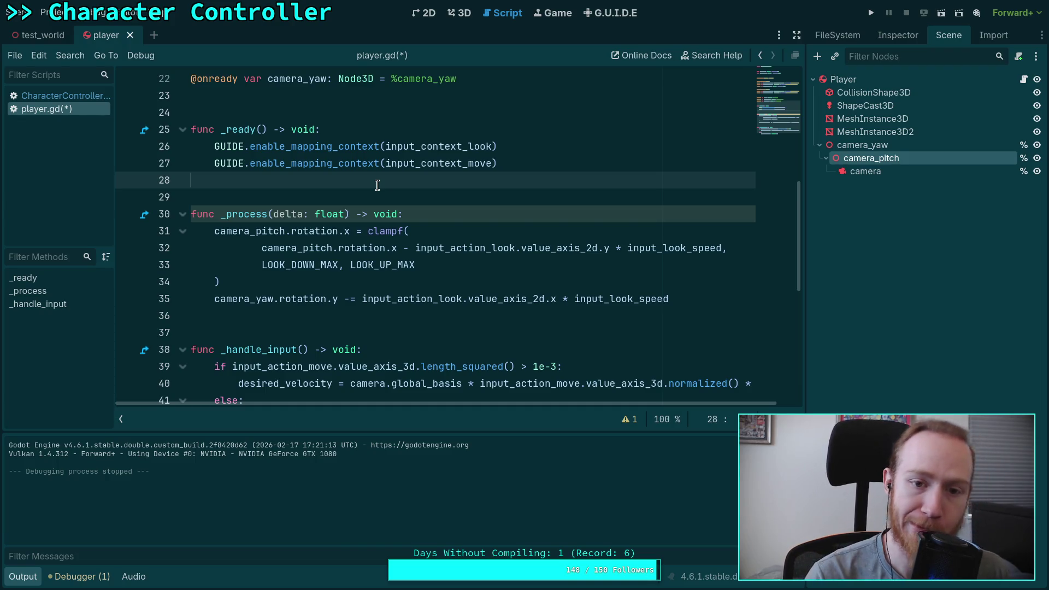
# Show the FileSystem dock, collapse the camera and fp folders, and select input.
pyautogui.click(891, 39)
pyautogui.click(844, 37)
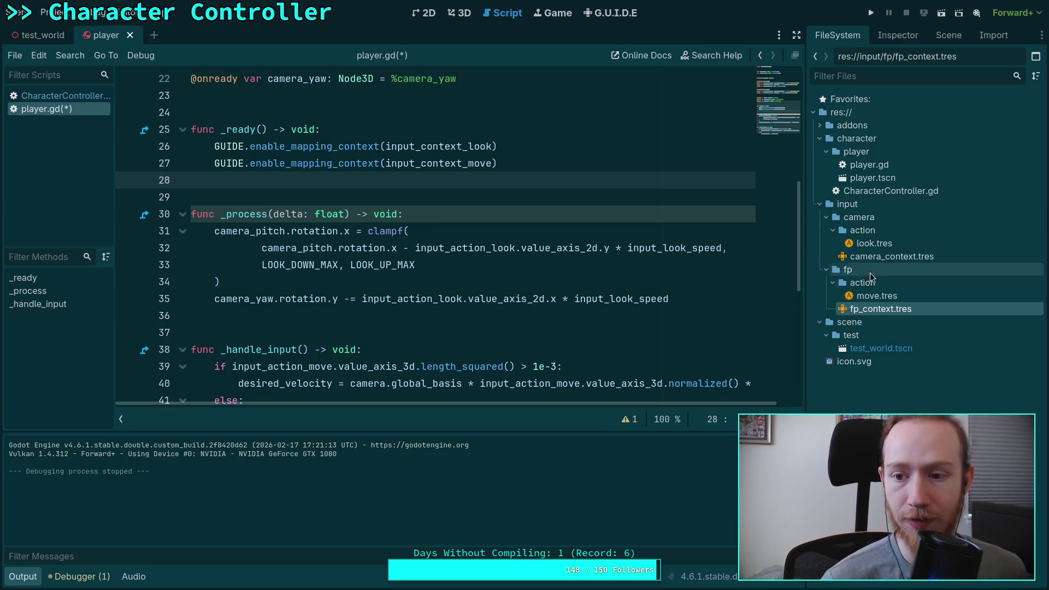
pyautogui.click(826, 216)
pyautogui.click(826, 230)
pyautogui.click(844, 205)
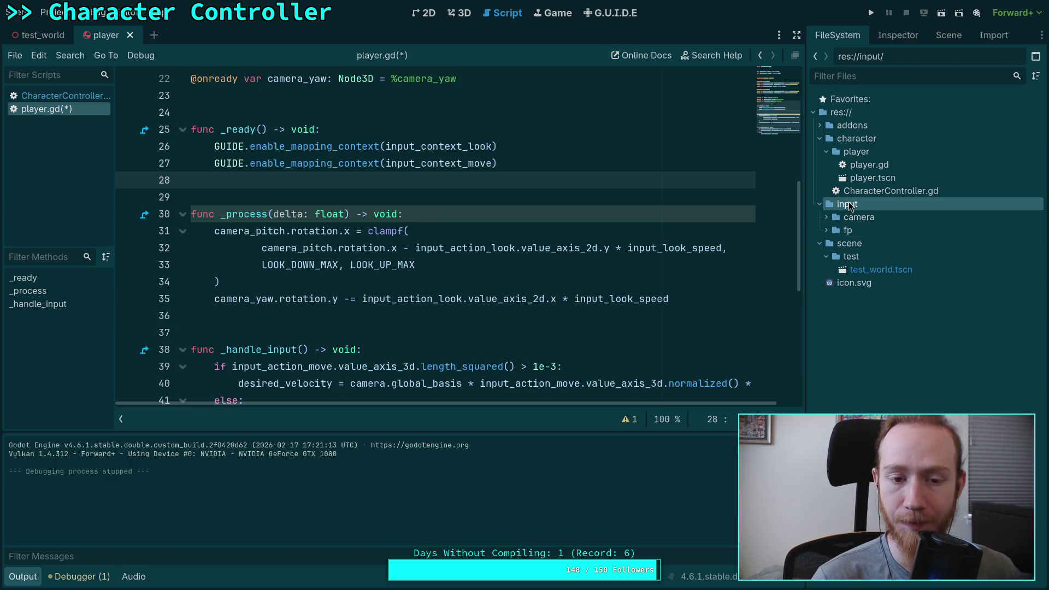
# Look at the input folder's Create New options, then dismiss the menu without creating anything.
pyautogui.rightClick(848, 206)
pyautogui.moveTo(899, 213)
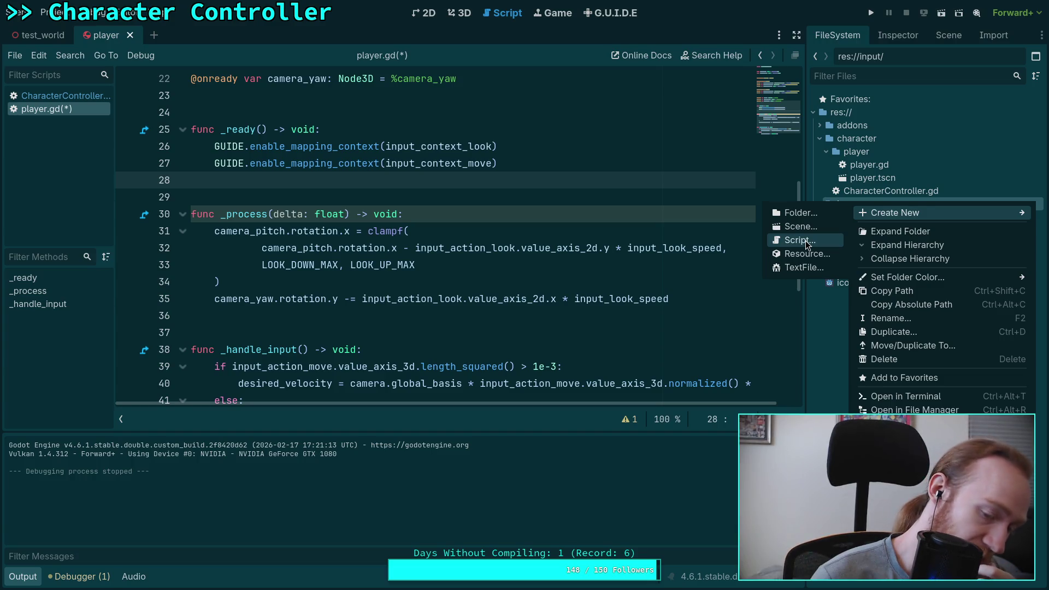
pyautogui.click(428, 228)
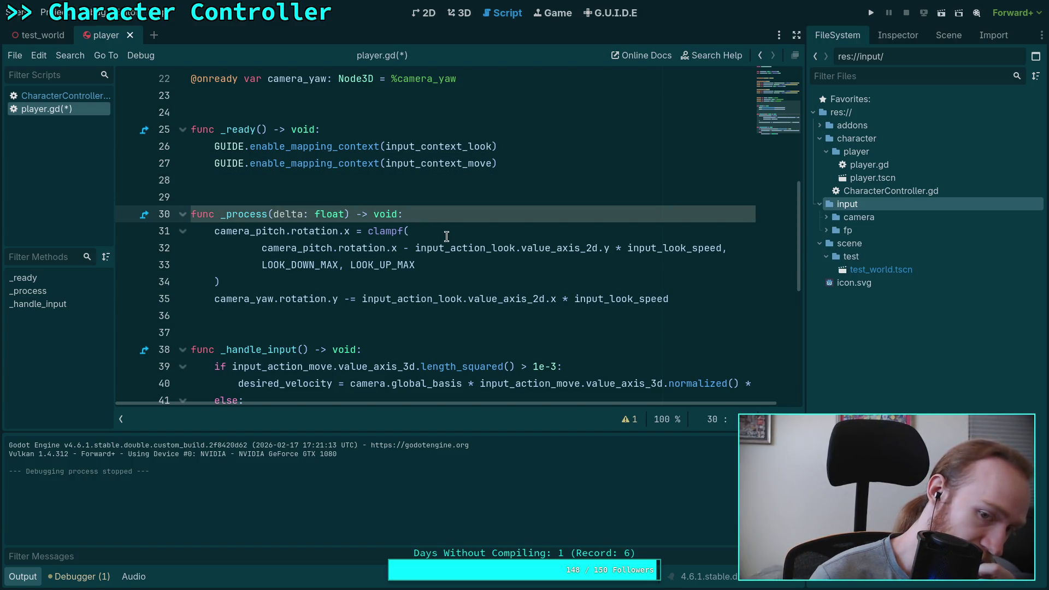
pyautogui.click(447, 236)
# In the browser, look through the zombie-game repository's character and script folders.
pyautogui.press('super+4')
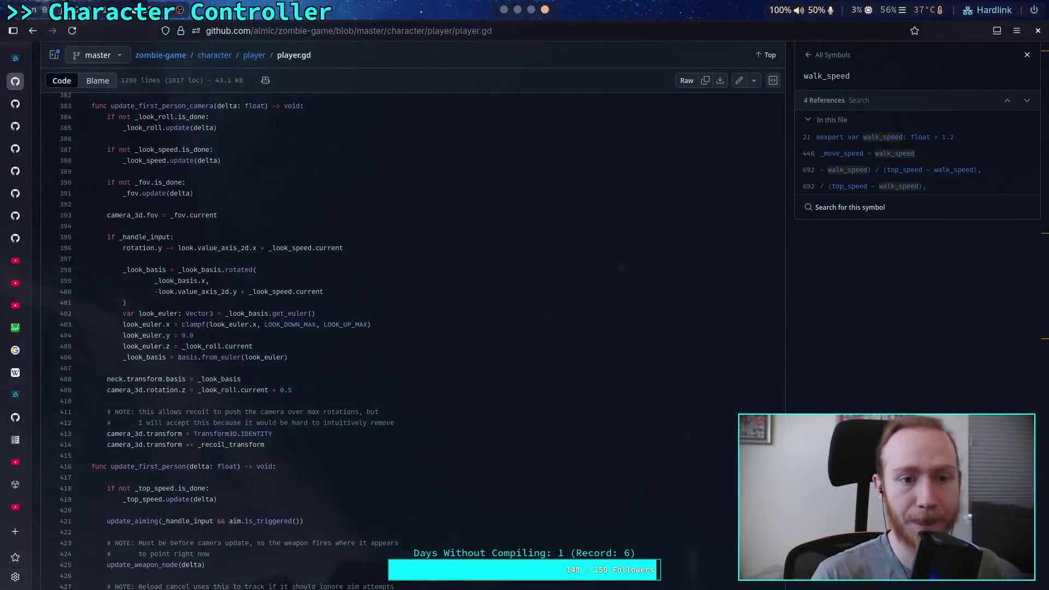
pyautogui.click(214, 55)
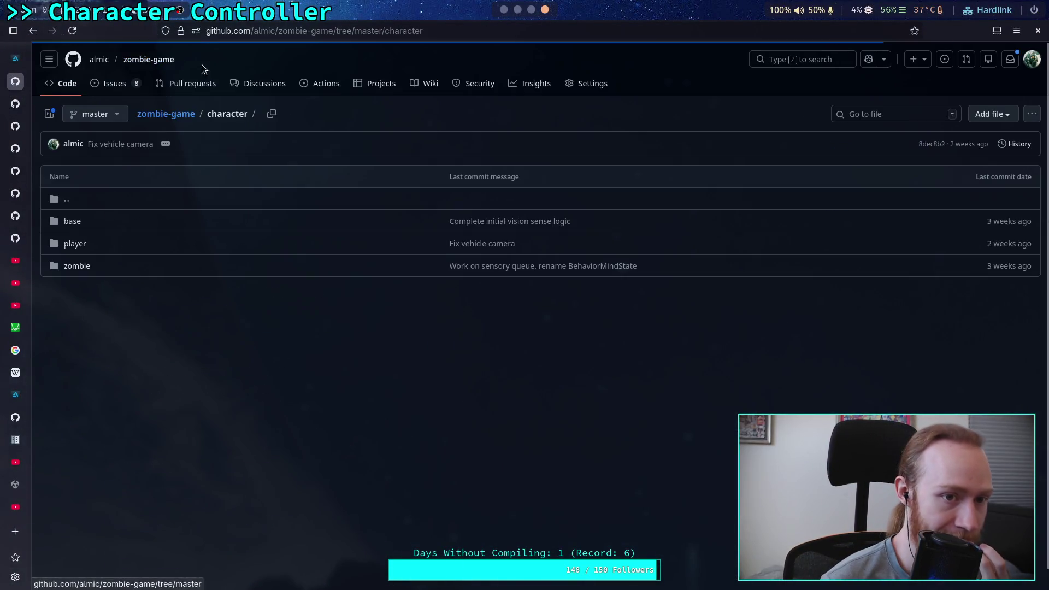
pyautogui.click(164, 114)
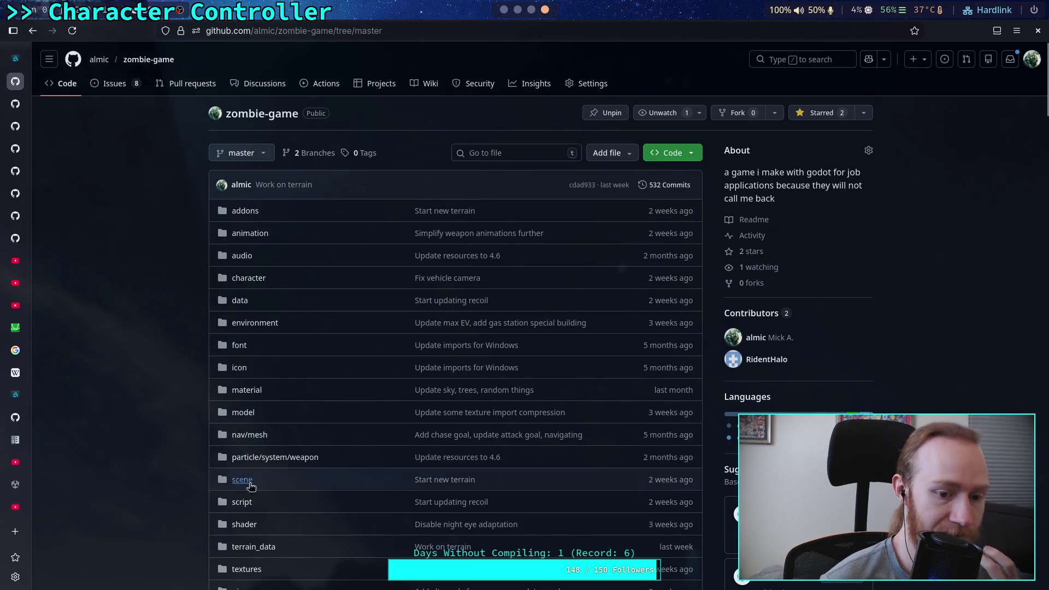
pyautogui.click(250, 503)
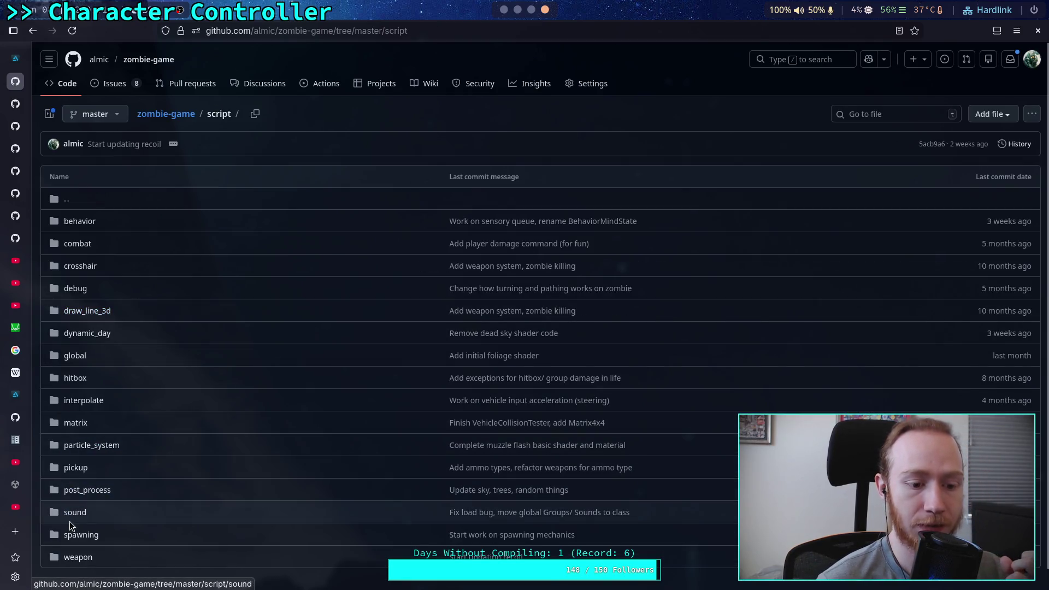
pyautogui.scroll(-1, 140, 343)
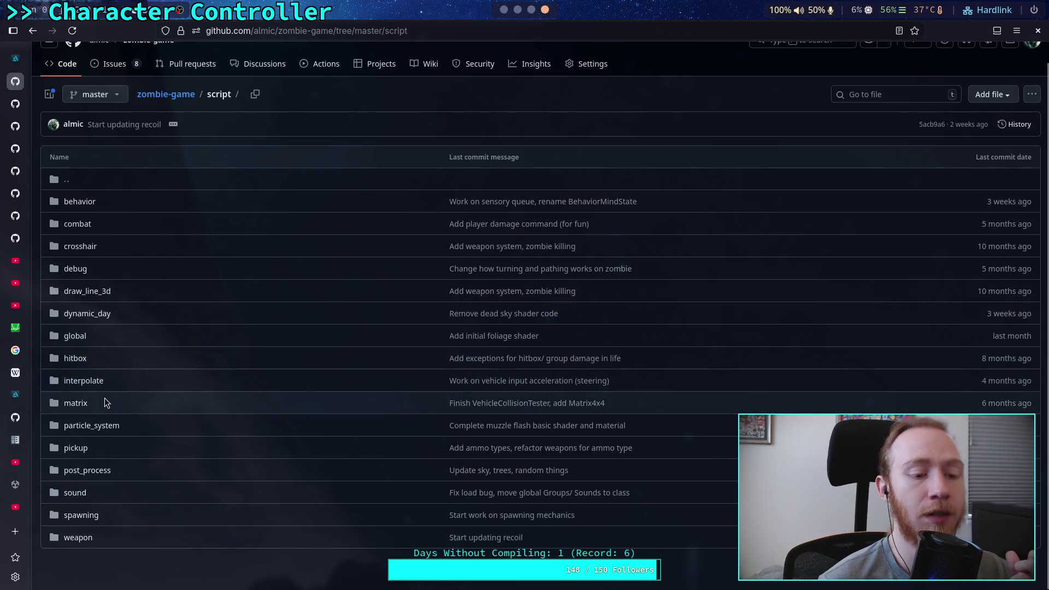
# Go back to the repository root and open scene/world, which lists world.gd and world.tscn.
pyautogui.click(190, 98)
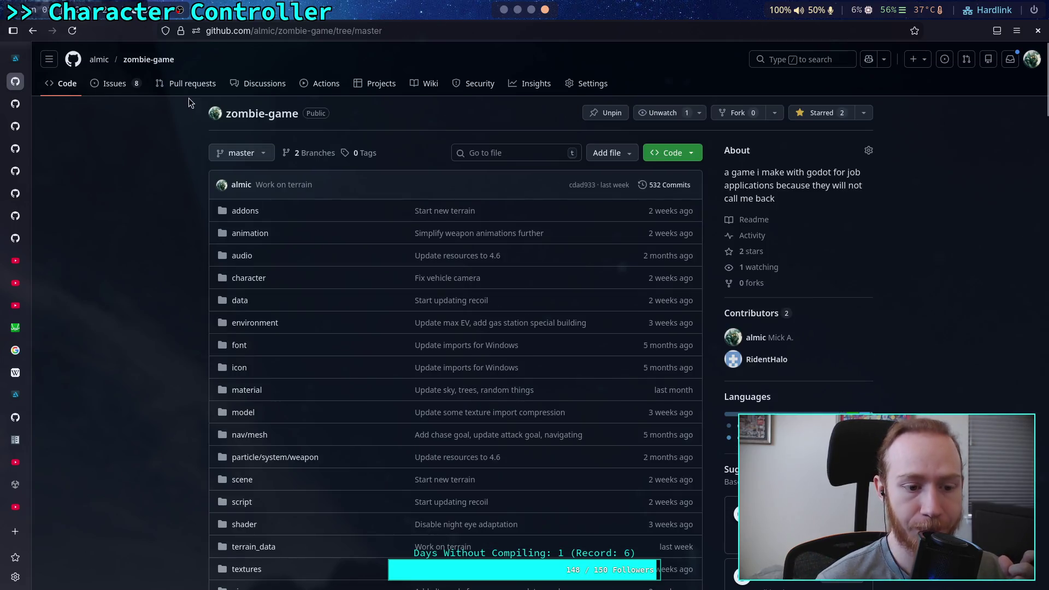
pyautogui.scroll(-3, 257, 396)
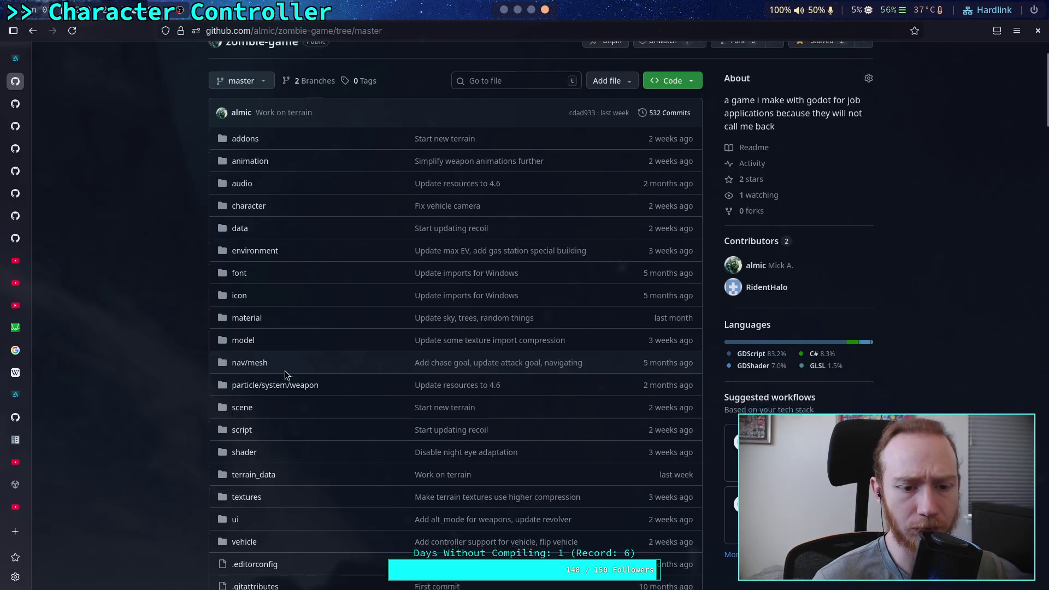
pyautogui.scroll(-3, 284, 372)
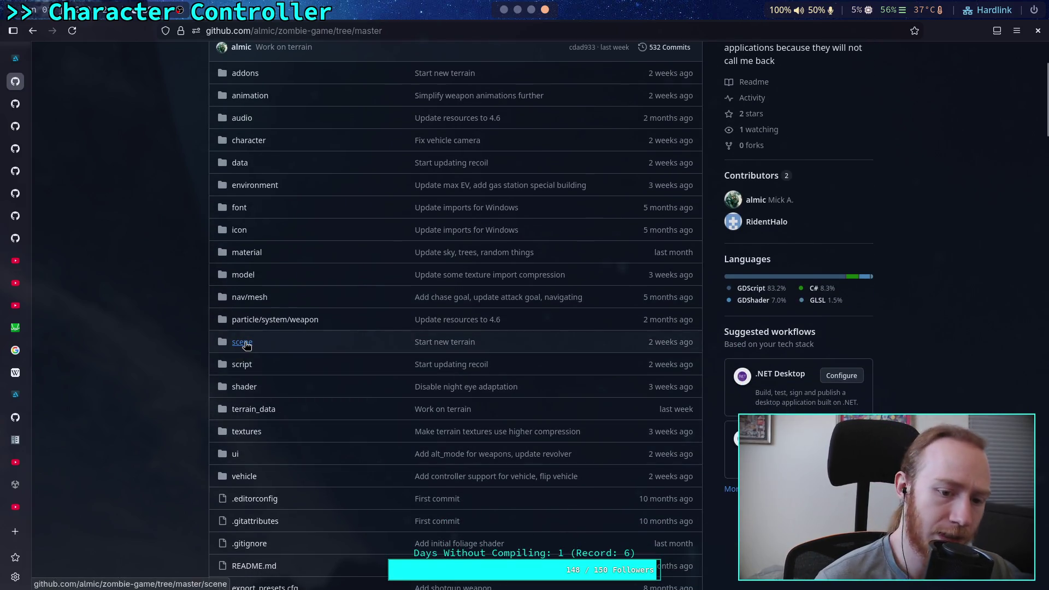
pyautogui.click(243, 341)
pyautogui.click(77, 381)
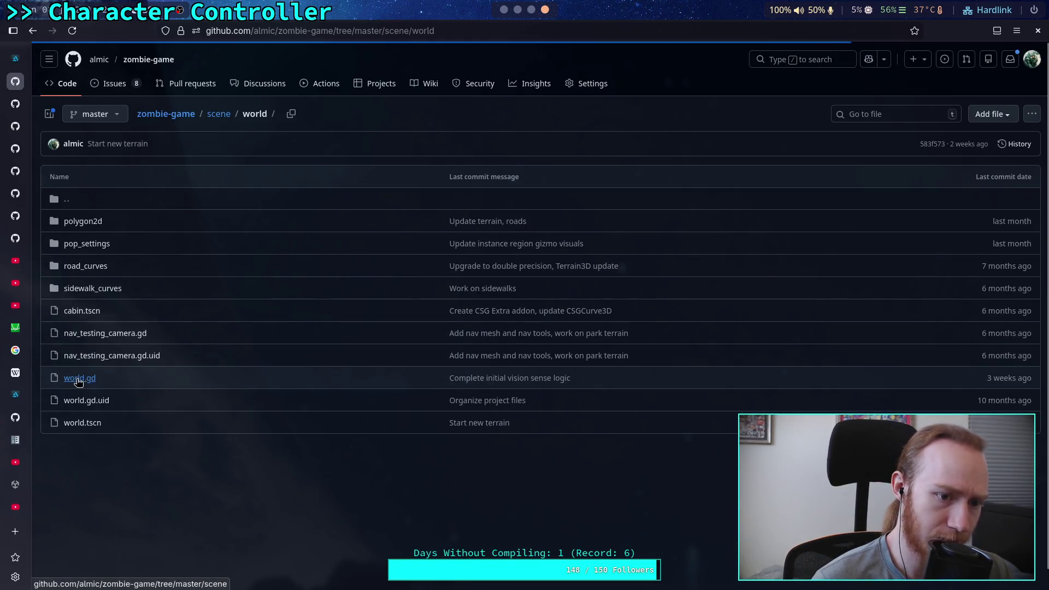
pyautogui.click(83, 377)
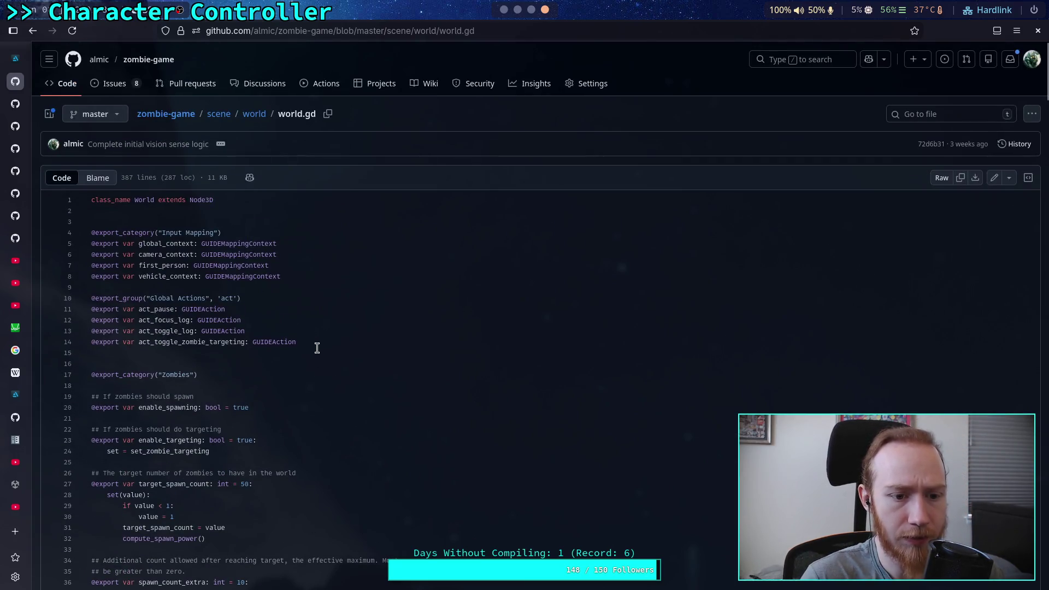
pyautogui.click(317, 342)
pyautogui.scroll(-15, 344, 329)
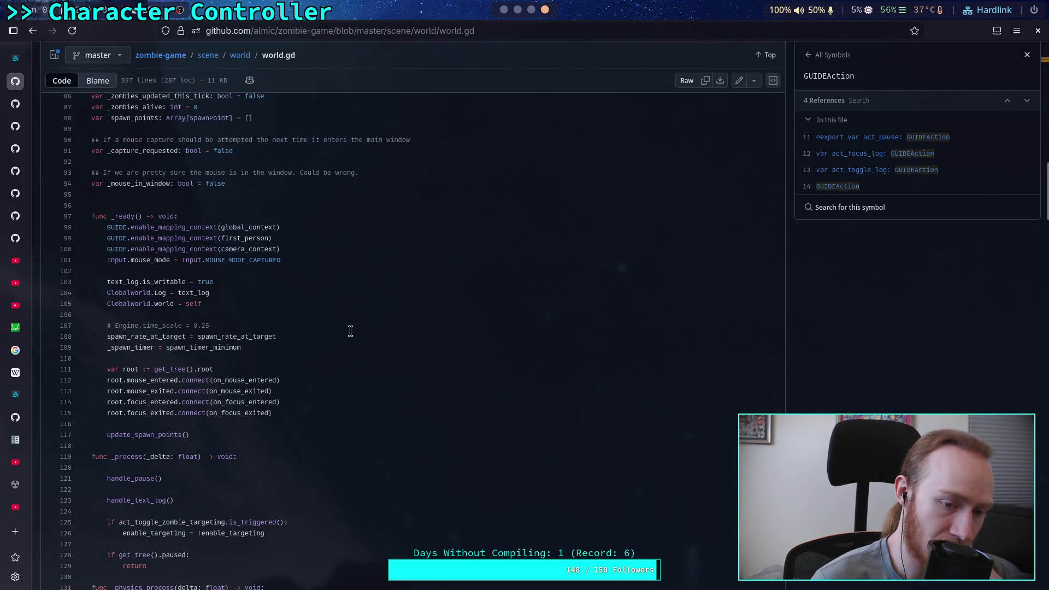
pyautogui.moveTo(281, 260); pyautogui.dragTo(146, 228)
pyautogui.click(274, 260)
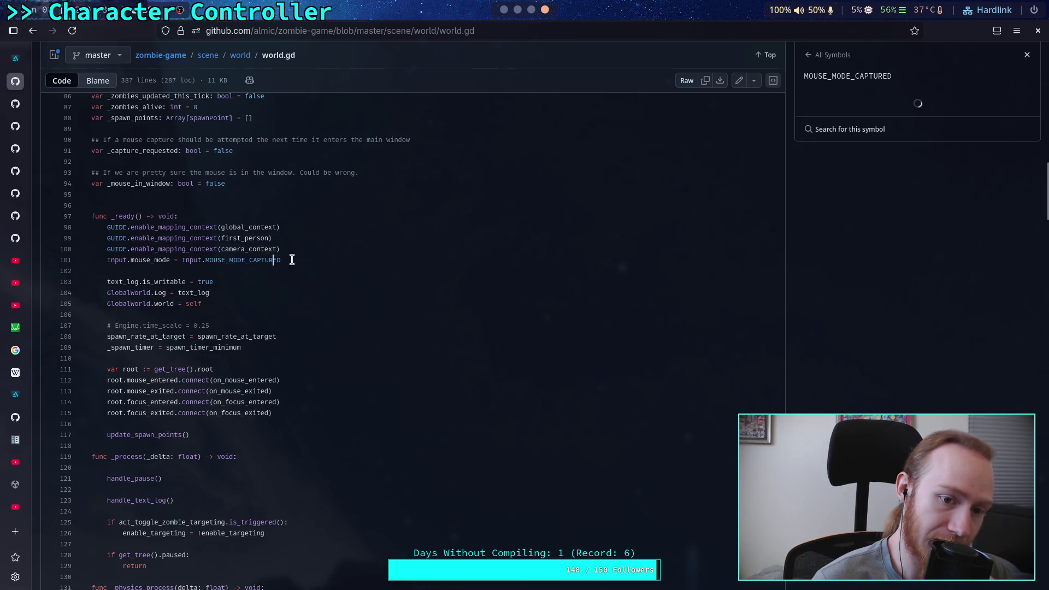
pyautogui.tripleClick(292, 260)
pyautogui.scroll(-1, 237, 266)
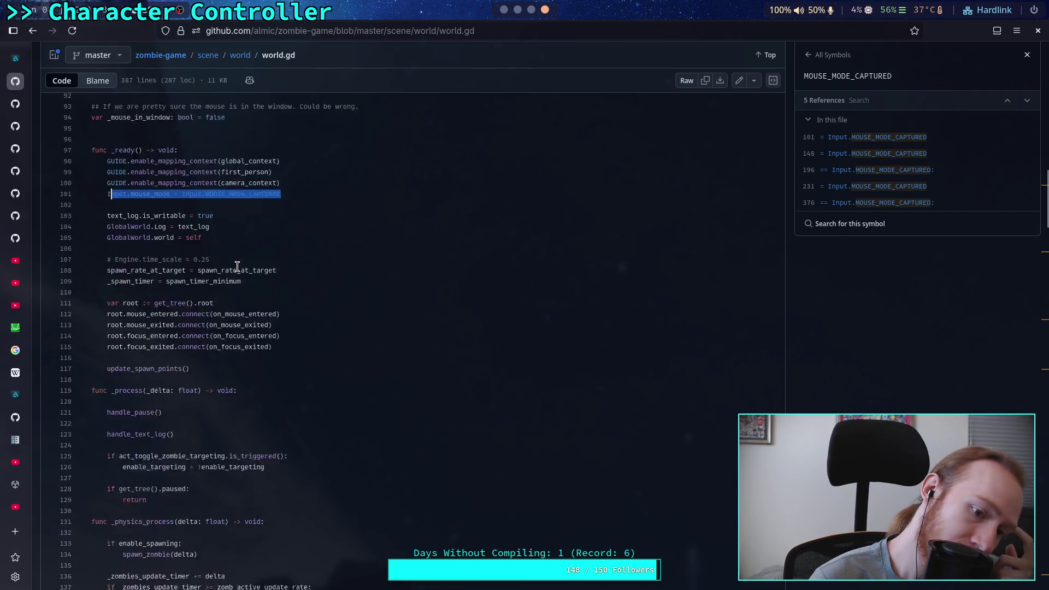
pyautogui.scroll(-1, 237, 266)
pyautogui.scroll(-3, 244, 276)
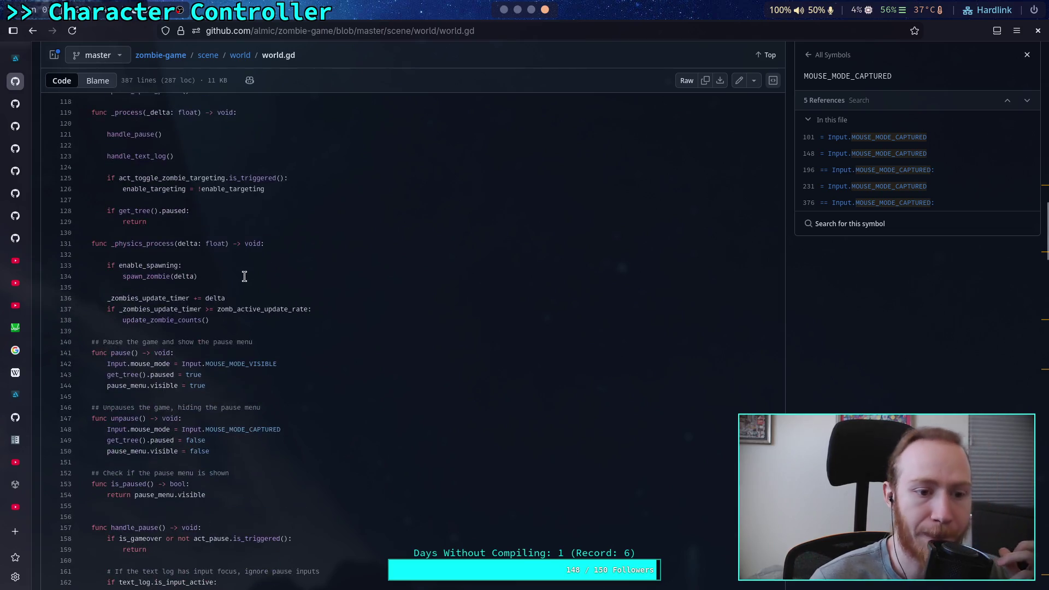
pyautogui.scroll(2, 280, 288)
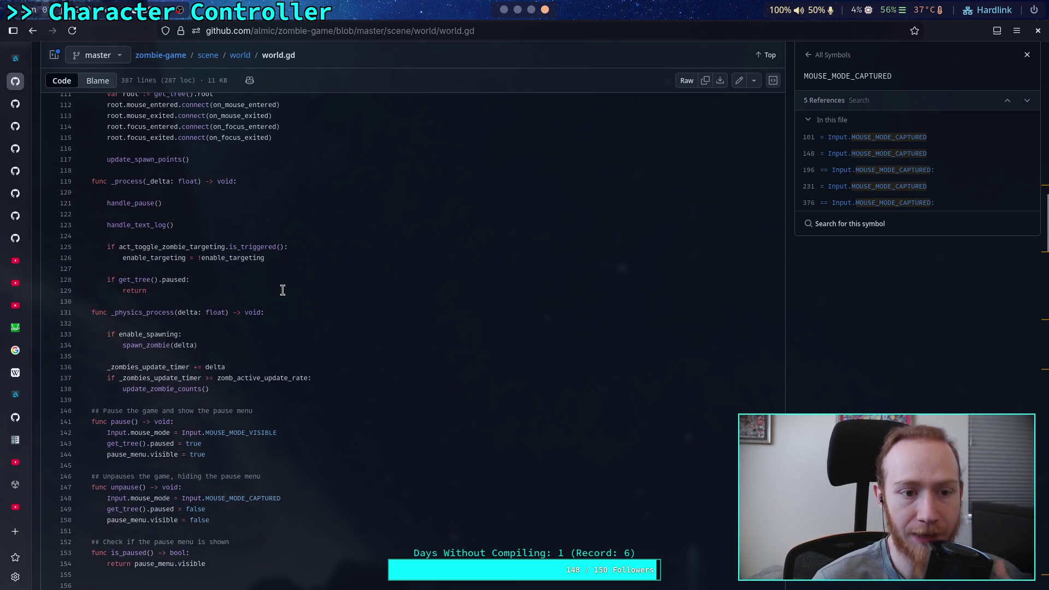
pyautogui.scroll(-3, 282, 289)
pyautogui.scroll(-2, 283, 290)
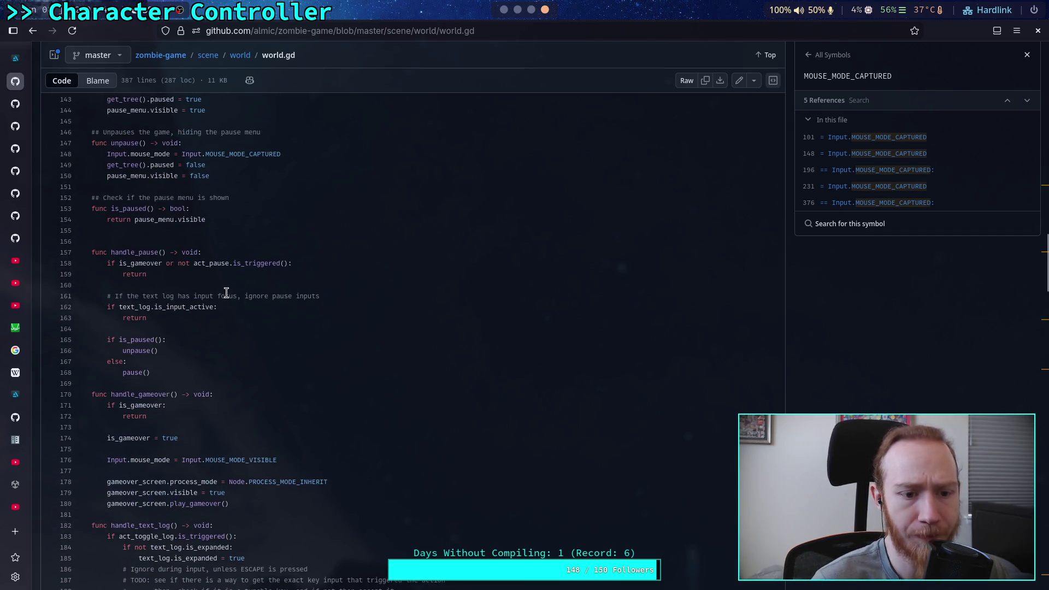
pyautogui.scroll(-8, 221, 296)
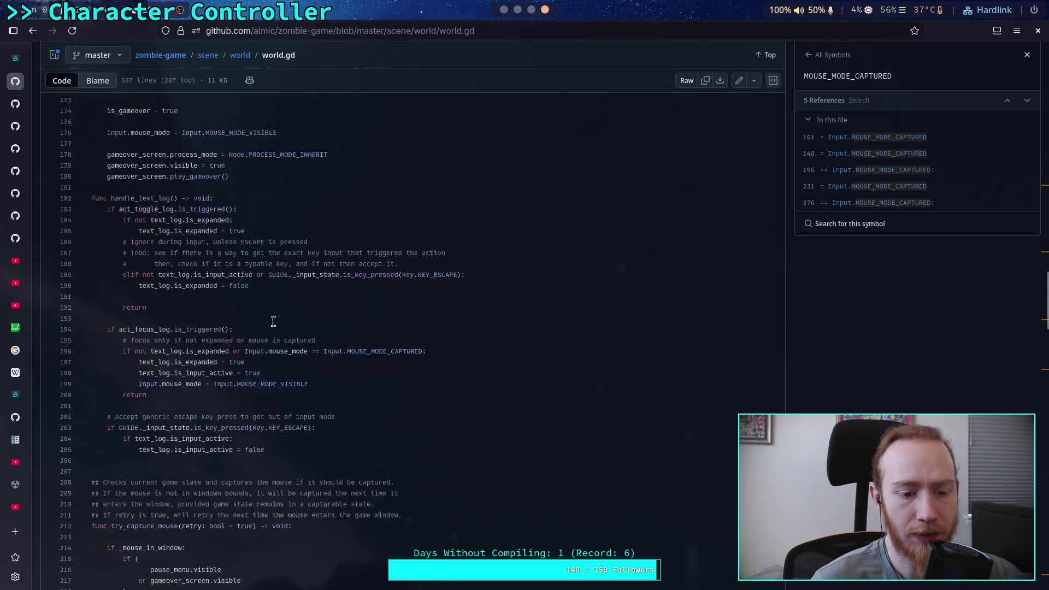
pyautogui.scroll(-1, 274, 321)
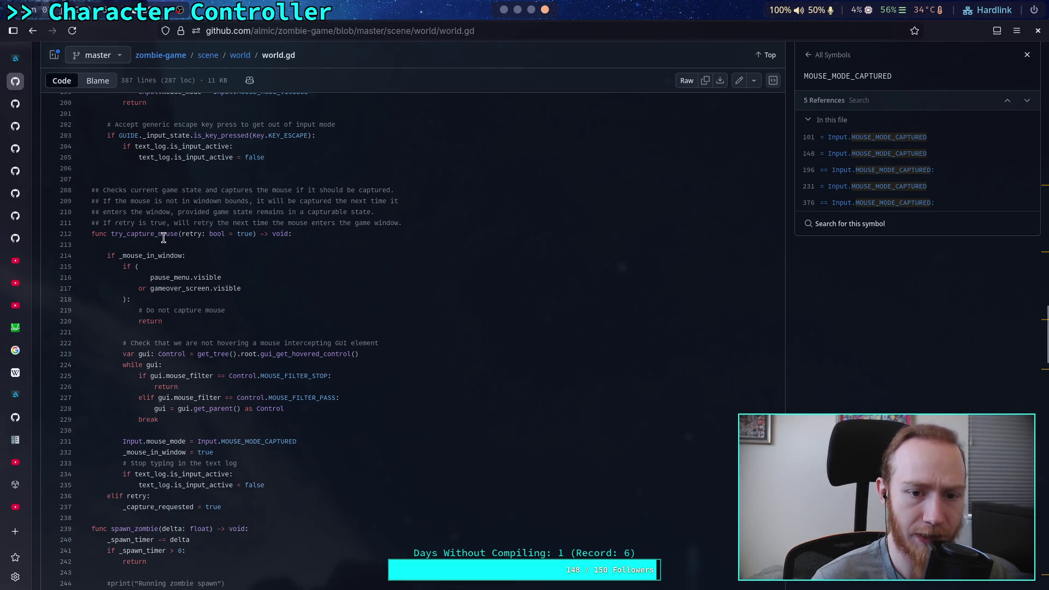
pyautogui.scroll(15, 277, 266)
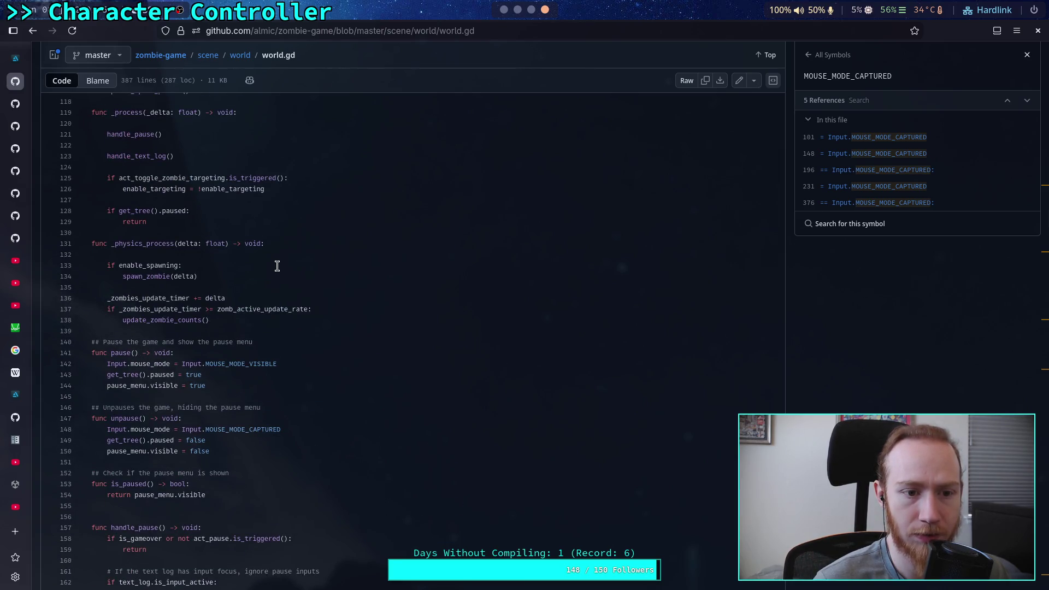
pyautogui.scroll(5, 277, 266)
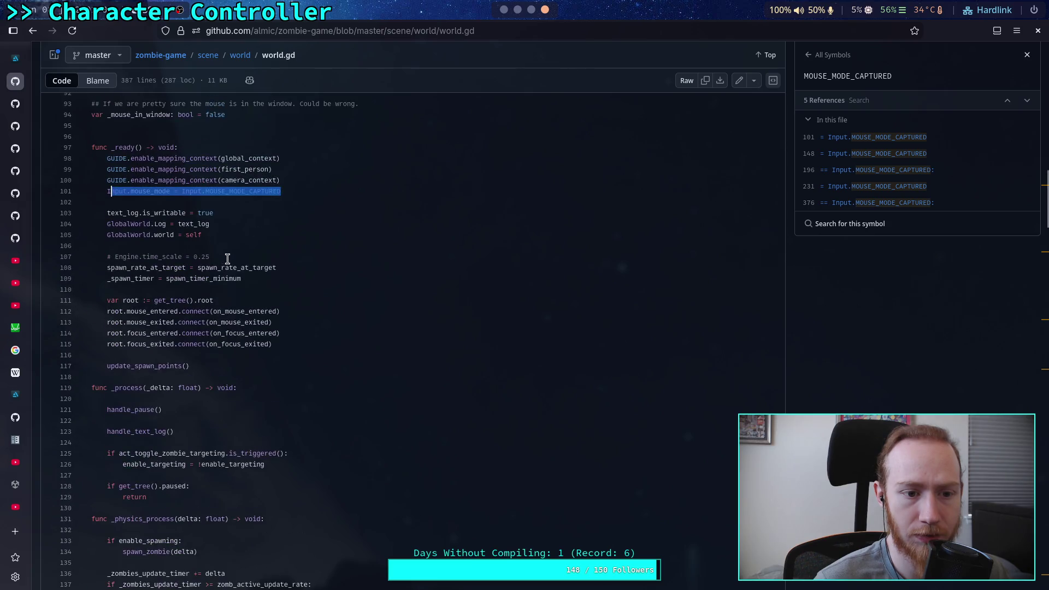
pyautogui.click(267, 256)
pyautogui.scroll(-4, 267, 256)
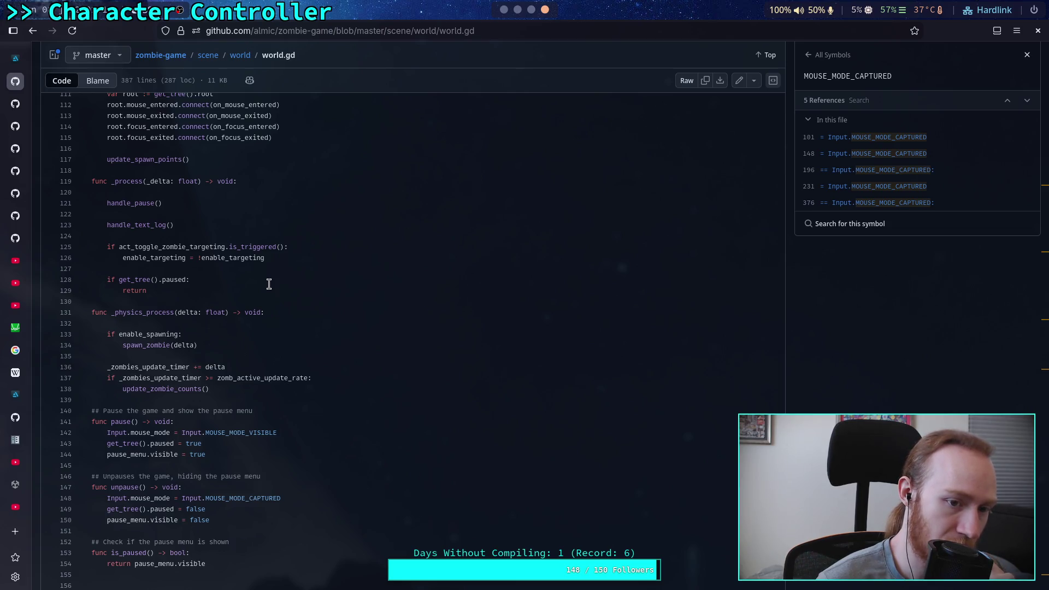
pyautogui.scroll(-10, 269, 284)
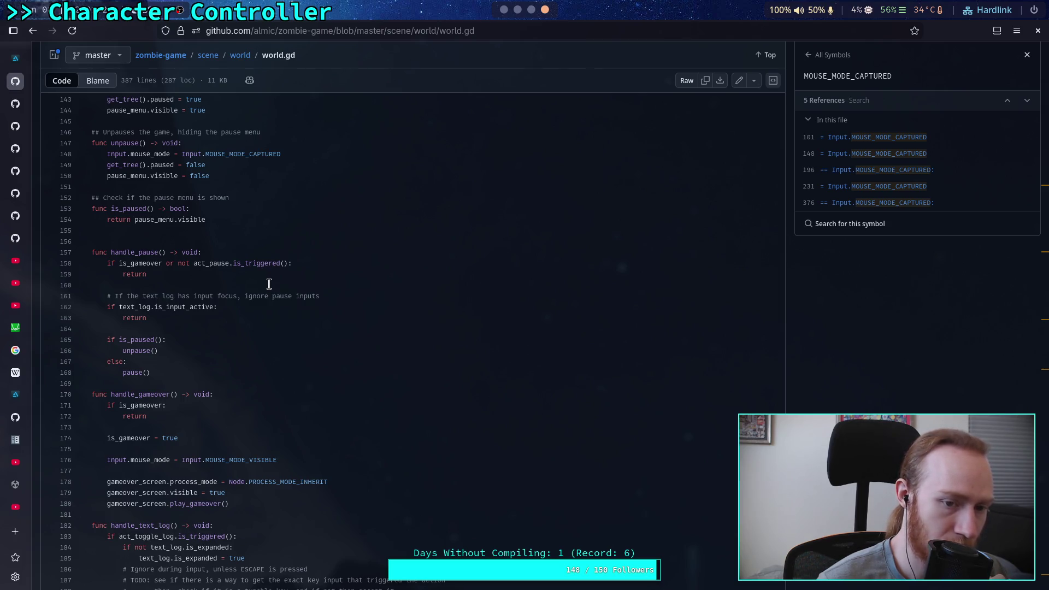
pyautogui.scroll(-10, 269, 283)
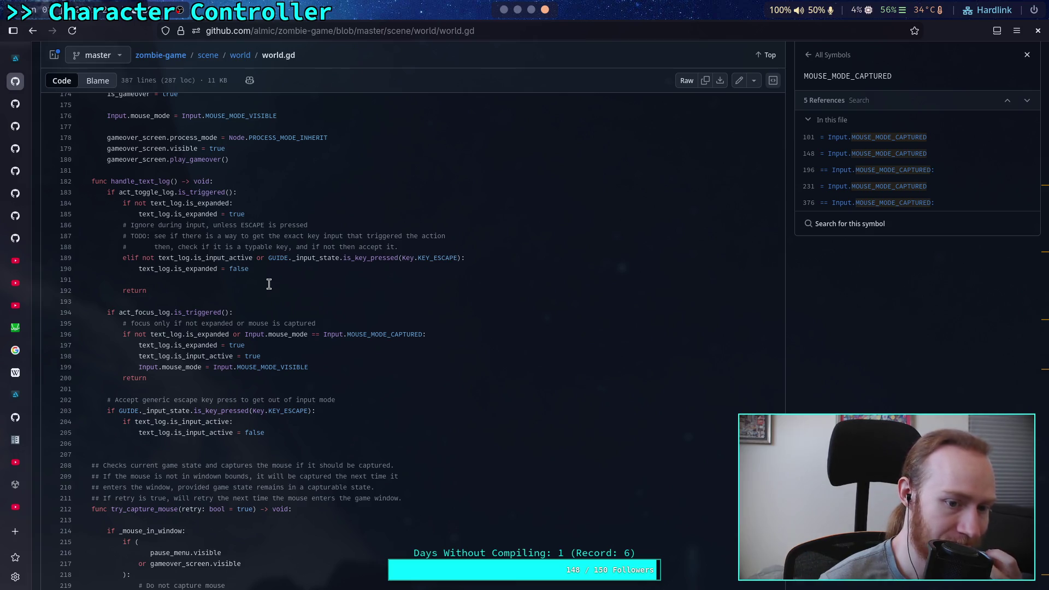
pyautogui.scroll(-6, 269, 284)
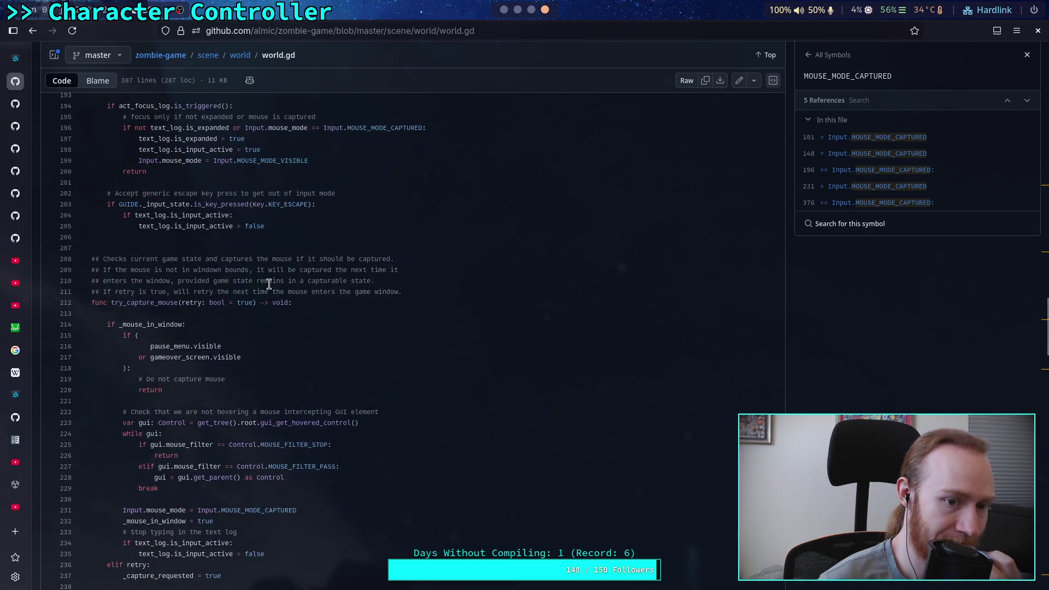
pyautogui.scroll(-4, 269, 284)
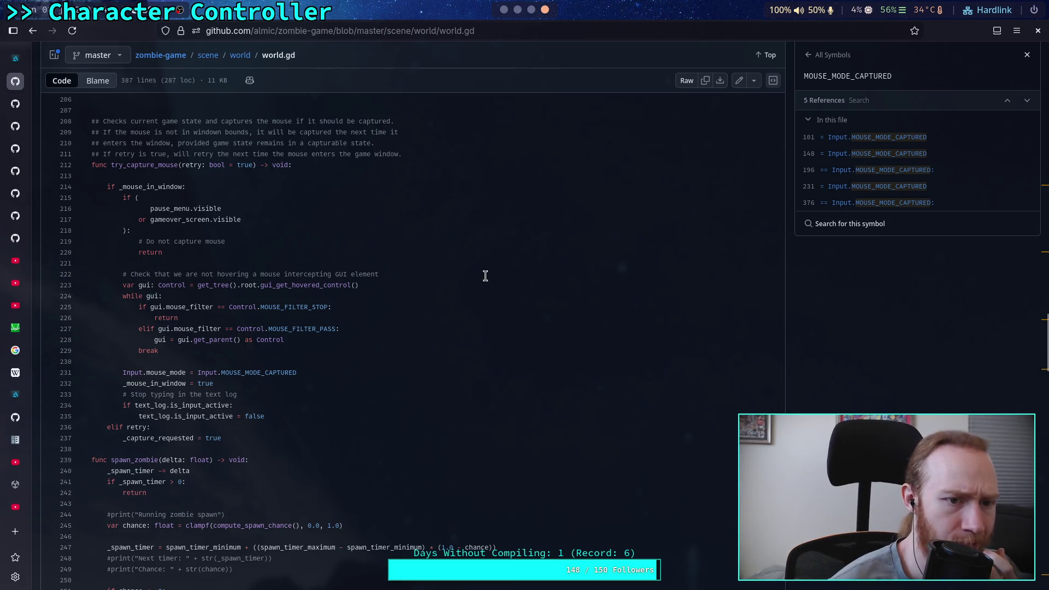
pyautogui.scroll(-10, 485, 276)
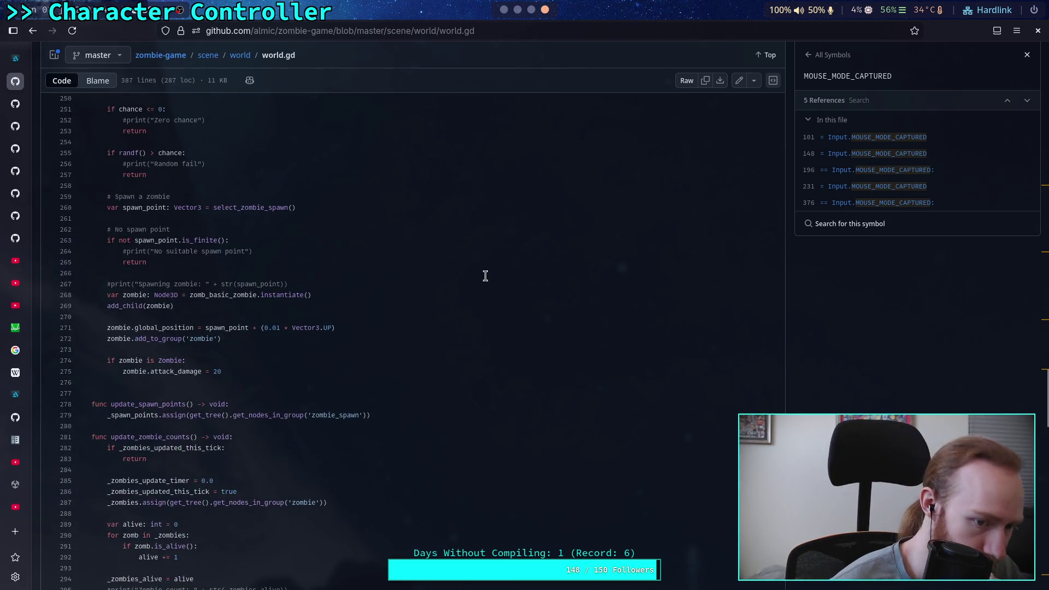
pyautogui.scroll(-5, 485, 276)
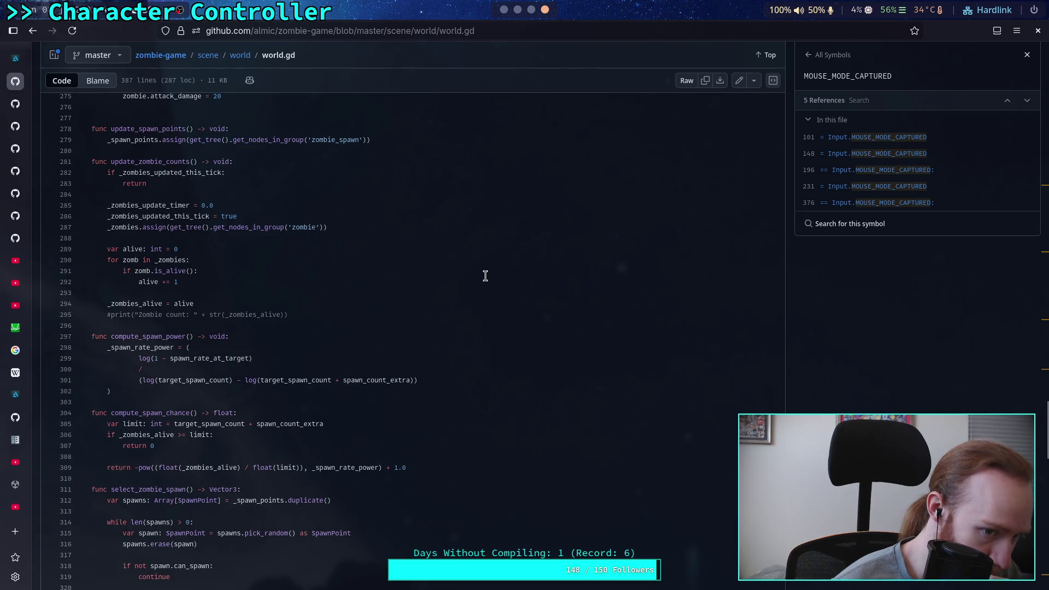
pyautogui.scroll(-6, 486, 276)
pyautogui.scroll(-3, 485, 276)
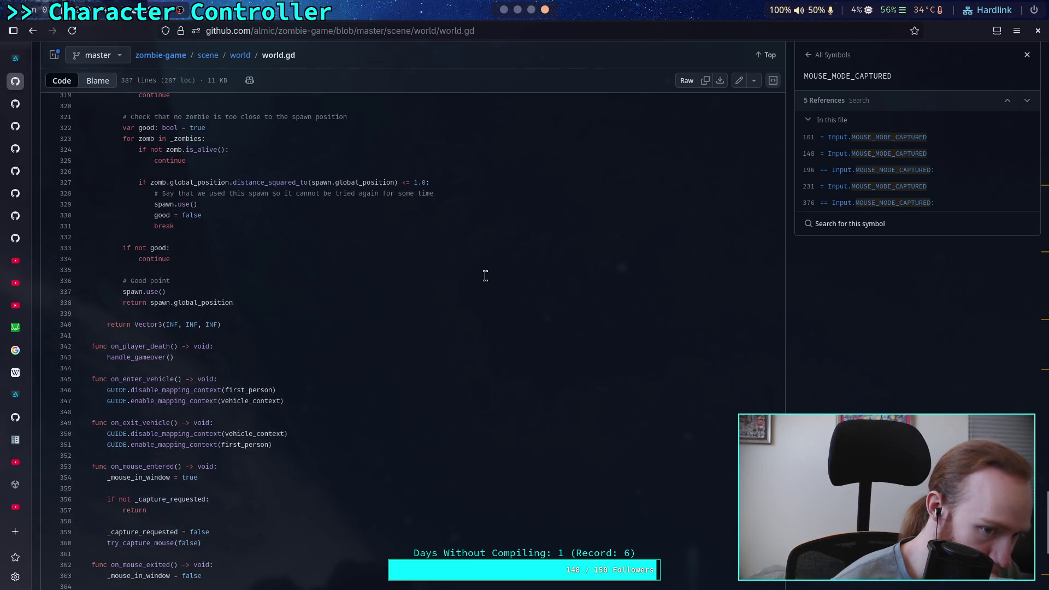
pyautogui.scroll(-4, 485, 276)
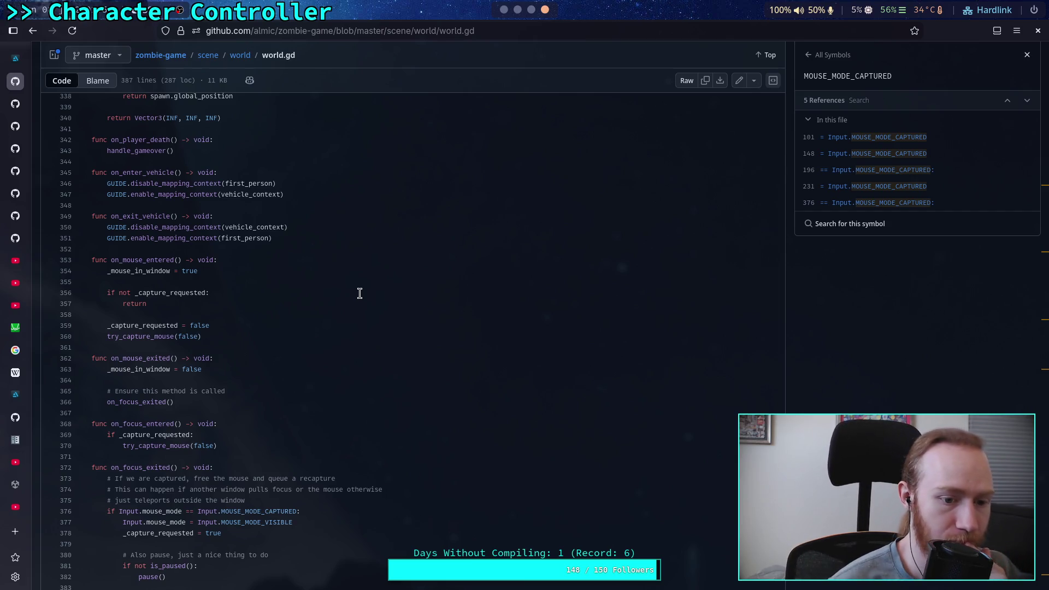
pyautogui.scroll(-2, 344, 333)
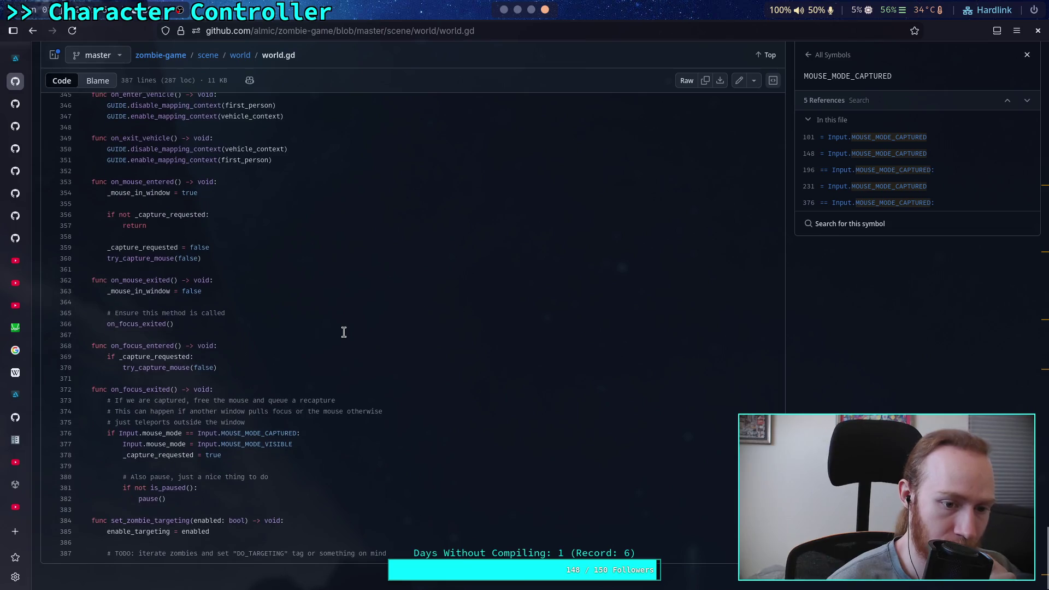
pyautogui.scroll(20, 344, 332)
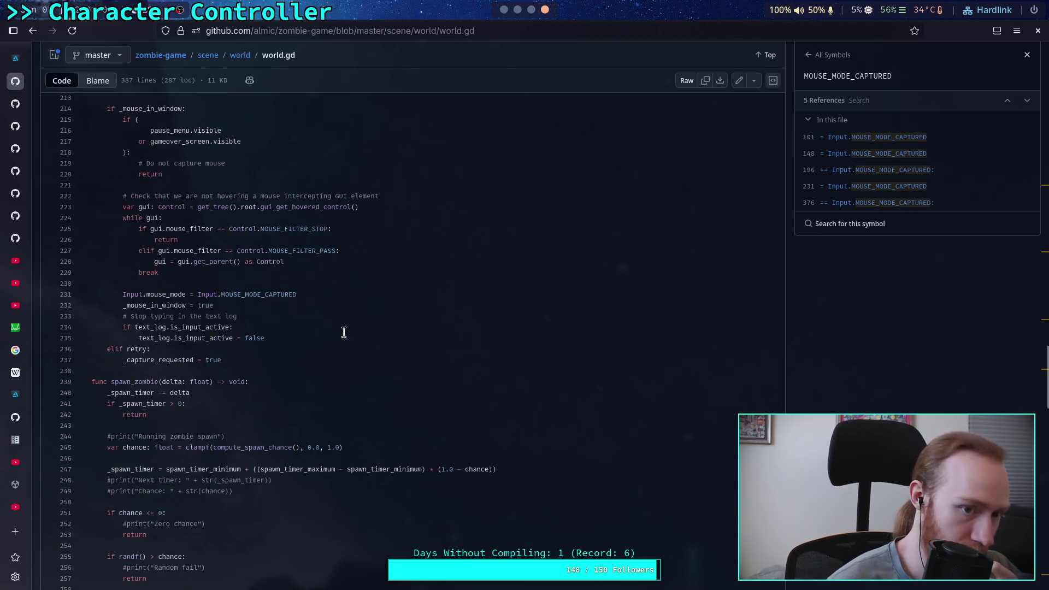
pyautogui.scroll(15, 344, 332)
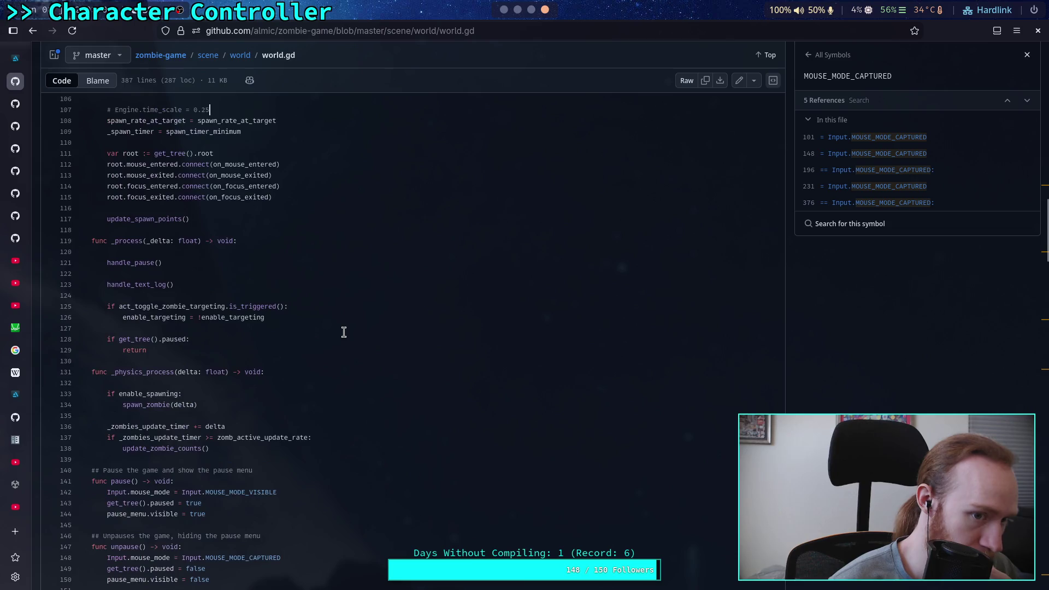
pyautogui.scroll(3, 343, 332)
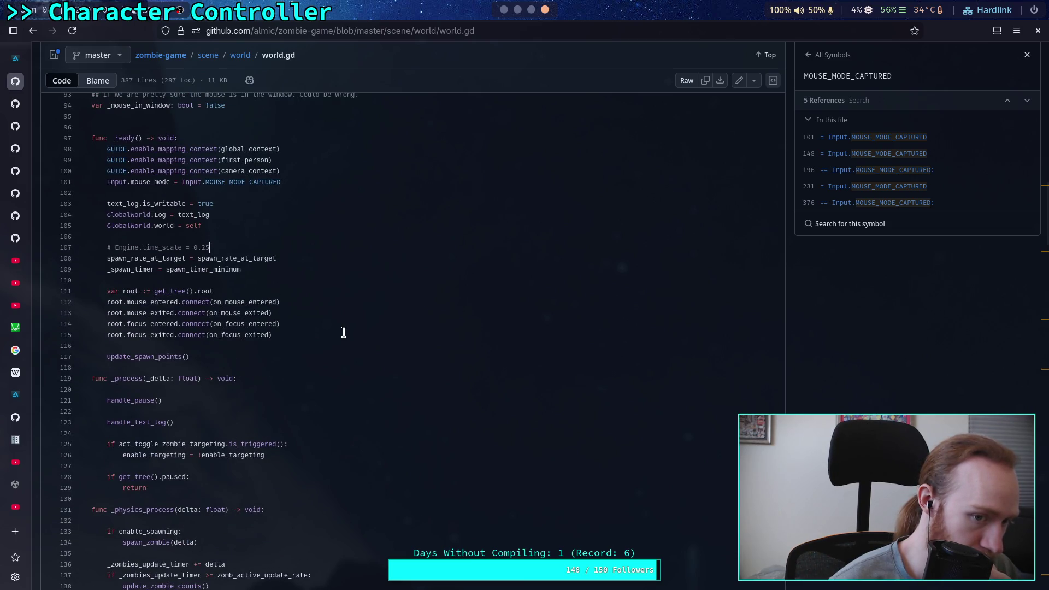
pyautogui.scroll(2, 344, 332)
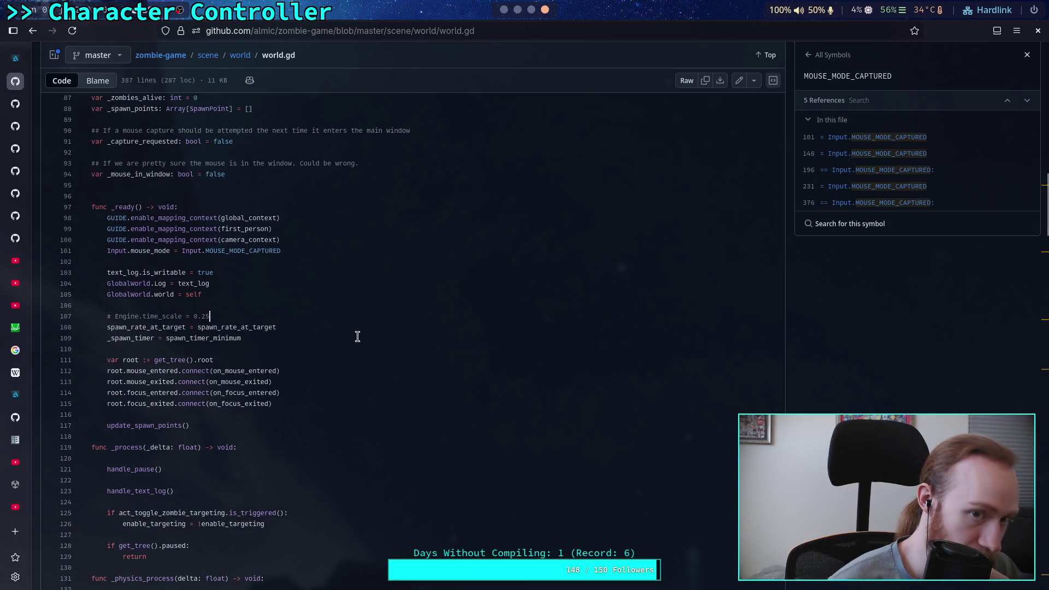
# Back in Godot, start a new GDScript in the input folder, proposed as res://input/new_script.gd.
pyautogui.click(517, 9)
pyautogui.click(506, 11)
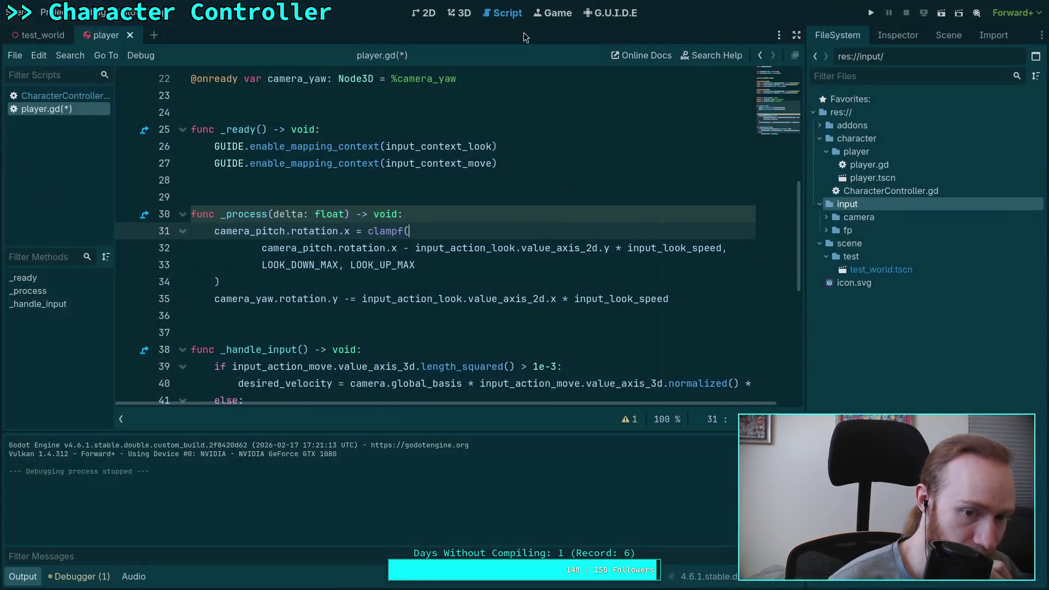
pyautogui.rightClick(860, 204)
pyautogui.moveTo(874, 209)
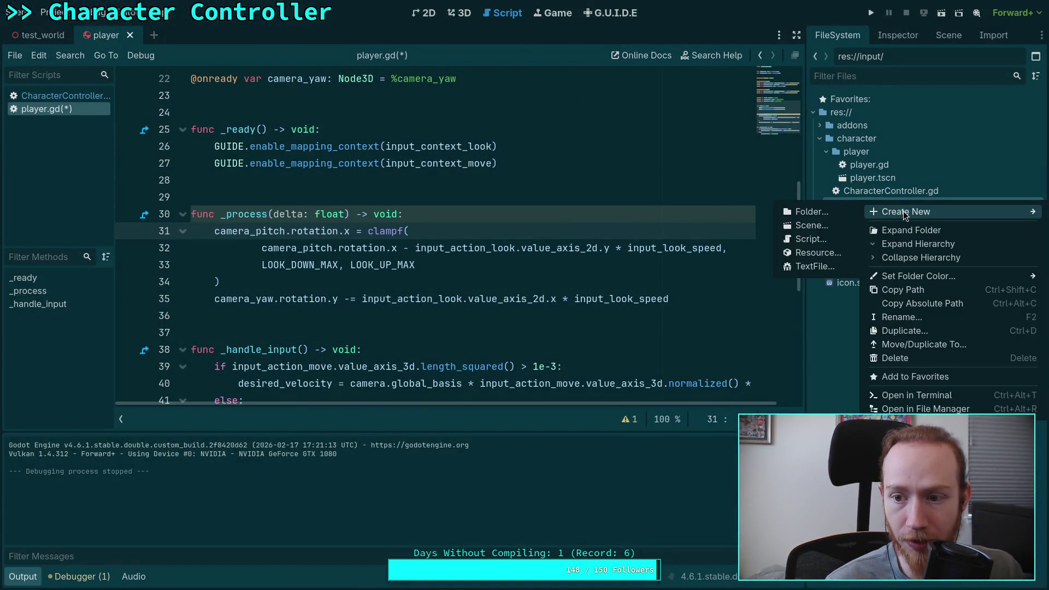
pyautogui.click(807, 241)
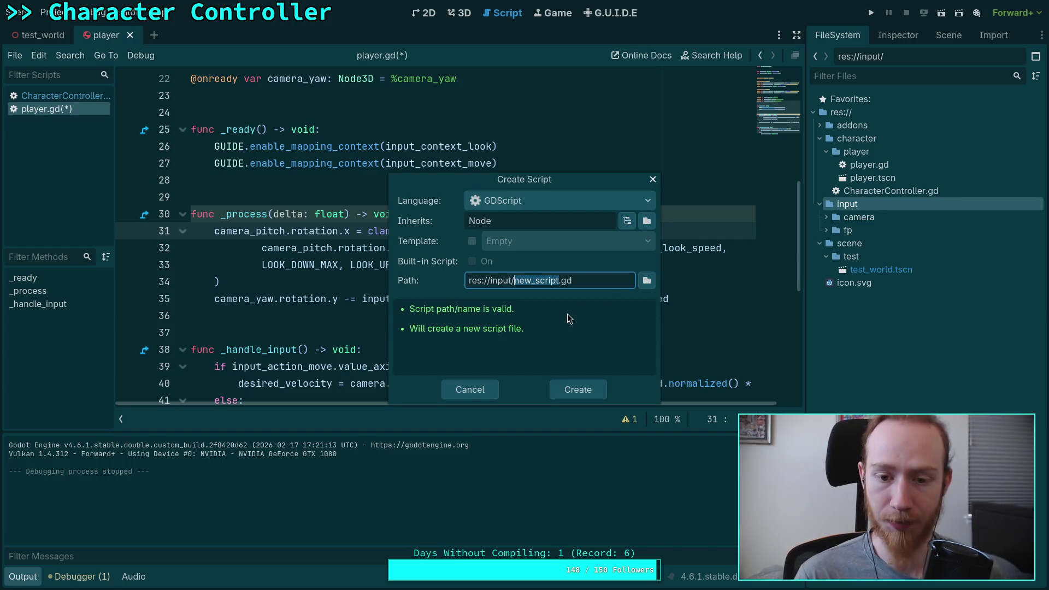
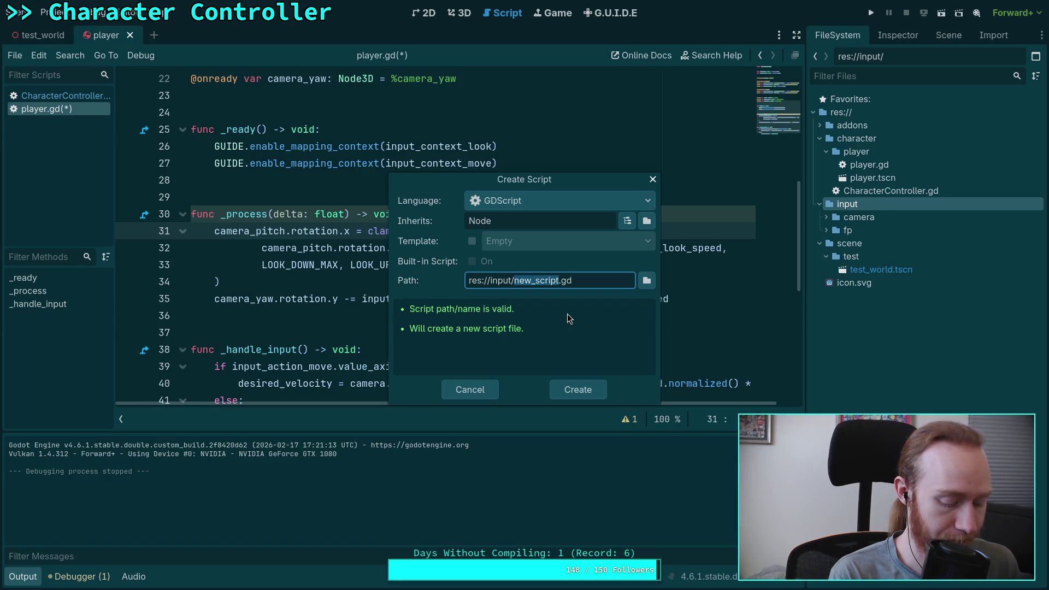
# Create input_manager.gd in res://input and save the open scripts.
pyautogui.write('input_')
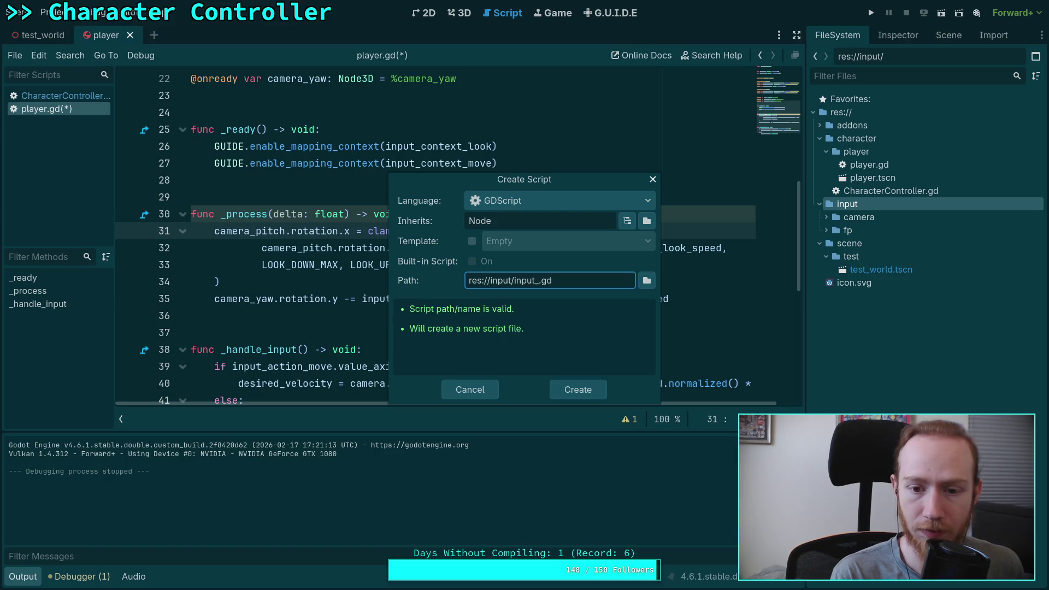
pyautogui.write('manager')
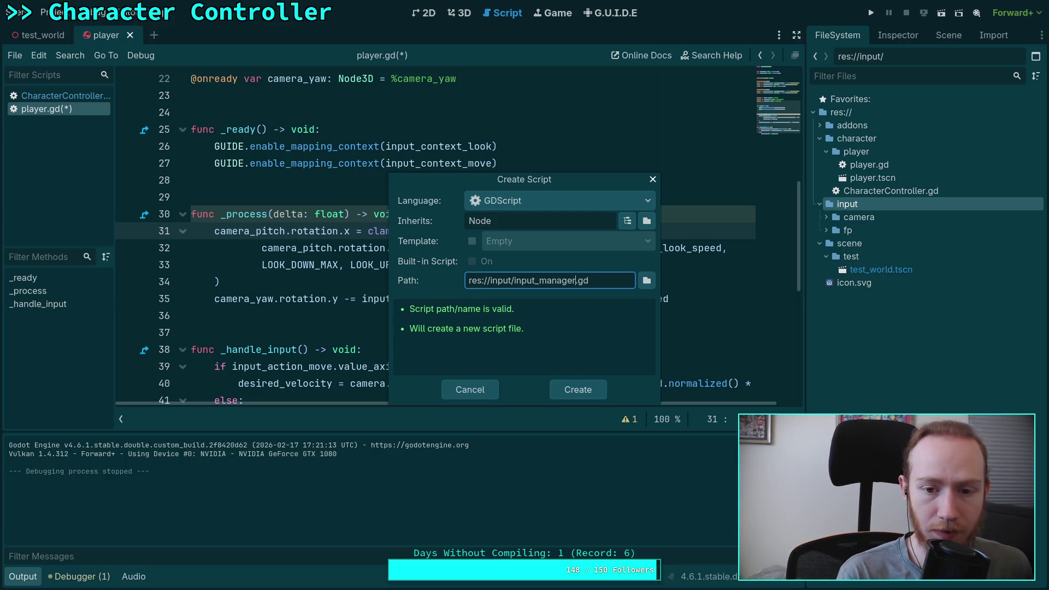
pyautogui.press('Return')
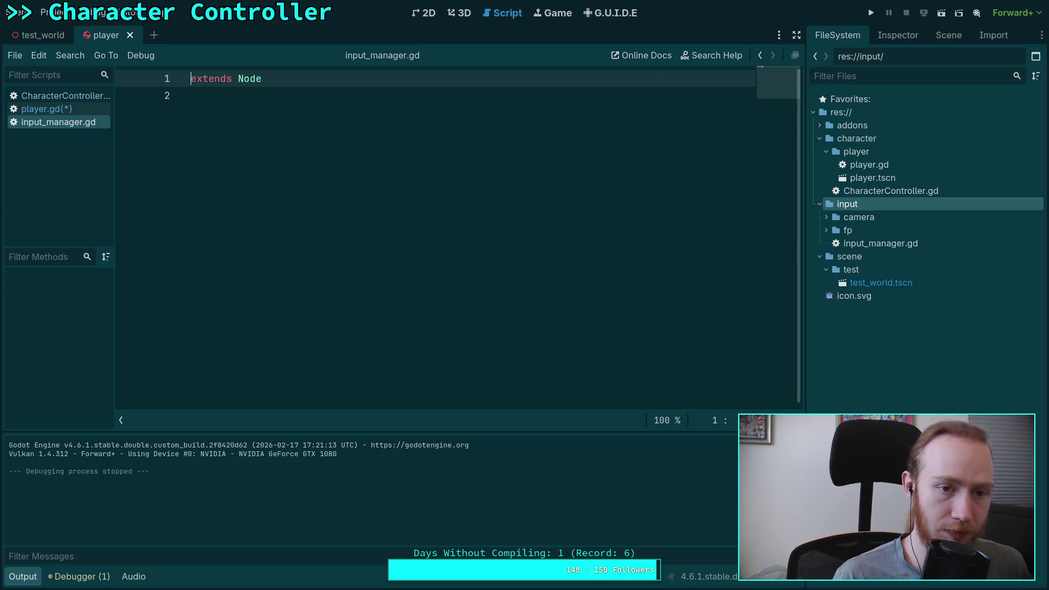
pyautogui.hotkey('ctrl', 's')
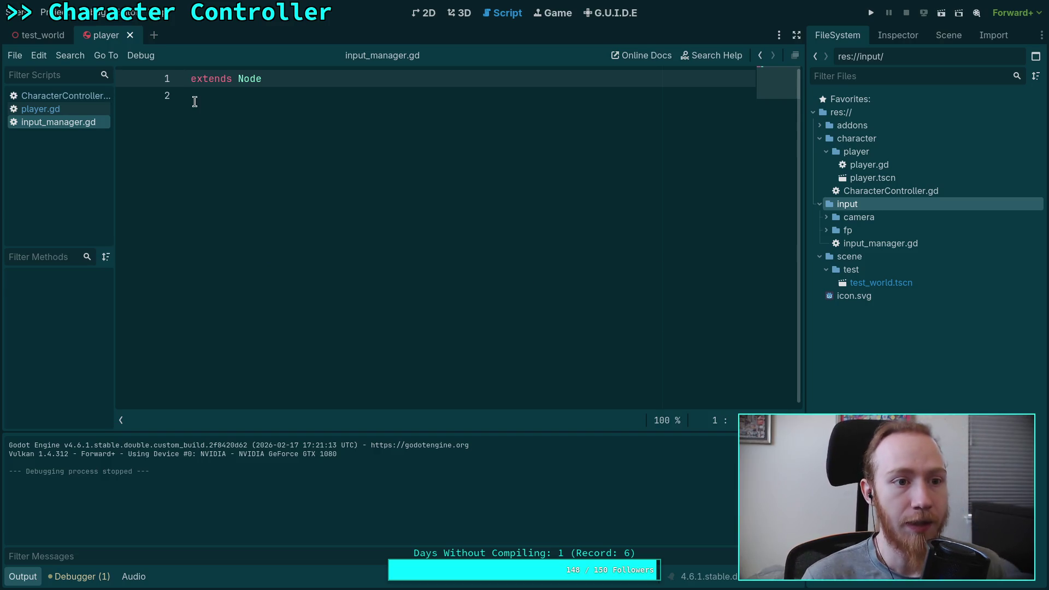
# Open Project Settings on the Globals Autoload list.
pyautogui.click(48, 12)
pyautogui.click(65, 29)
pyautogui.click(404, 118)
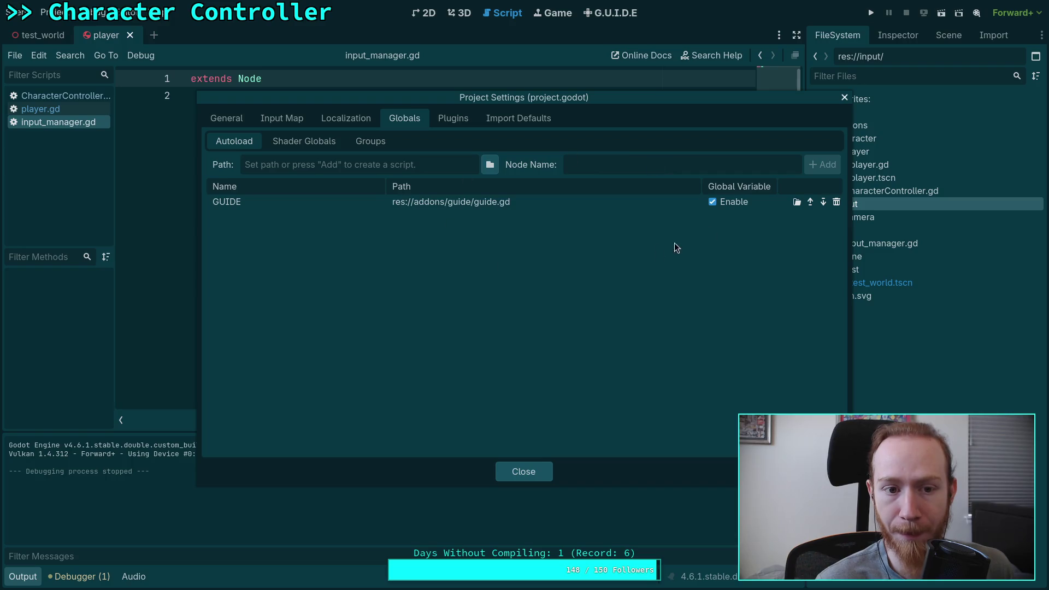
# Add input/input_manager.gd as the InputManager autoload, then close Project Settings.
pyautogui.click(491, 165)
pyautogui.doubleClick(354, 235)
pyautogui.click(355, 234)
pyautogui.click(802, 144)
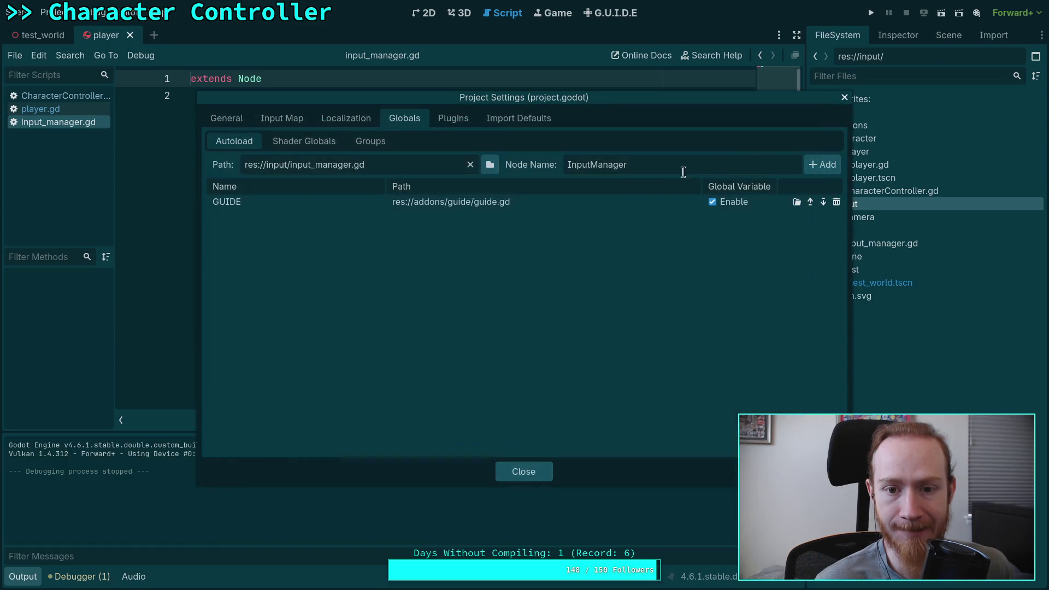
pyautogui.click(820, 164)
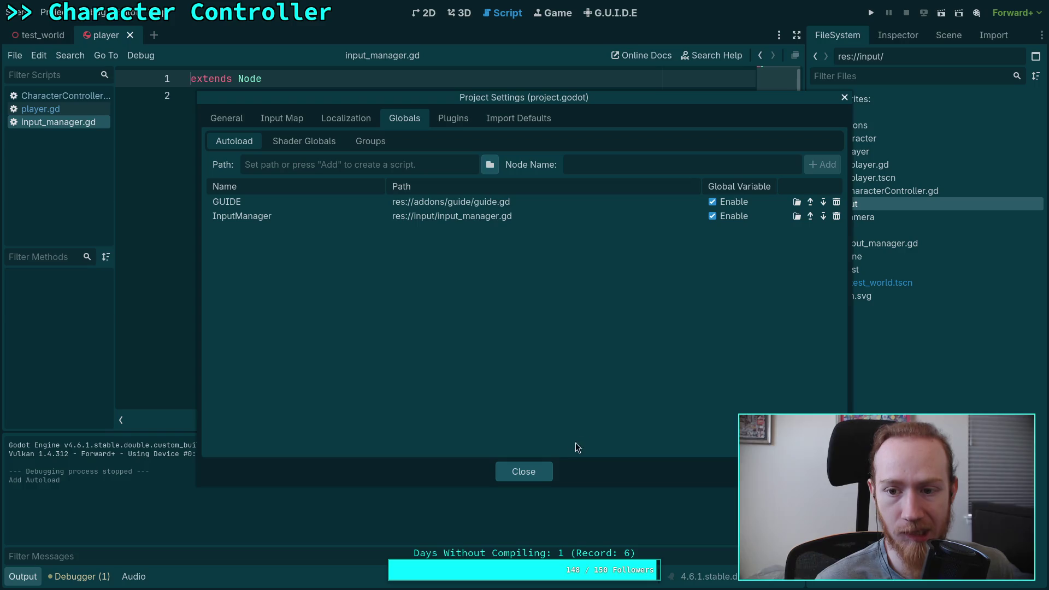
pyautogui.click(515, 472)
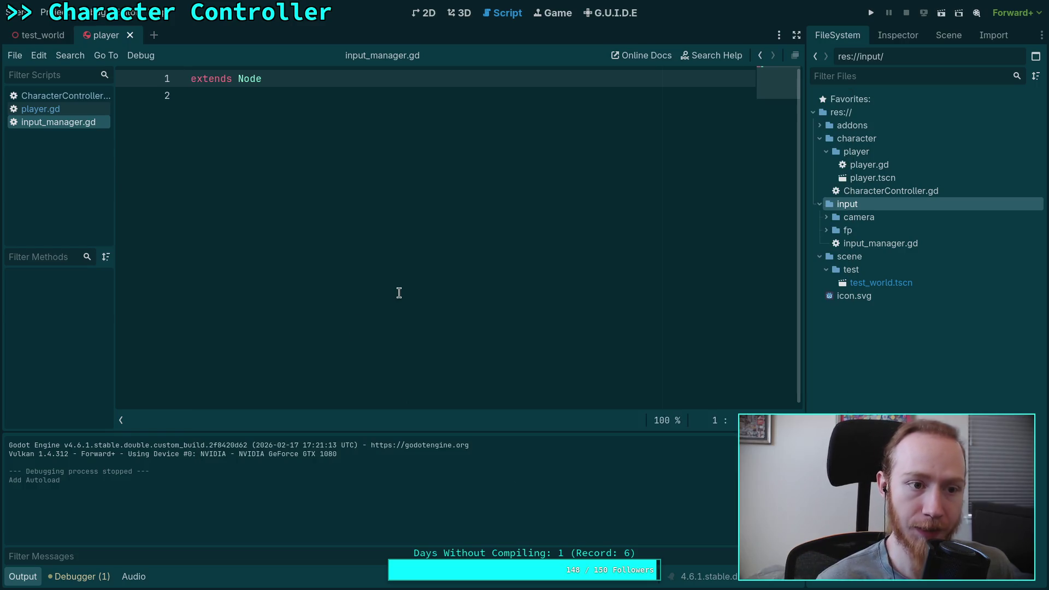
# Add an empty func _ready() declaration to input_manager.gd.
pyautogui.click(399, 292)
pyautogui.press('Return')
pyautogui.write('fg')
pyautogui.press('BackSpace')
pyautogui.write('unc _rea')
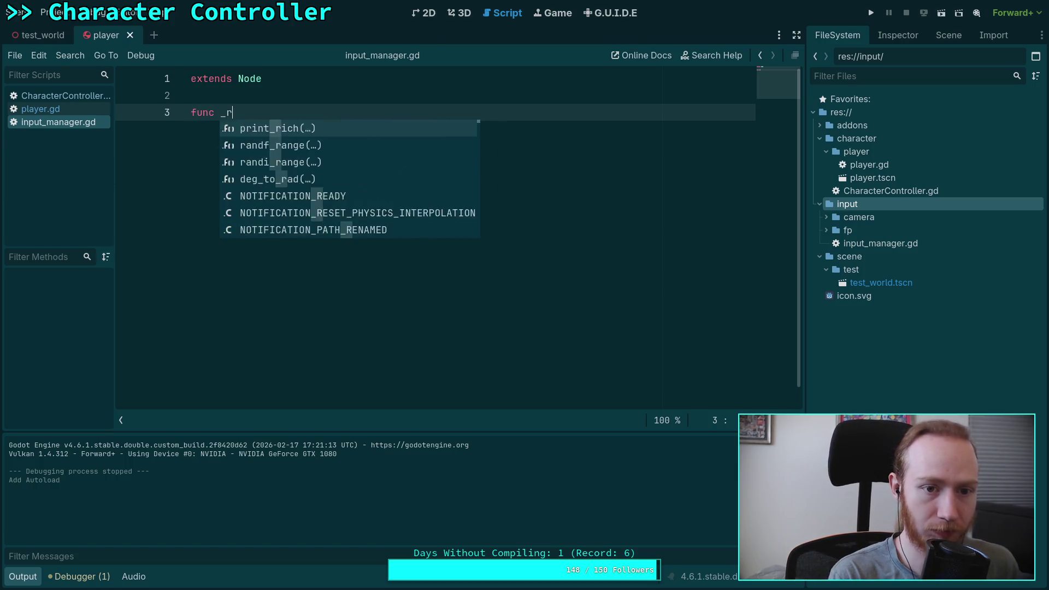
pyautogui.press('Return')
pyautogui.hotkey('ctrl', 'shift', 'Return')
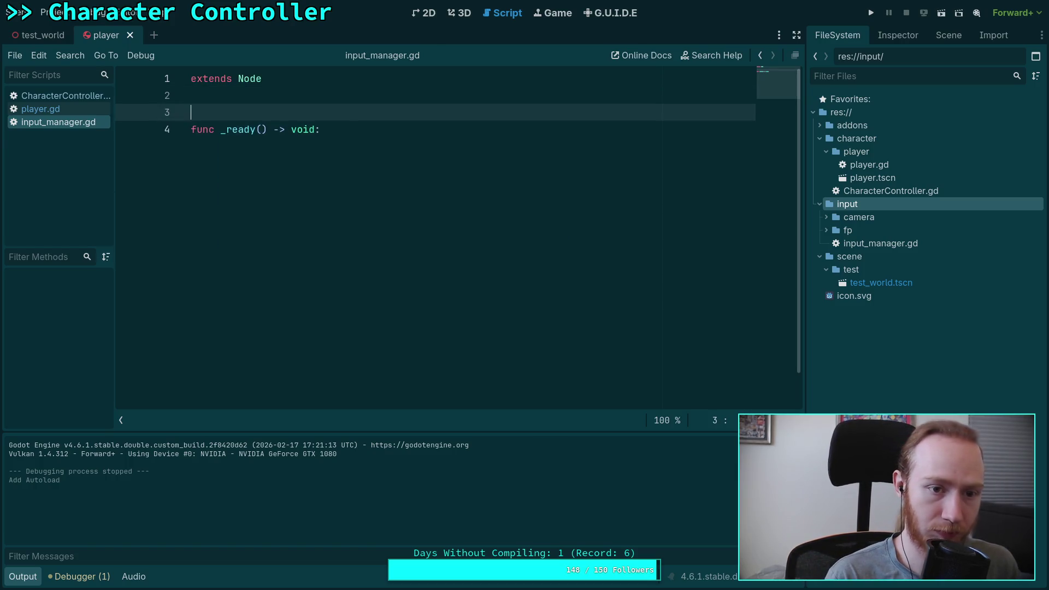
# Add the doc comment '## Handles input context switching and mouse capture' above extends Node and save.
pyautogui.click(191, 78)
pyautogui.hotkey('ctrl', 'shift', 'Return')
pyautogui.write('## Handles input contexts')
pyautogui.press('BackSpace')
pyautogui.write('switching and mouse capture')
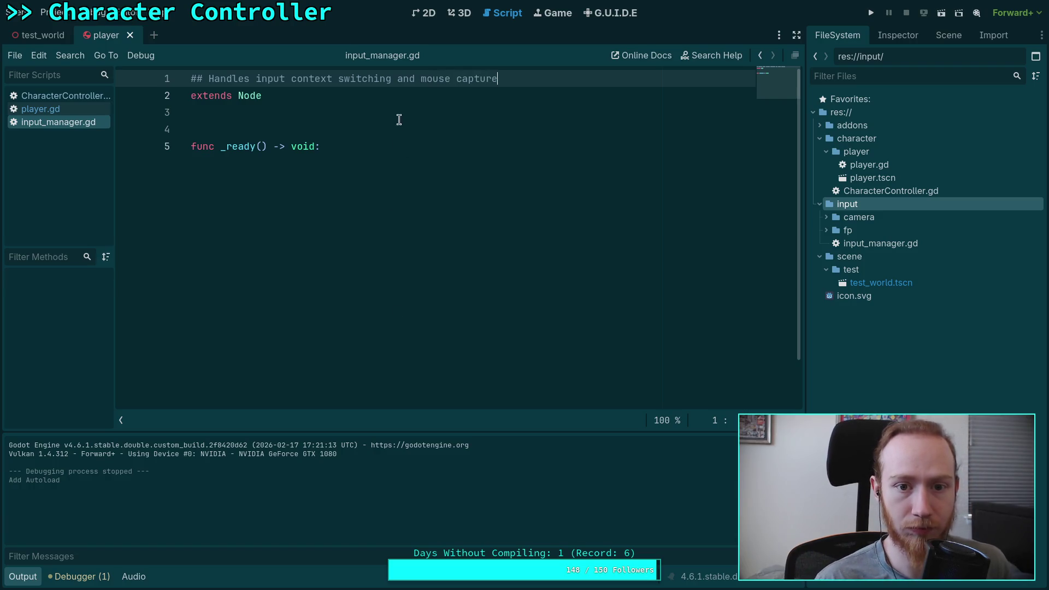
pyautogui.click(397, 79)
pyautogui.click(479, 217)
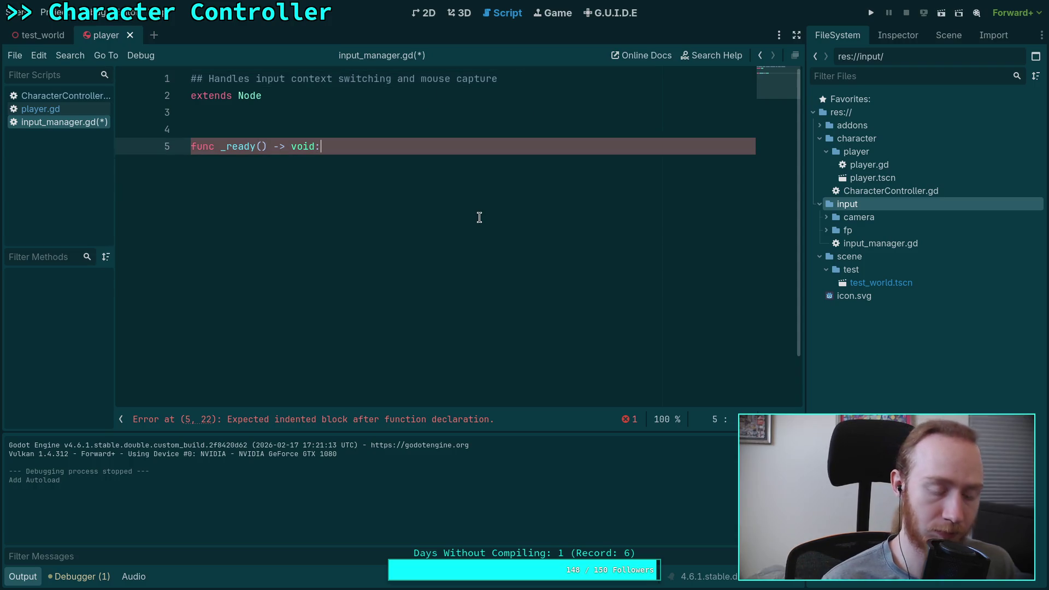
pyautogui.press('Return')
pyautogui.hotkey('ctrl', 's')
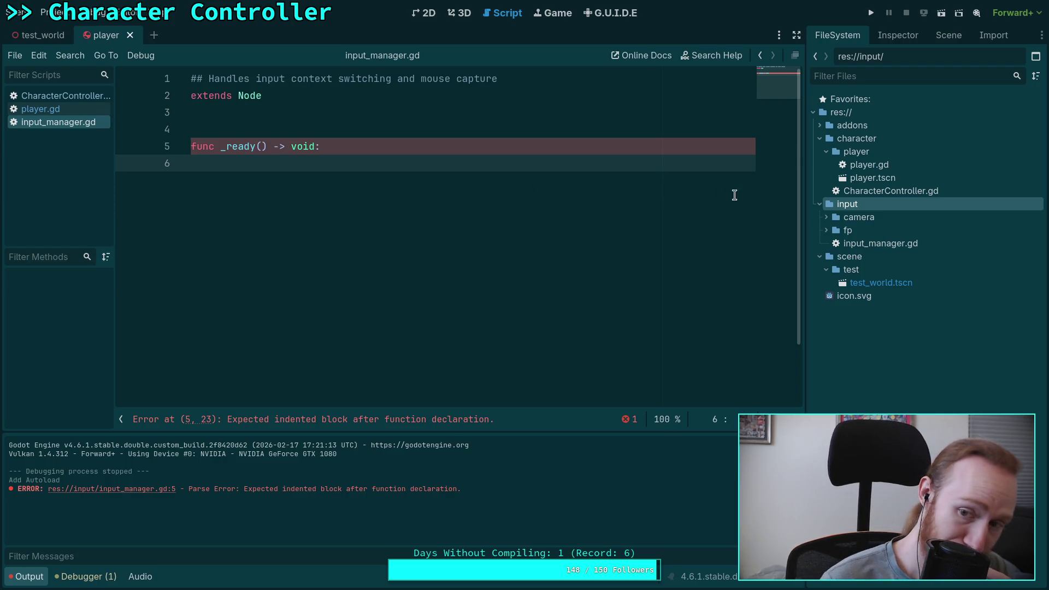
# Create a 'global' folder inside the input folder.
pyautogui.rightClick(861, 207)
pyautogui.moveTo(935, 221)
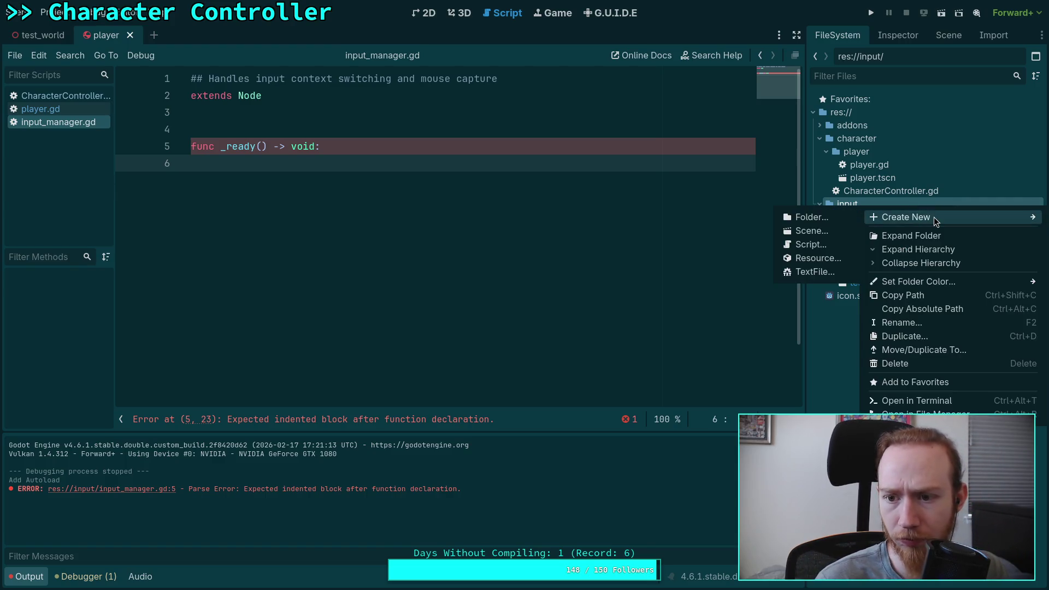
pyautogui.click(831, 218)
pyautogui.write('gloab')
pyautogui.press('BackSpace')
pyautogui.write('bal')
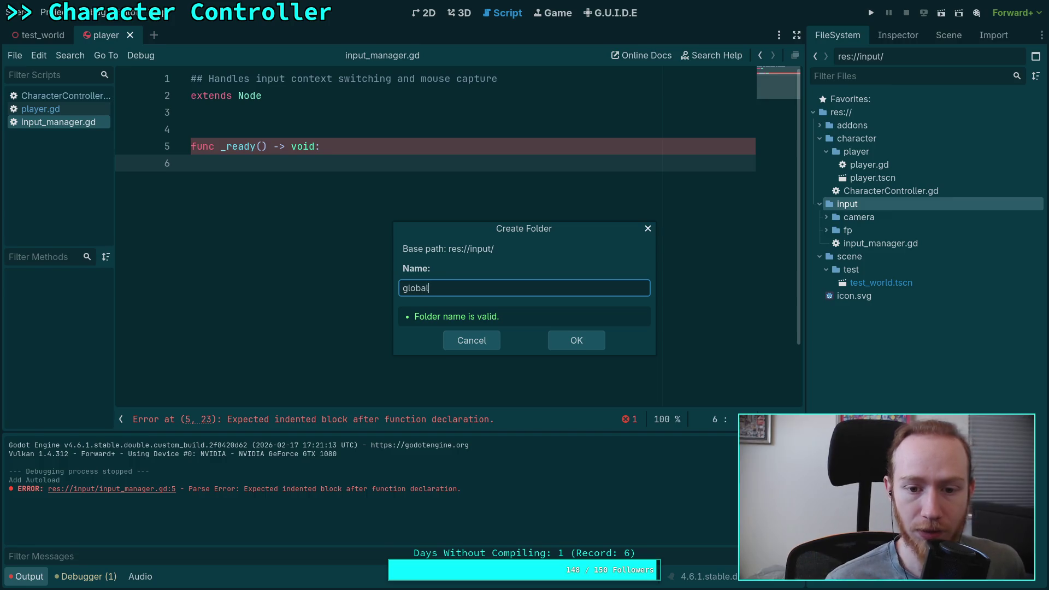
pyautogui.click(589, 341)
# Create a GUIDEMappingContext resource saved as global/global_context.tres.
pyautogui.rightClick(850, 244)
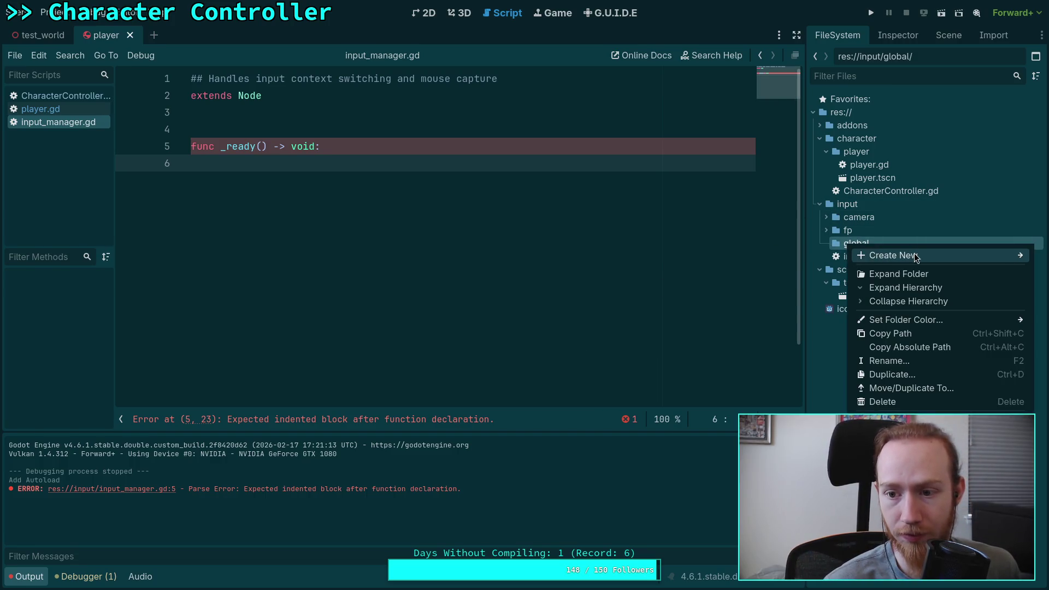
pyautogui.moveTo(916, 256)
pyautogui.click(803, 295)
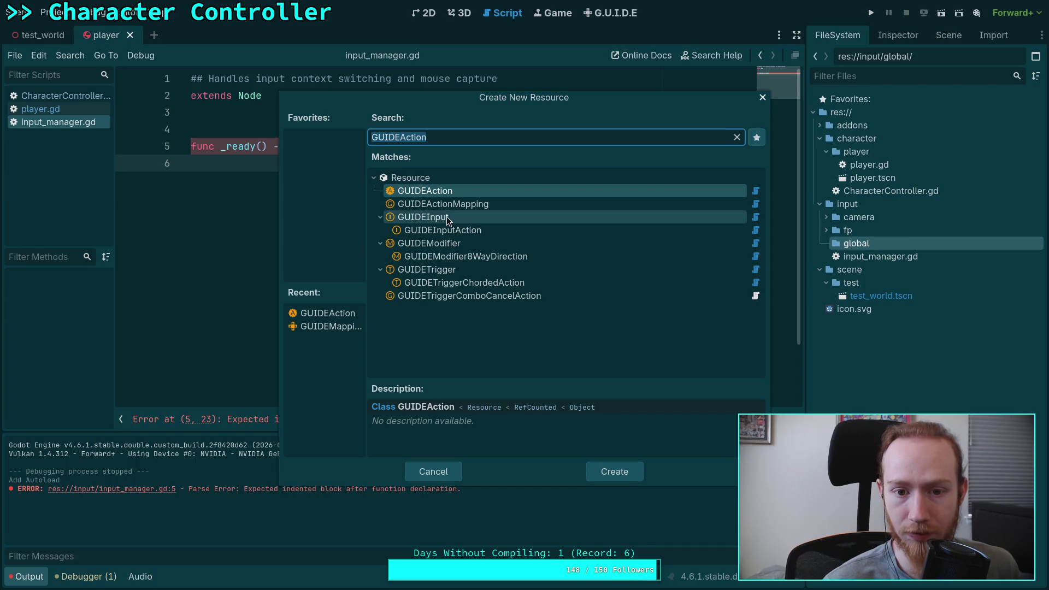
pyautogui.click(349, 328)
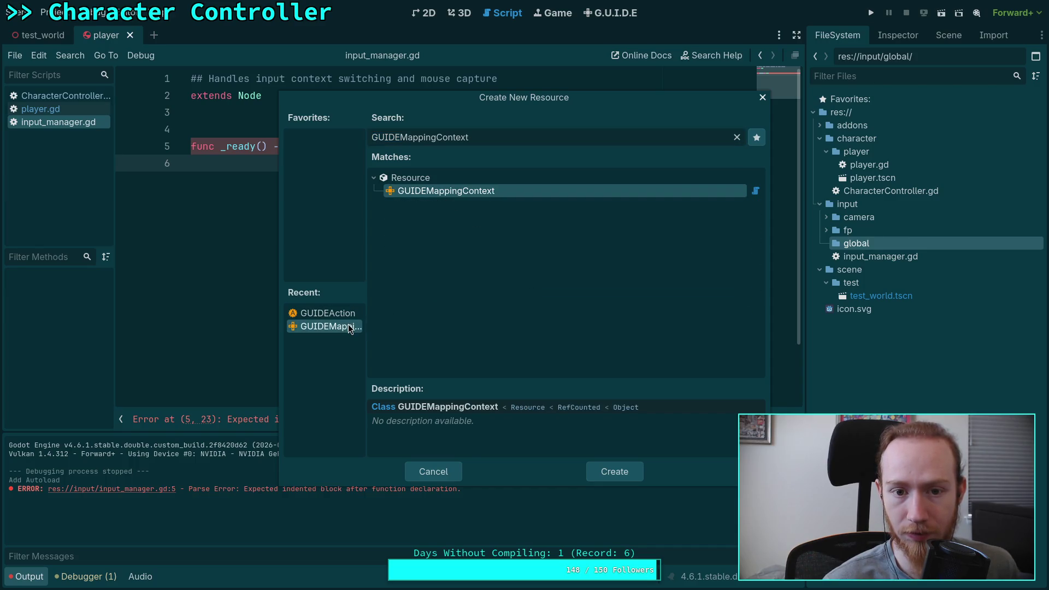
pyautogui.moveTo(508, 136); pyautogui.dragTo(396, 142)
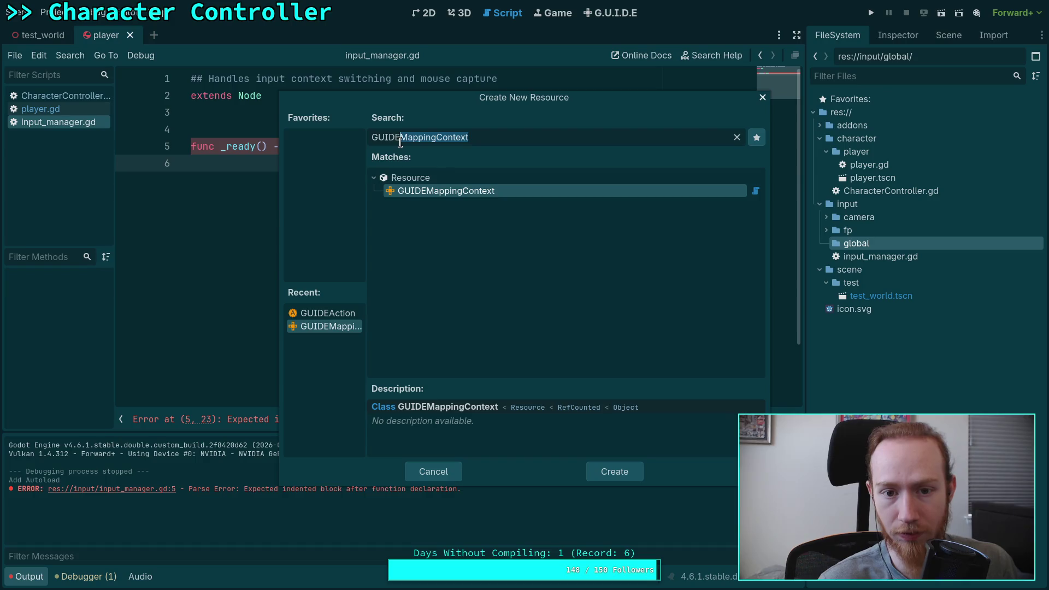
pyautogui.press('BackSpace')
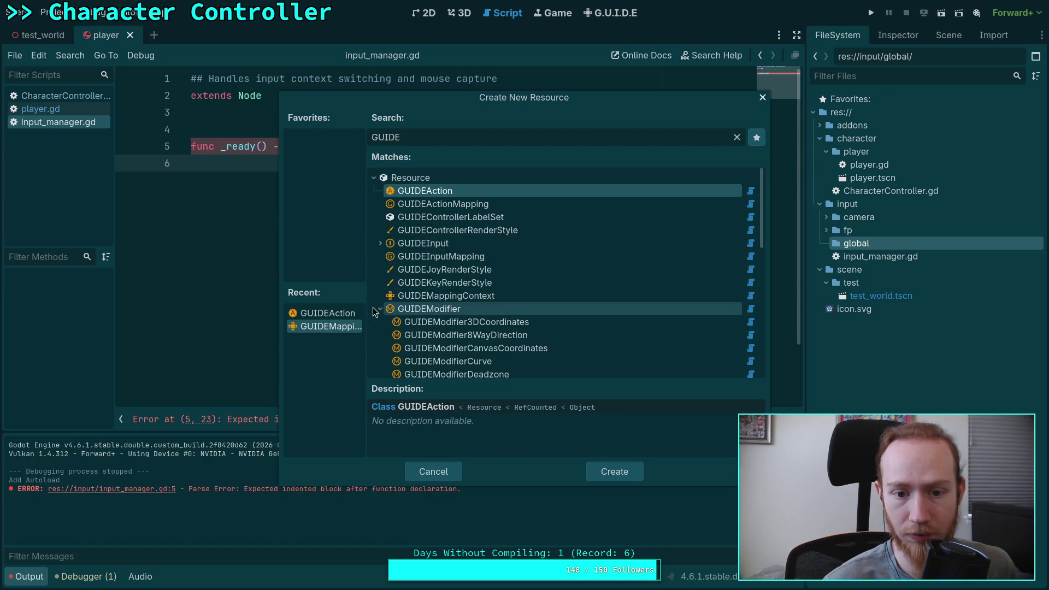
pyautogui.click(380, 309)
pyautogui.doubleClick(410, 296)
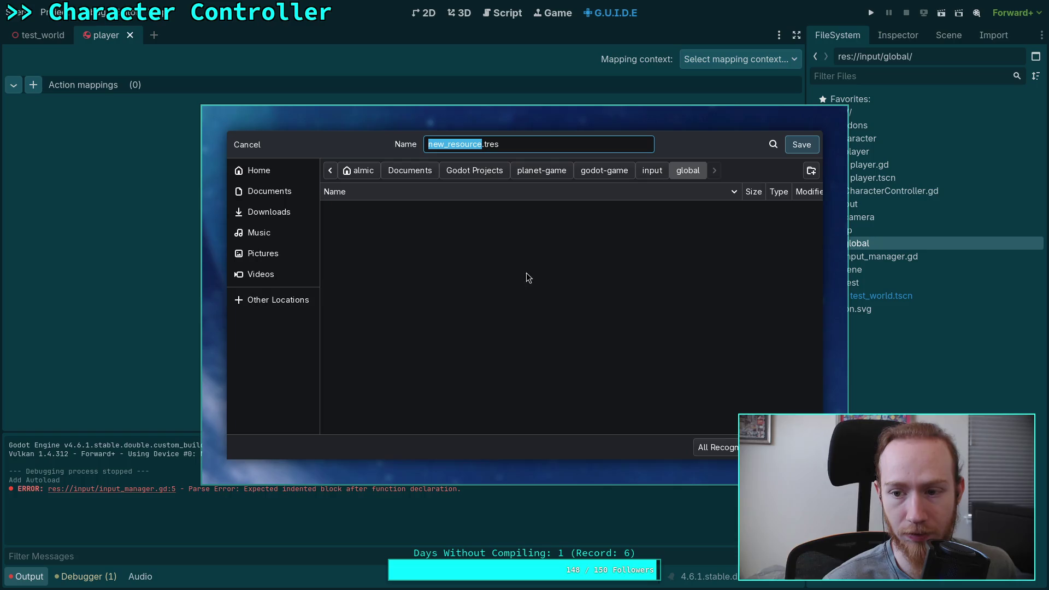
pyautogui.write('gloab')
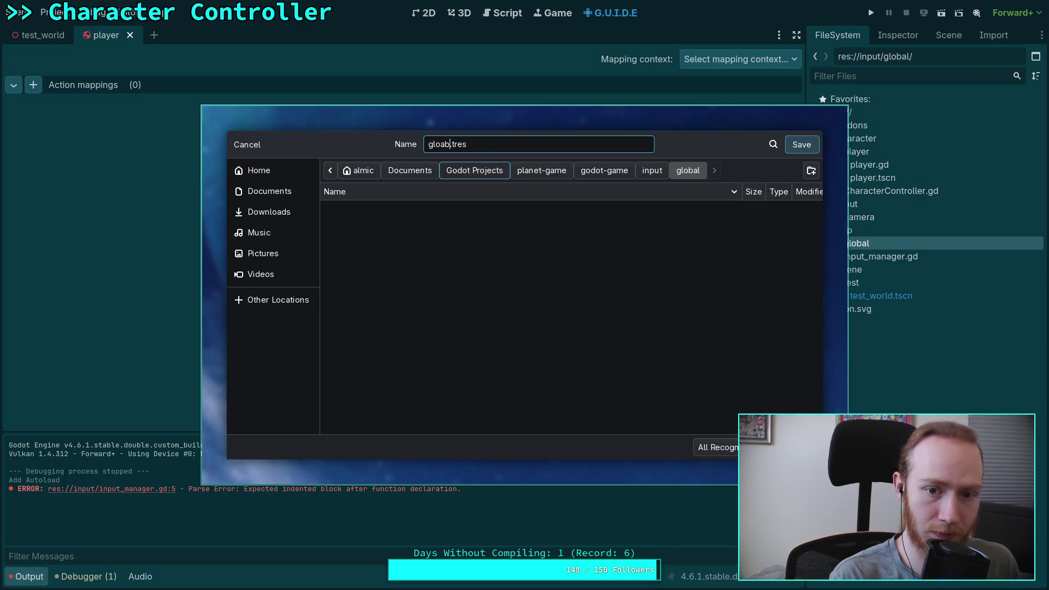
pyautogui.press('BackSpace')
pyautogui.press('BackSpace')
pyautogui.write('bal_con')
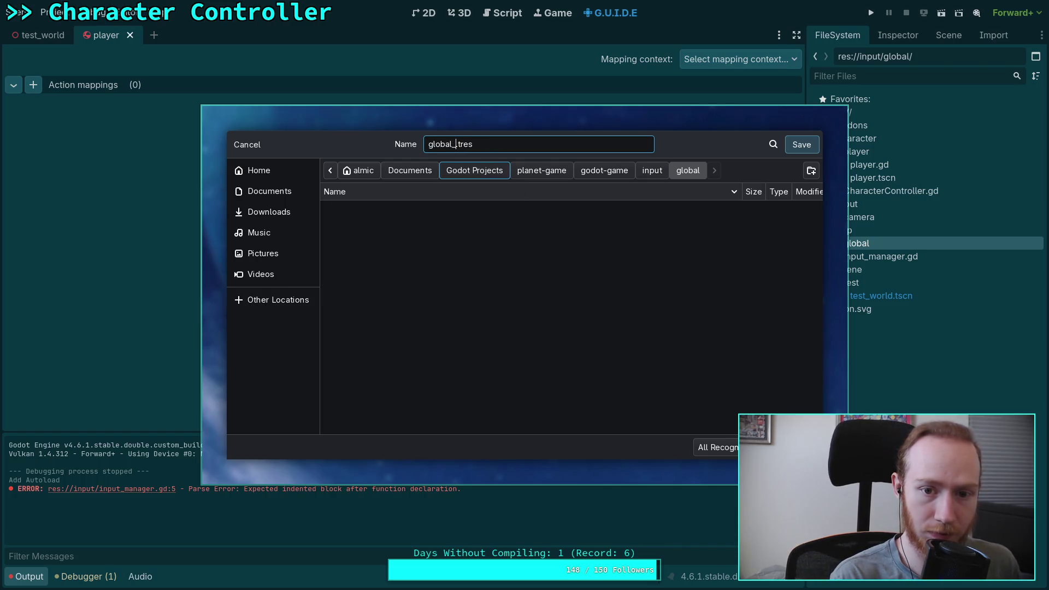
pyautogui.write('text')
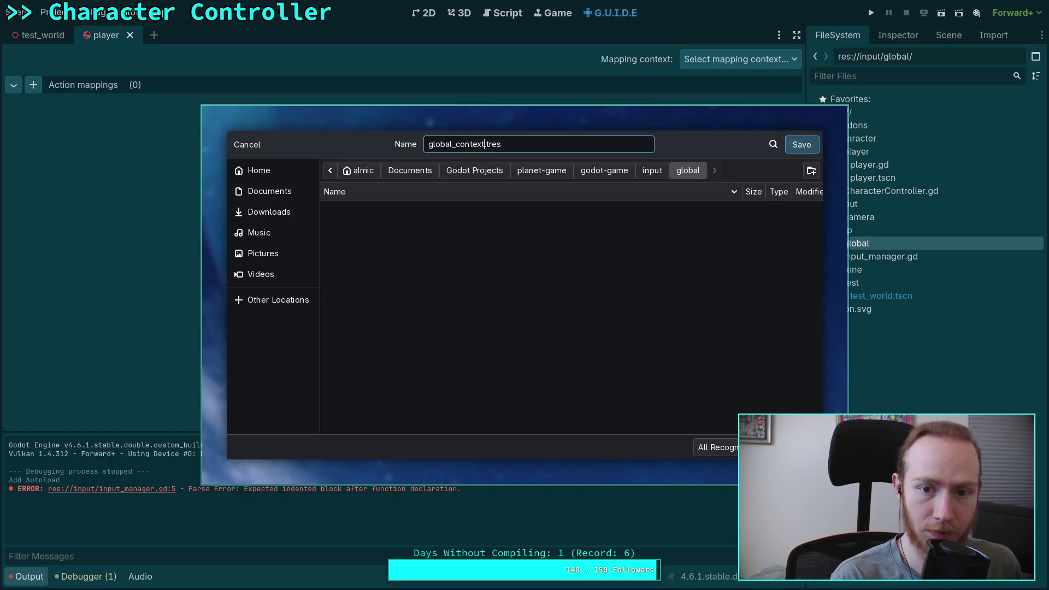
pyautogui.press('Return')
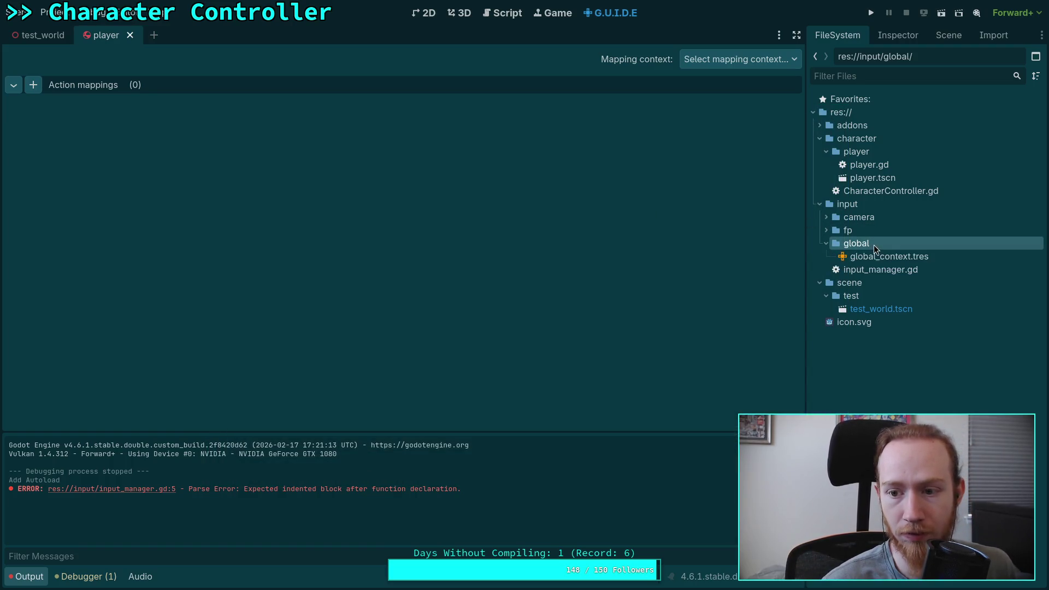
# Create an 'action' folder inside the global folder.
pyautogui.rightClick(875, 249)
pyautogui.moveTo(942, 263)
pyautogui.click(814, 262)
pyautogui.write('acio')
pyautogui.press('Return')
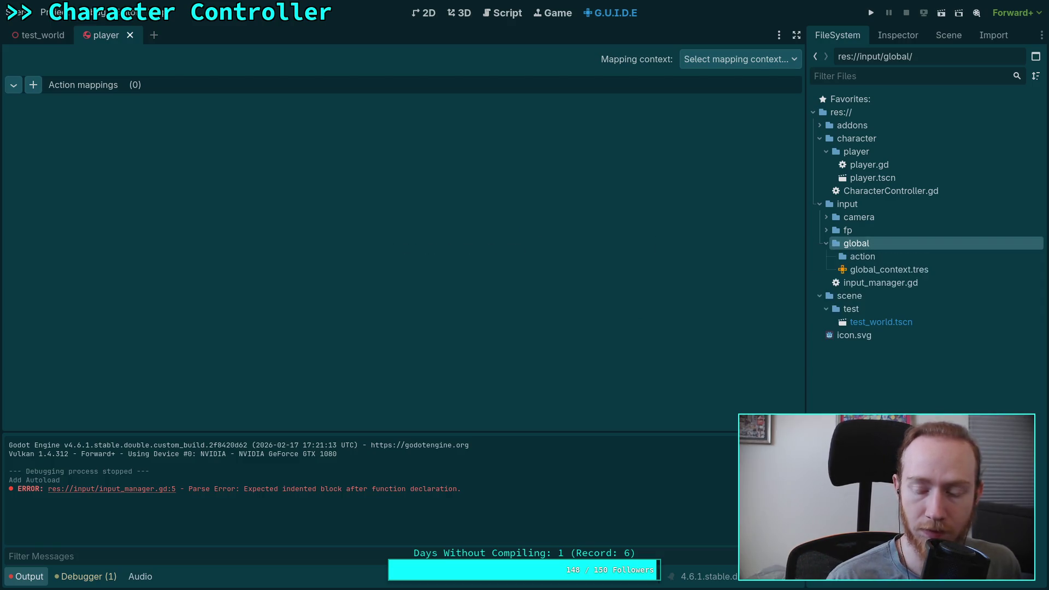
pyautogui.click(885, 257)
# Create a GUIDEAction resource saved as action/pause.tres.
pyautogui.rightClick(865, 256)
pyautogui.moveTo(920, 264)
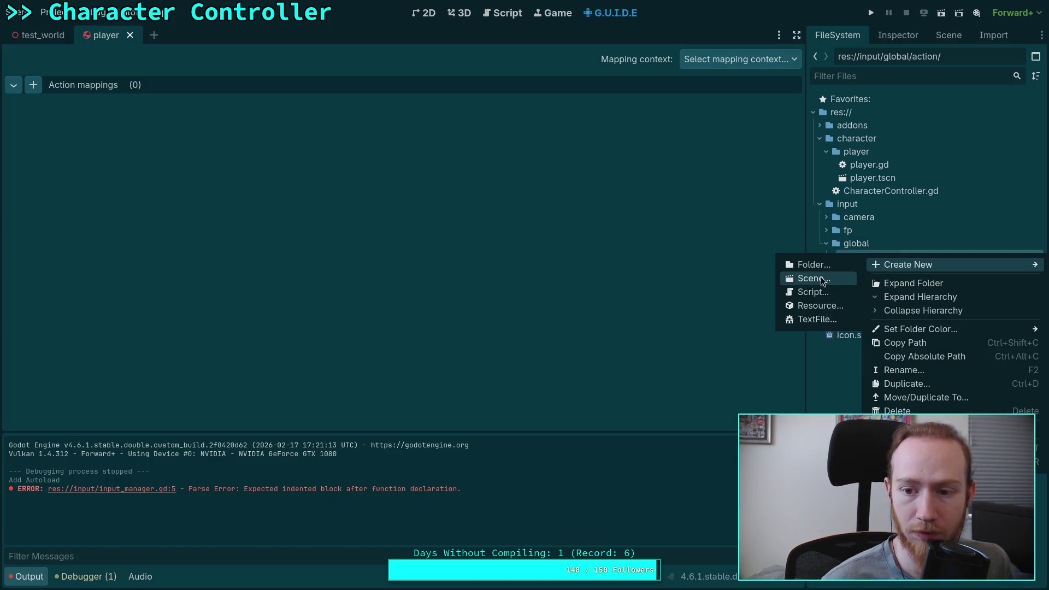
pyautogui.click(809, 302)
pyautogui.click(460, 197)
pyautogui.doubleClick(460, 199)
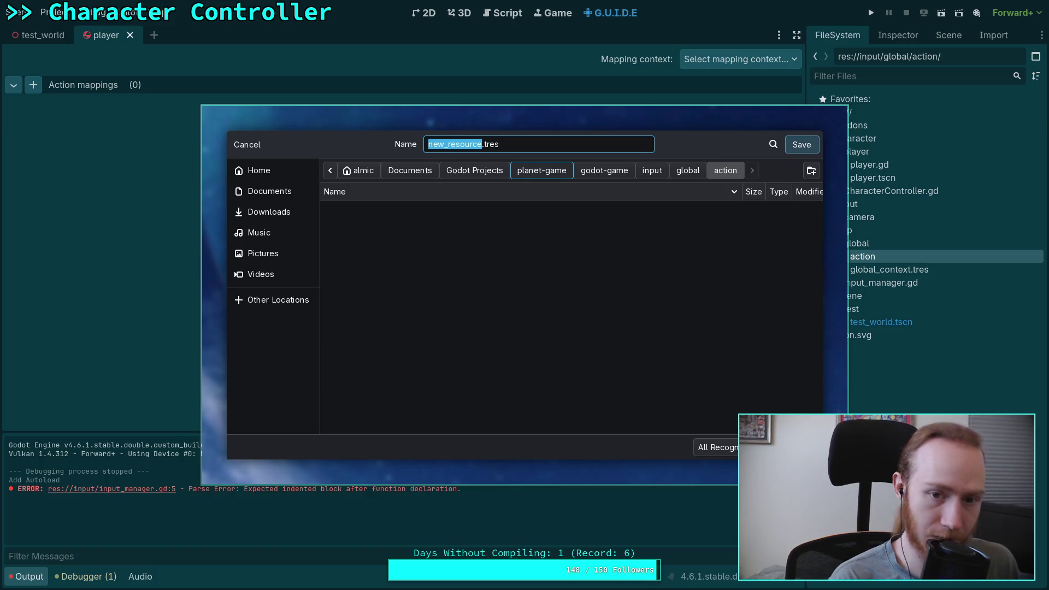
pyautogui.write('pau-se')
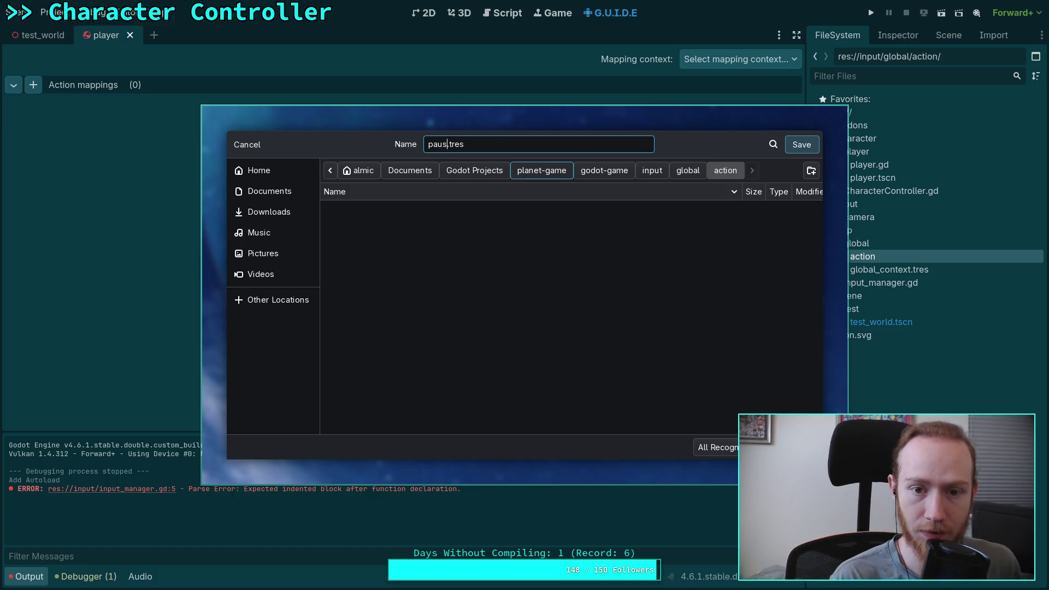
pyautogui.click(801, 155)
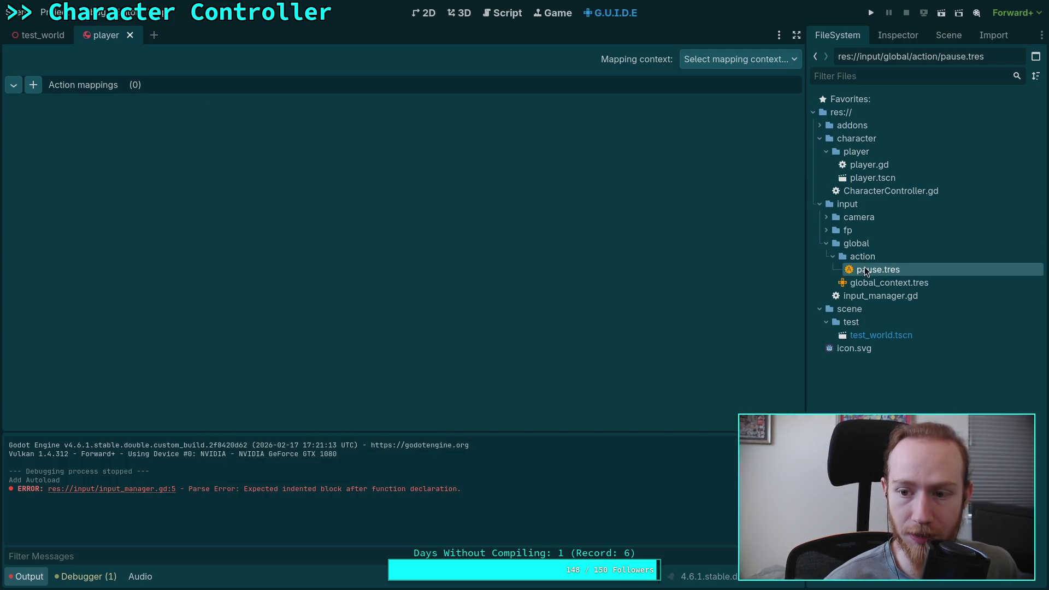
pyautogui.click(899, 35)
# Change pause.tres's display name from Escape to Pause and mark it remappable.
pyautogui.click(971, 137)
pyautogui.write('pause')
pyautogui.click(946, 274)
pyautogui.write('P')
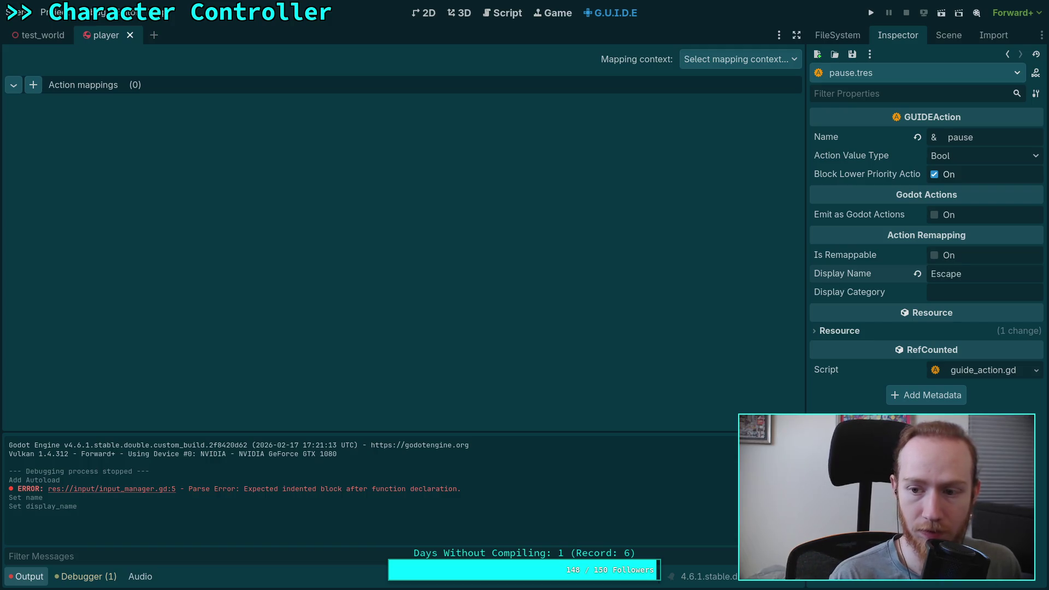
pyautogui.hotkey('ctrl', 'a')
pyautogui.press('BackSpace')
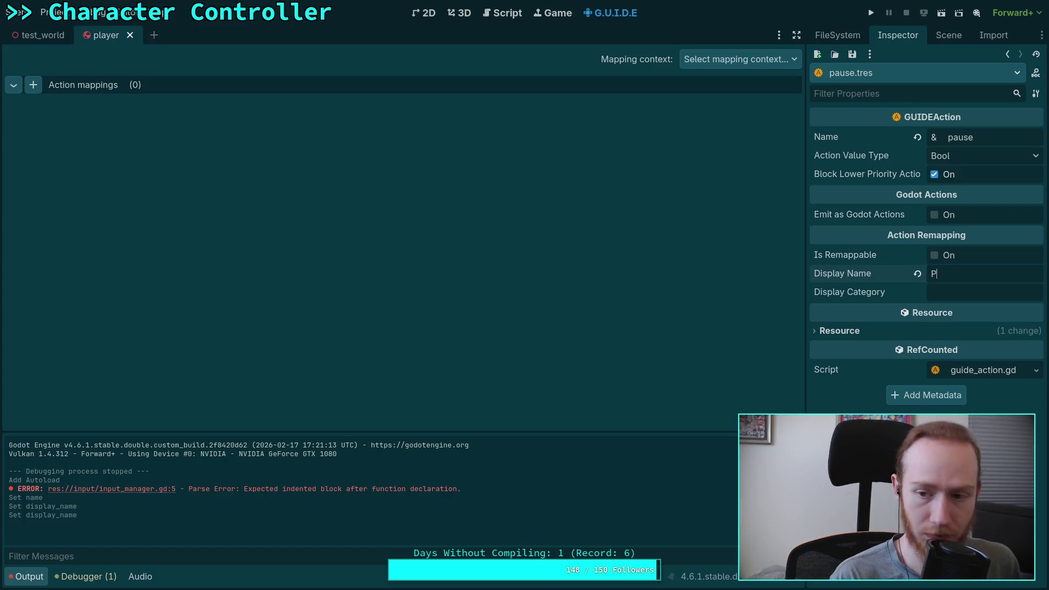
pyautogui.click(934, 255)
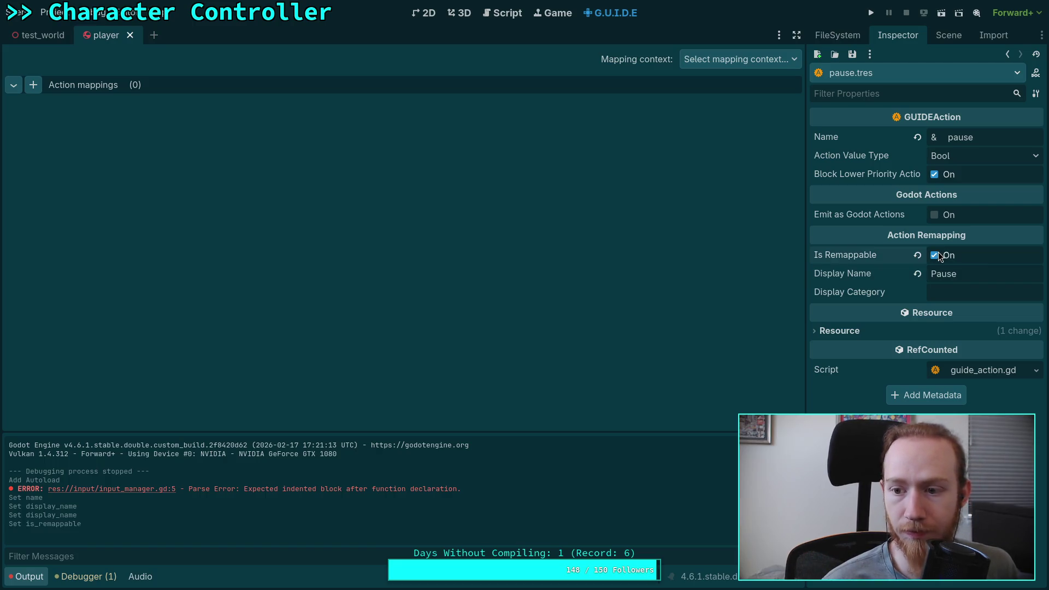
pyautogui.click(939, 37)
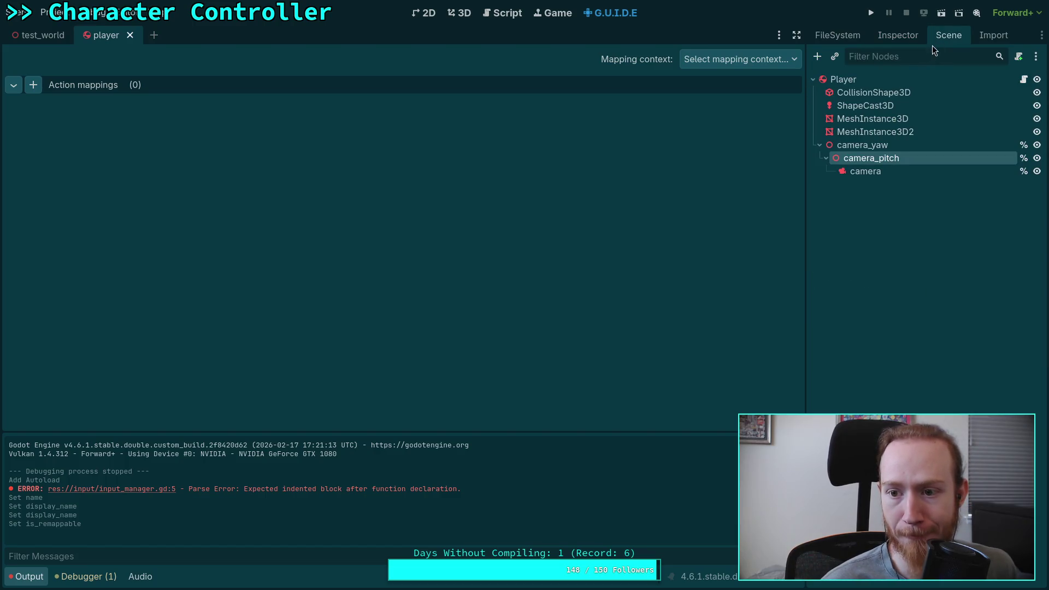
pyautogui.click(838, 35)
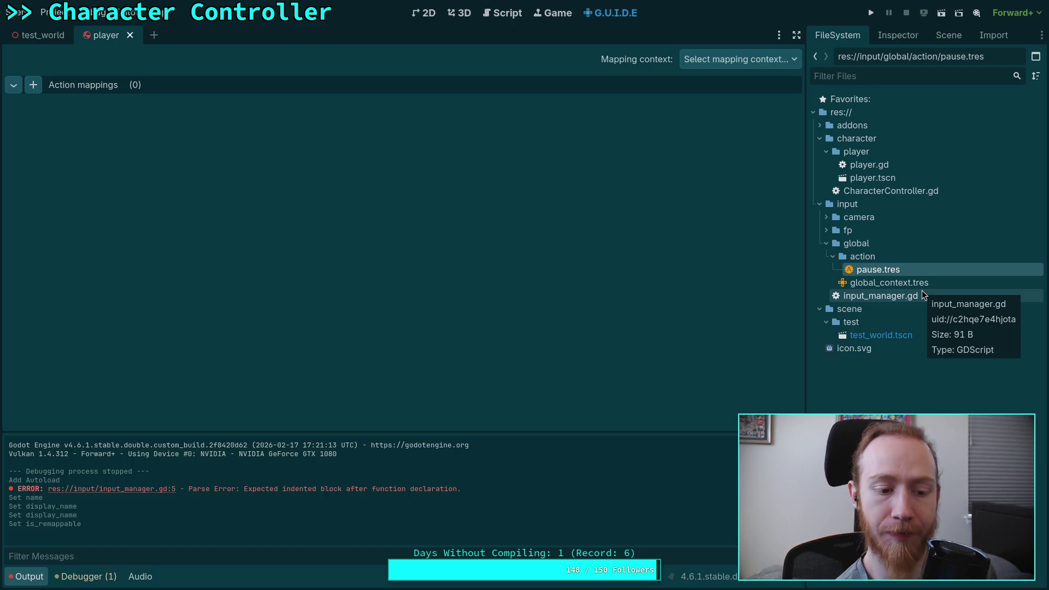
# In global_context.tres, add an action mapping for pause.tres bound to the Escape key.
pyautogui.click(928, 288)
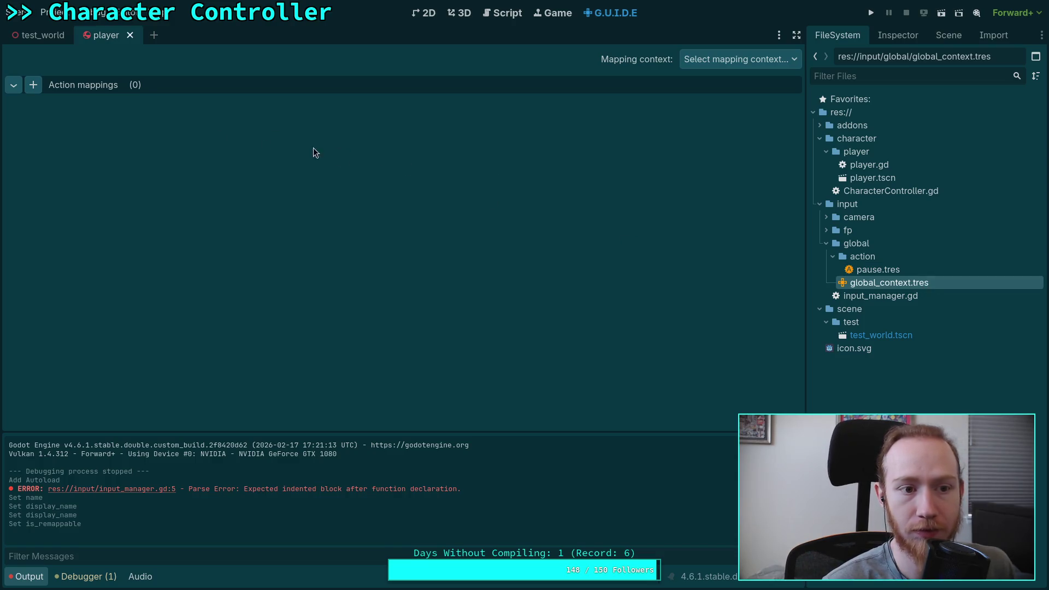
pyautogui.click(32, 84)
pyautogui.moveTo(878, 269)
pyautogui.mouseDown()
pyautogui.moveTo(295, 168)
pyautogui.moveTo(146, 112)
pyautogui.mouseUp()
pyautogui.click(210, 106)
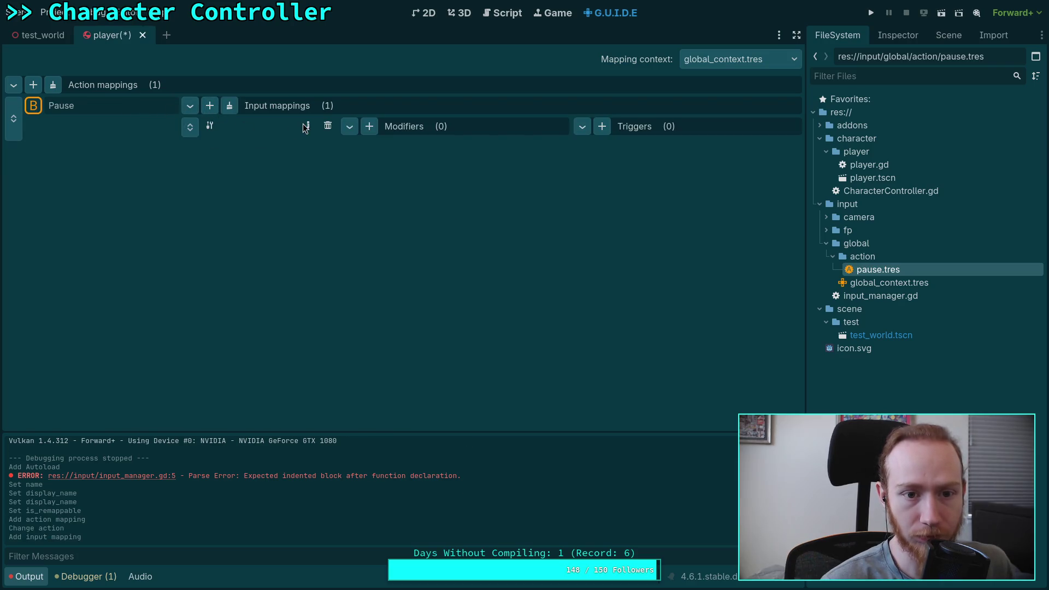
pyautogui.click(306, 128)
pyautogui.click(281, 164)
pyautogui.press('Escape')
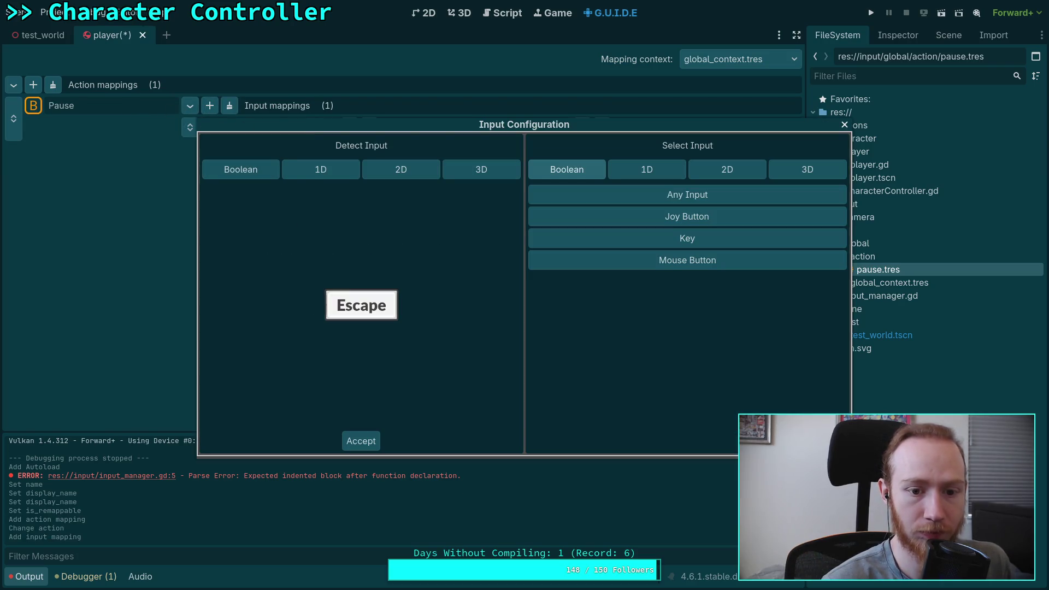
pyautogui.click(360, 440)
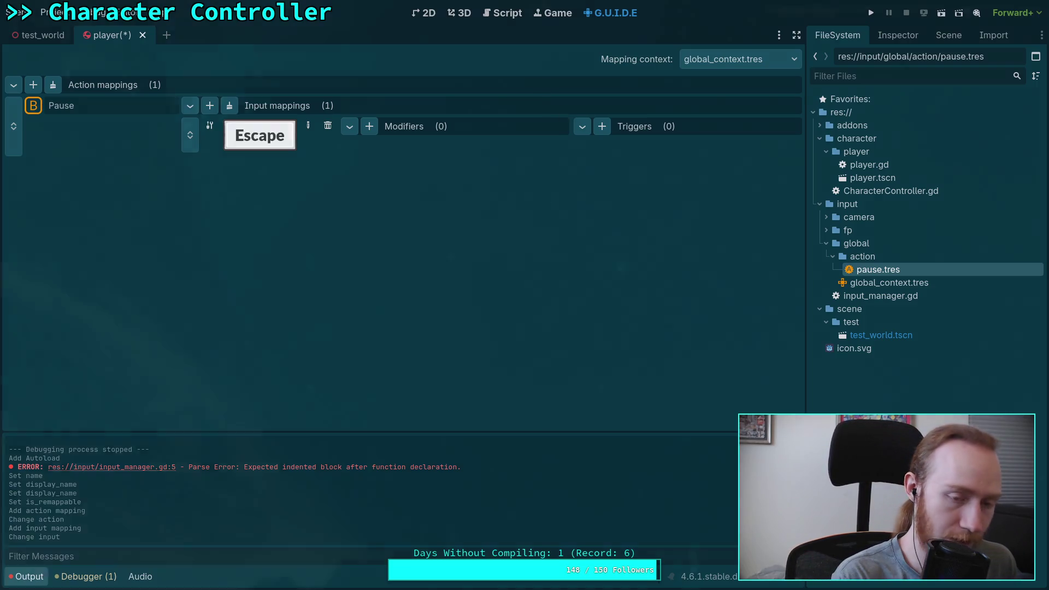
pyautogui.hotkey('alt', 'Tab')
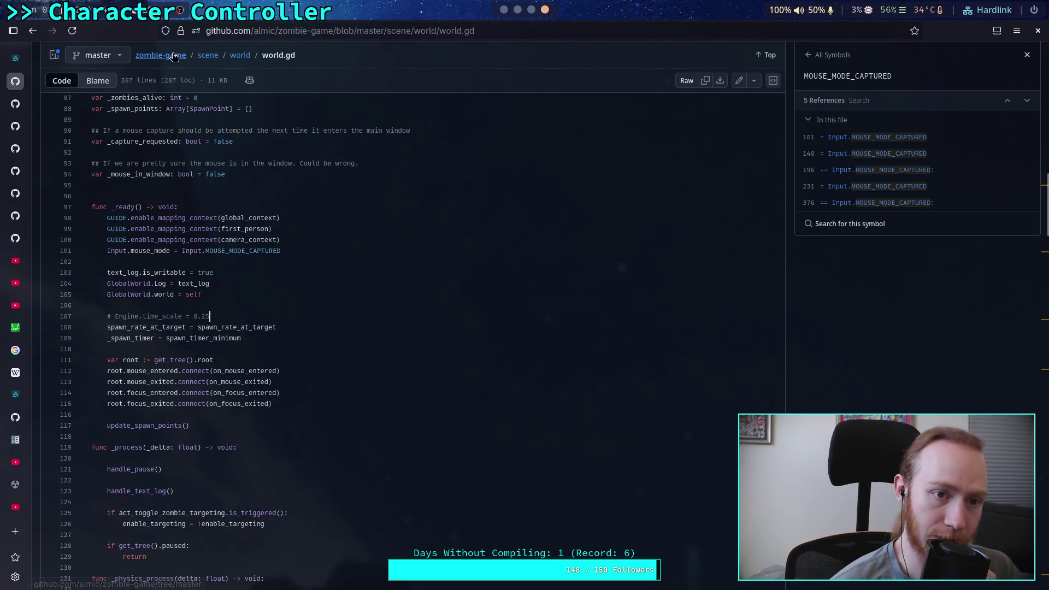
pyautogui.hotkey('alt', 'Tab')
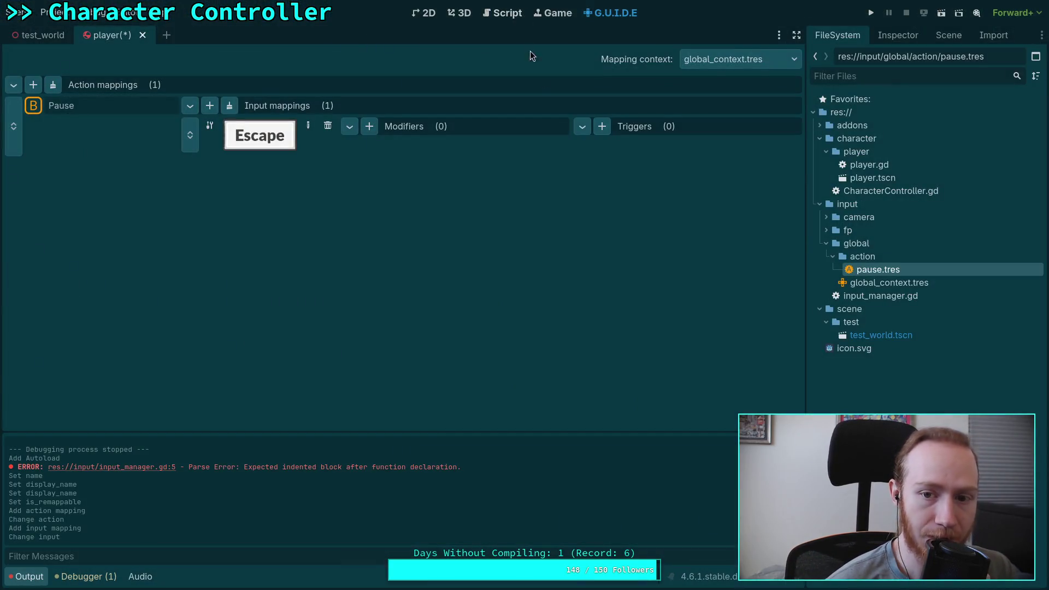
pyautogui.click(602, 126)
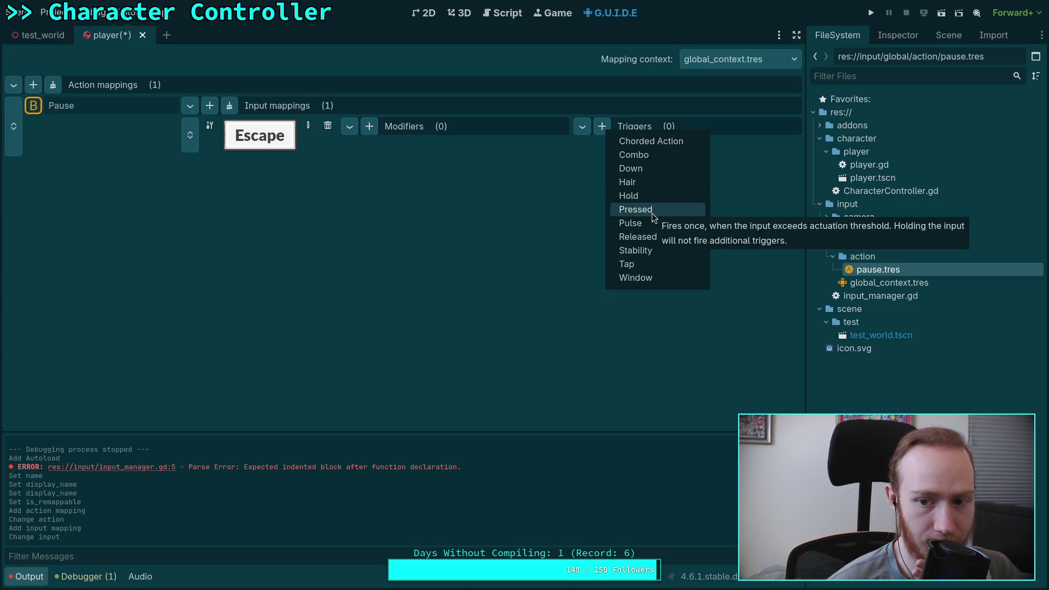
# Add a Pressed trigger to the Escape mapping, save, and open input_manager.gd.
pyautogui.click(651, 212)
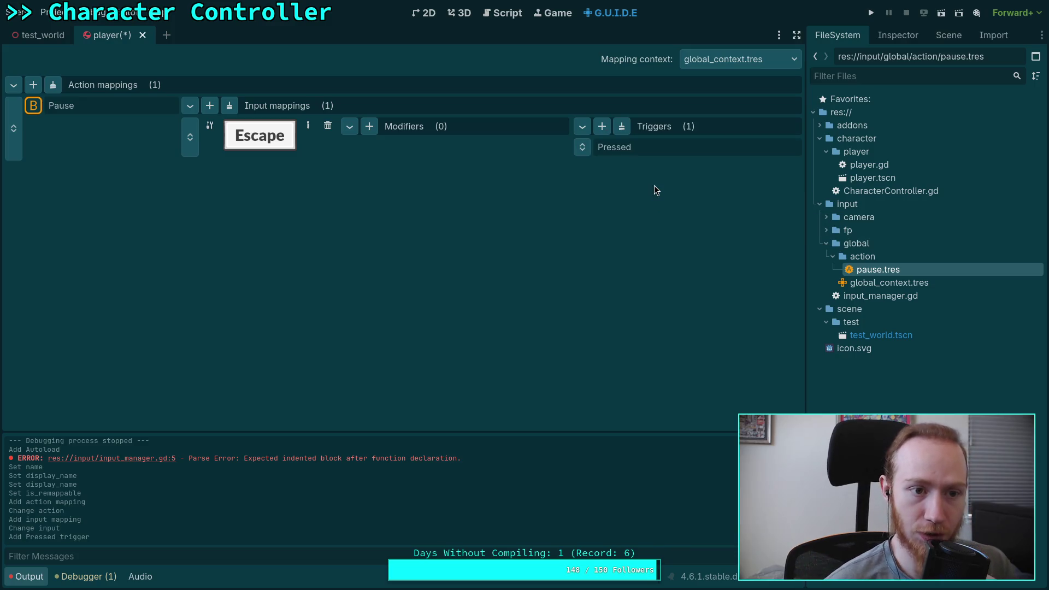
pyautogui.hotkey('ctrl', 's')
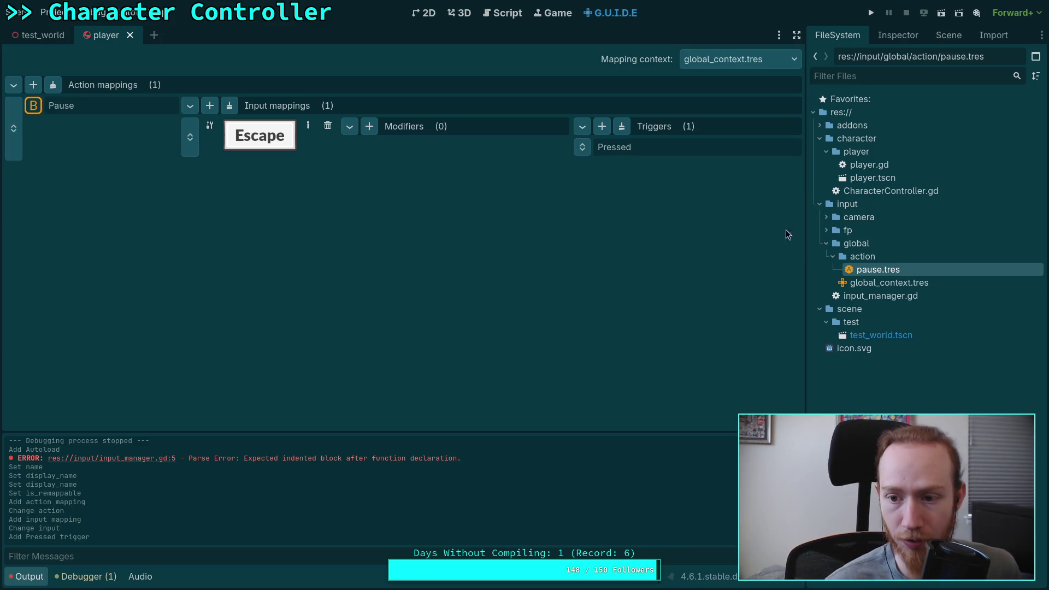
pyautogui.doubleClick(876, 296)
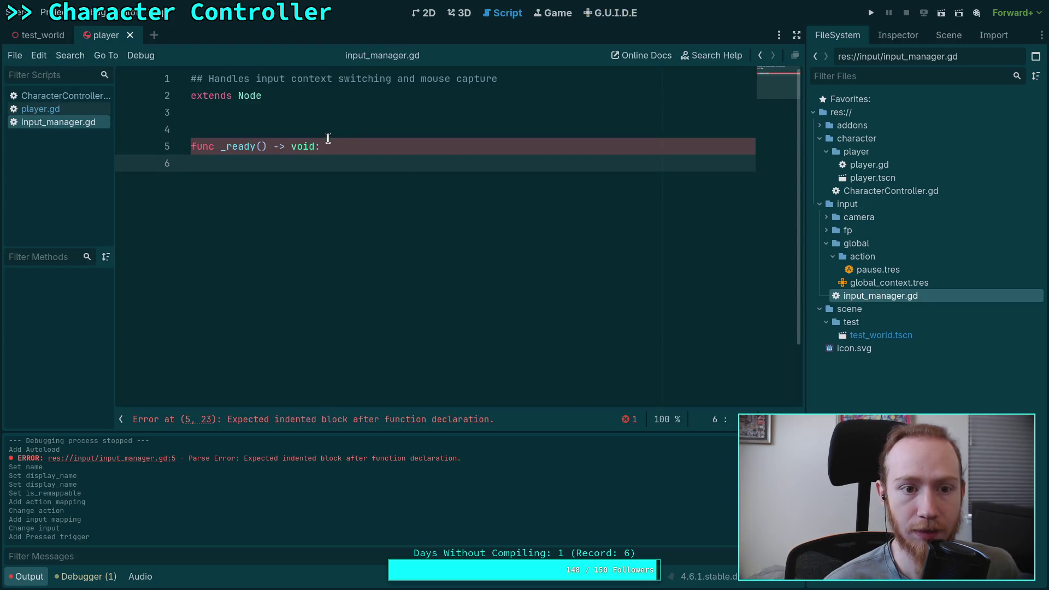
# Declare input_global_context: GUIDEMappingContext preloading global_context.tres above _ready.
pyautogui.click(371, 112)
pyautogui.press('Return')
pyautogui.press('Return')
pyautogui.press('Up')
pyautogui.press('Return')
pyautogui.write('@ex')
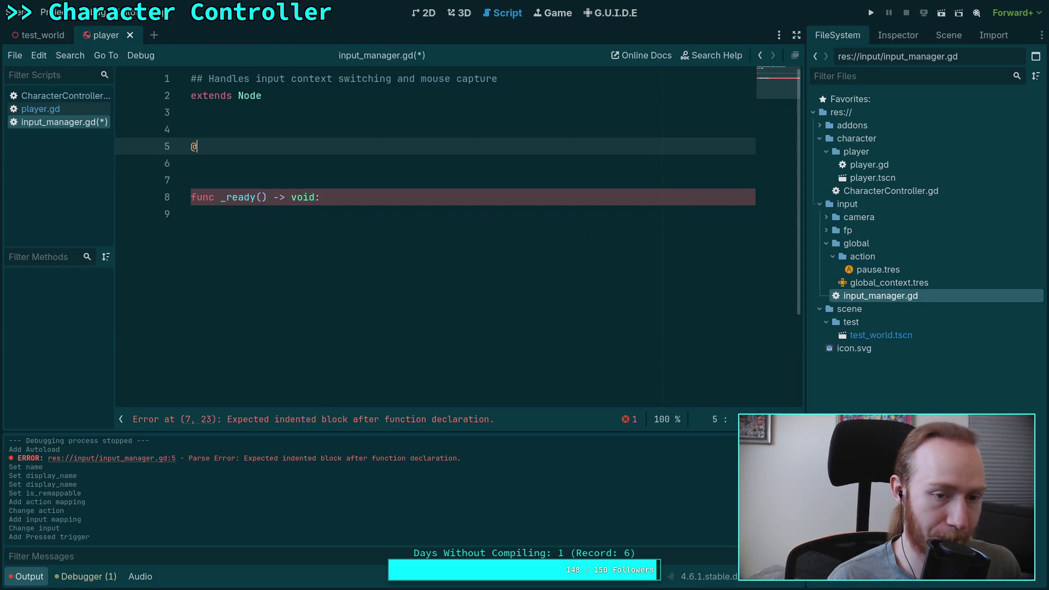
pyautogui.press('BackSpace')
pyautogui.press('BackSpace')
pyautogui.press('BackSpace')
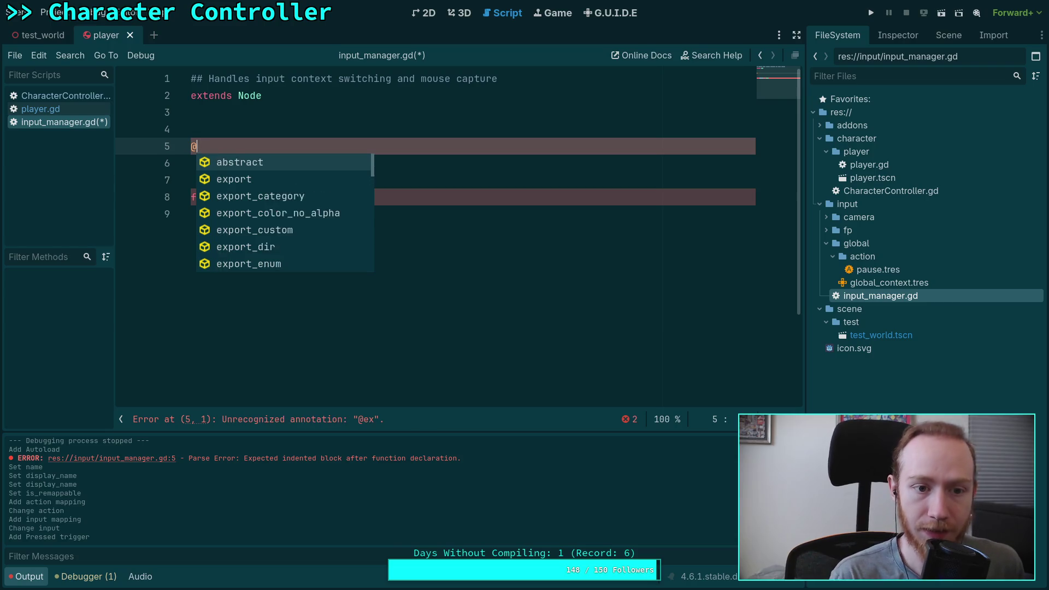
pyautogui.write('var ')
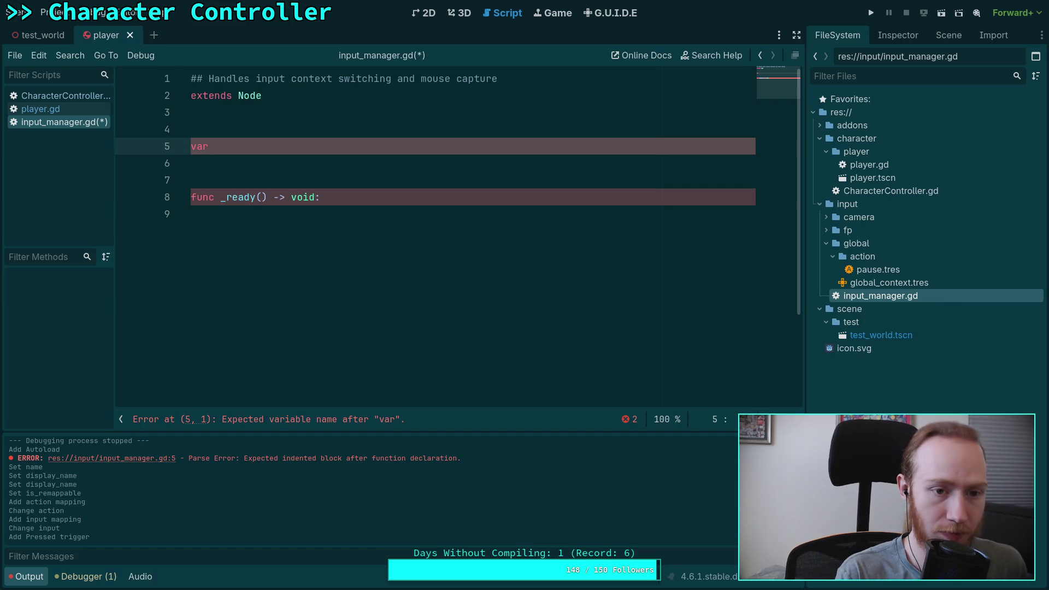
pyautogui.write('nput_')
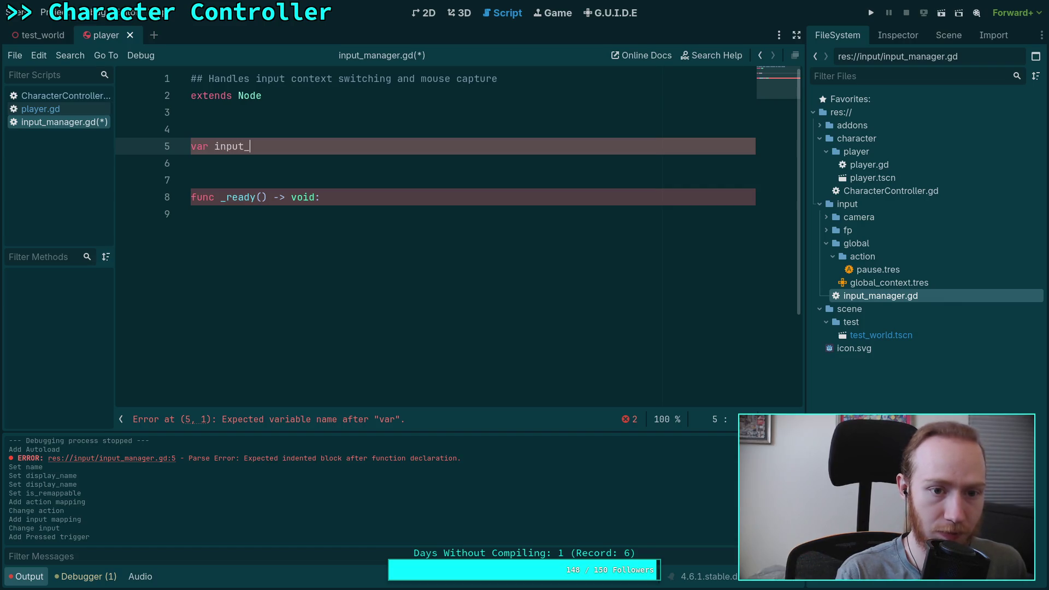
pyautogui.write('bal_conte')
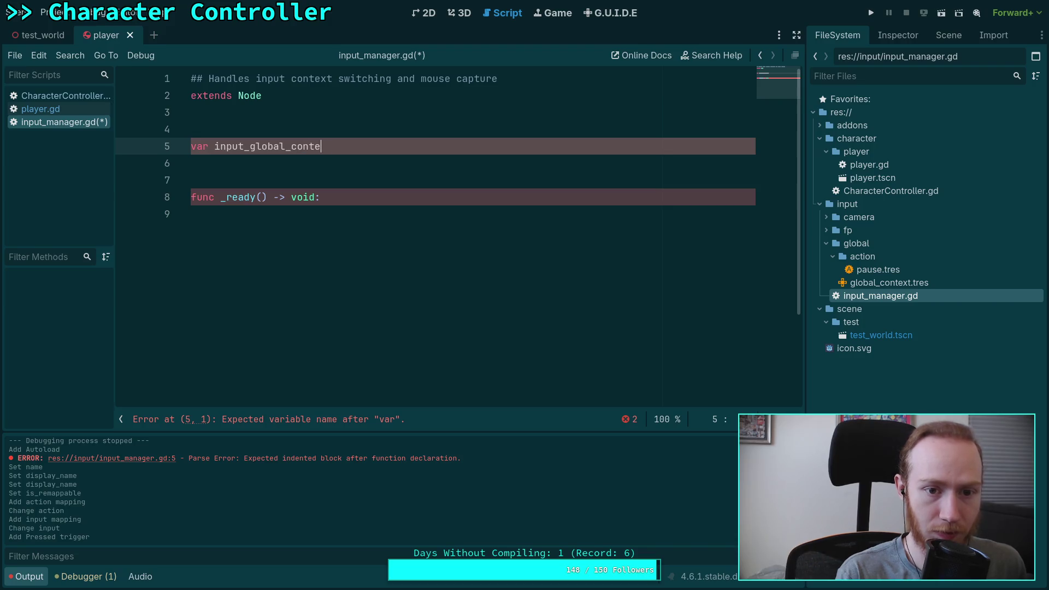
pyautogui.write(':')
pyautogui.press('Down')
pyautogui.press('Down')
pyautogui.write('M')
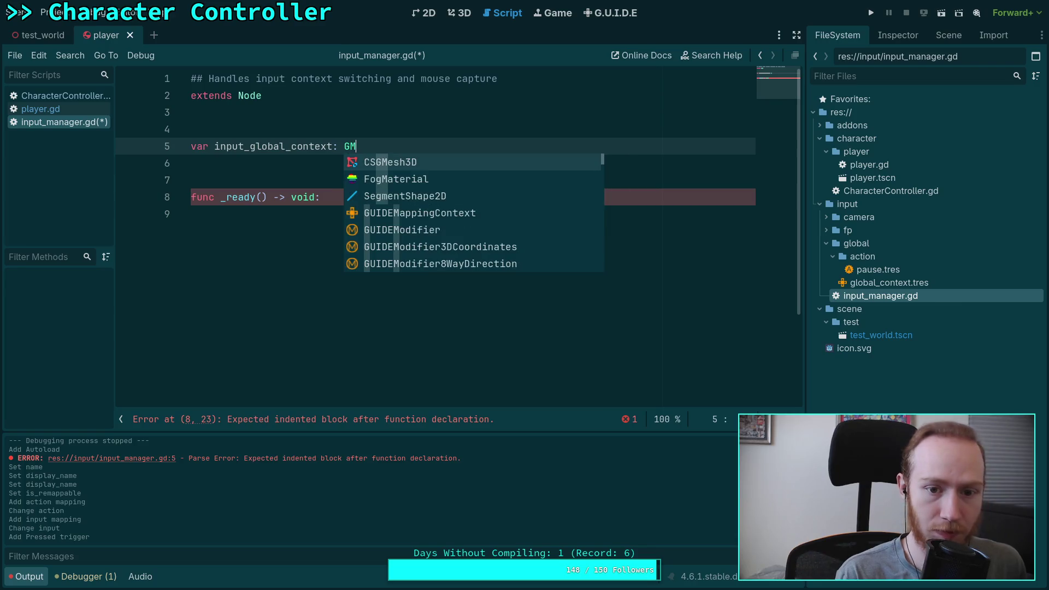
pyautogui.press('Down')
pyautogui.press('Down')
pyautogui.press('Down')
pyautogui.press('Return')
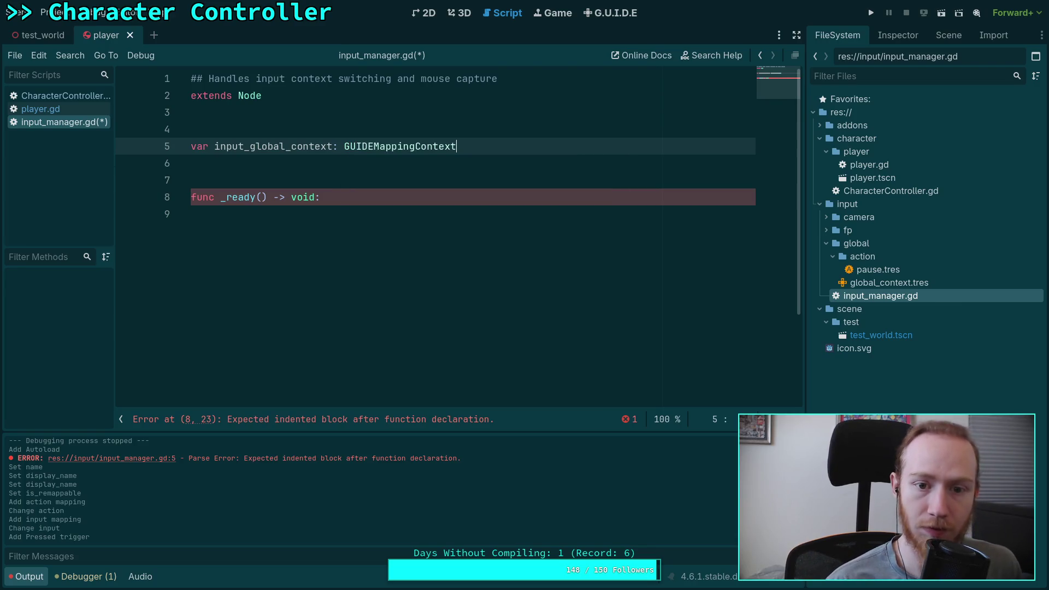
pyautogui.moveTo(889, 283); pyautogui.dragTo(481, 145)
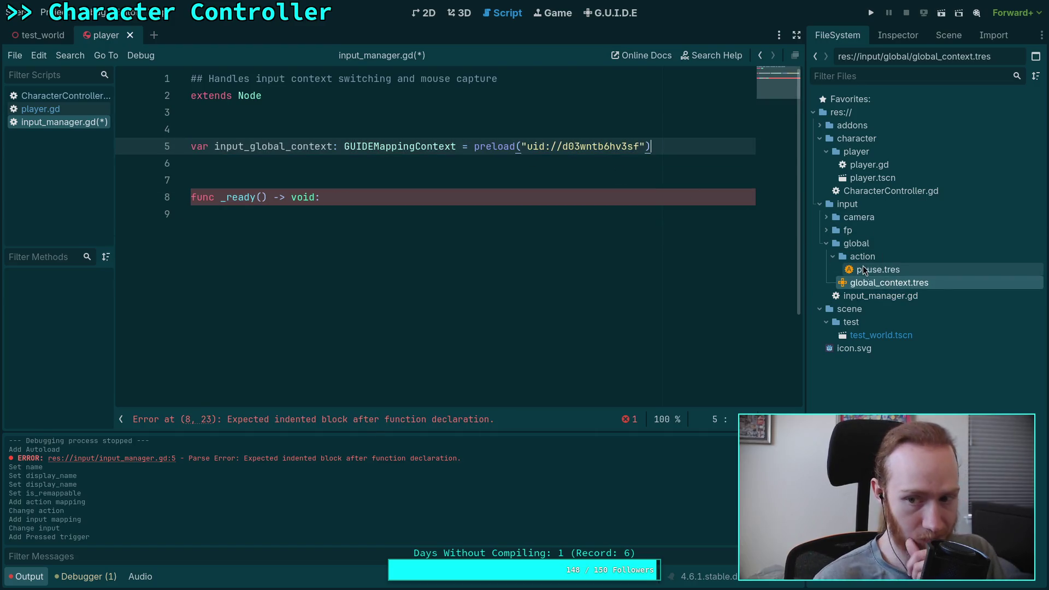
# Declare input_action_pause: GUIDEAction preloading pause.tres on the next line.
pyautogui.click(421, 161)
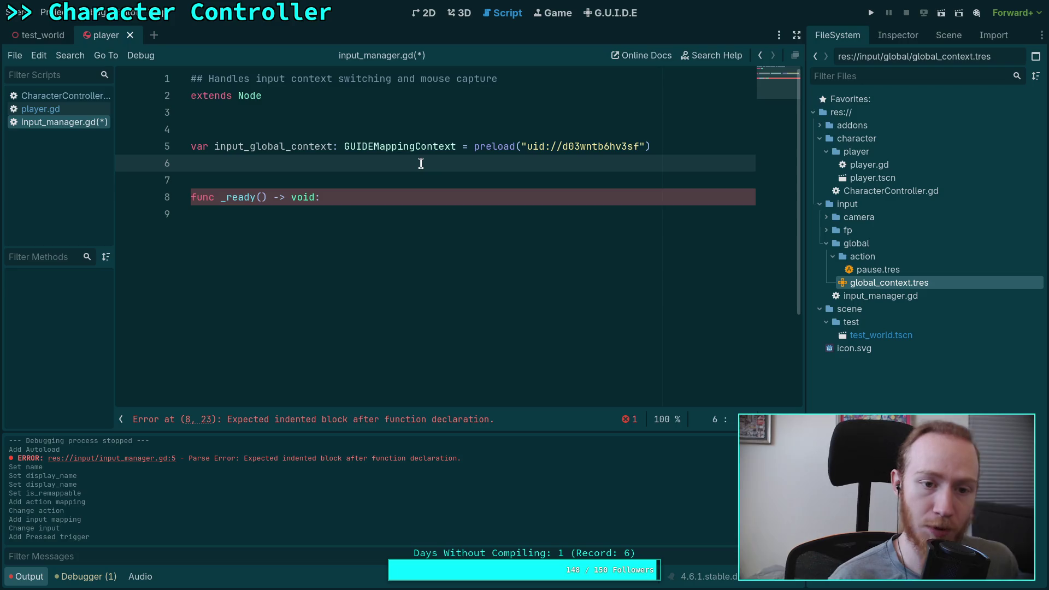
pyautogui.press('Return')
pyautogui.write('var input_ac')
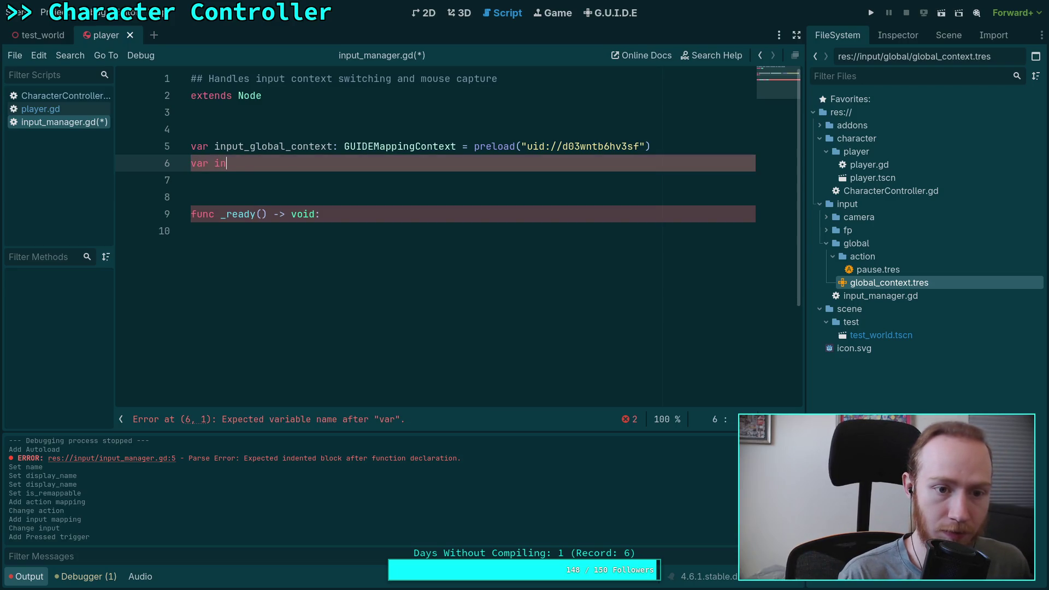
pyautogui.write('tion_pause: GUIDE')
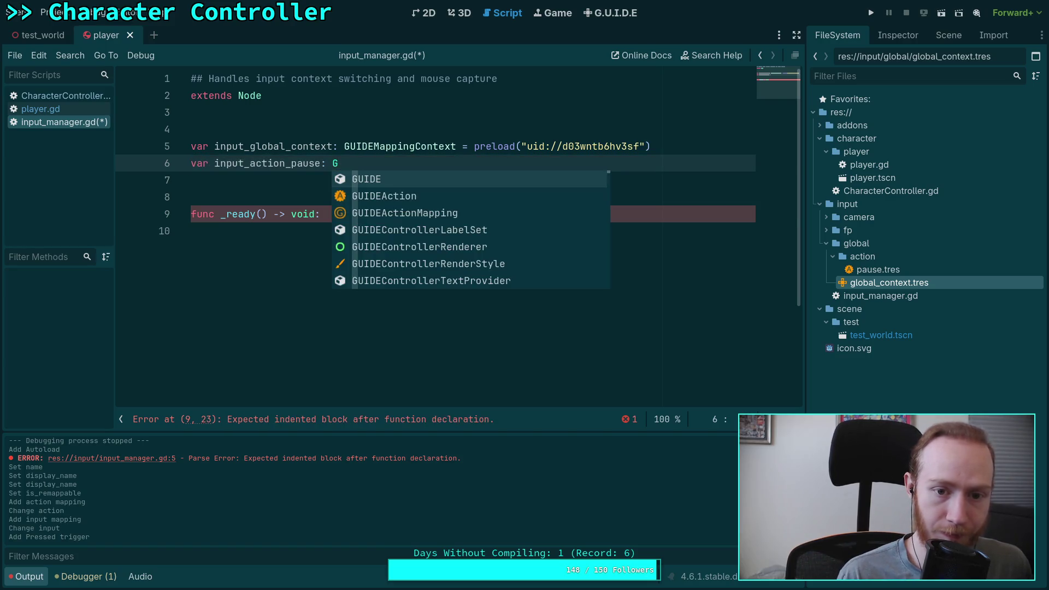
pyautogui.press('Down')
pyautogui.press('Return')
pyautogui.write('=')
pyautogui.moveTo(878, 270)
pyautogui.mouseDown()
pyautogui.moveTo(514, 183)
pyautogui.moveTo(514, 163)
pyautogui.mouseUp()
pyautogui.click(406, 232)
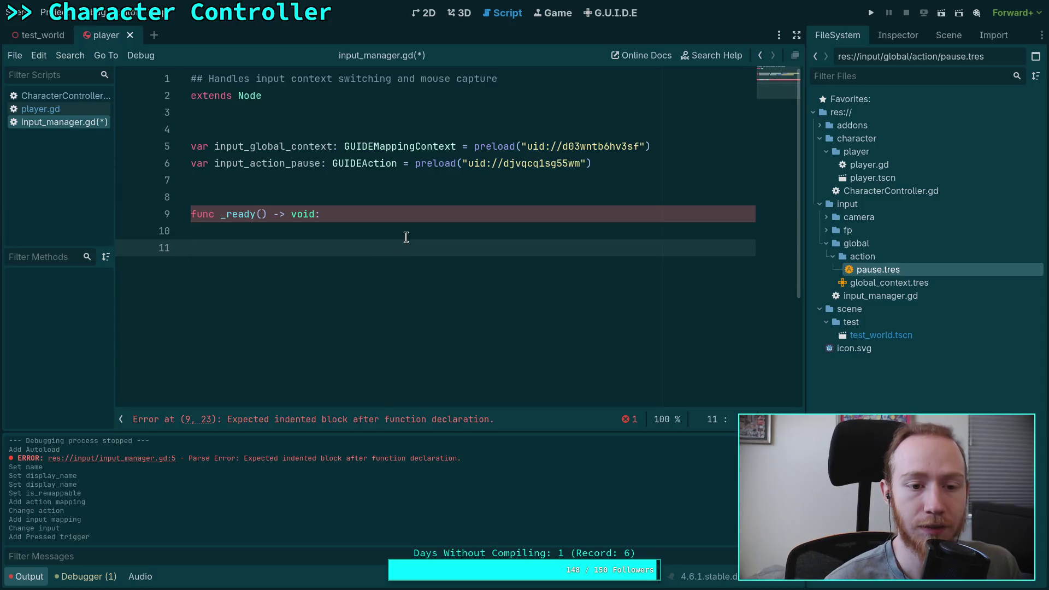
pyautogui.press('Return')
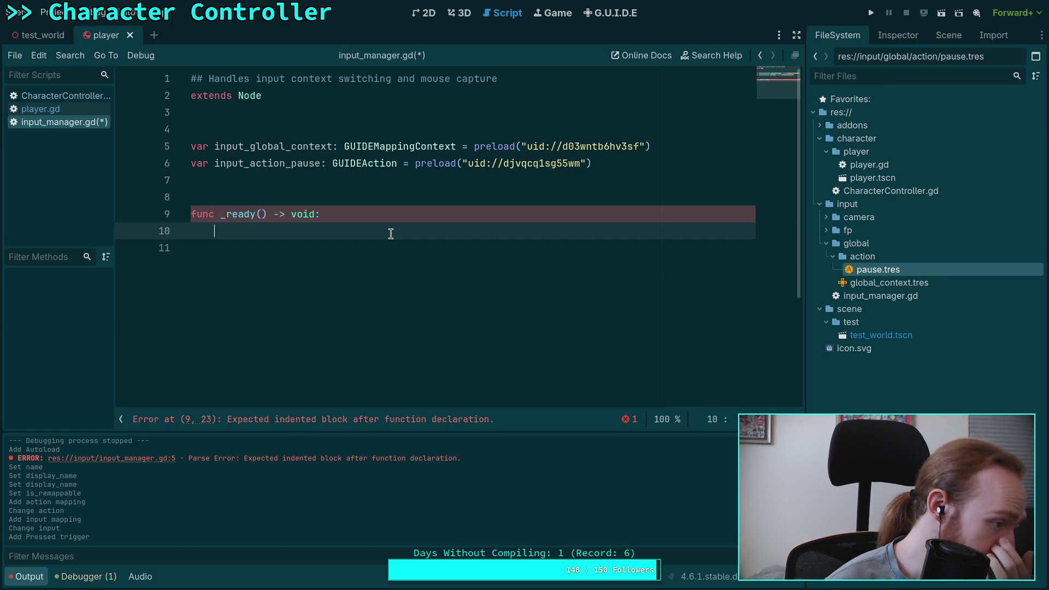
# In the G.U.I.D.E editor, inspect the Escape input's modifiers and the Pause action's properties.
pyautogui.click(567, 13)
pyautogui.click(601, 13)
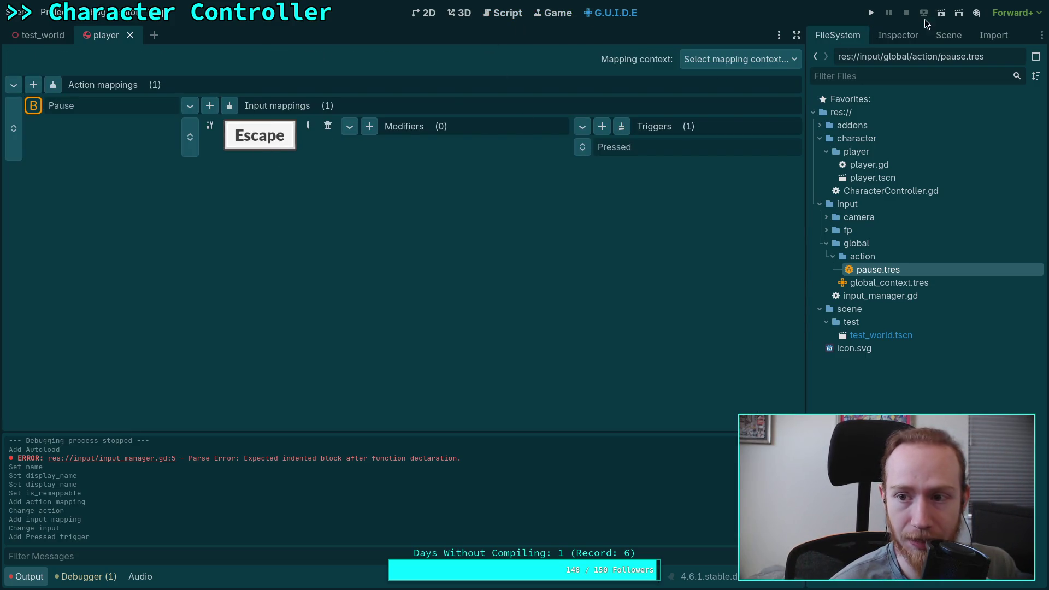
pyautogui.click(948, 35)
pyautogui.click(902, 35)
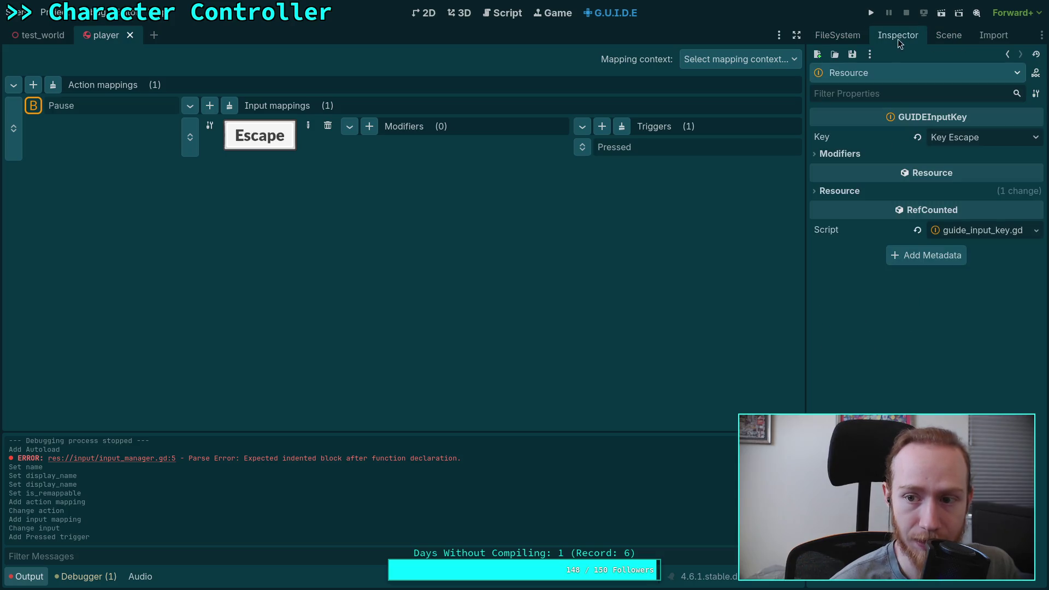
pyautogui.click(871, 154)
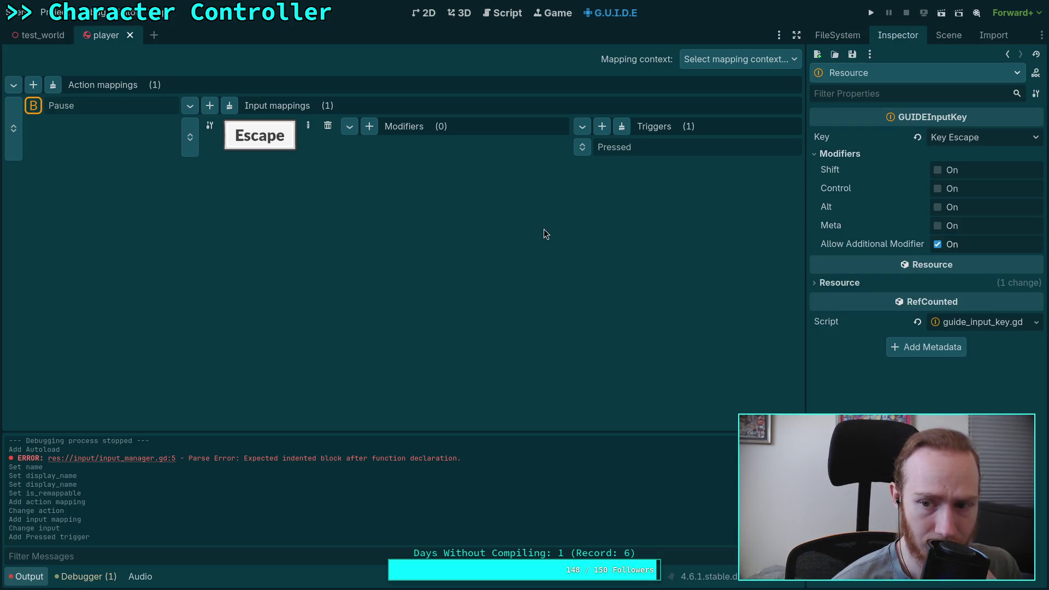
pyautogui.click(84, 106)
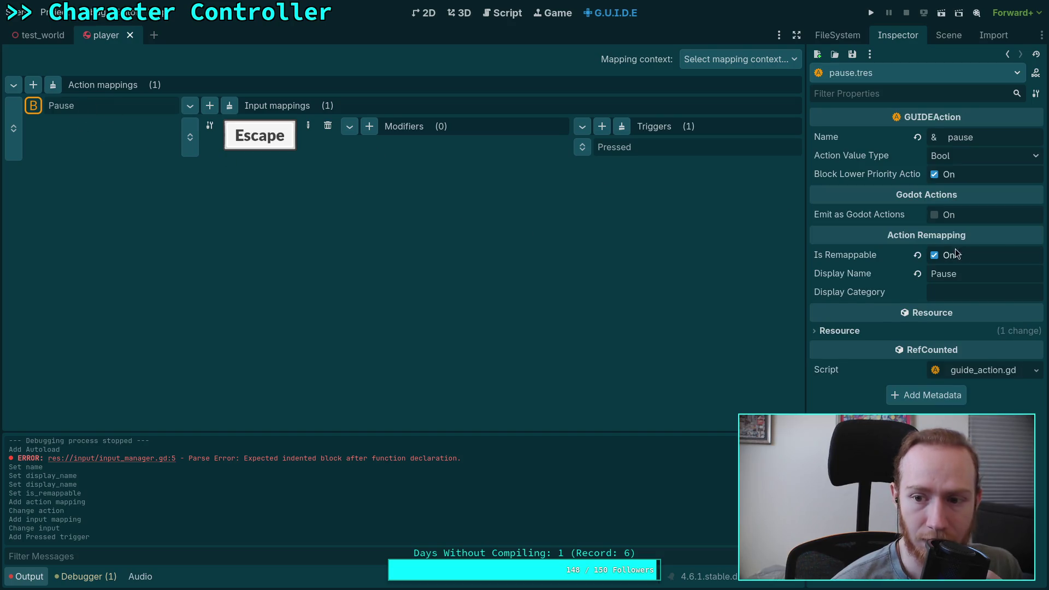
pyautogui.moveTo(860, 258)
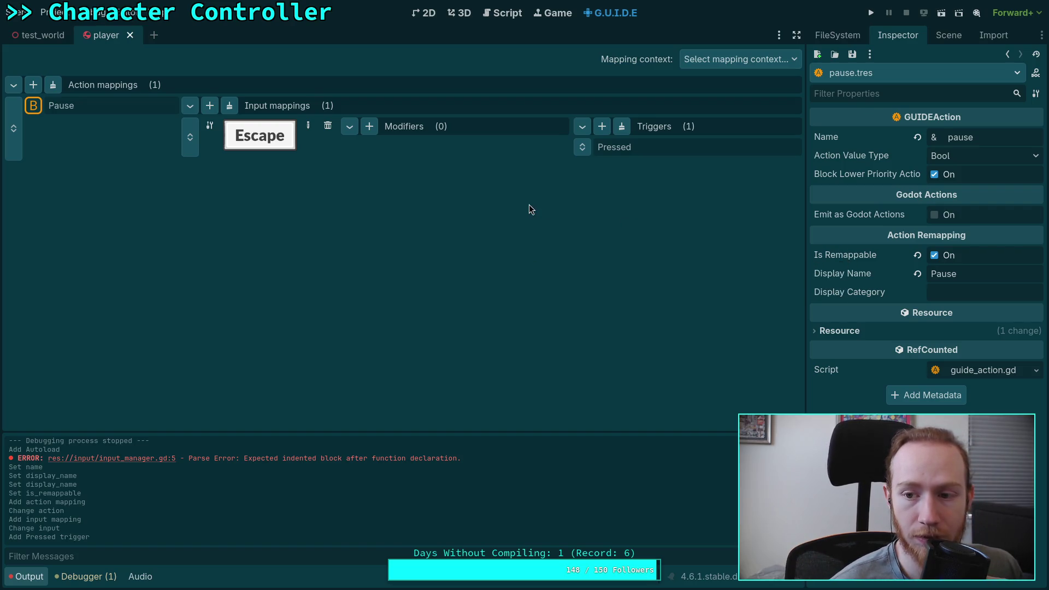
pyautogui.click(209, 105)
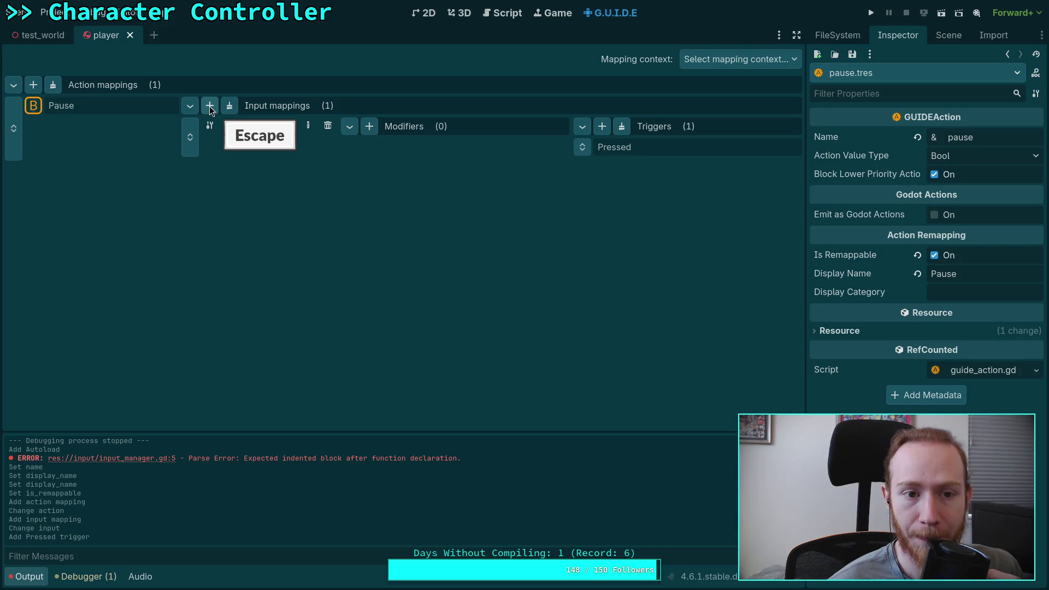
# Add a second Escape input mapping to Pause with a Pressed trigger.
pyautogui.click(309, 176)
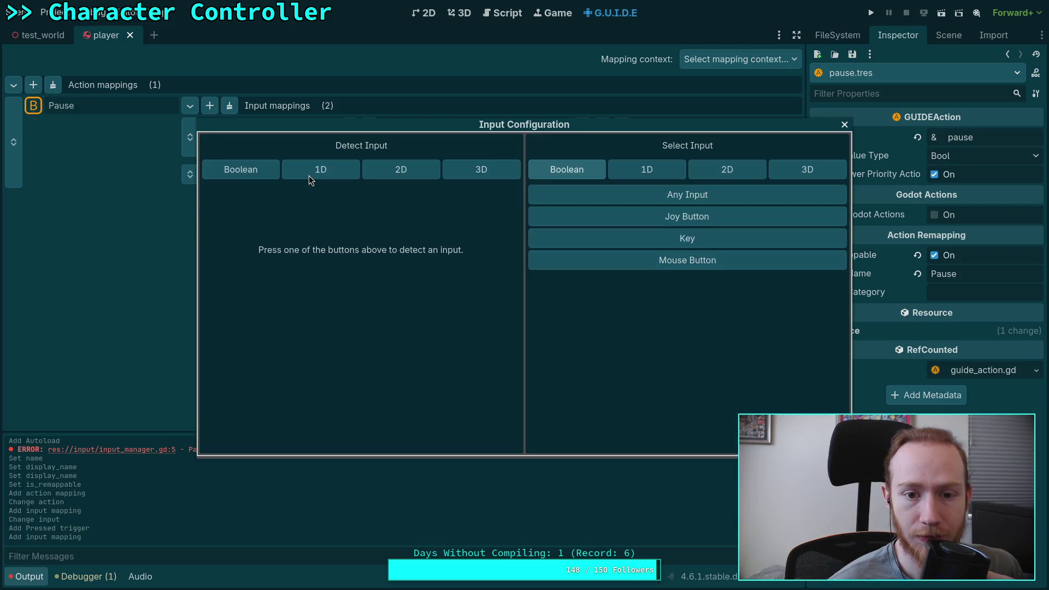
pyautogui.click(266, 177)
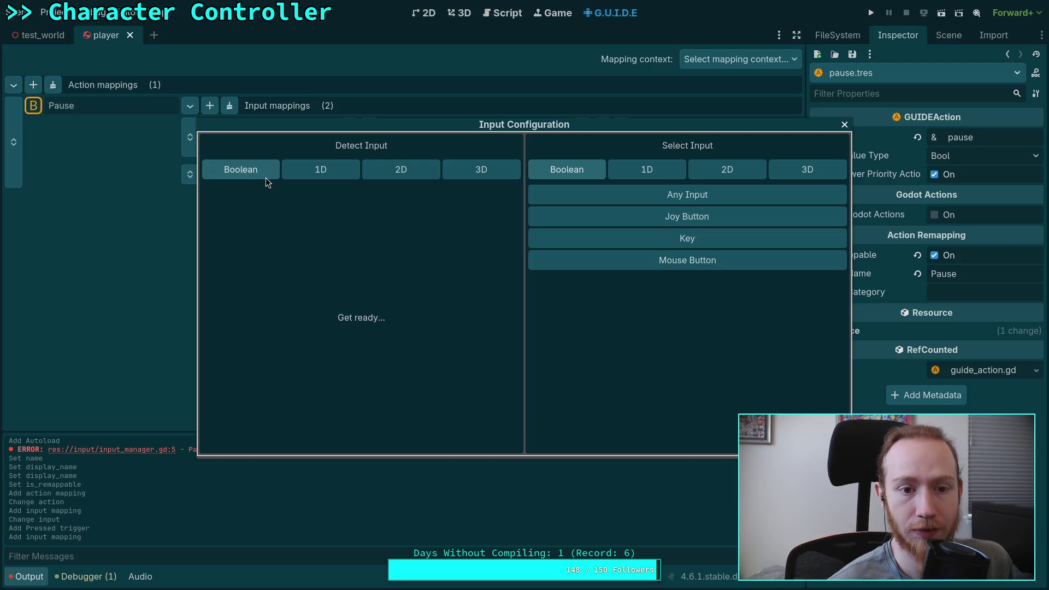
pyautogui.press('Escape')
pyautogui.click(360, 441)
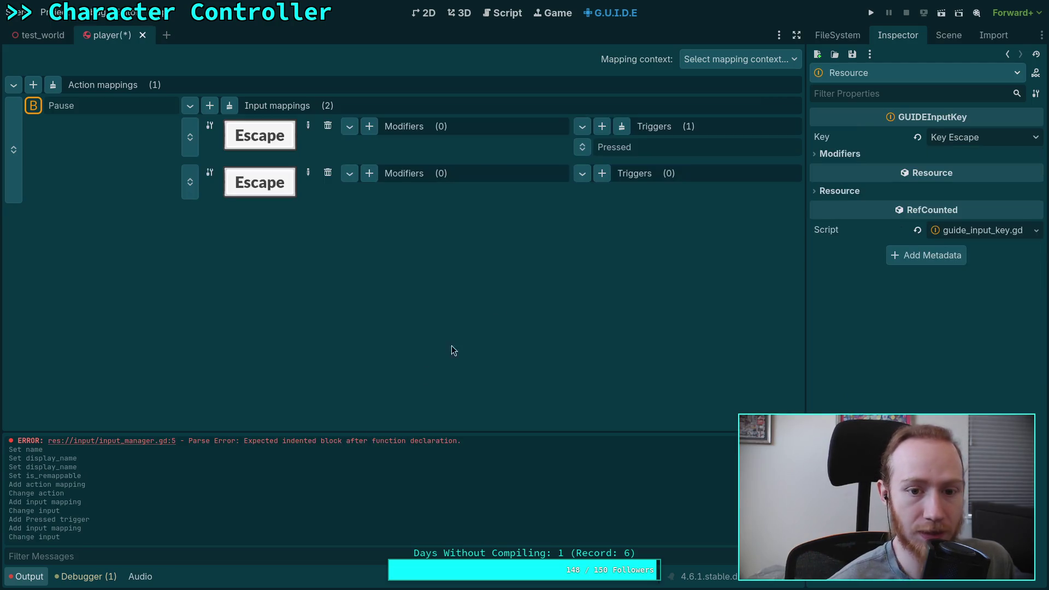
pyautogui.click(603, 174)
pyautogui.click(622, 251)
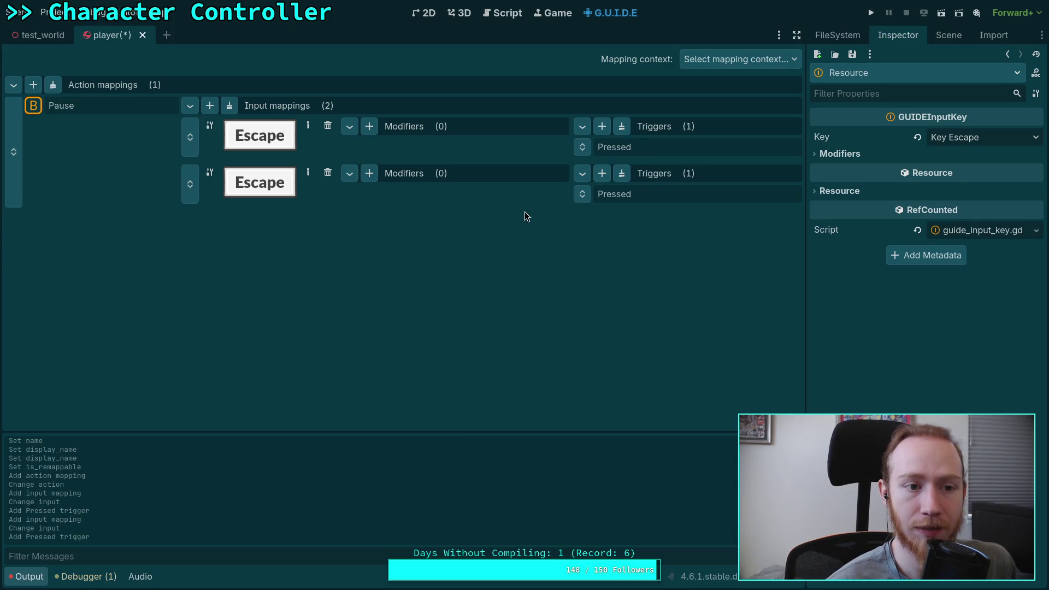
# Save and select global_context.tres as the mapping context, returning to input_manager.gd.
pyautogui.hotkey('ctrl', 's')
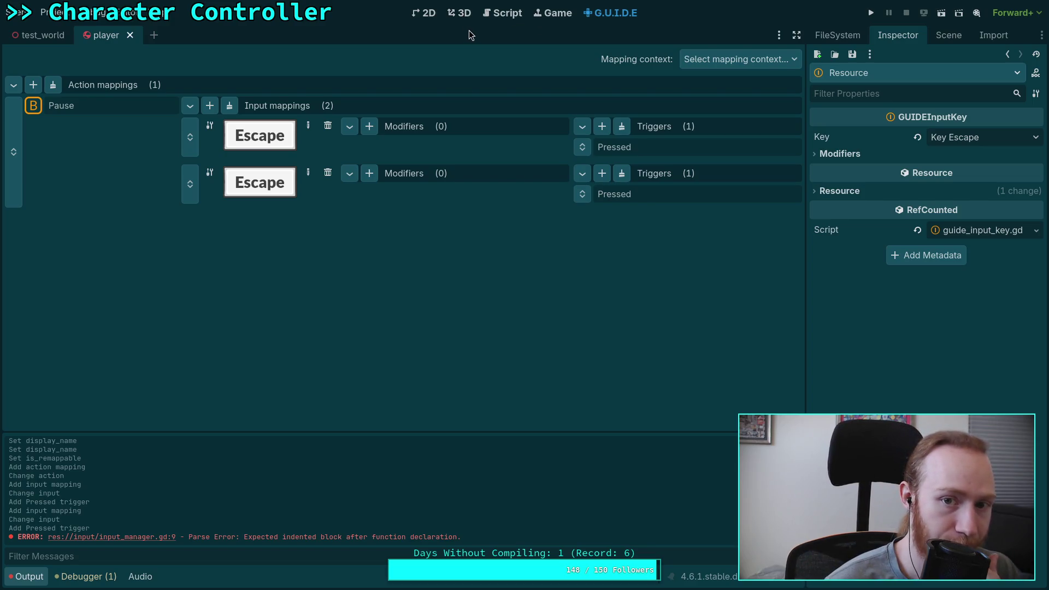
pyautogui.click(764, 62)
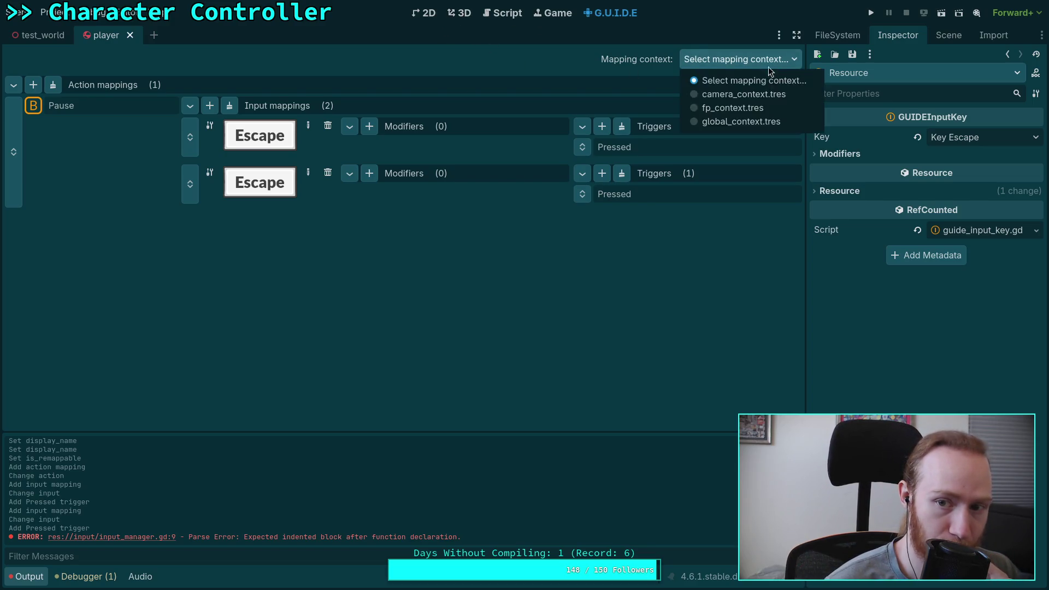
pyautogui.click(742, 123)
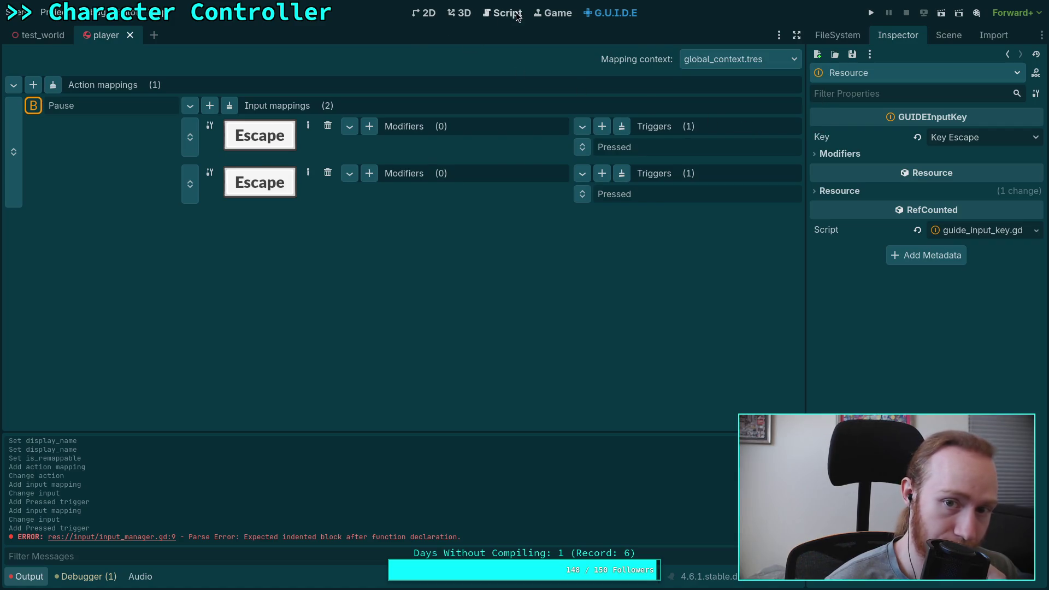
pyautogui.click(503, 13)
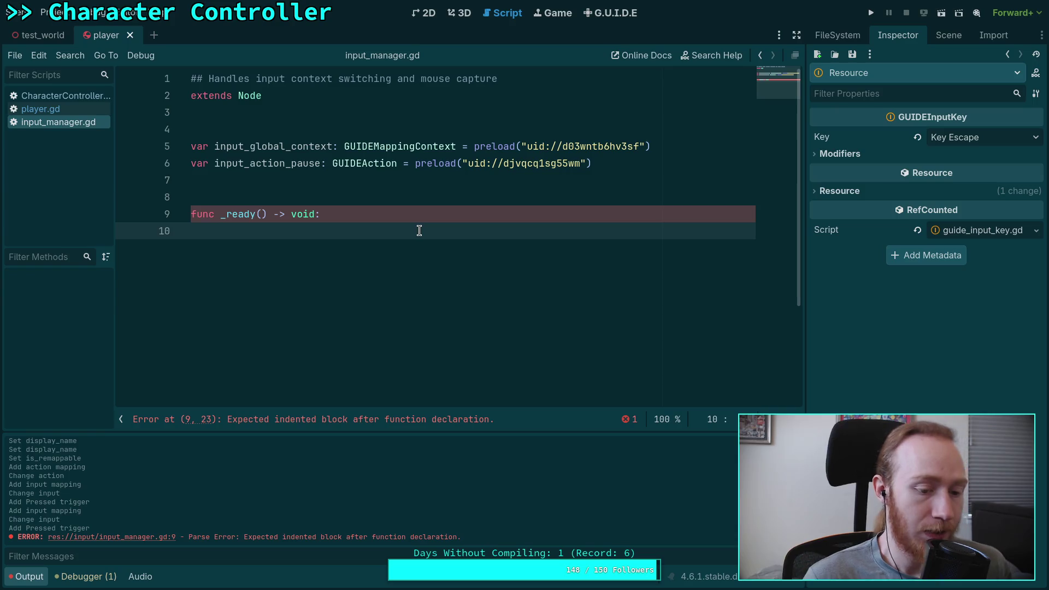
# Add GUIDE.enable_mapping_context(input_global_context) to the body of _ready.
pyautogui.press('Tab')
pyautogui.press('Return')
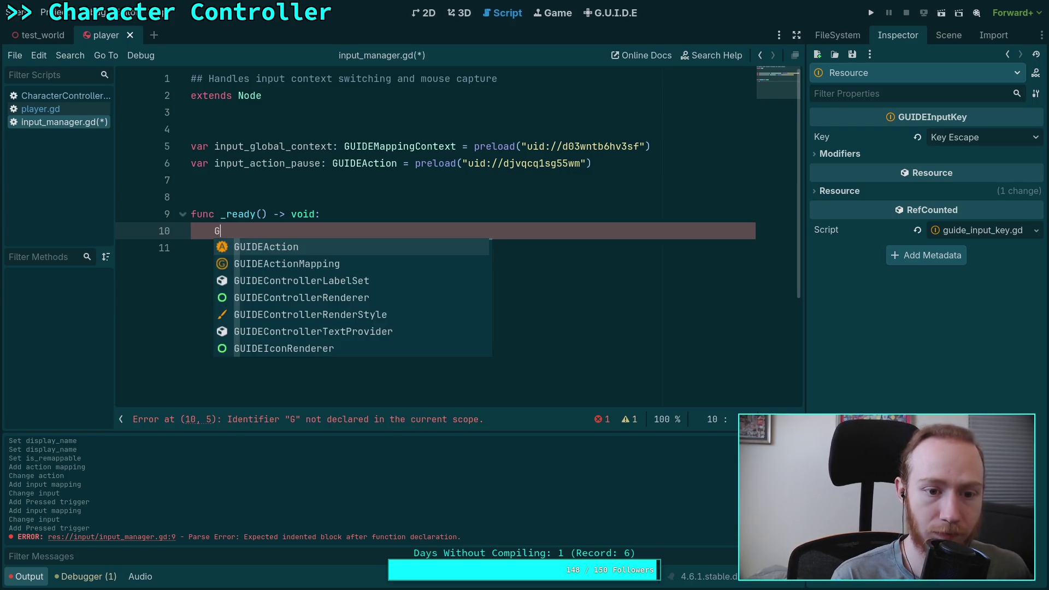
pyautogui.write('UIDE')
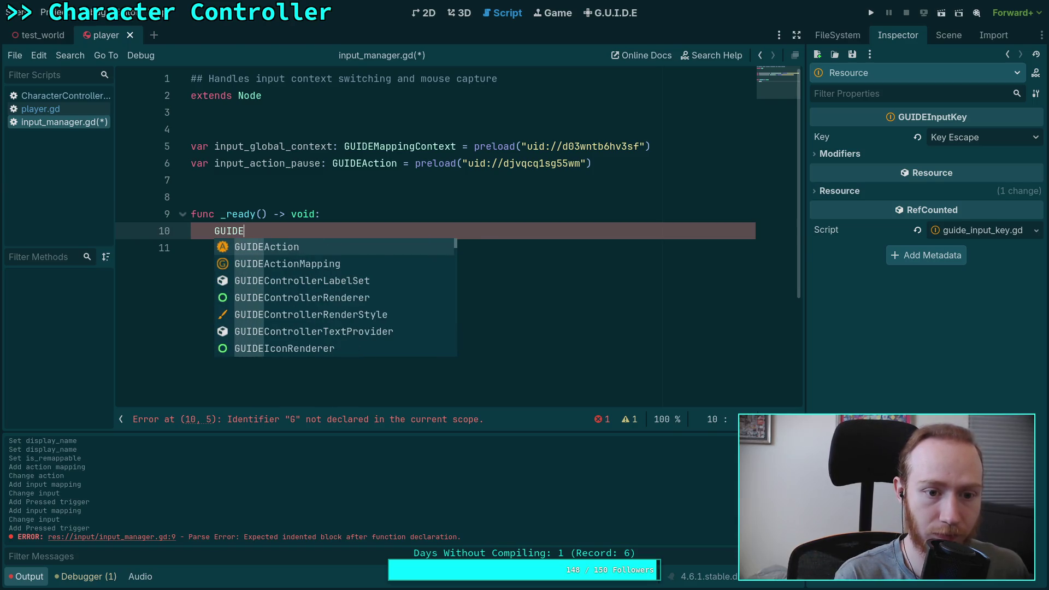
pyautogui.write('.en')
pyautogui.press('Return')
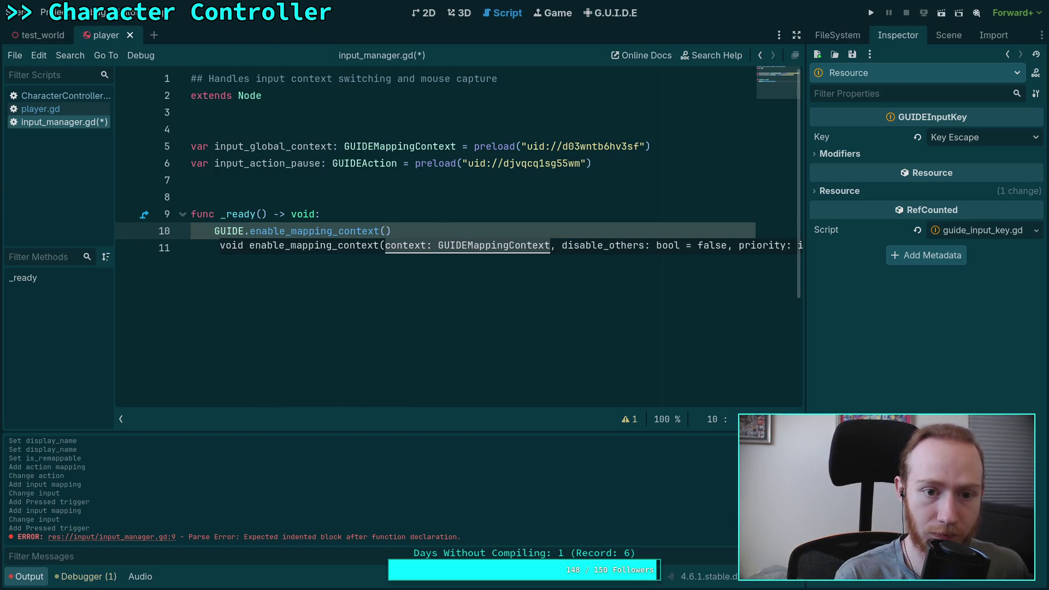
pyautogui.write('input_gl')
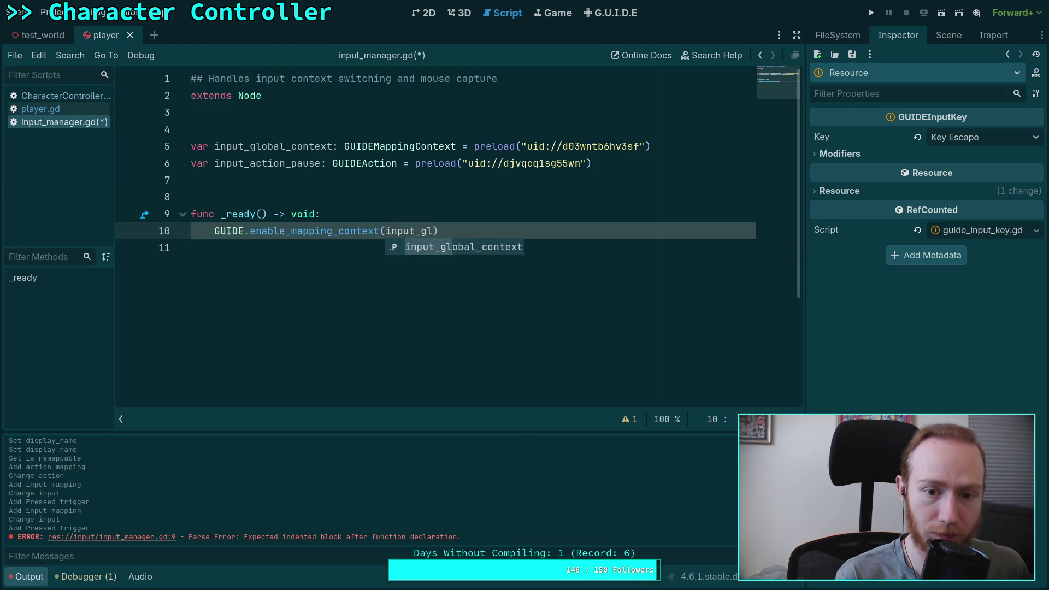
pyautogui.press('Return')
pyautogui.press('Return')
pyautogui.press('Return')
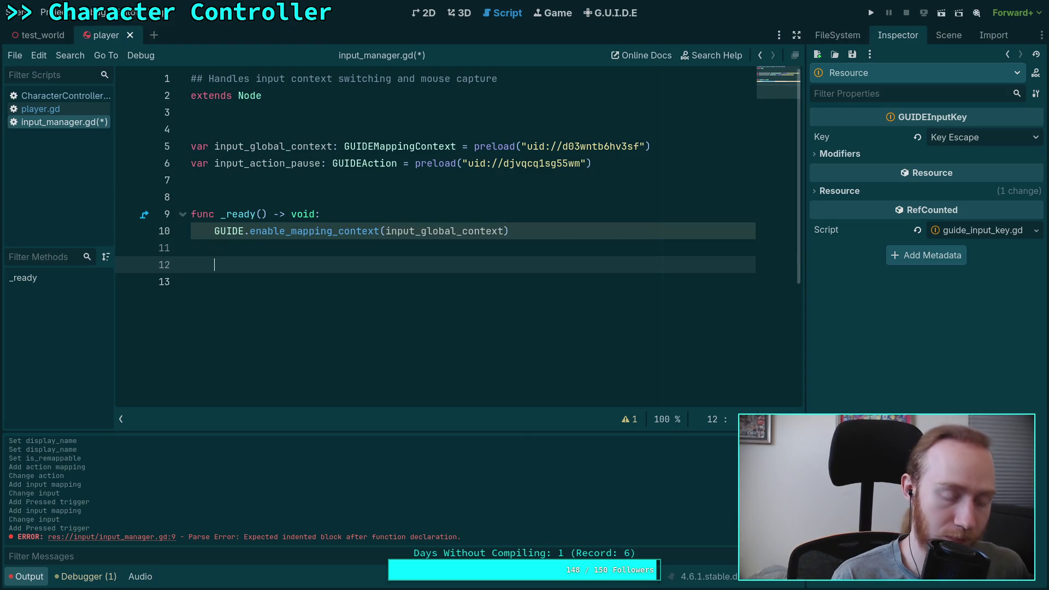
# Copy the root signal connection lines 111–115 from world.gd on GitHub.
pyautogui.hotkey('alt', 'Tab')
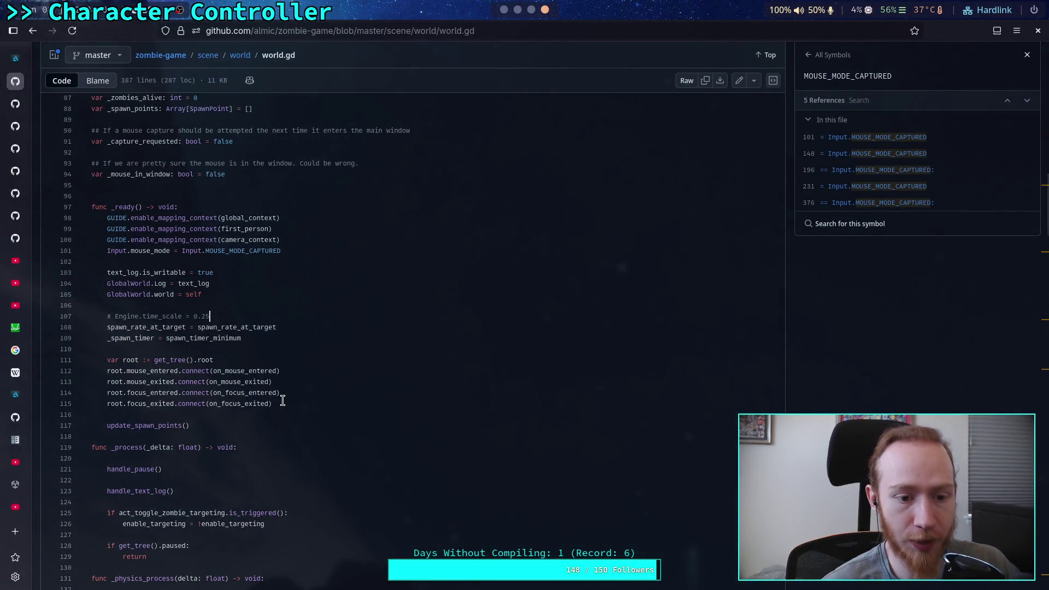
pyautogui.moveTo(284, 404)
pyautogui.mouseDown()
pyautogui.moveTo(99, 393)
pyautogui.moveTo(105, 360)
pyautogui.mouseUp()
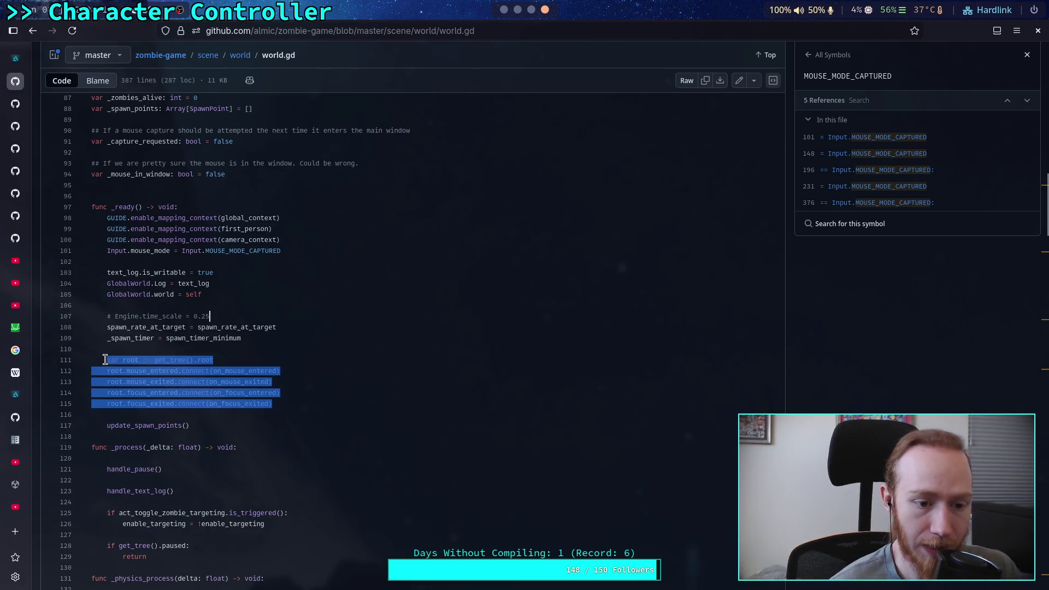
pyautogui.rightClick(184, 374)
pyautogui.click(212, 430)
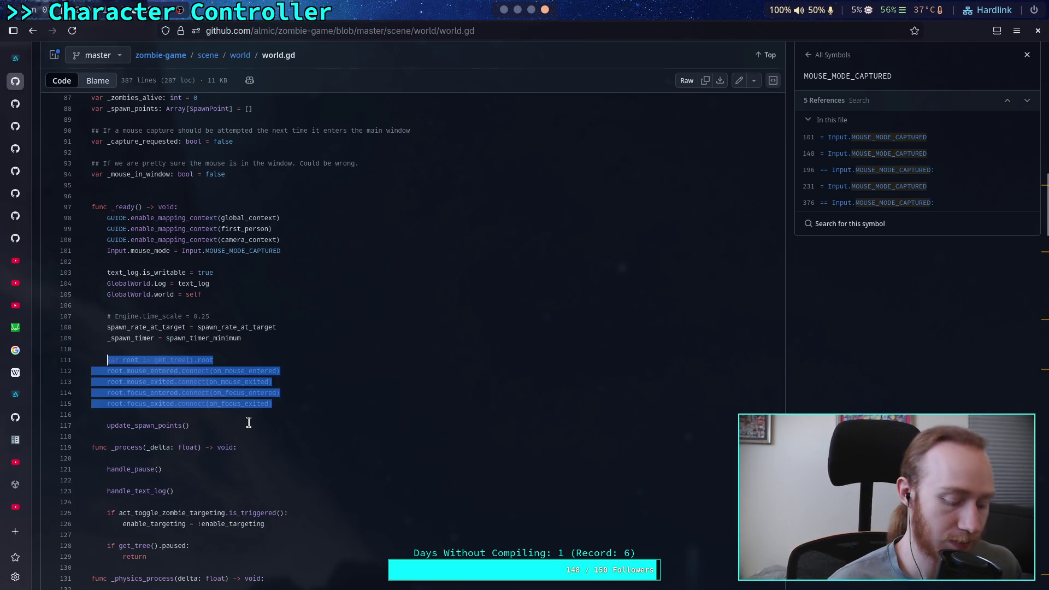
pyautogui.press('super+2')
pyautogui.press('super+3')
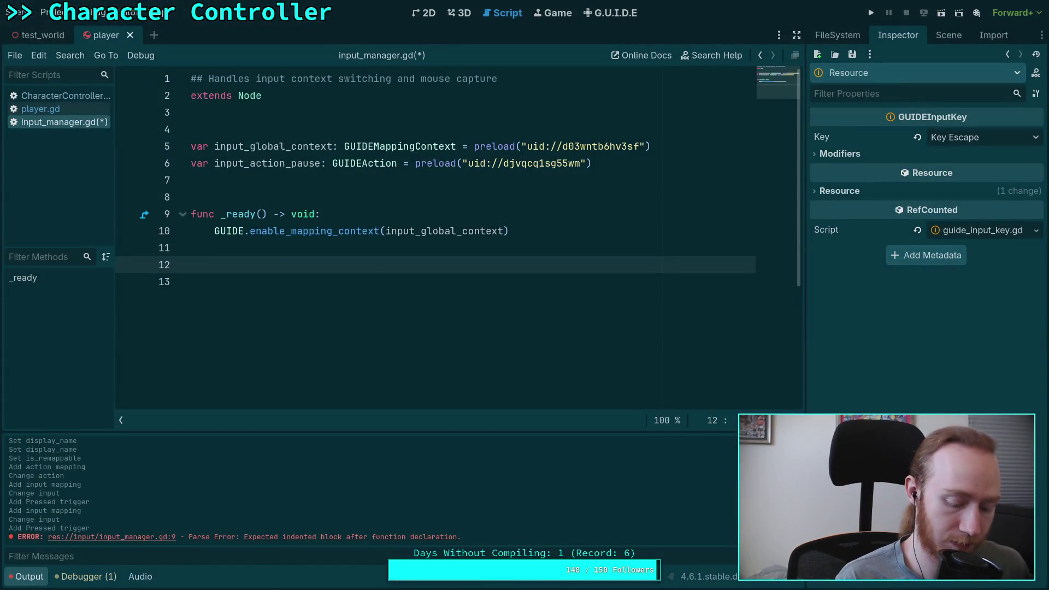
# Paste the root and four signal connect lines into _ready, then start a func on_mouse_entered line.
pyautogui.hotkey('ctrl', 'v')
pyautogui.click(266, 355)
pyautogui.scroll(-2, 279, 356)
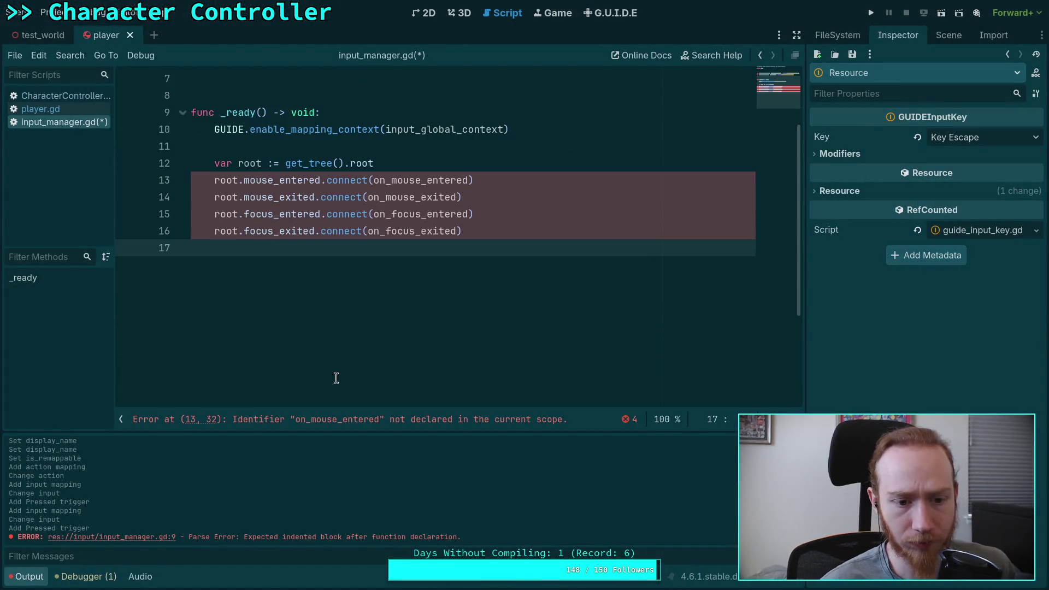
pyautogui.press('Return')
pyautogui.press('Return')
pyautogui.write('func on_mous')
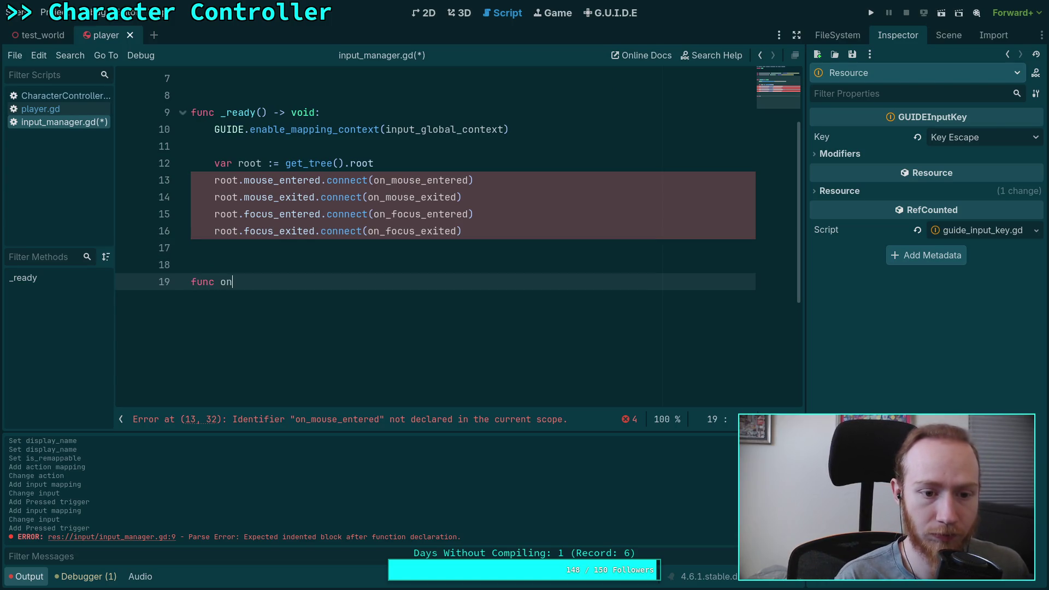
pyautogui.write('e_entered(')
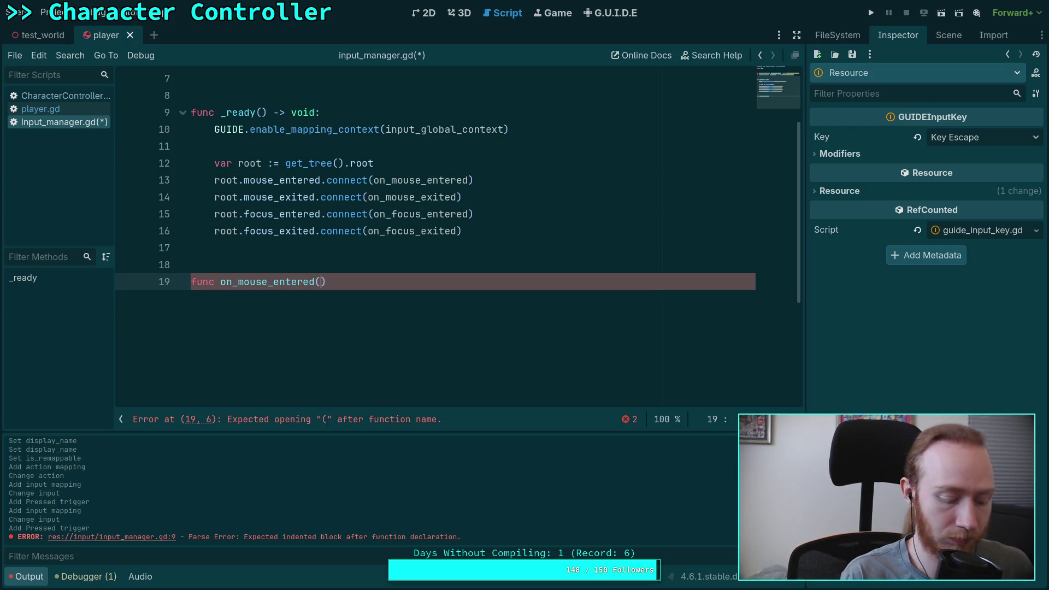
pyautogui.hotkey('alt', 'Tab')
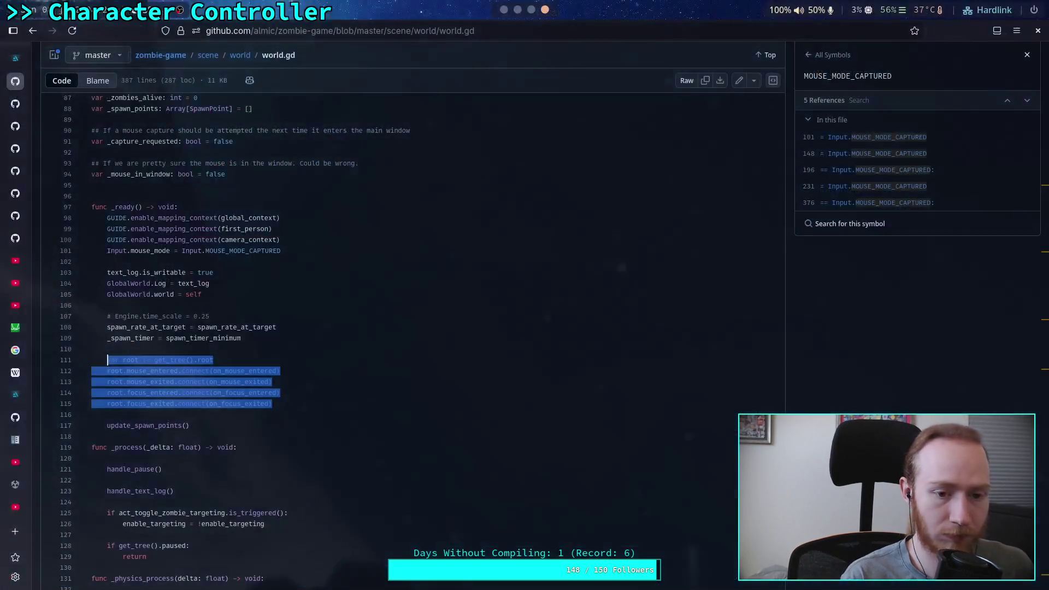
# Copy world.gd's four mouse and focus handler functions, lines 353–382.
pyautogui.scroll(-20, 342, 380)
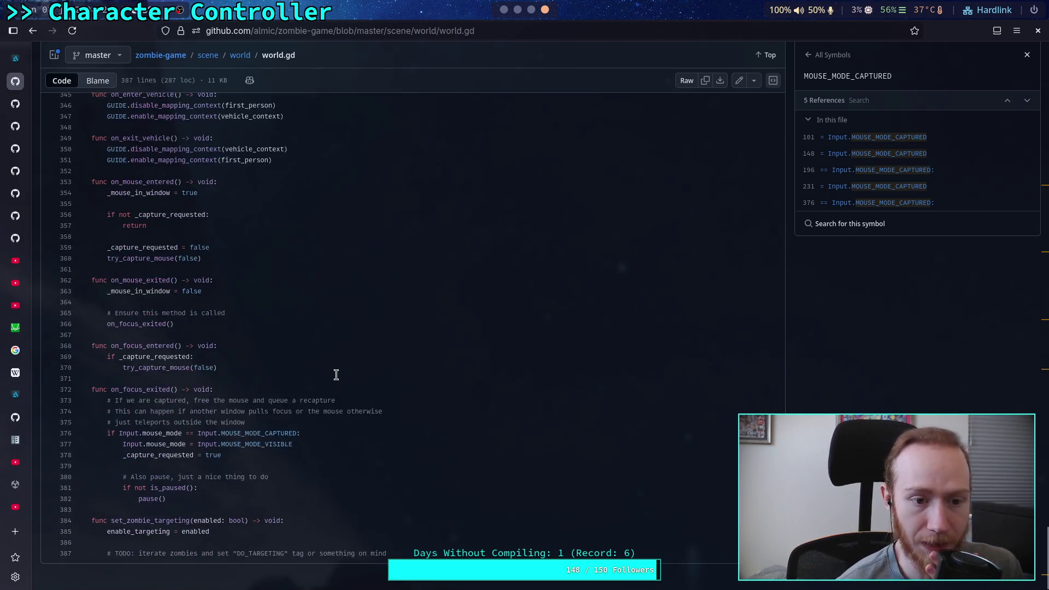
pyautogui.moveTo(94, 180)
pyautogui.mouseDown()
pyautogui.moveTo(220, 347)
pyautogui.moveTo(240, 421)
pyautogui.moveTo(227, 497)
pyautogui.mouseUp()
pyautogui.rightClick(176, 473)
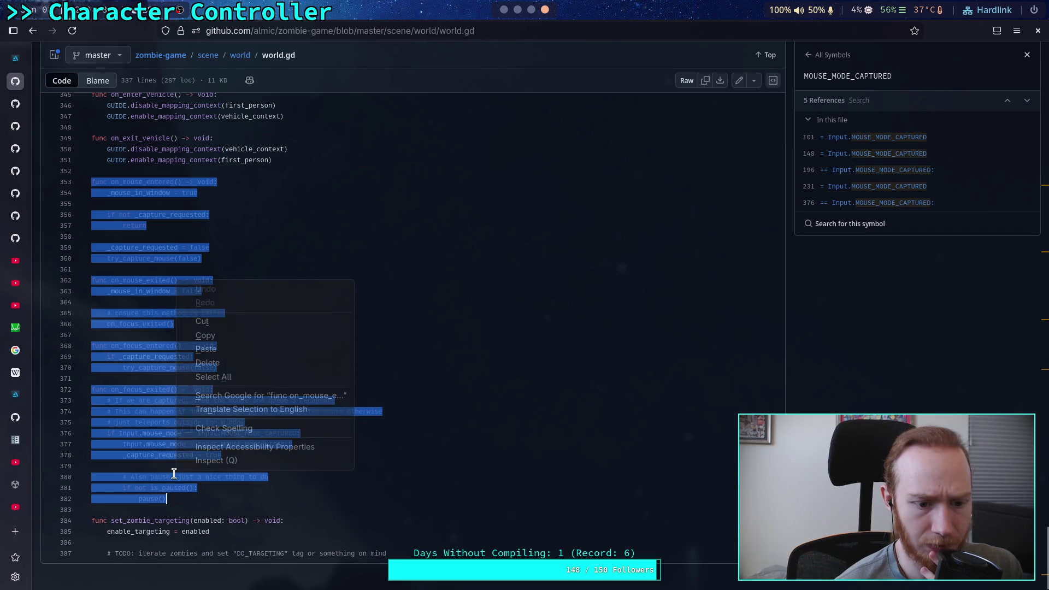
pyautogui.click(224, 338)
pyautogui.press('super+2')
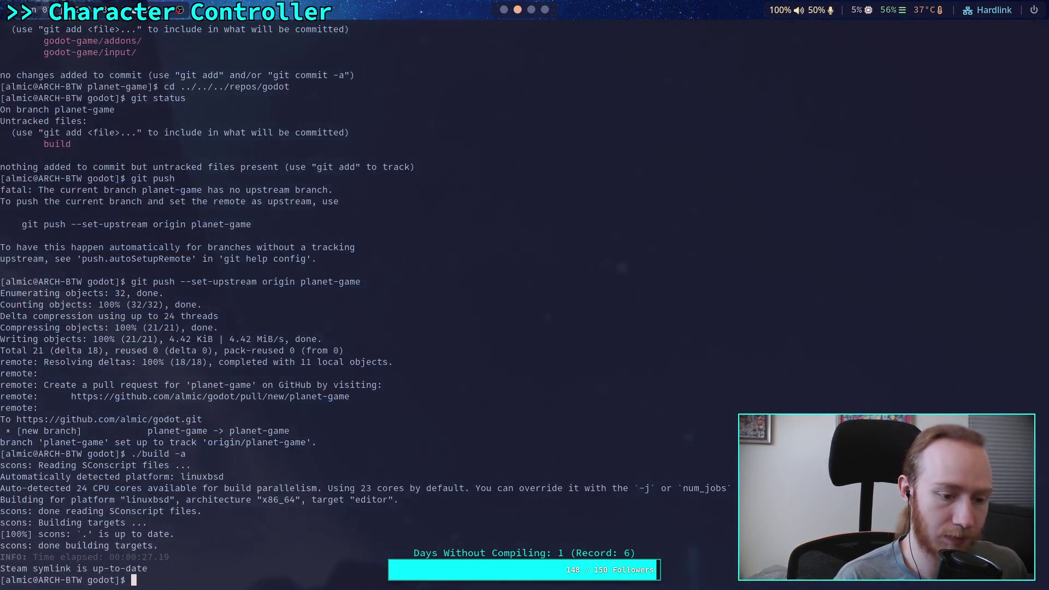
# Replace the unfinished func line with the pasted mouse and focus handlers.
pyautogui.press('super+1')
pyautogui.hotkey('shift', 'Up')
pyautogui.press('BackSpace')
pyautogui.hotkey('ctrl', 'v')
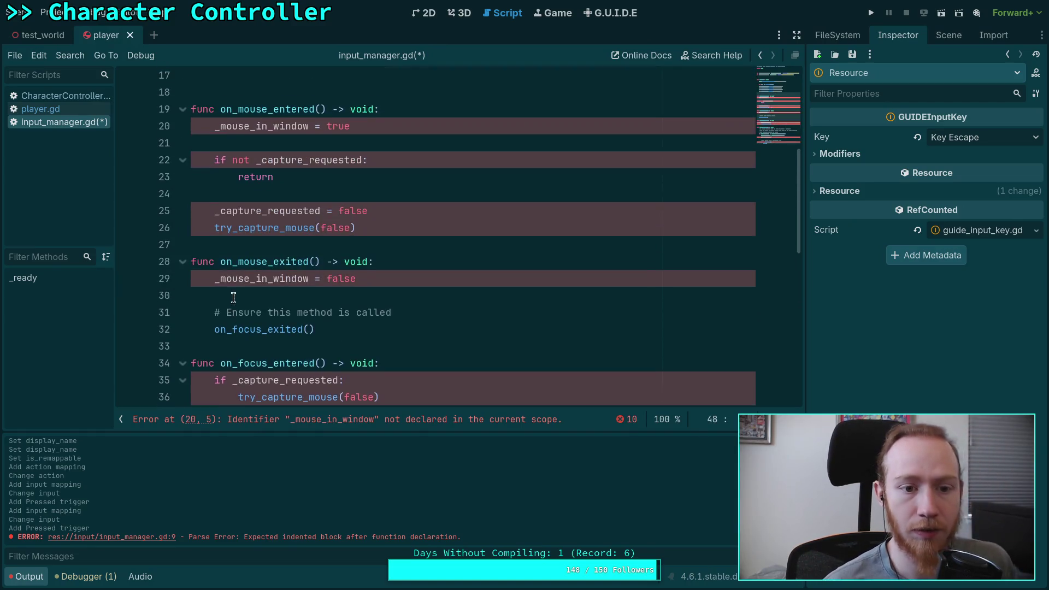
# Tidy the blank lines between extends Node and the variable declarations.
pyautogui.scroll(2, 235, 295)
pyautogui.scroll(2, 298, 257)
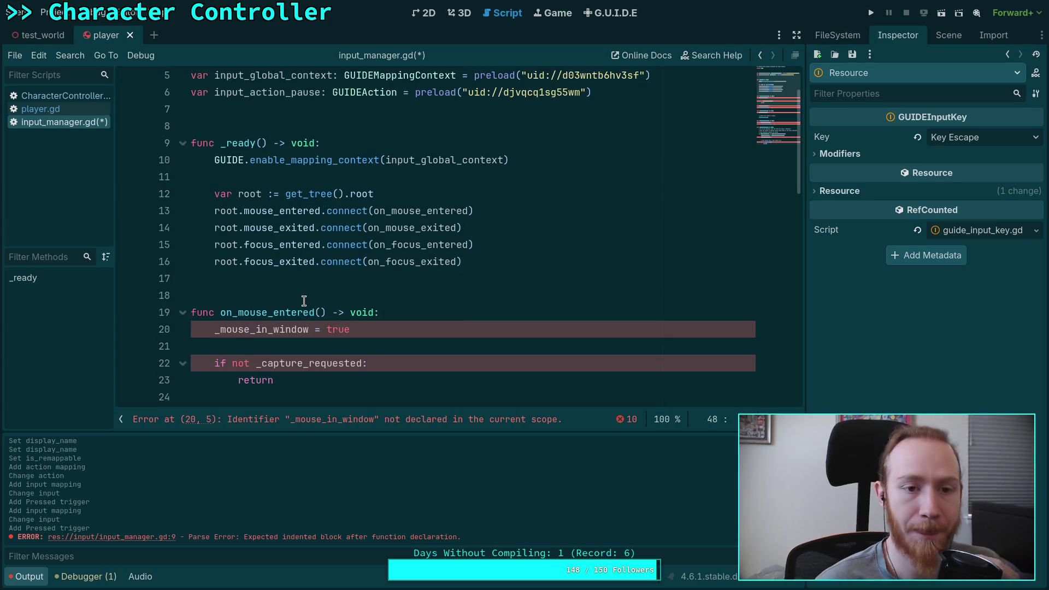
pyautogui.scroll(1, 265, 289)
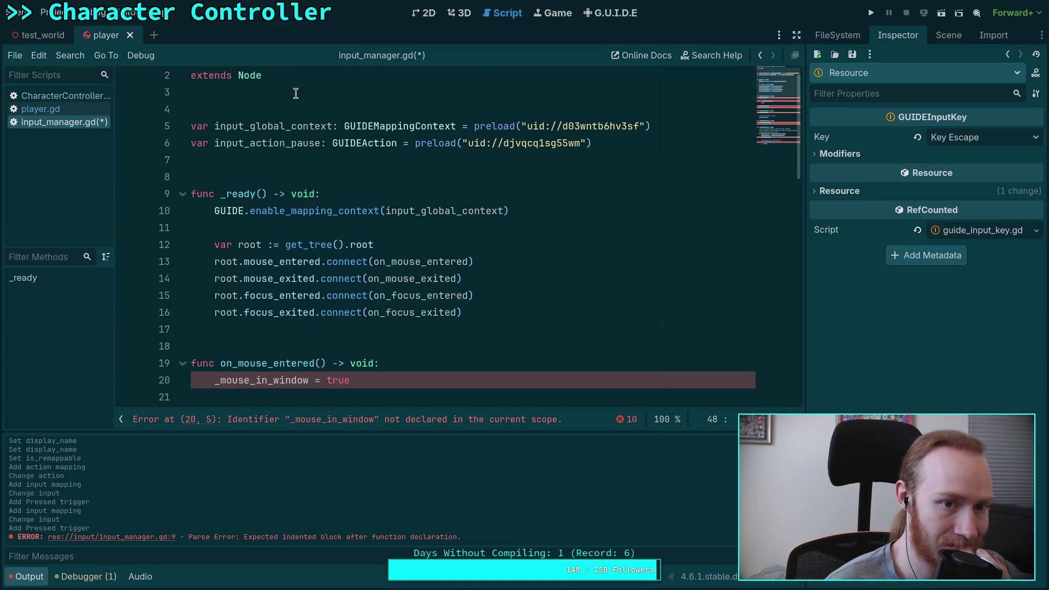
pyautogui.click(296, 93)
pyautogui.press('Return')
pyautogui.press('Return')
pyautogui.press('Up')
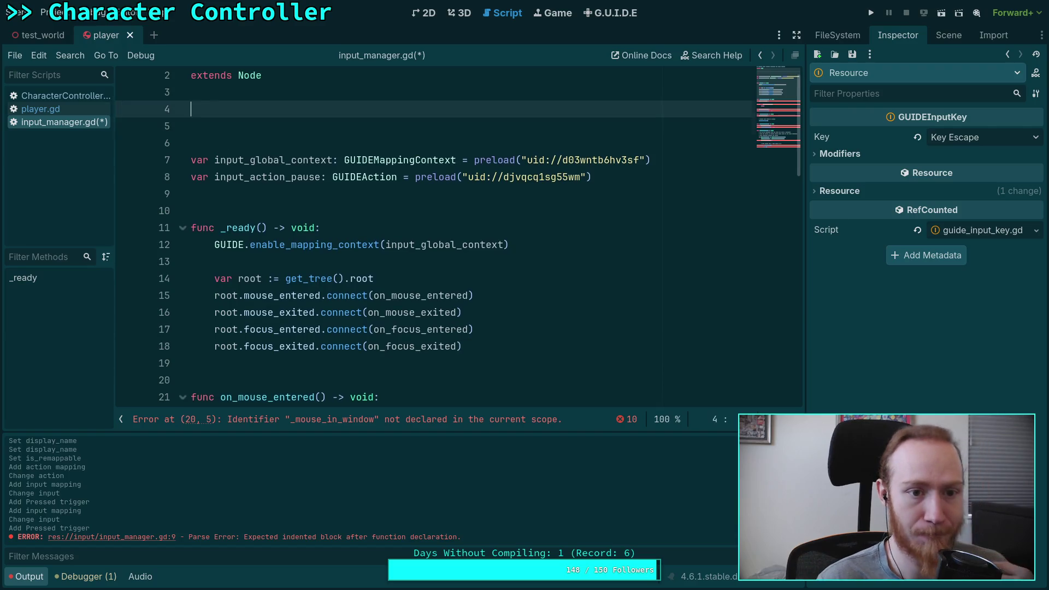
pyautogui.press('Down')
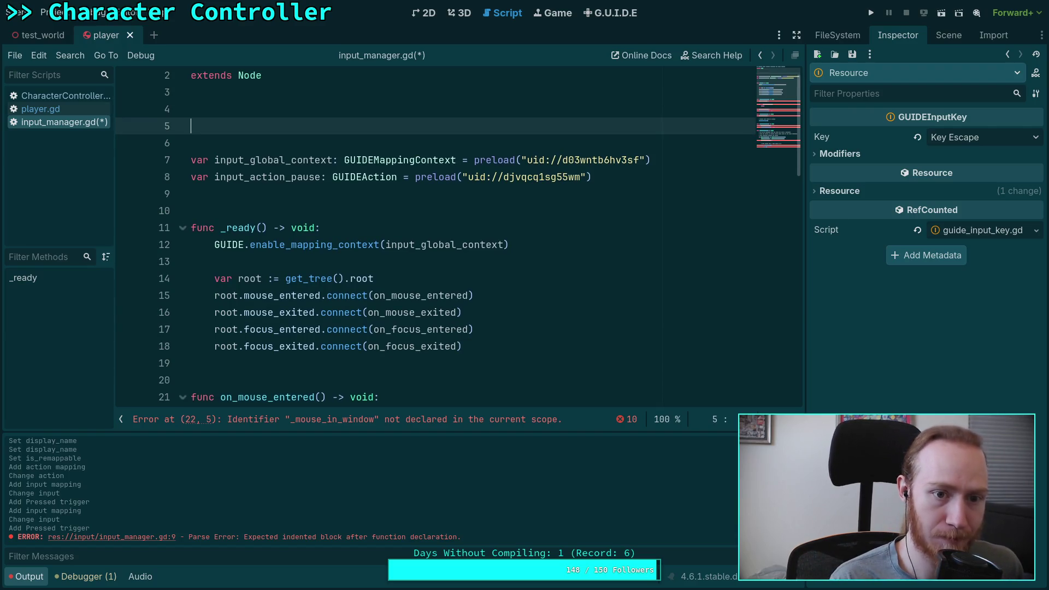
pyautogui.press('BackSpace')
pyautogui.press('BackSpace')
pyautogui.press('Down')
pyautogui.press('Down')
pyautogui.press('Down')
pyautogui.press('Down')
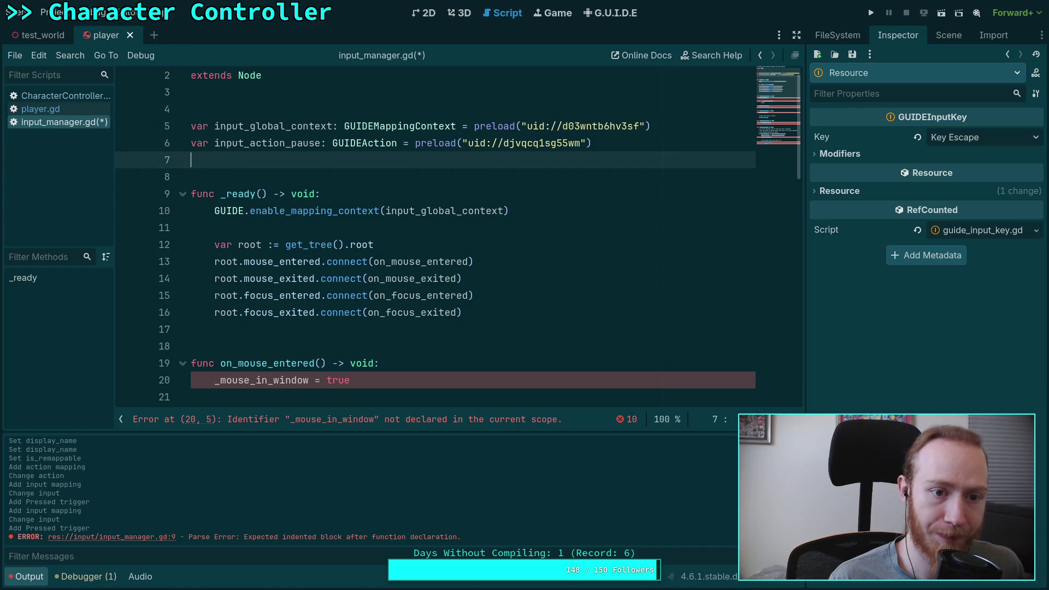
# Declare var mouse_in_window: bool = false and drop the underscore from _mouse_in_window on line 23.
pyautogui.press('Return')
pyautogui.press('Return')
pyautogui.press('Return')
pyautogui.write('var mouse_')
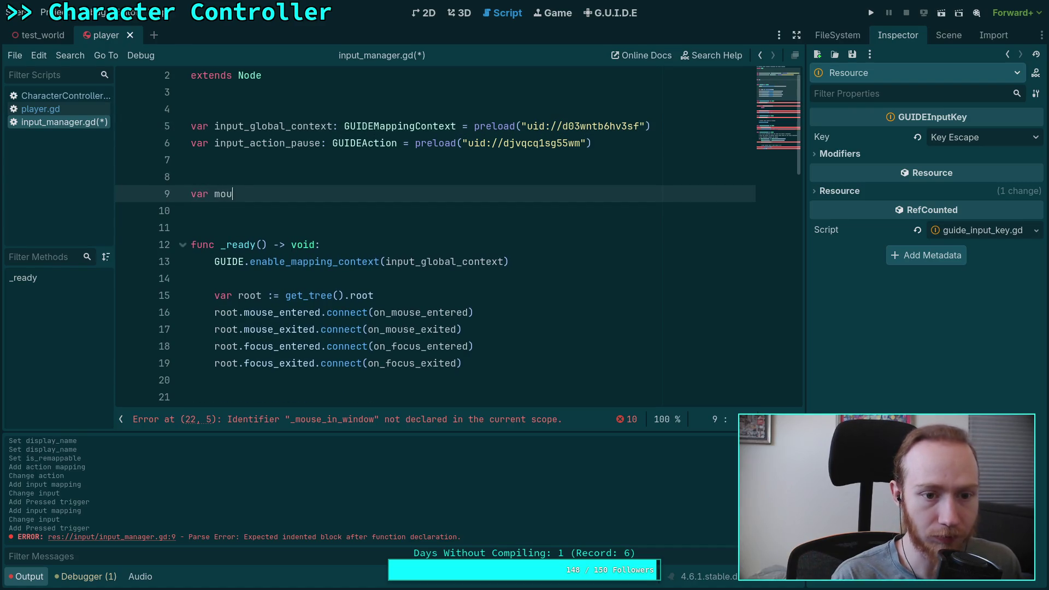
pyautogui.write('in_')
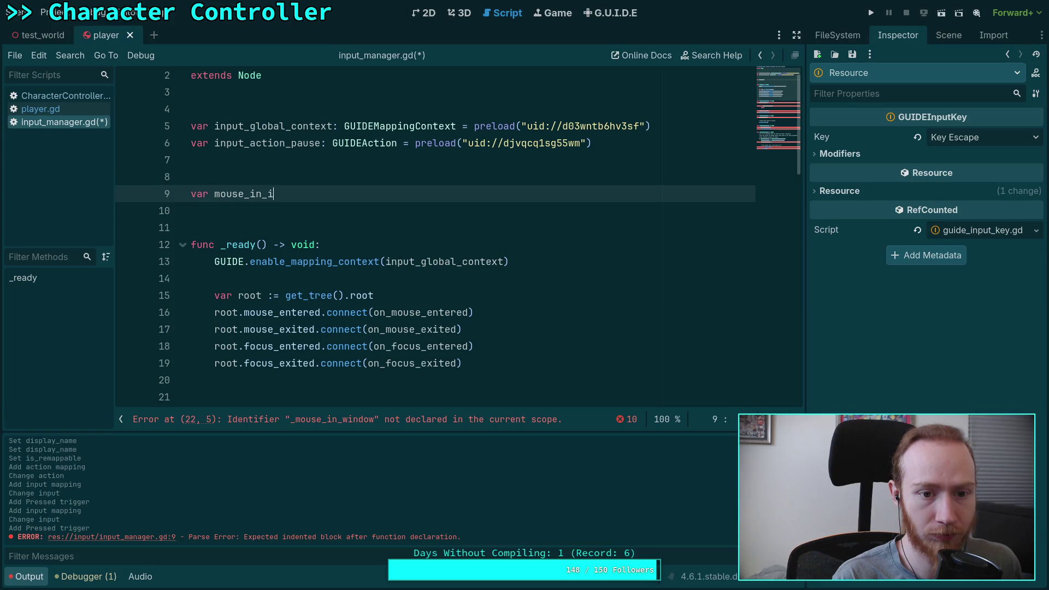
pyautogui.write('windo')
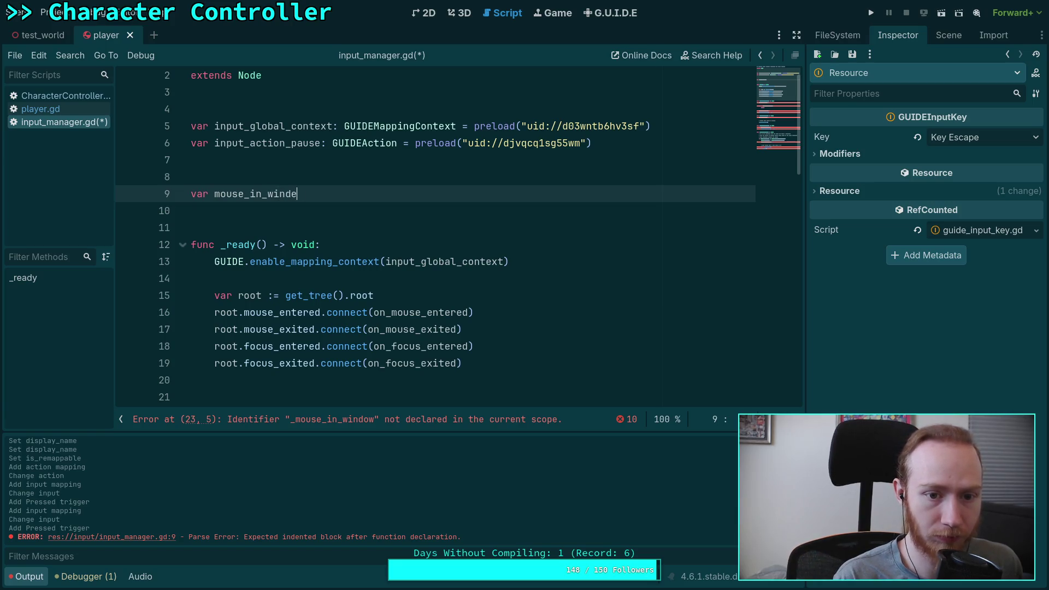
pyautogui.write('w: bool = false')
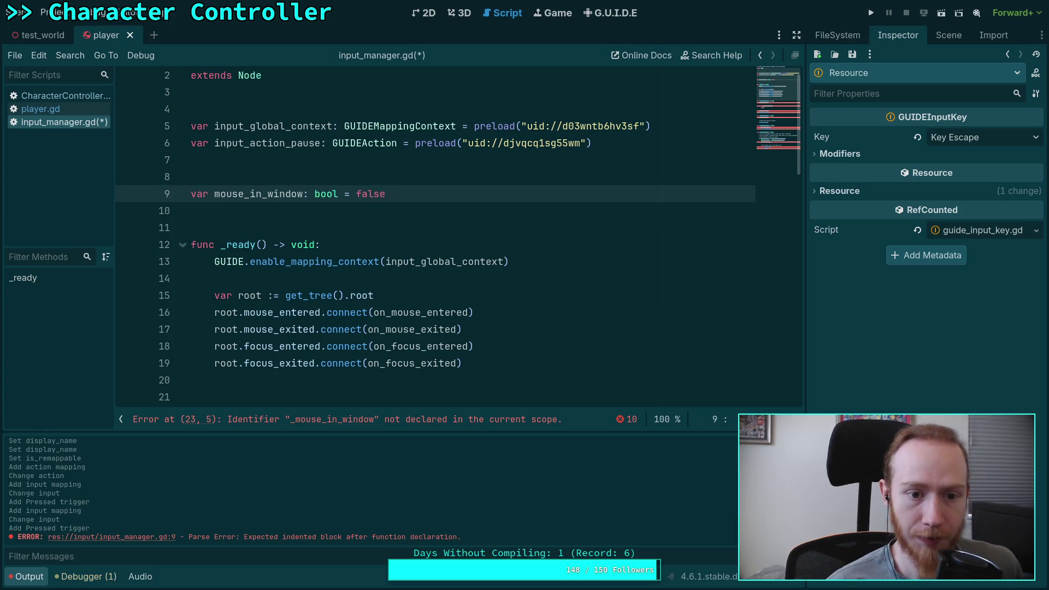
pyautogui.scroll(-2, 350, 311)
pyautogui.click(415, 279)
pyautogui.scroll(-1, 414, 279)
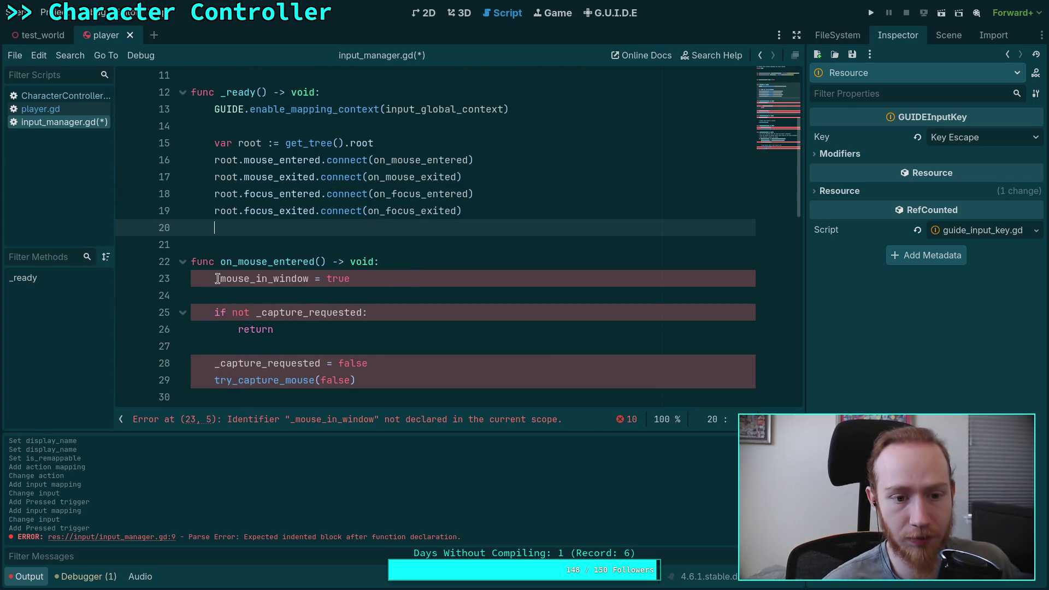
pyautogui.click(217, 279)
pyautogui.press('BackSpace')
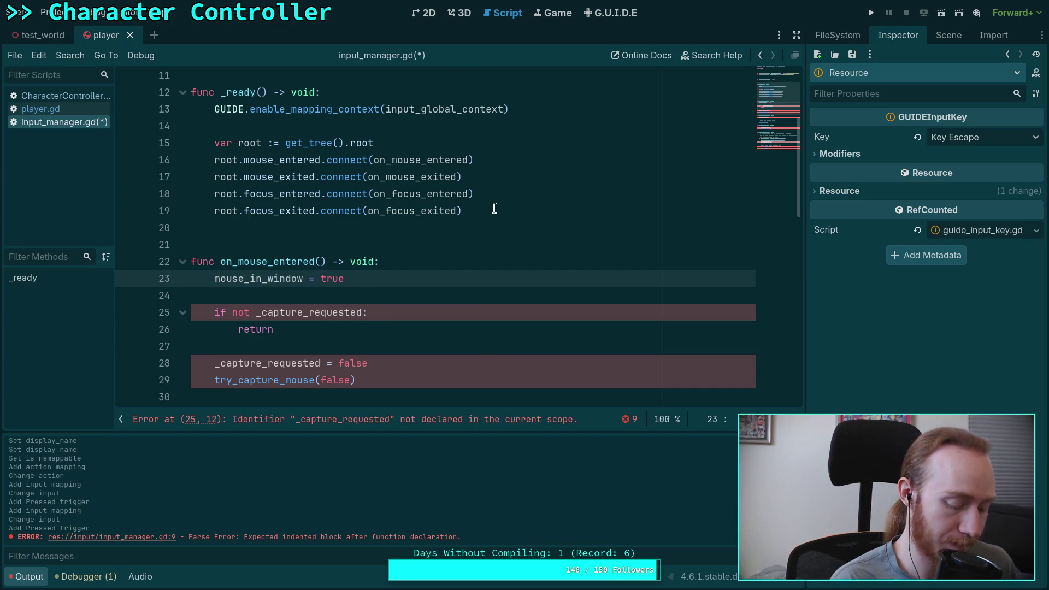
pyautogui.hotkey('alt', 'Tab')
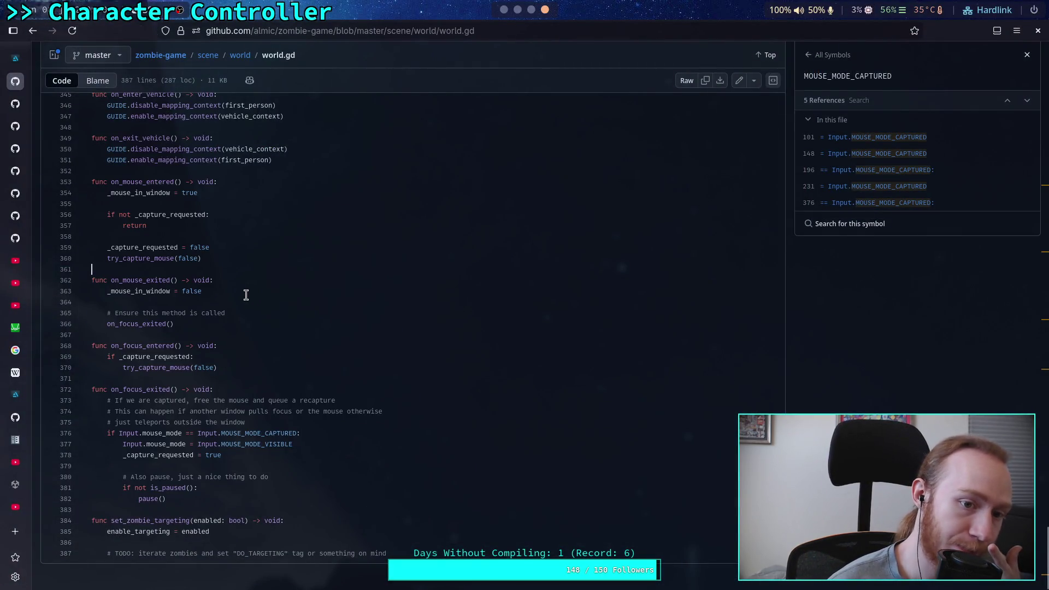
# Select the pause-menu if block, lines 215–220, in world.gd's try_capture_mouse.
pyautogui.scroll(10, 245, 295)
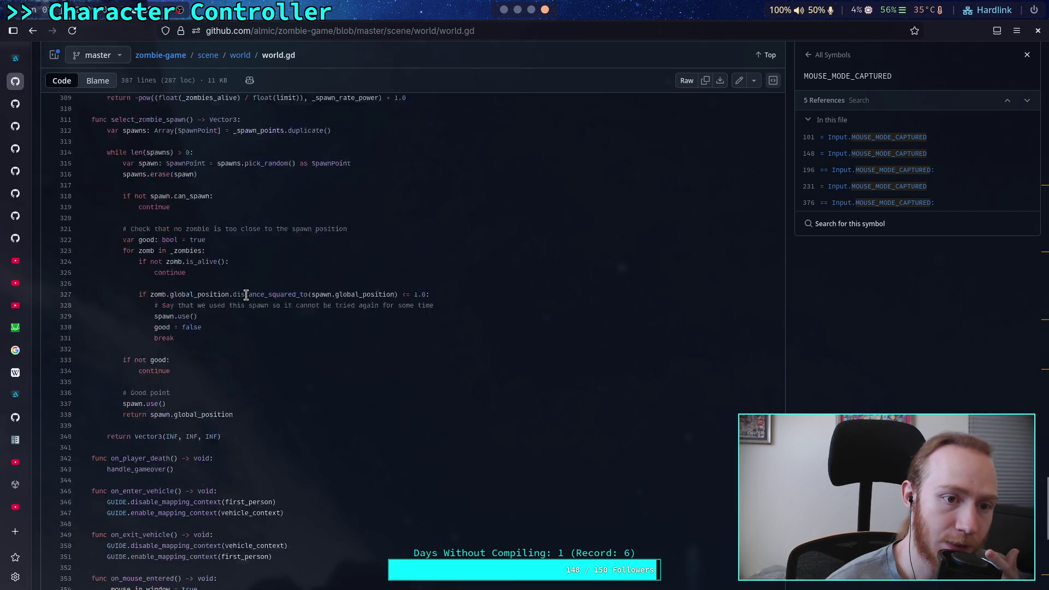
pyautogui.scroll(11, 246, 295)
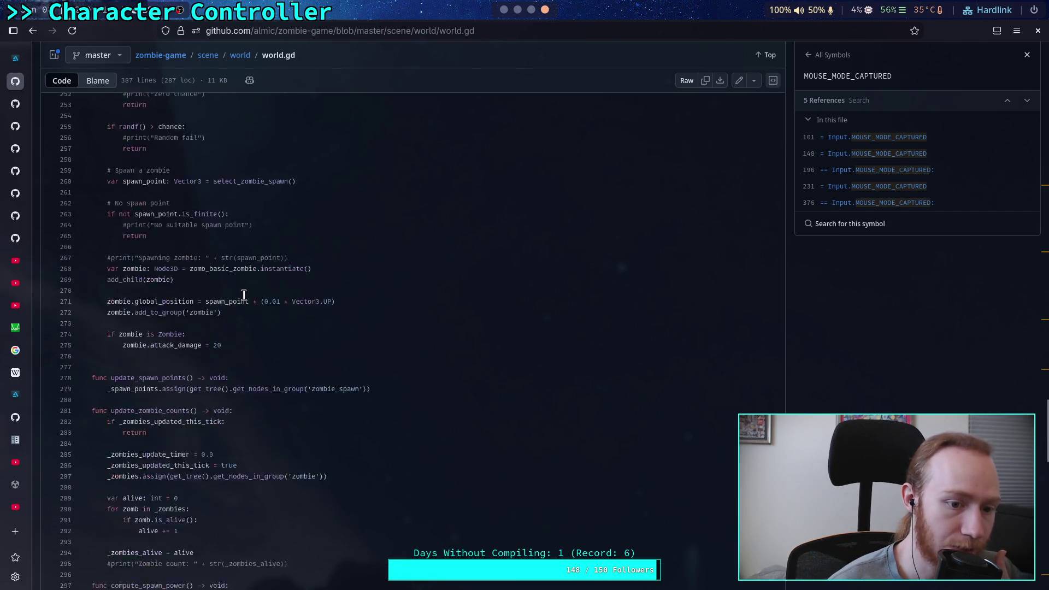
pyautogui.scroll(9, 244, 295)
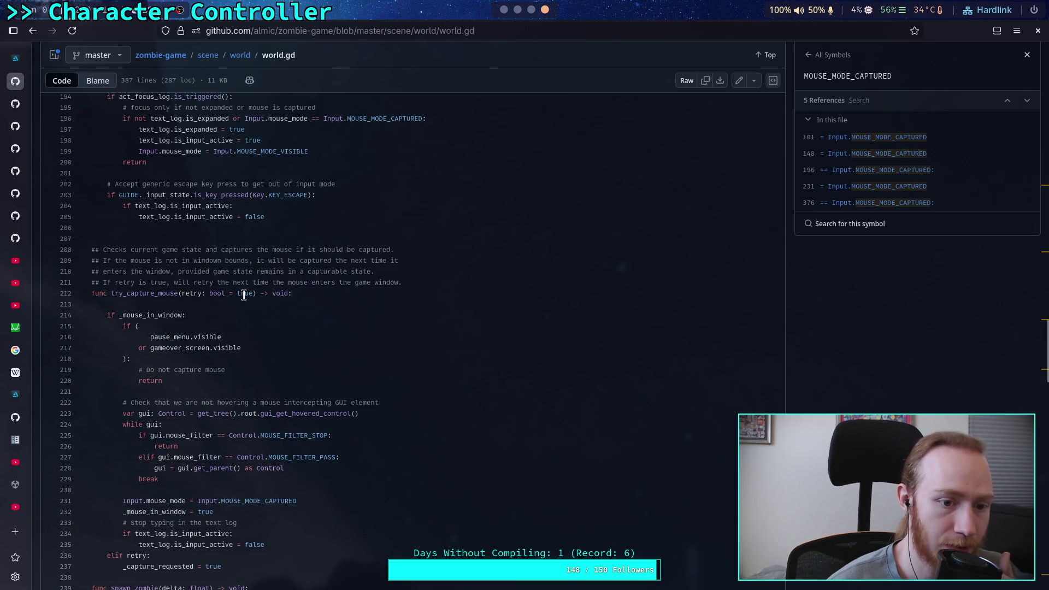
pyautogui.scroll(-2, 244, 295)
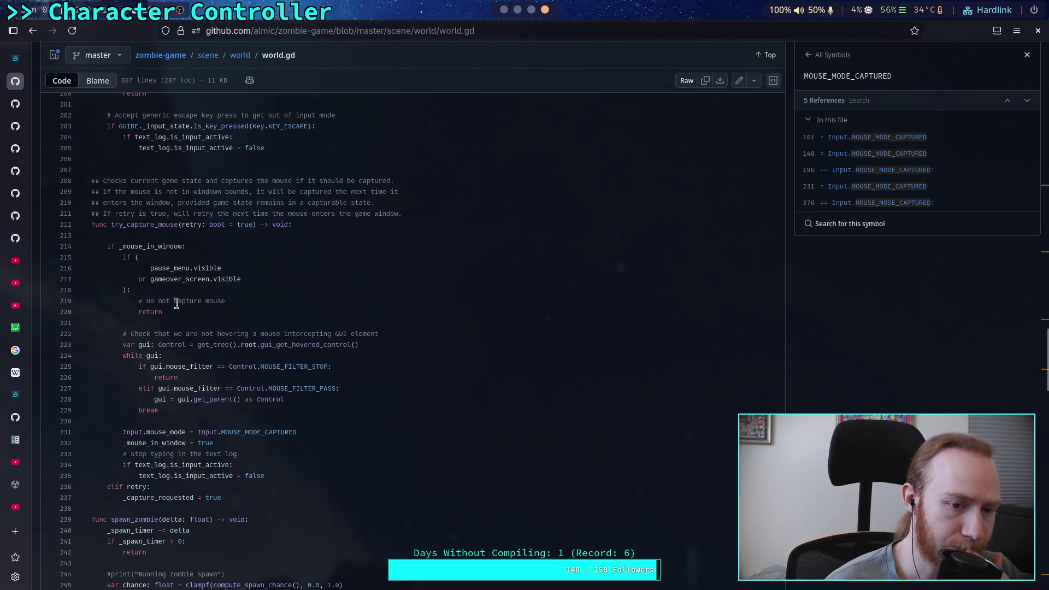
pyautogui.moveTo(167, 312); pyautogui.dragTo(120, 263)
pyautogui.click(215, 286)
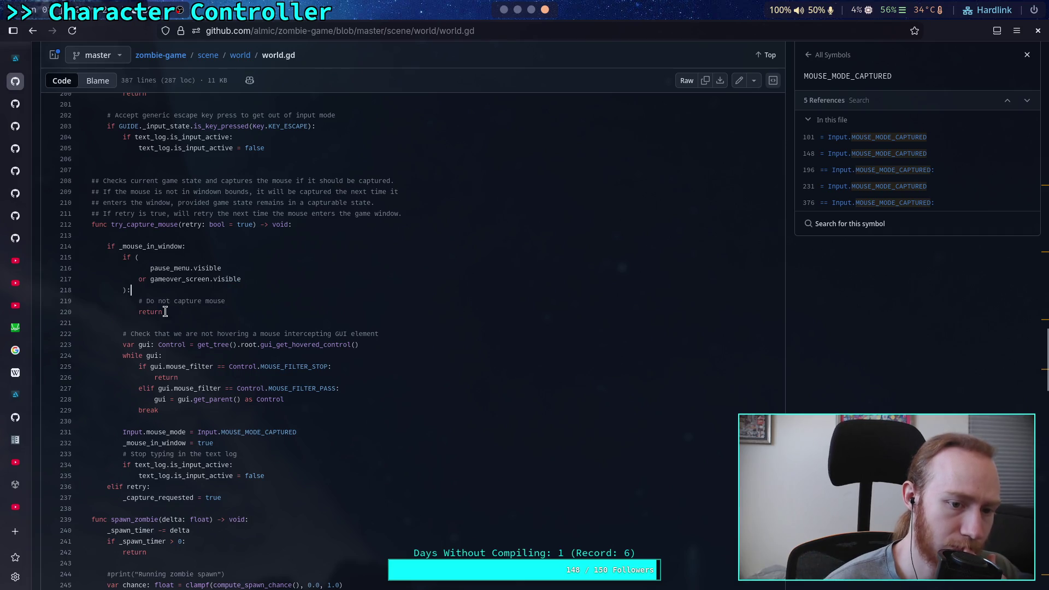
pyautogui.moveTo(164, 312); pyautogui.dragTo(124, 258)
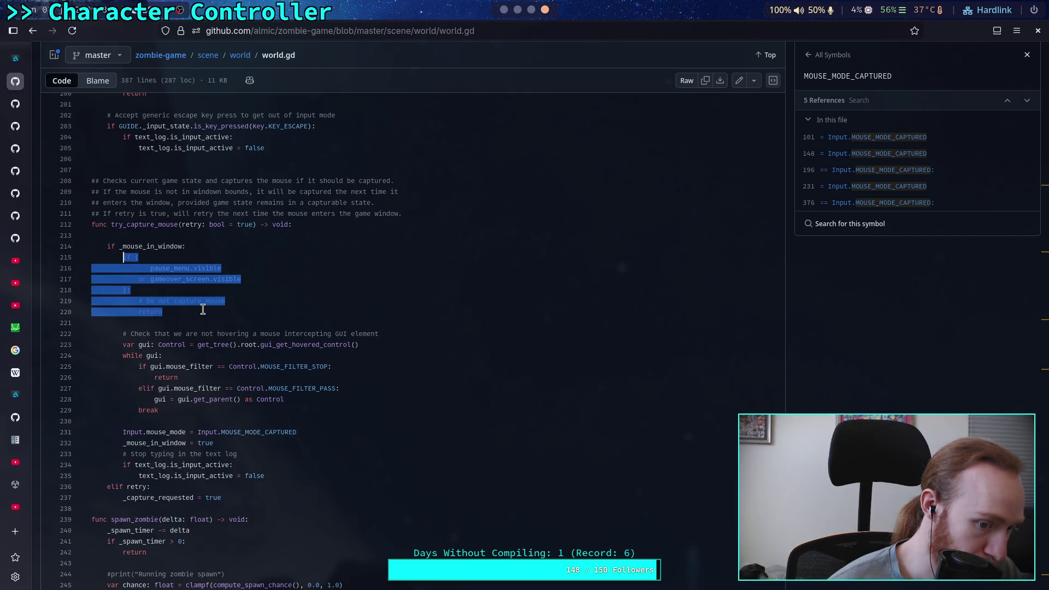
# Scroll up to the _capture_requested and _mouse_in_window declarations and open the page search.
pyautogui.scroll(10, 203, 310)
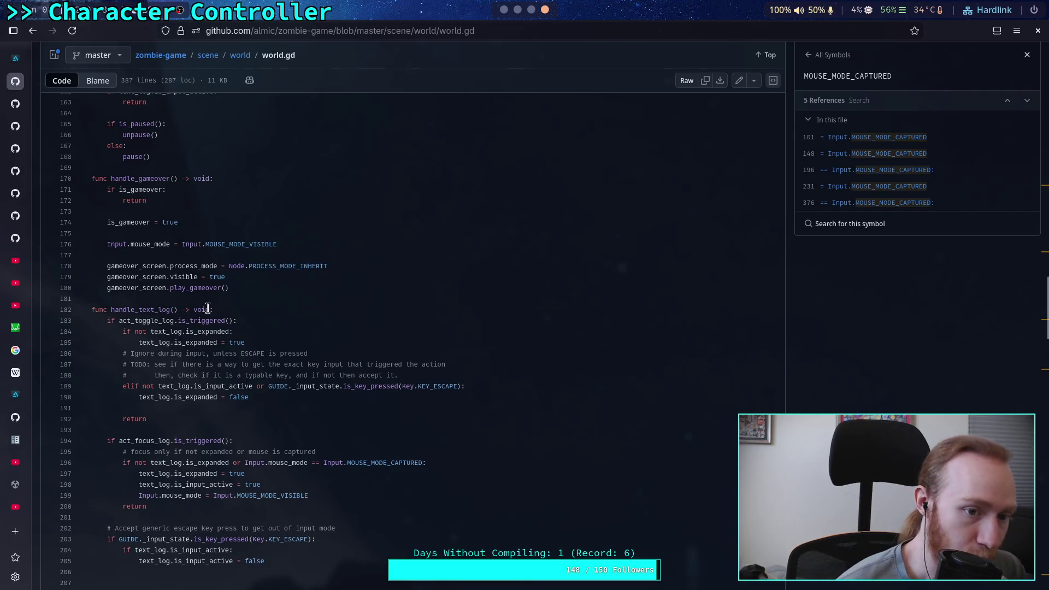
pyautogui.scroll(8, 209, 310)
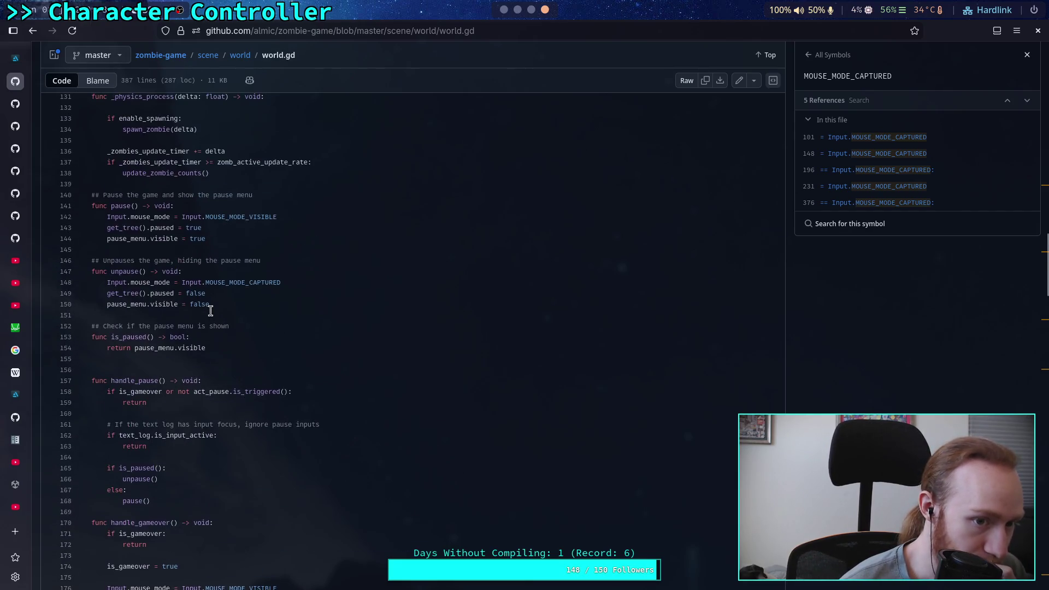
pyautogui.scroll(5, 210, 310)
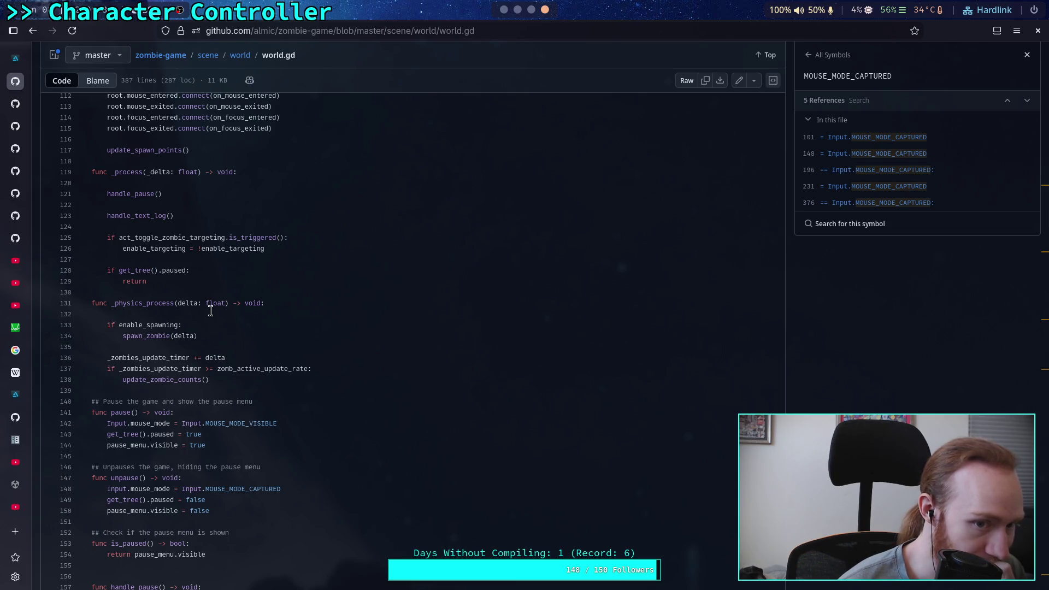
pyautogui.scroll(5, 210, 310)
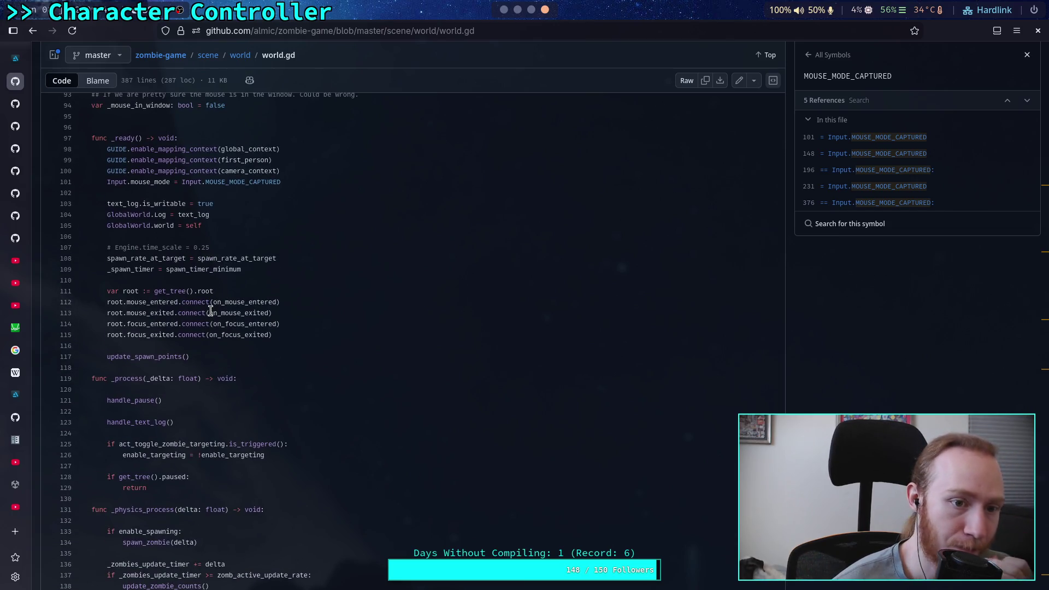
pyautogui.scroll(5, 343, 334)
pyautogui.click(394, 334)
pyautogui.hotkey('ctrl', 'f')
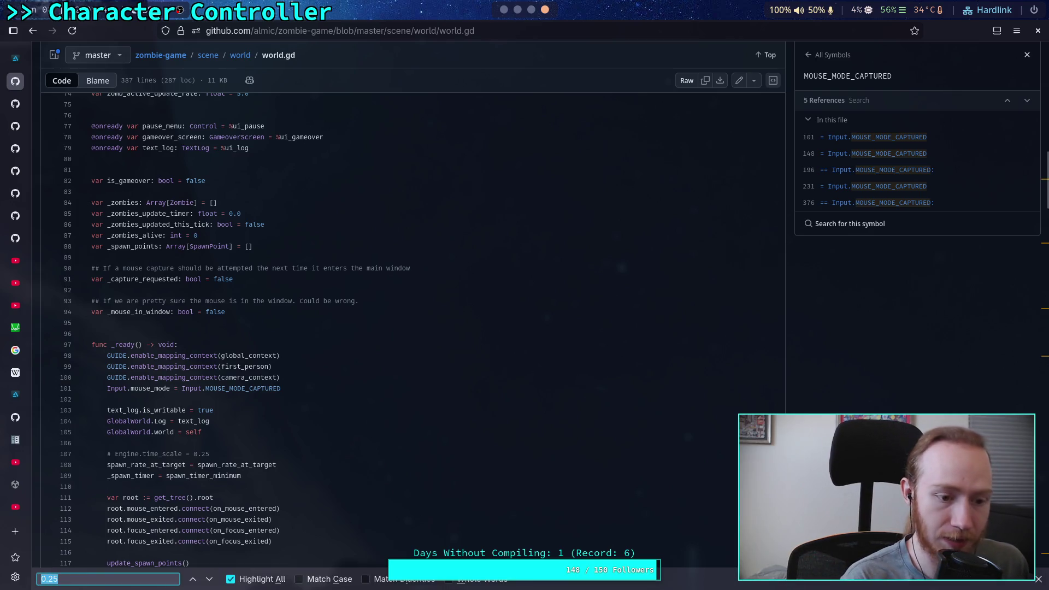
# Search world.gd for _capture_requested and step through each of its matches.
pyautogui.write('_capture')
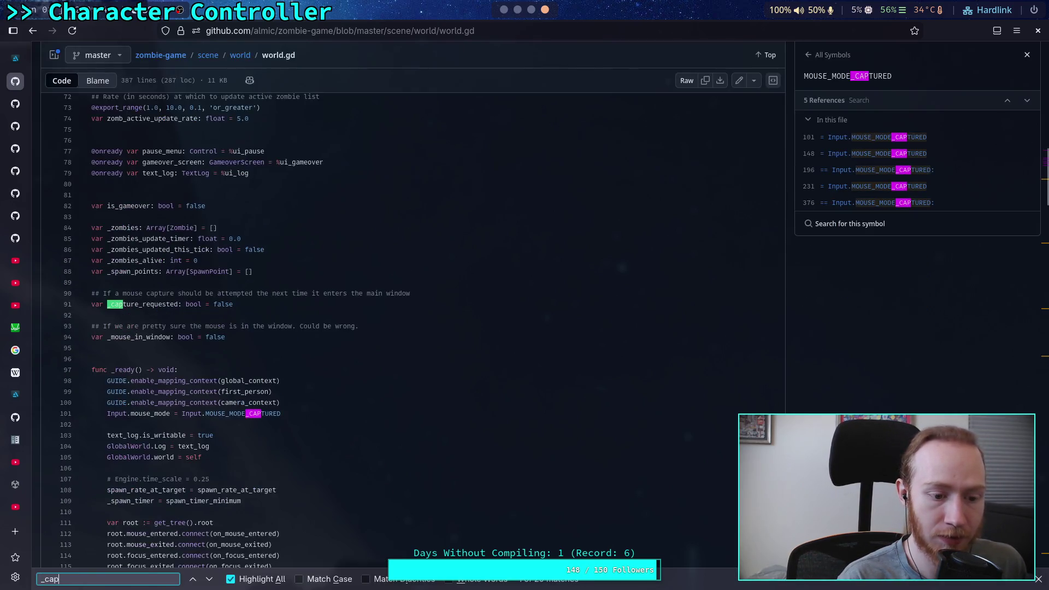
pyautogui.write('_request')
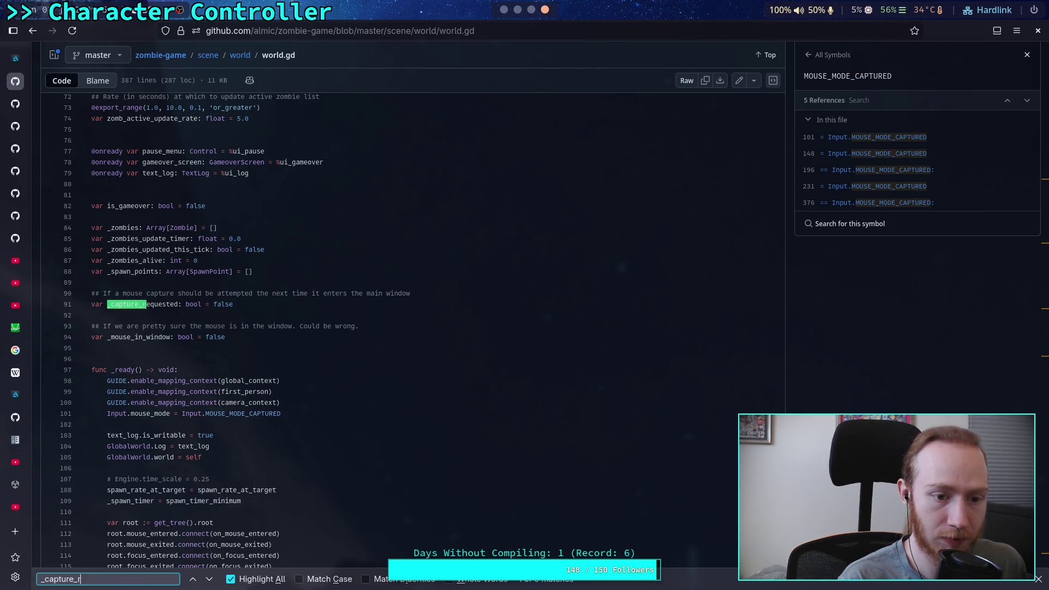
pyautogui.write('ed')
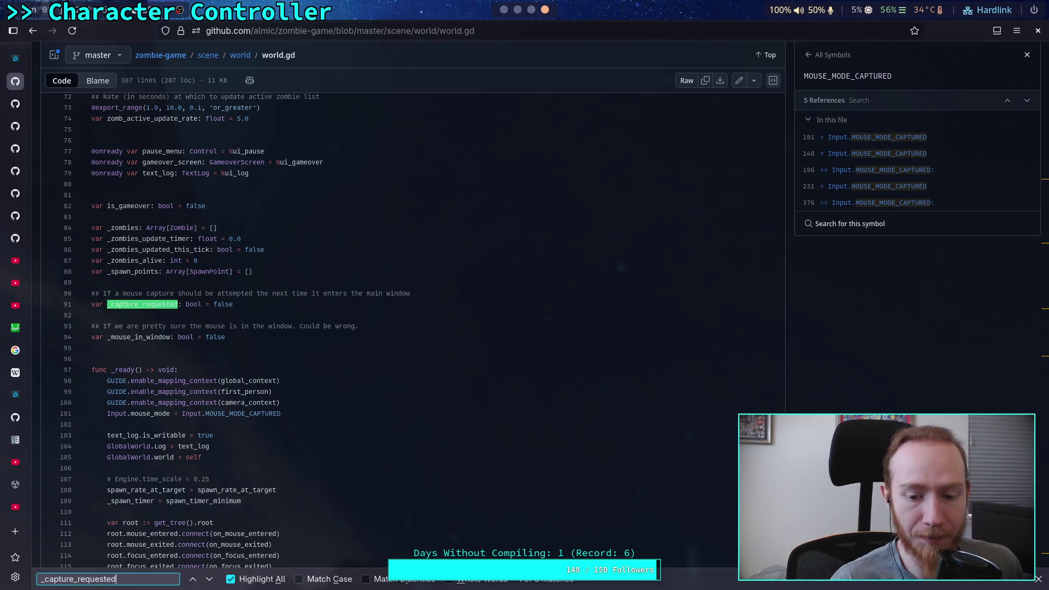
pyautogui.click(209, 580)
pyautogui.click(210, 583)
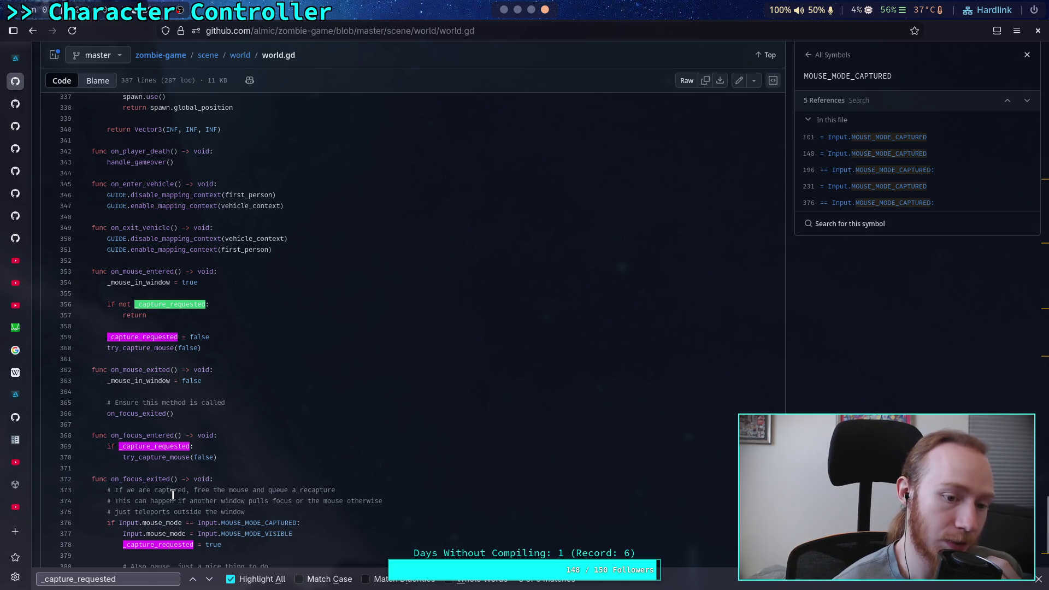
pyautogui.scroll(-3, 178, 494)
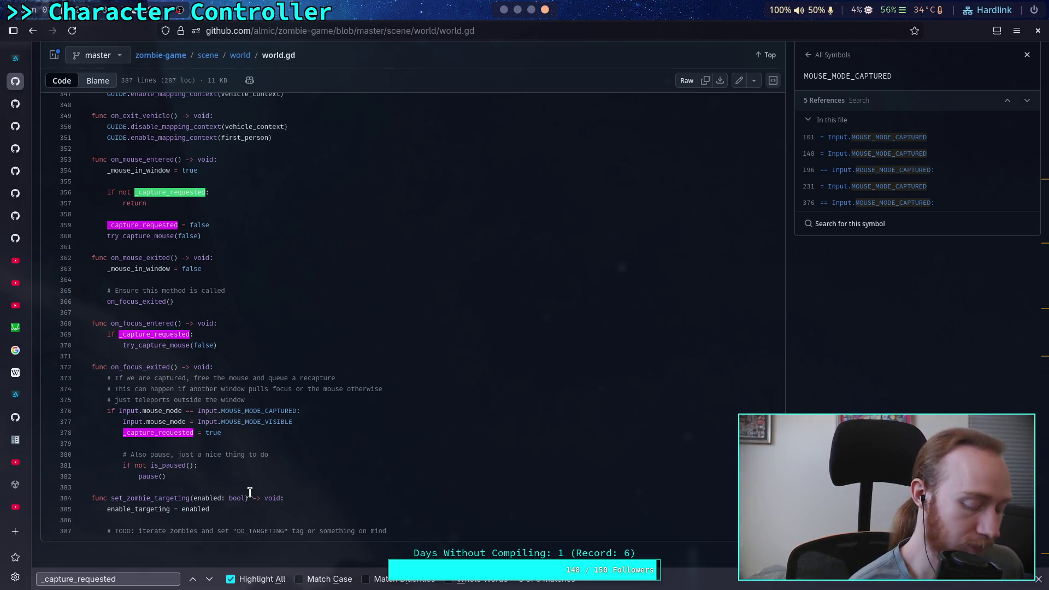
pyautogui.hotkey('alt', 'Tab')
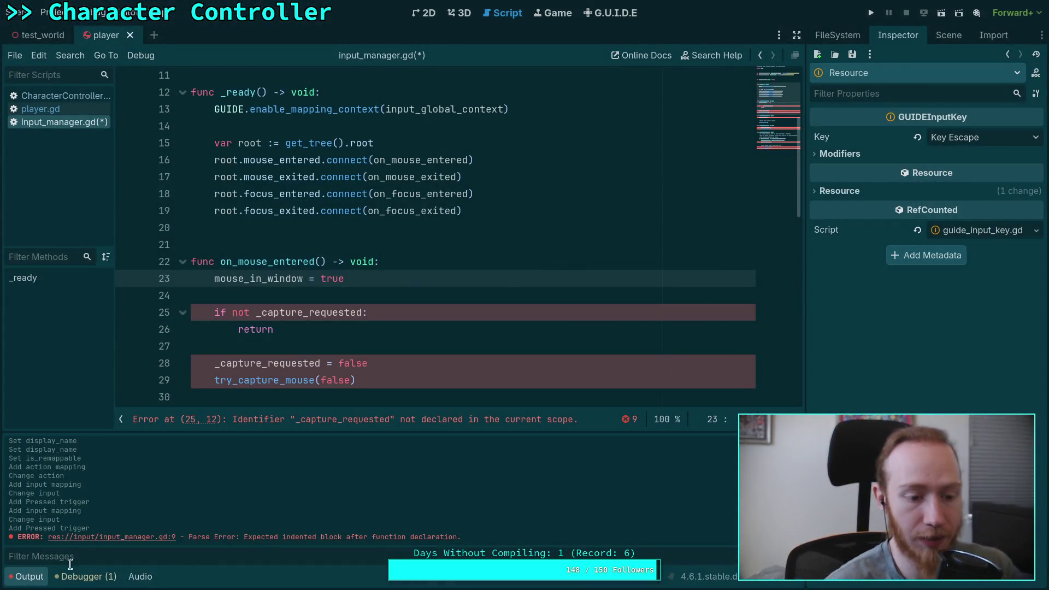
# Collapse the output panel and start a new var line below the mouse_in_window declaration.
pyautogui.click(27, 575)
pyautogui.scroll(4, 342, 245)
pyautogui.click(434, 219)
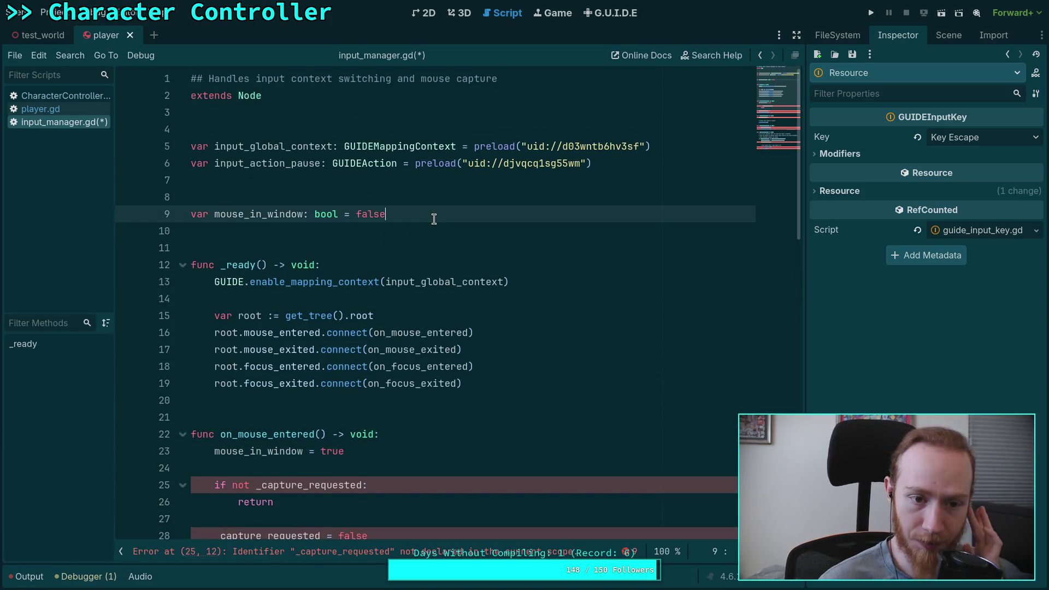
pyautogui.press('Return')
pyautogui.write('var')
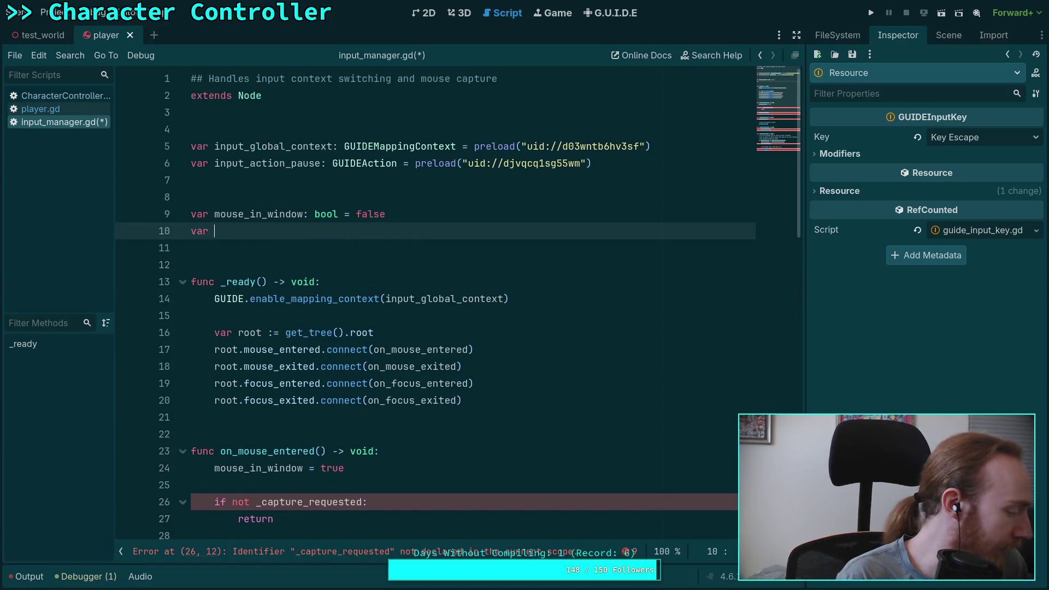
# Review the try_capture_mouse call and its false argument in on_focus_entered.
pyautogui.scroll(-7, 437, 366)
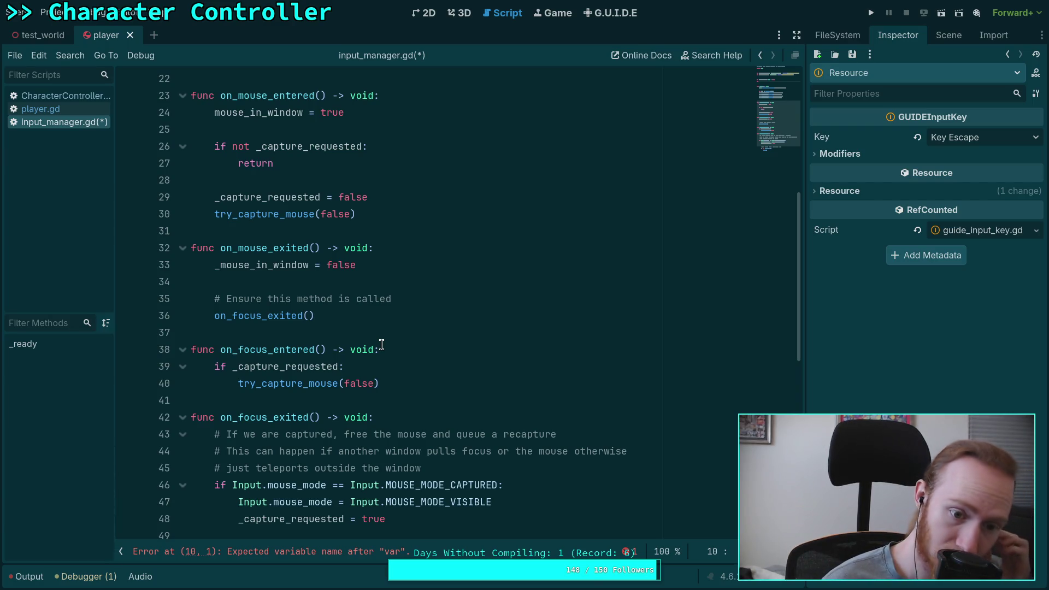
pyautogui.scroll(-3, 382, 345)
pyautogui.scroll(2, 375, 342)
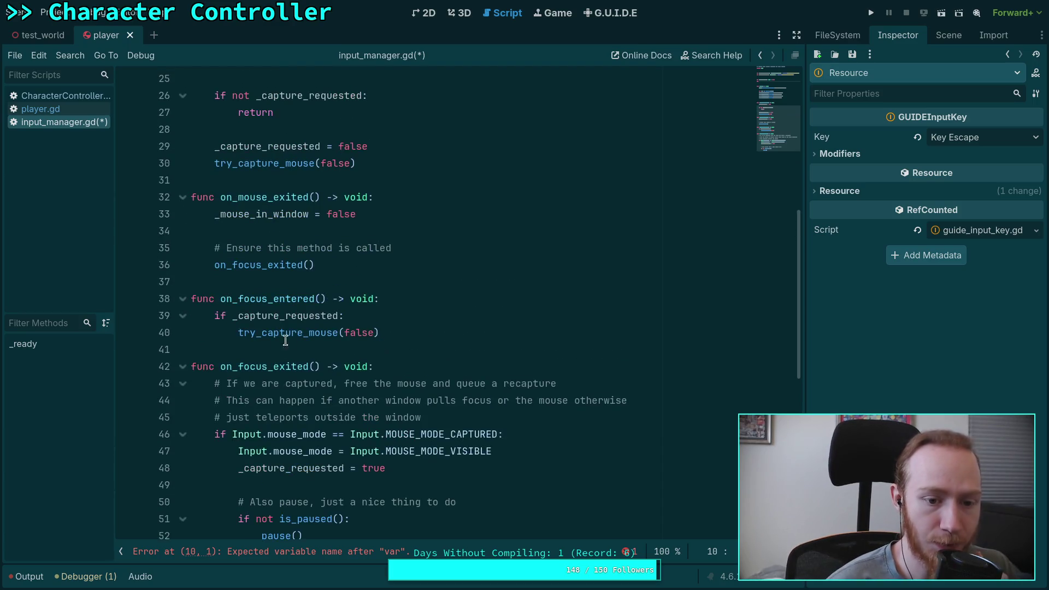
pyautogui.click(285, 341)
pyautogui.doubleClick(308, 332)
pyautogui.click(382, 332)
pyautogui.doubleClick(362, 332)
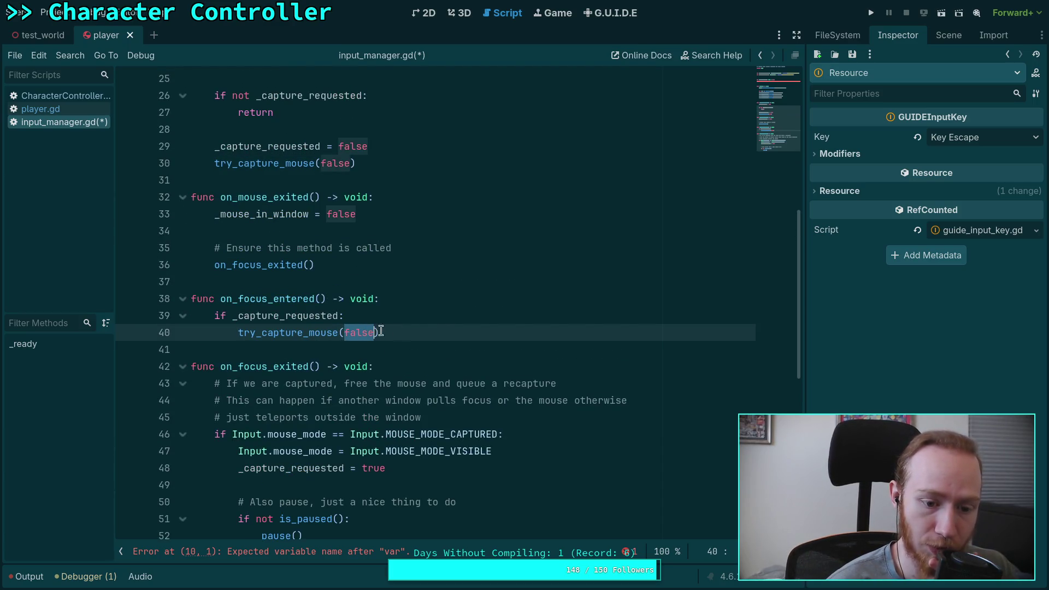
pyautogui.scroll(7, 445, 339)
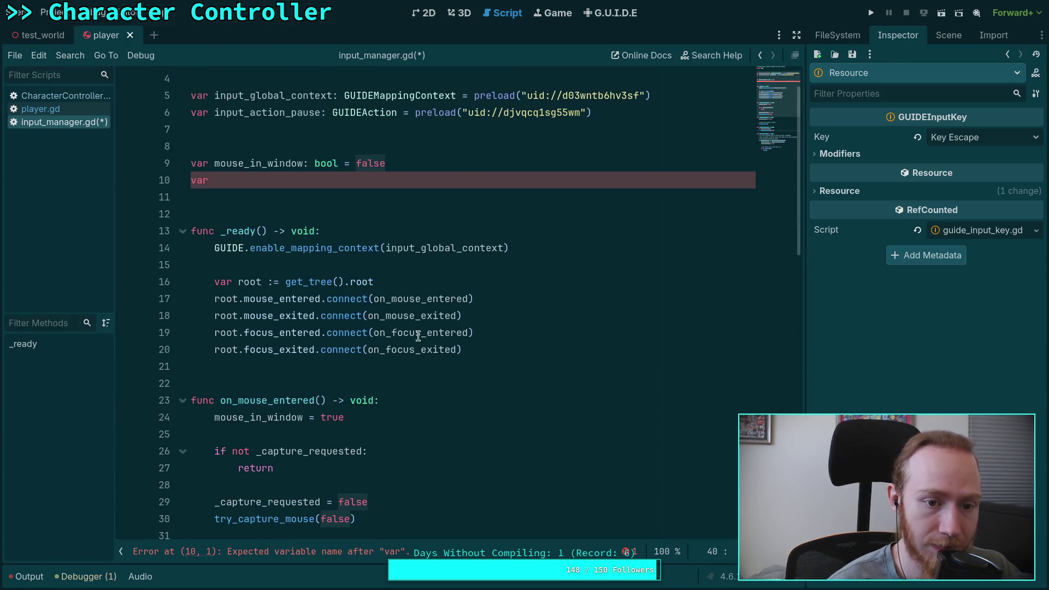
pyautogui.click(337, 180)
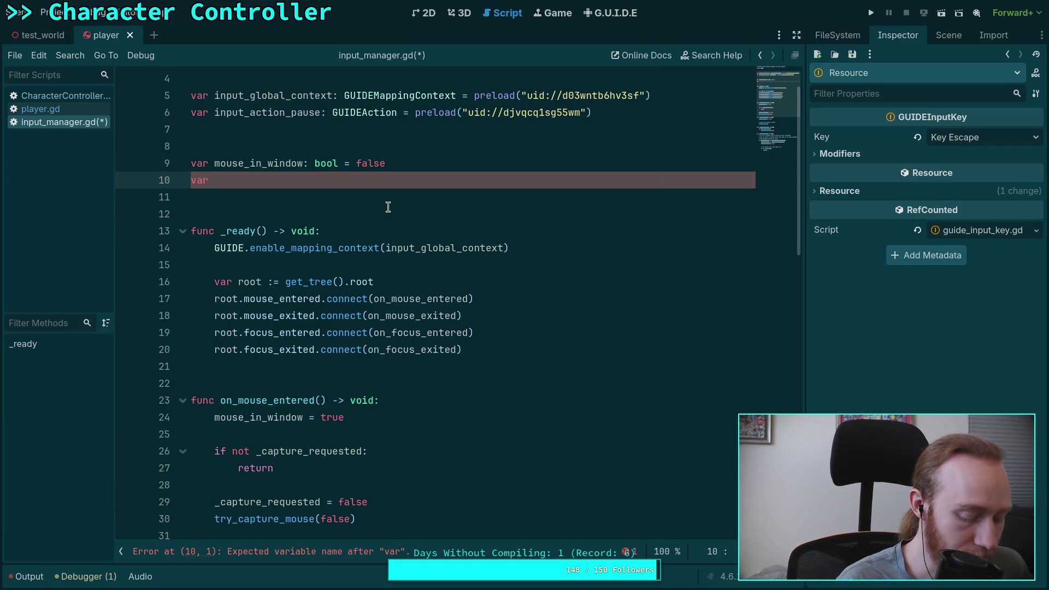
# Name the new variable capture_mouse_on_enter, typed bool with default true.
pyautogui.write('try')
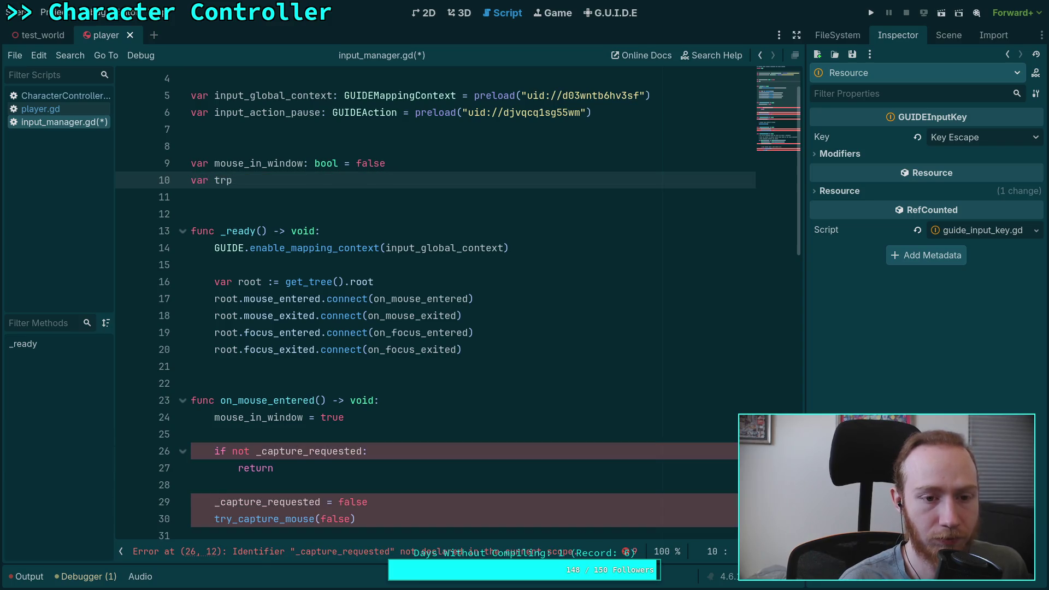
pyautogui.press('BackSpace')
pyautogui.press('BackSpace')
pyautogui.press('BackSpace')
pyautogui.write('recapture_')
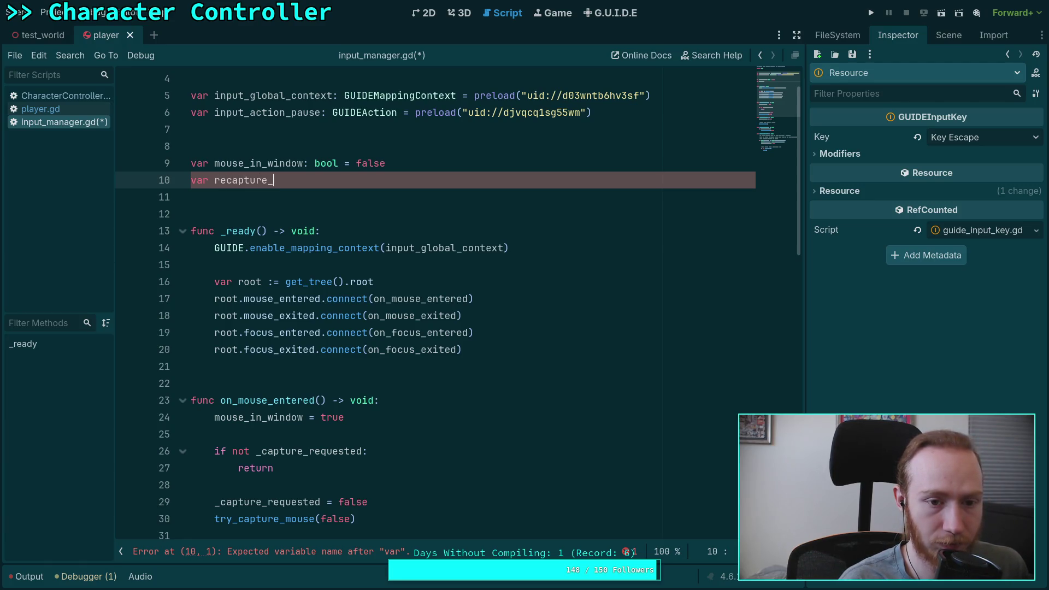
pyautogui.write('on_enter')
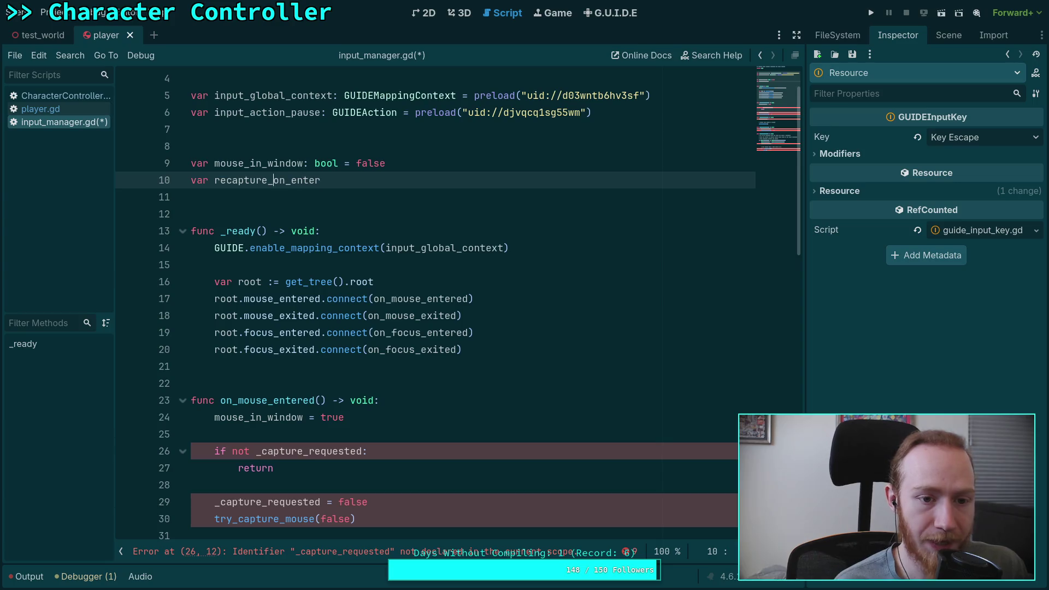
pyautogui.press('BackSpace')
pyautogui.press('Right')
pyautogui.press('Right')
pyautogui.press('BackSpace')
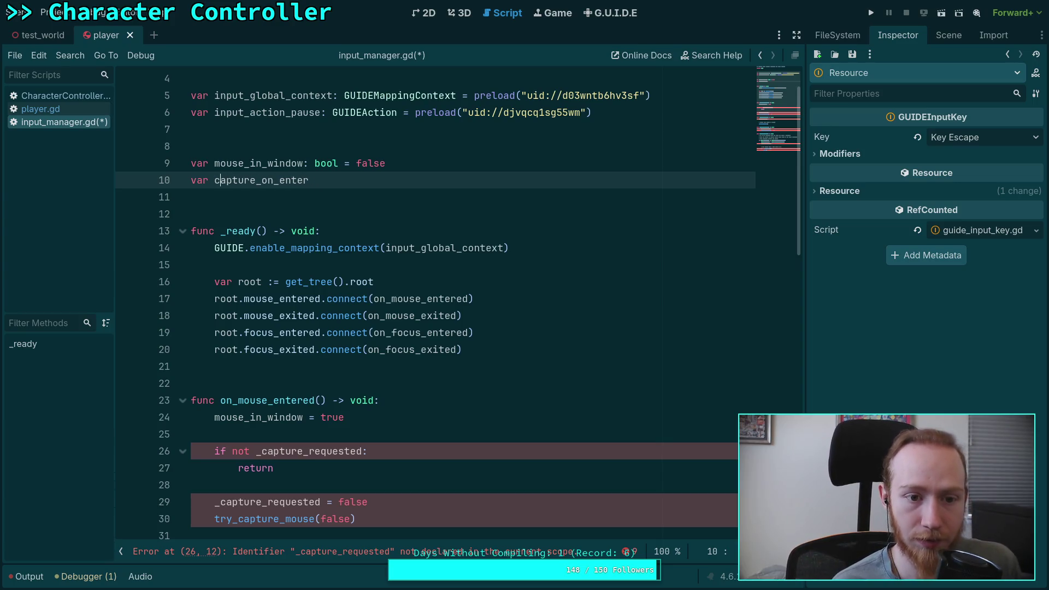
pyautogui.press('Right')
pyautogui.write('mouse_')
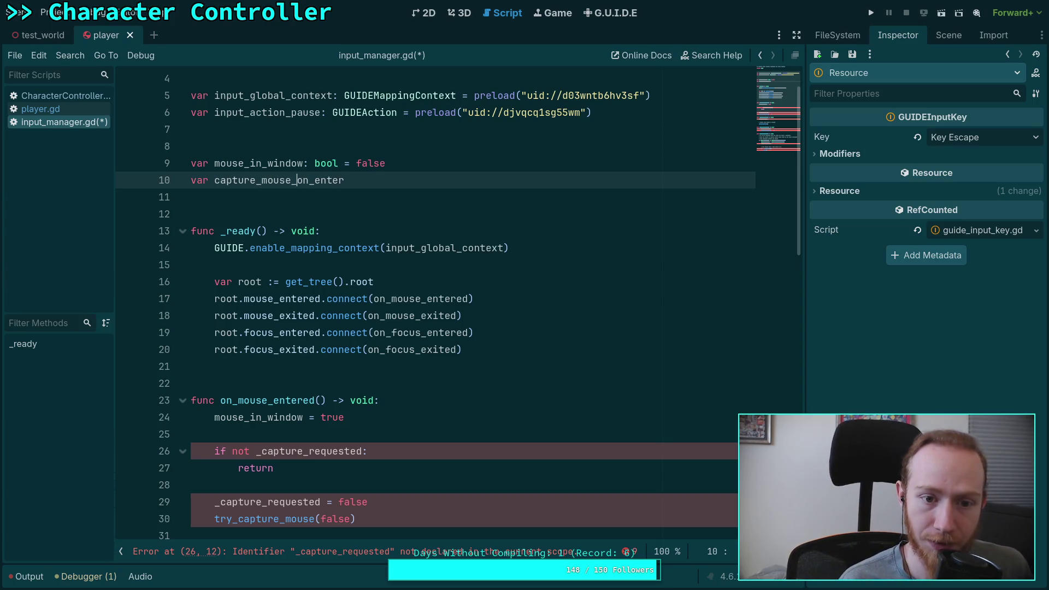
pyautogui.write(': bool ')
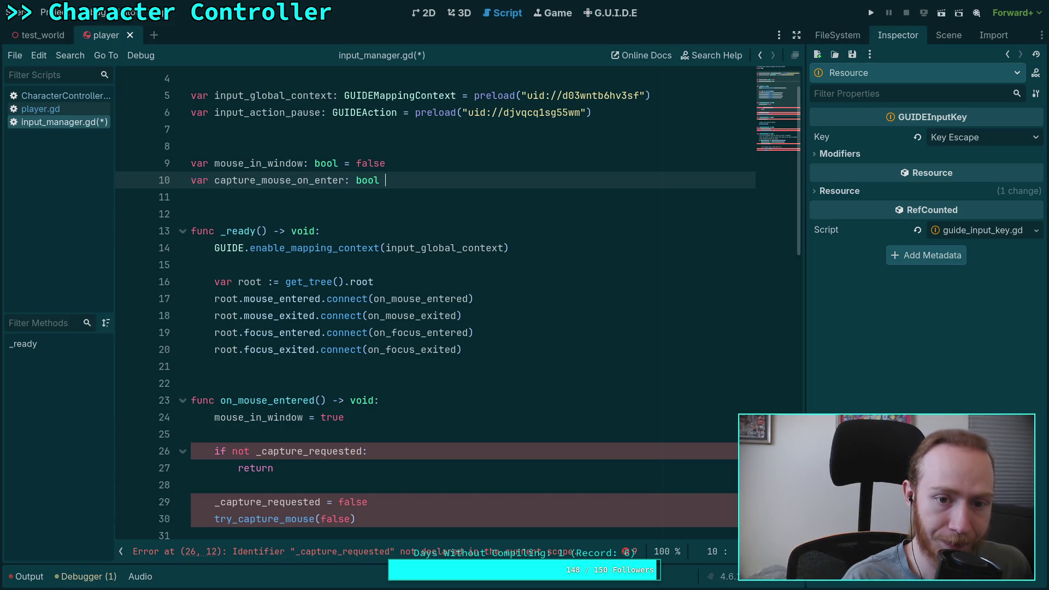
pyautogui.write('true')
# Recheck world.gd in the browser, then begin removing the true default in Godot.
pyautogui.hotkey('alt', 'Tab')
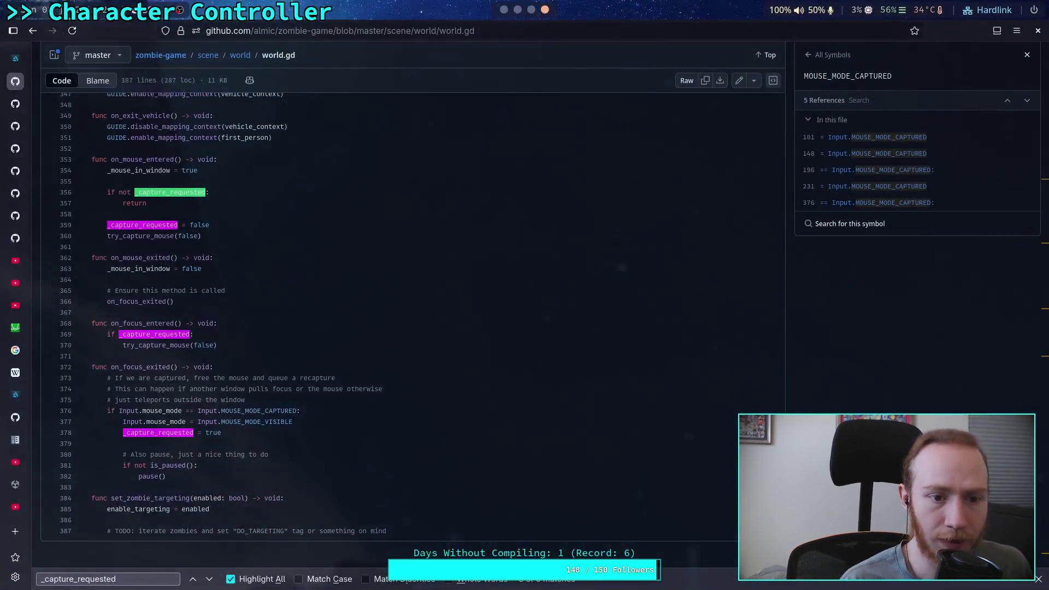
pyautogui.scroll(20, 315, 293)
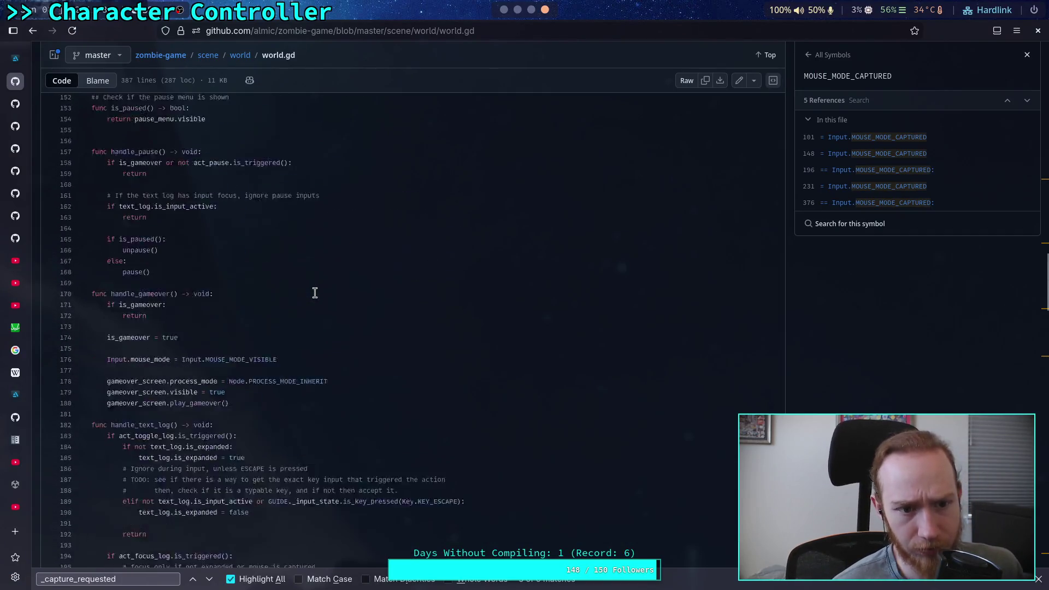
pyautogui.scroll(1, 314, 293)
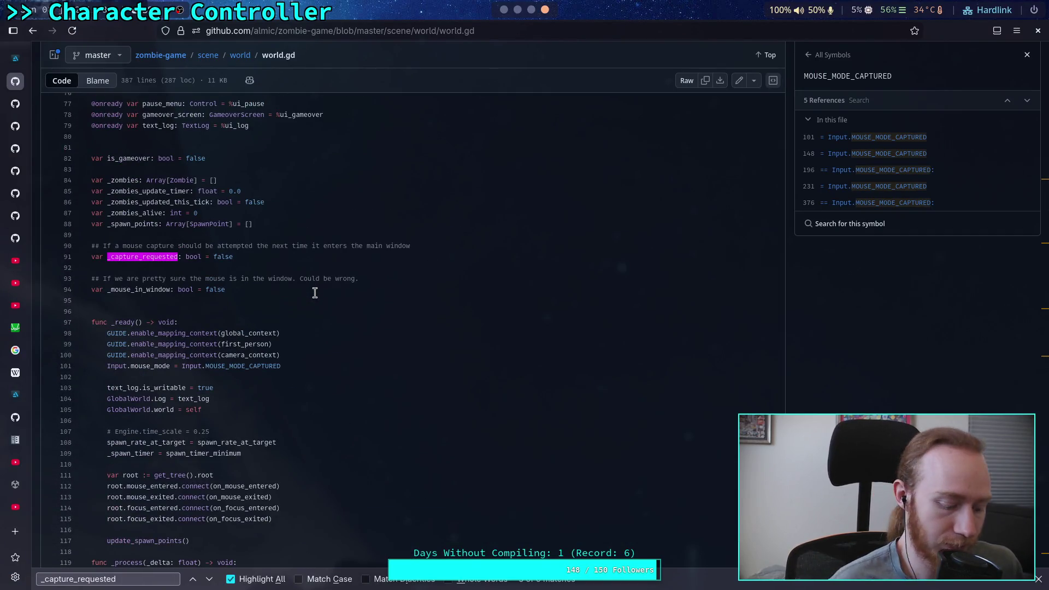
pyautogui.press('super+2')
pyautogui.press('super+1')
pyautogui.press('BackSpace')
pyautogui.press('BackSpace')
pyautogui.press('BackSpace')
# Set the default to false and add a ## doc comment above mouse_in_window about the mouse being within the window.
pyautogui.write('false')
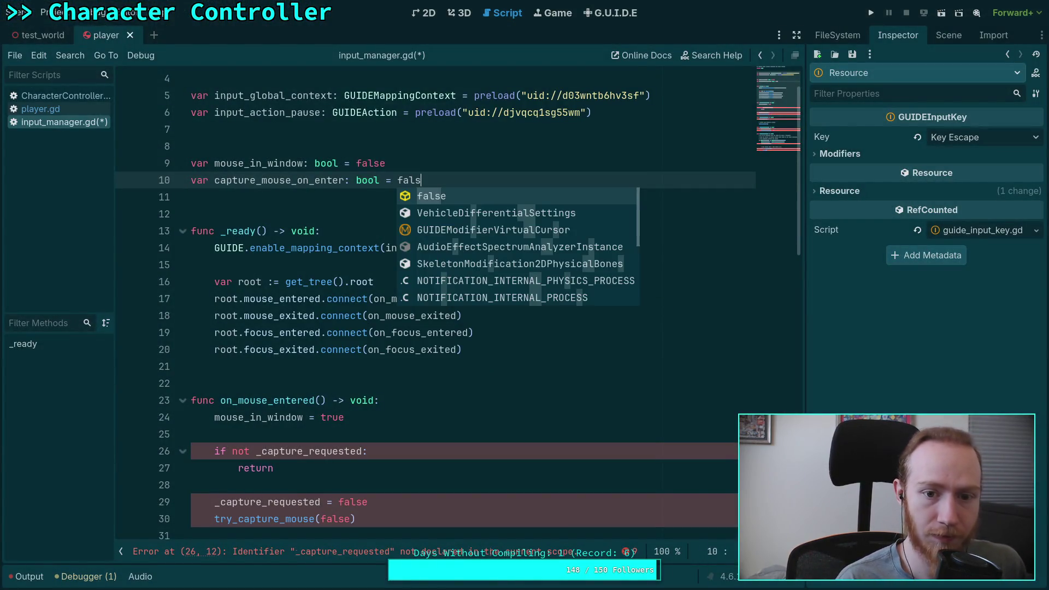
pyautogui.click(310, 264)
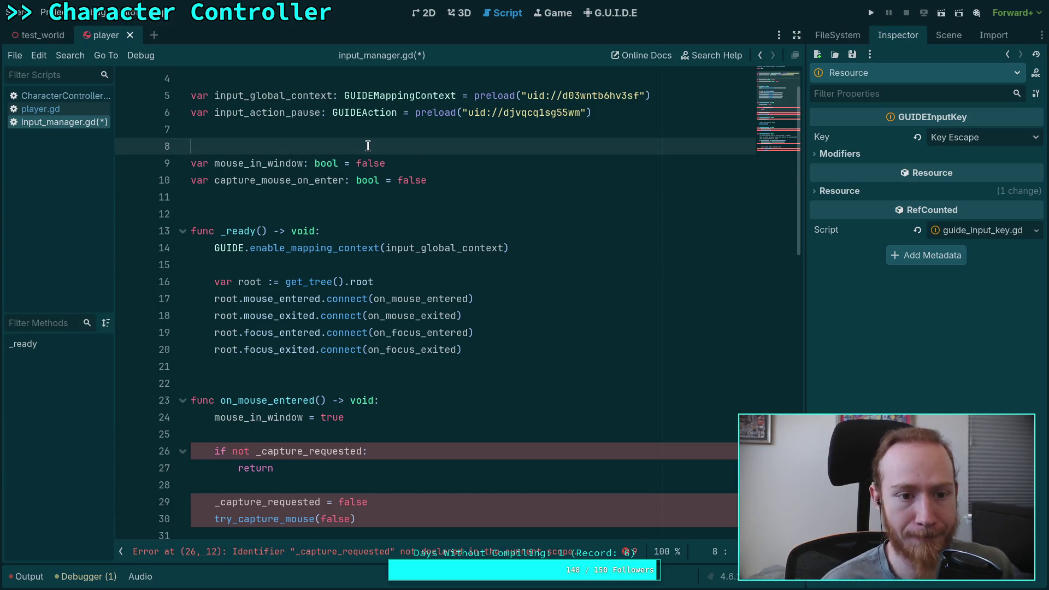
pyautogui.click(396, 147)
pyautogui.press('Return')
pyautogui.write('## If tnh')
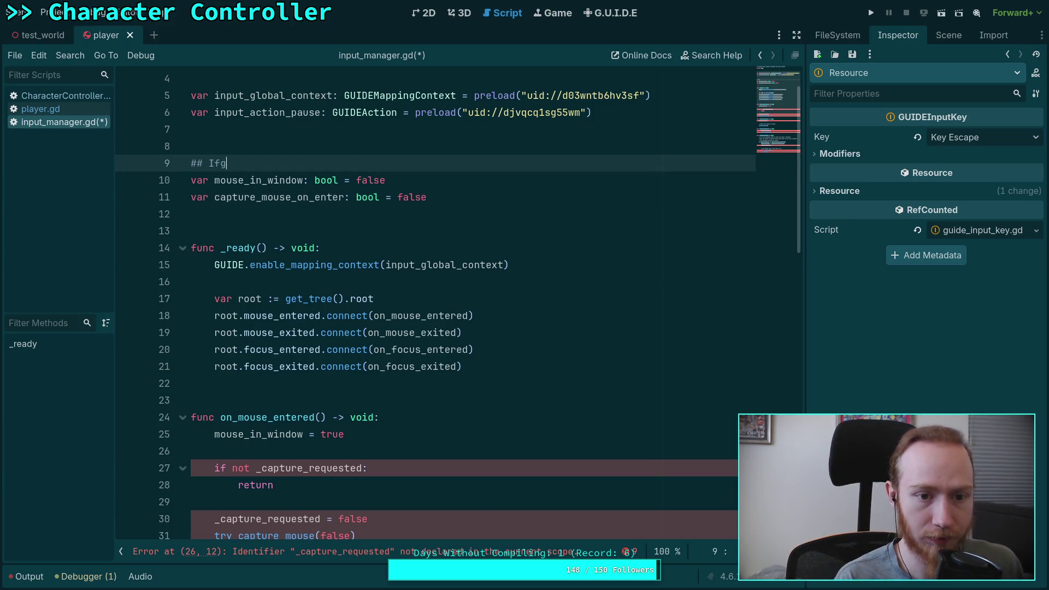
pyautogui.press('BackSpace')
pyautogui.press('BackSpace')
pyautogui.write('he mouse ')
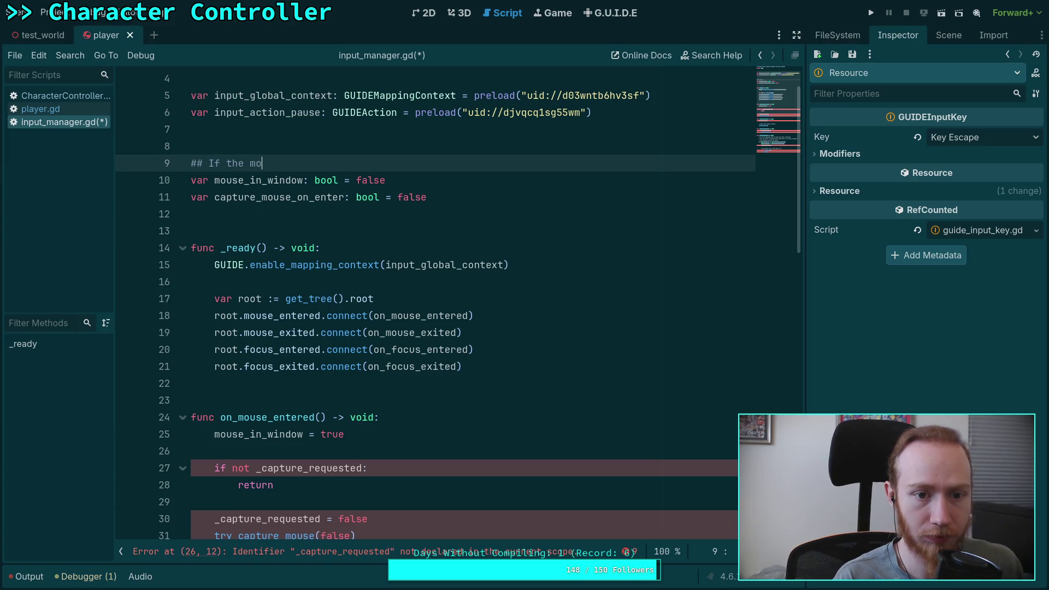
pyautogui.write('currentl')
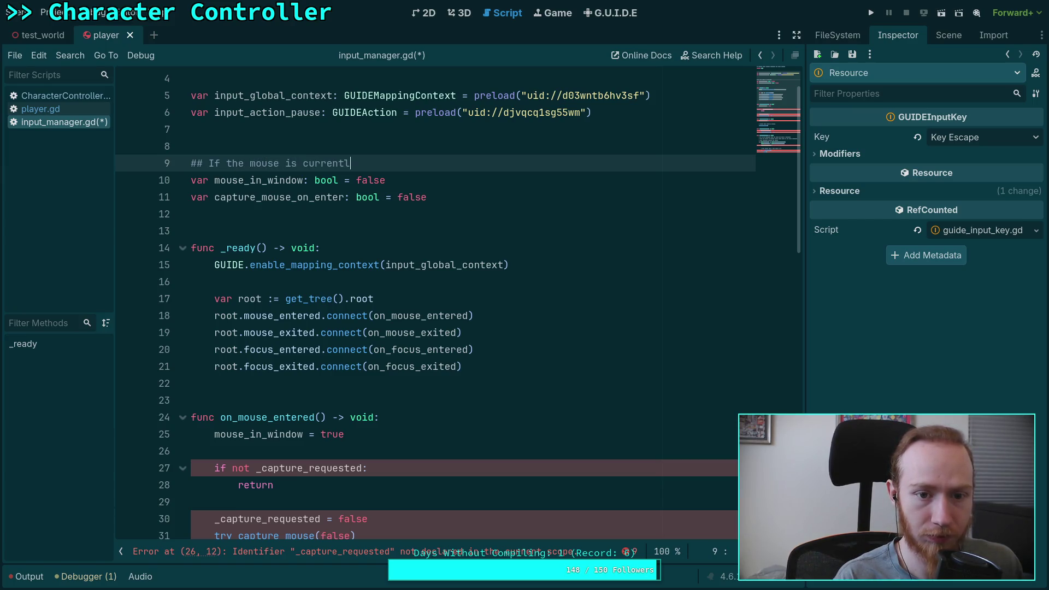
pyautogui.write('within the w')
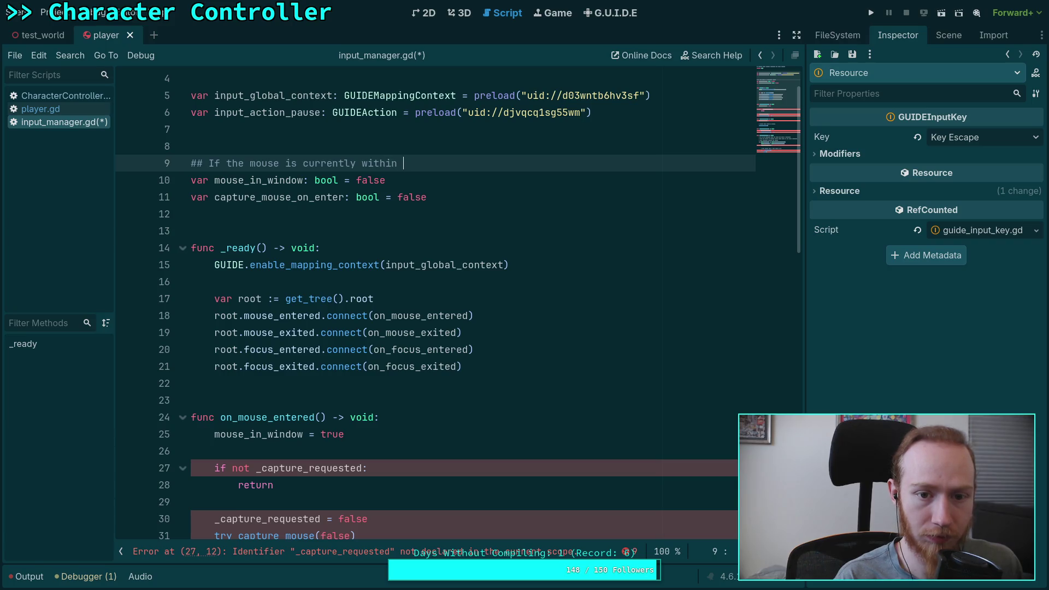
pyautogui.write('ame')
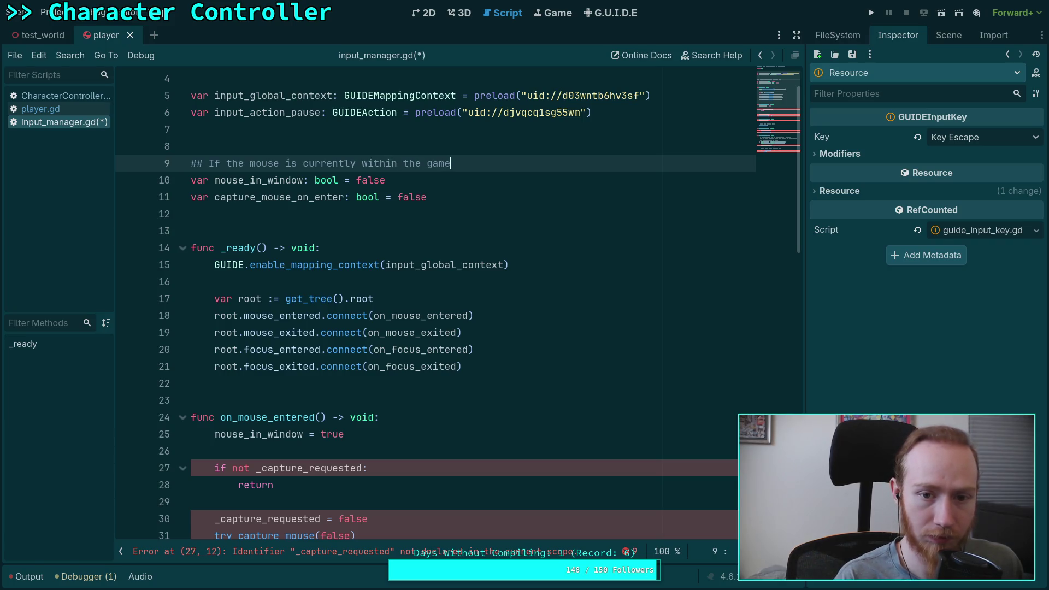
pyautogui.write('ndow')
# Document capture_mouse_on_enter as 'If the mouse should be captured the next time it enters the window'.
pyautogui.press('Down')
pyautogui.press('Return')
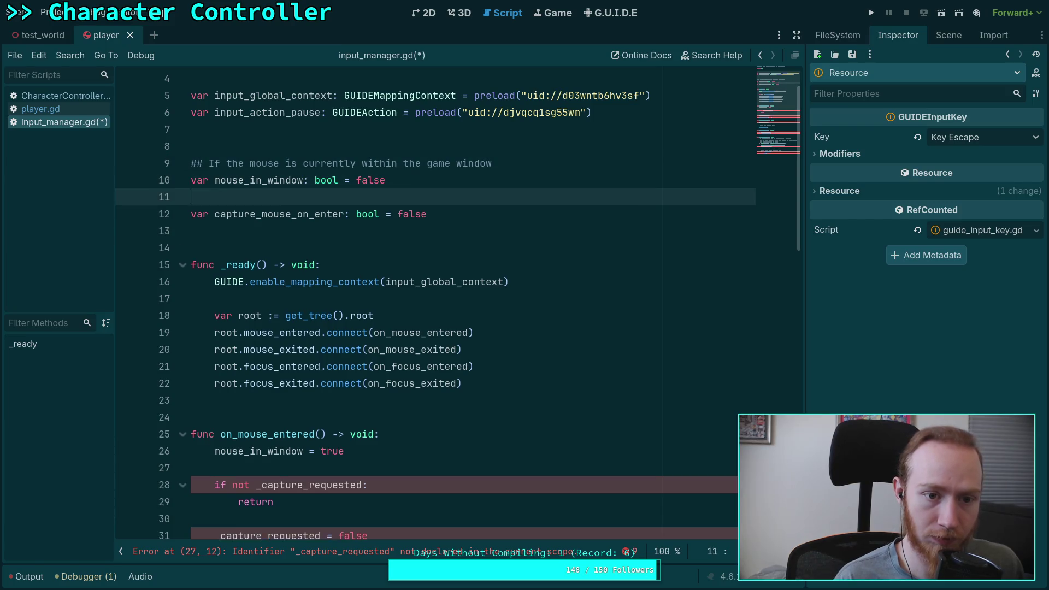
pyautogui.press('Return')
pyautogui.write('# If the mouse should be c')
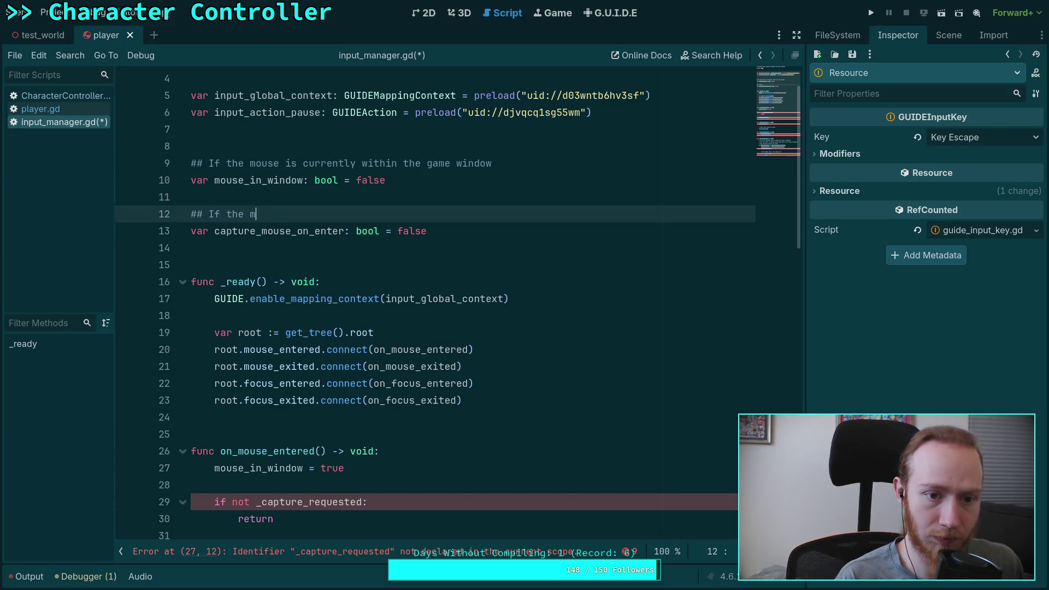
pyautogui.write('ape')
pyautogui.press('BackSpace')
pyautogui.write('tured ')
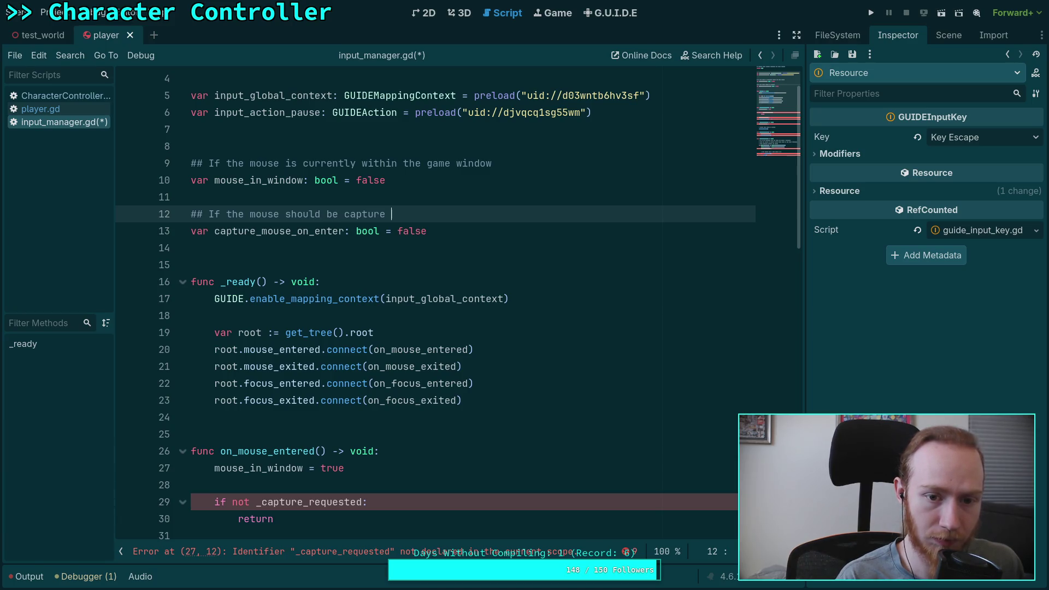
pyautogui.write('the next')
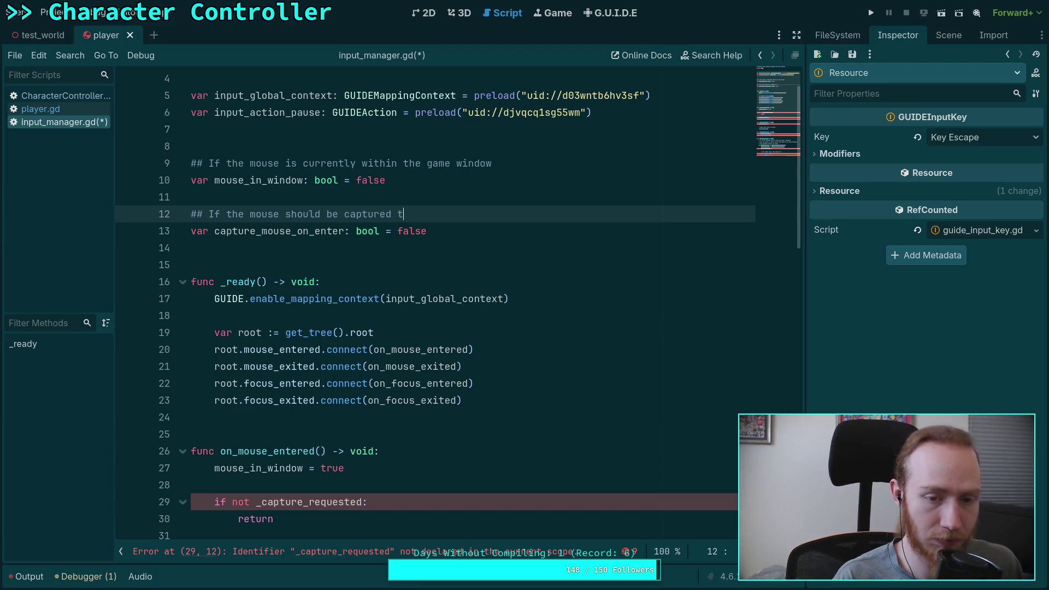
pyautogui.write(' time it ent')
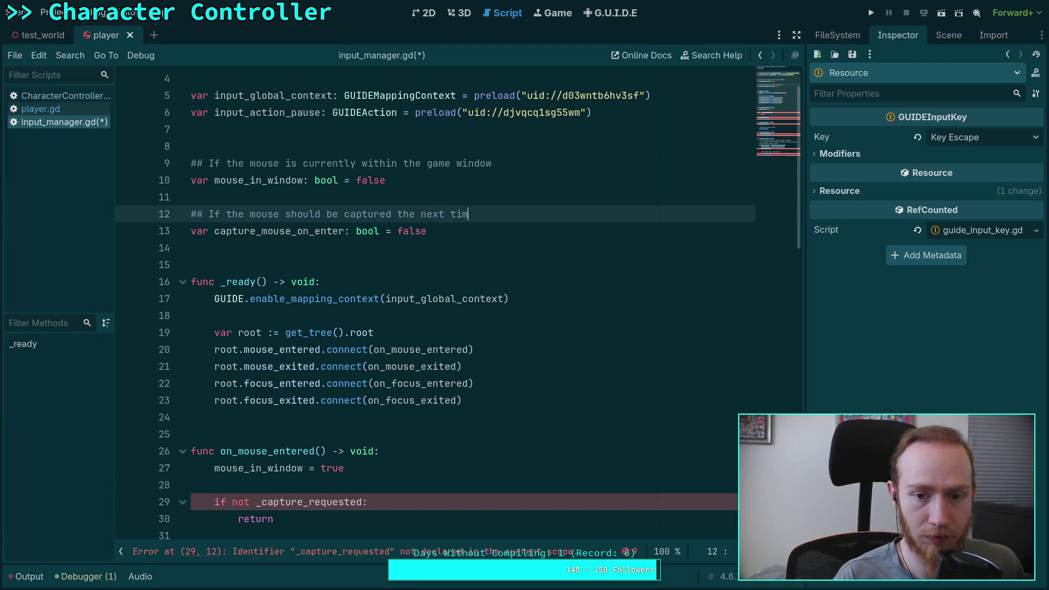
pyautogui.write('ers the w')
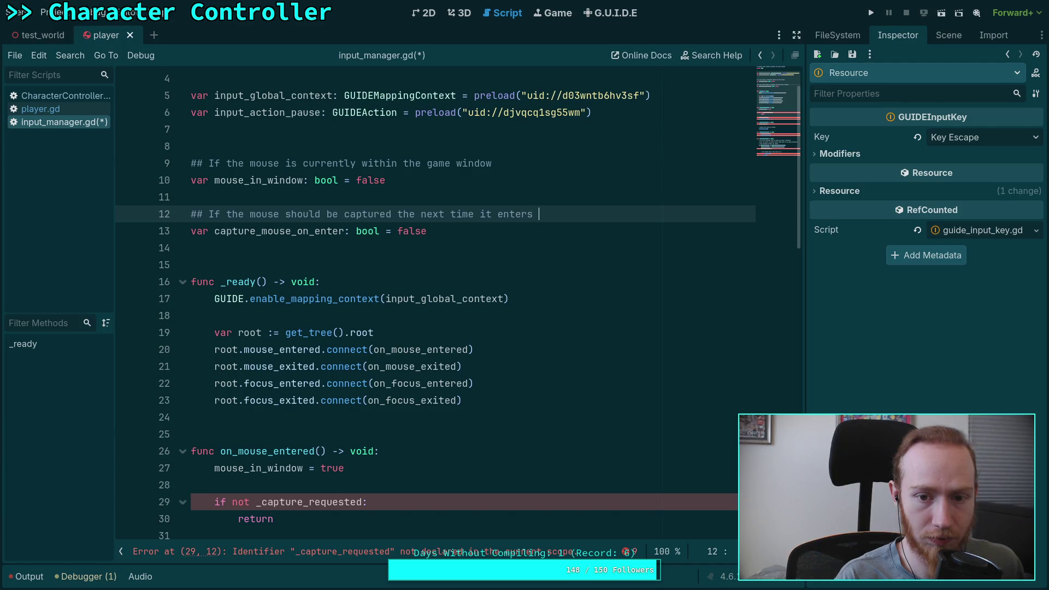
pyautogui.write('indow')
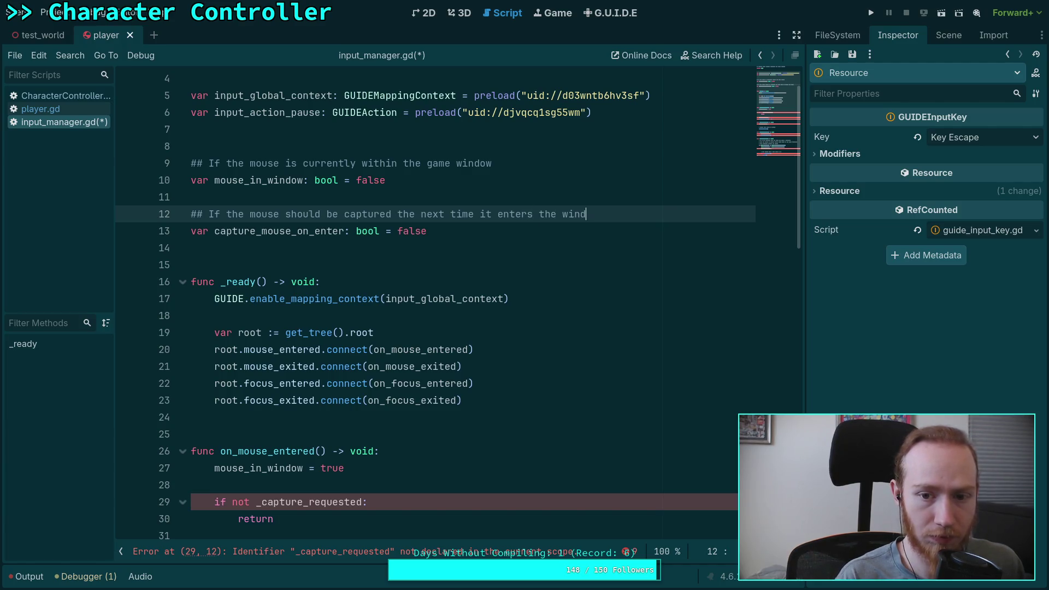
pyautogui.click(289, 255)
pyautogui.scroll(-2, 344, 271)
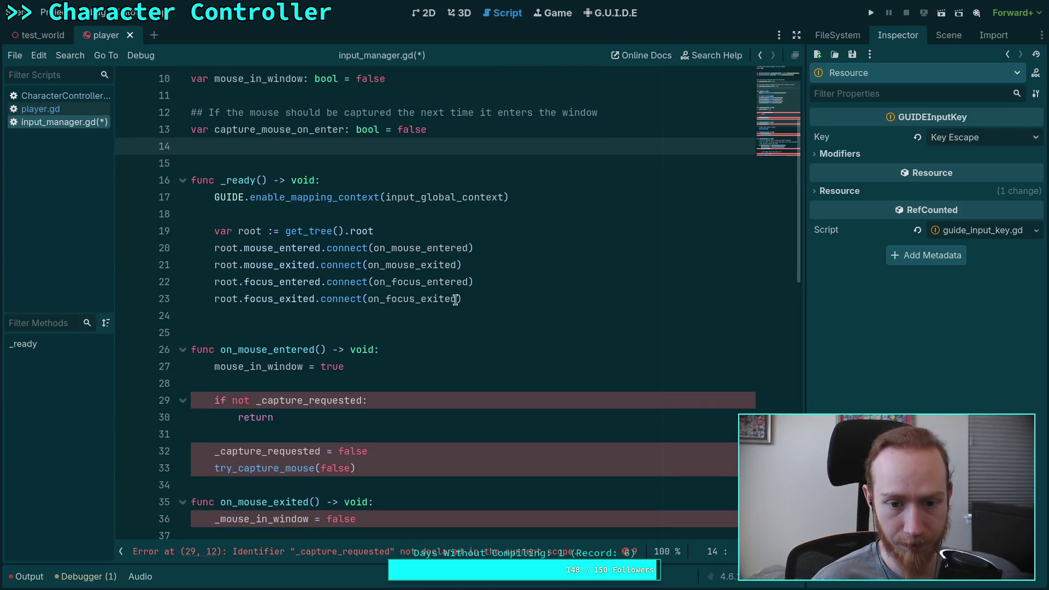
pyautogui.click(500, 301)
# Set Input.mouse_mode = Input.MOUSE_MODE_CAPTURED at the end of _ready.
pyautogui.press('Return')
pyautogui.press('Return')
pyautogui.write('Input.')
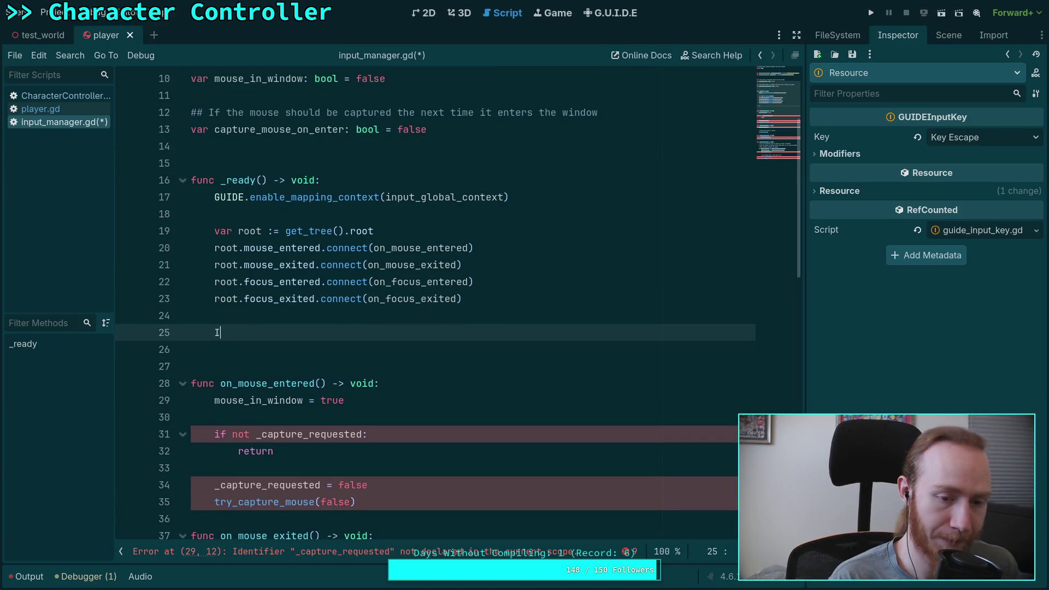
pyautogui.write('mouse_mode =')
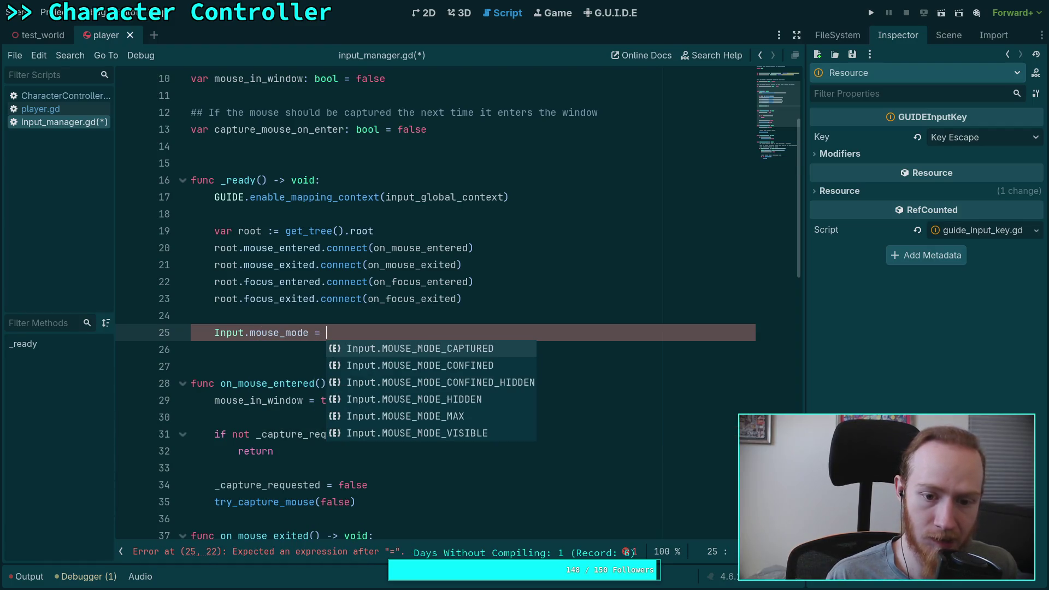
pyautogui.press('Return')
pyautogui.scroll(-1, 403, 297)
pyautogui.click(402, 301)
# Replace both _capture_requested references in on_mouse_entered with capture_mouse_on_enter.
pyautogui.scroll(-1, 393, 312)
pyautogui.scroll(-1, 386, 329)
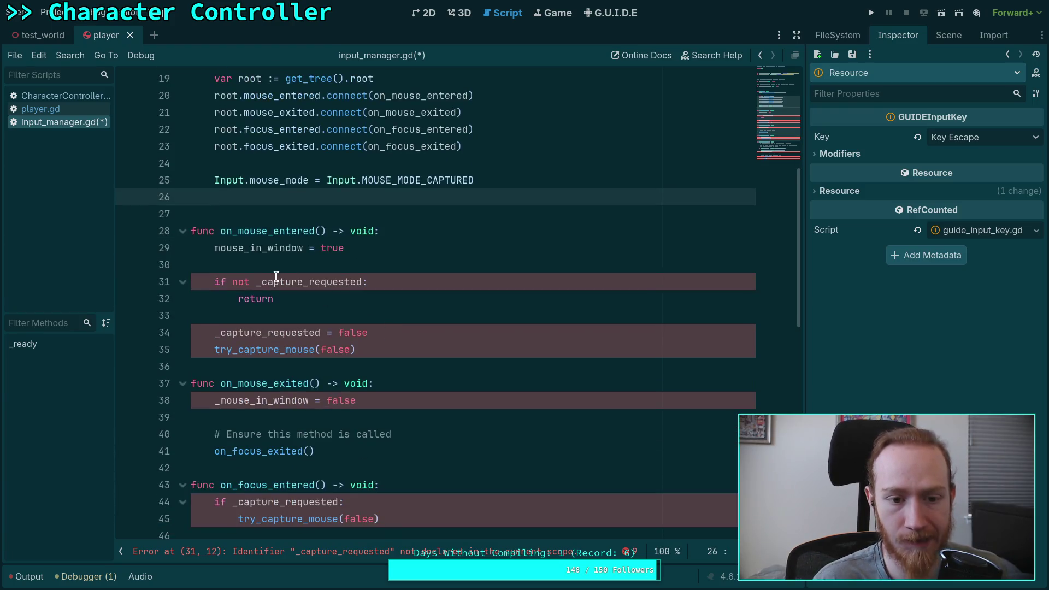
pyautogui.moveTo(256, 281); pyautogui.dragTo(360, 276)
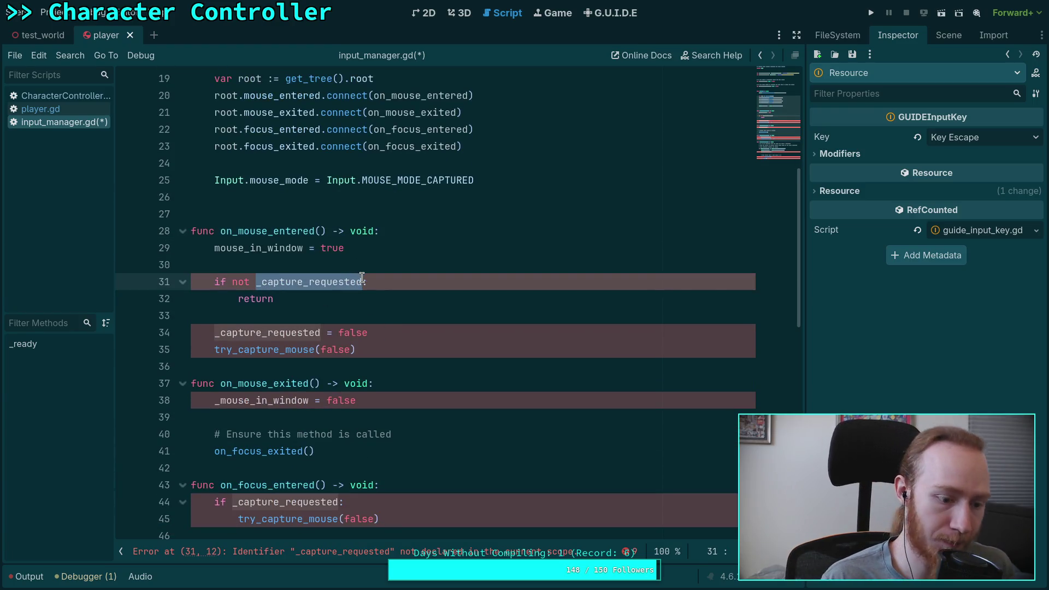
pyautogui.write('cac')
pyautogui.press('BackSpace')
pyautogui.press('Return')
pyautogui.doubleClick(250, 333)
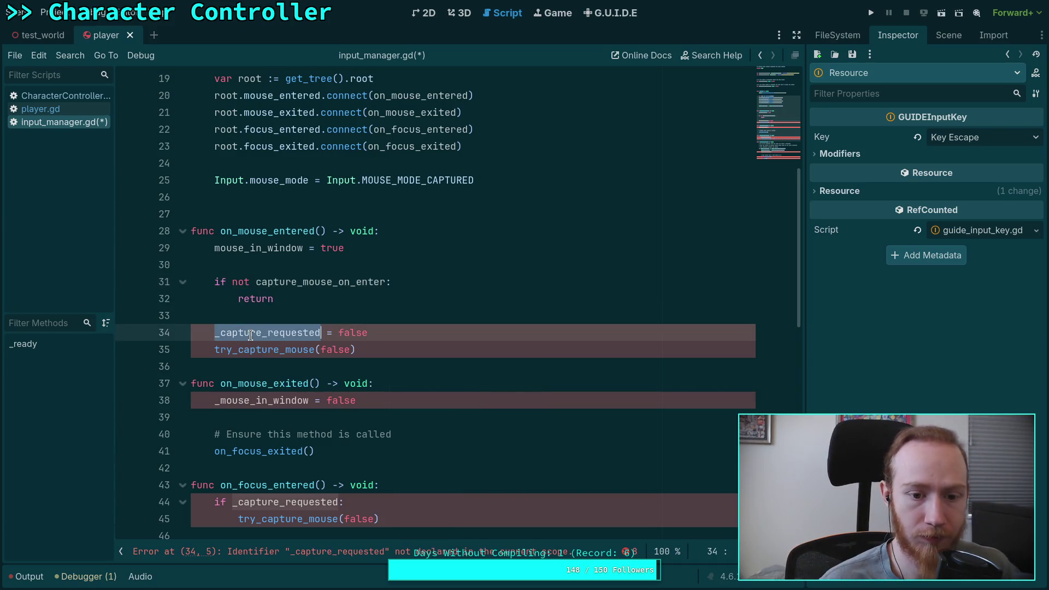
pyautogui.write('cap')
pyautogui.press('Return')
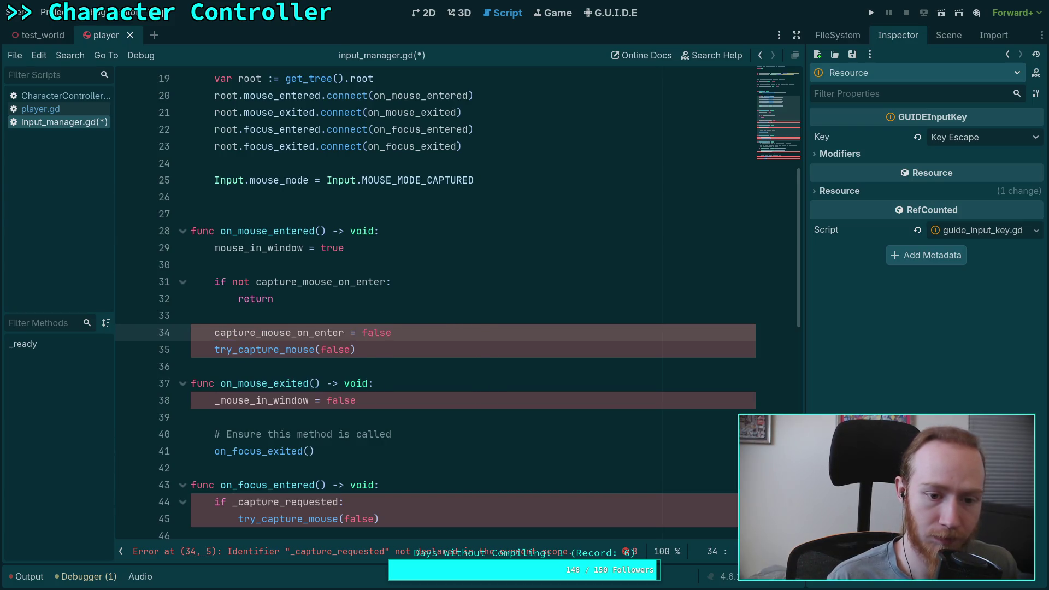
# Change the line 35 call from try_capture_mouse to capture_mouse.
pyautogui.moveTo(238, 349); pyautogui.dragTo(211, 351)
pyautogui.press('BackSpace')
pyautogui.scroll(-2, 304, 374)
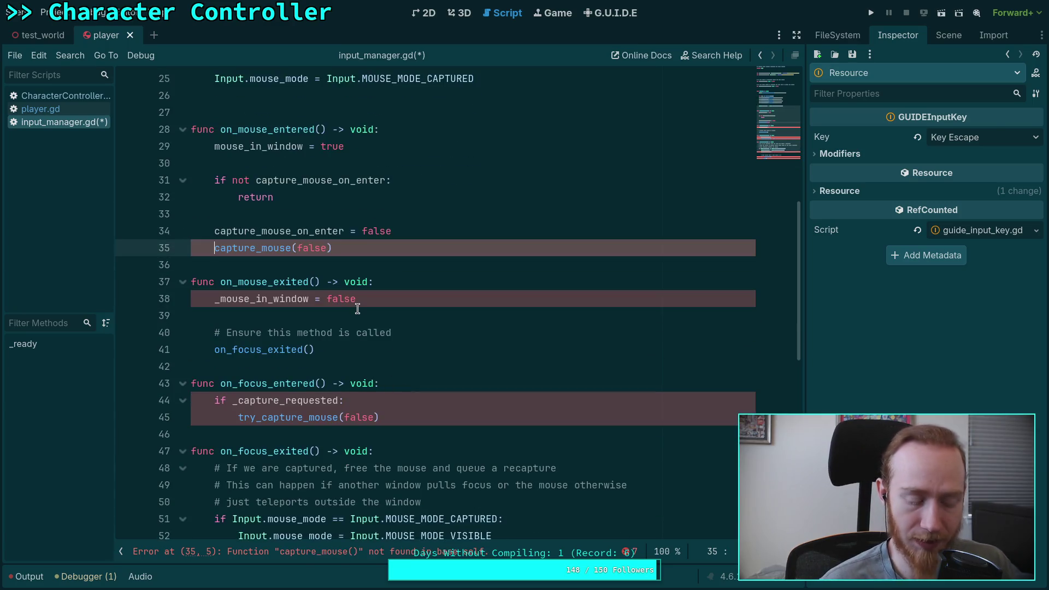
pyautogui.hotkey('alt', 'Tab')
pyautogui.scroll(-15, 321, 309)
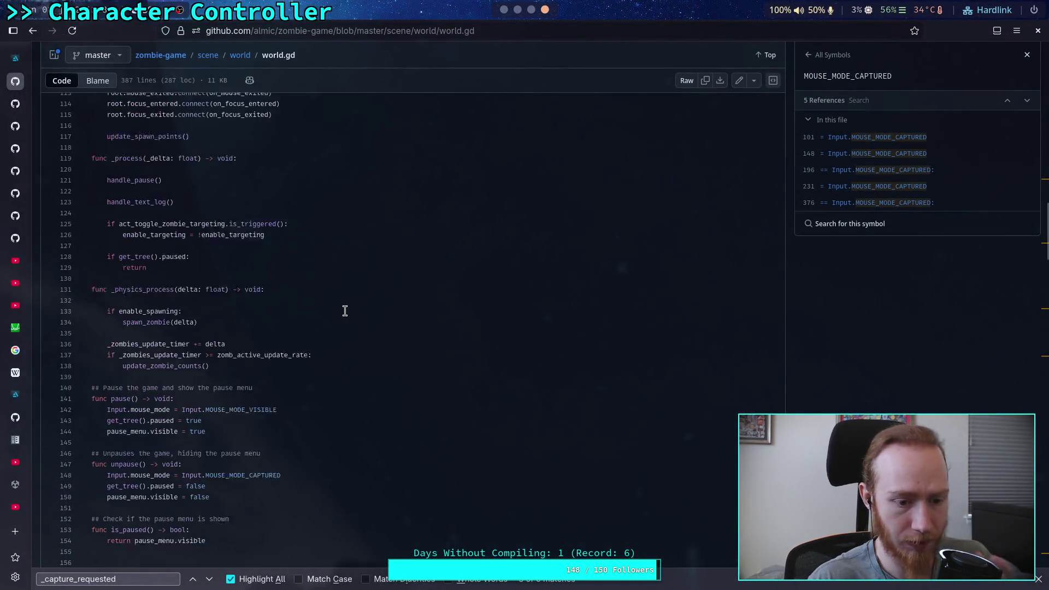
# Copy the try_capture_mouse function (lines 212–237) from world.gd on GitHub, then return to Godot.
pyautogui.scroll(-6, 321, 309)
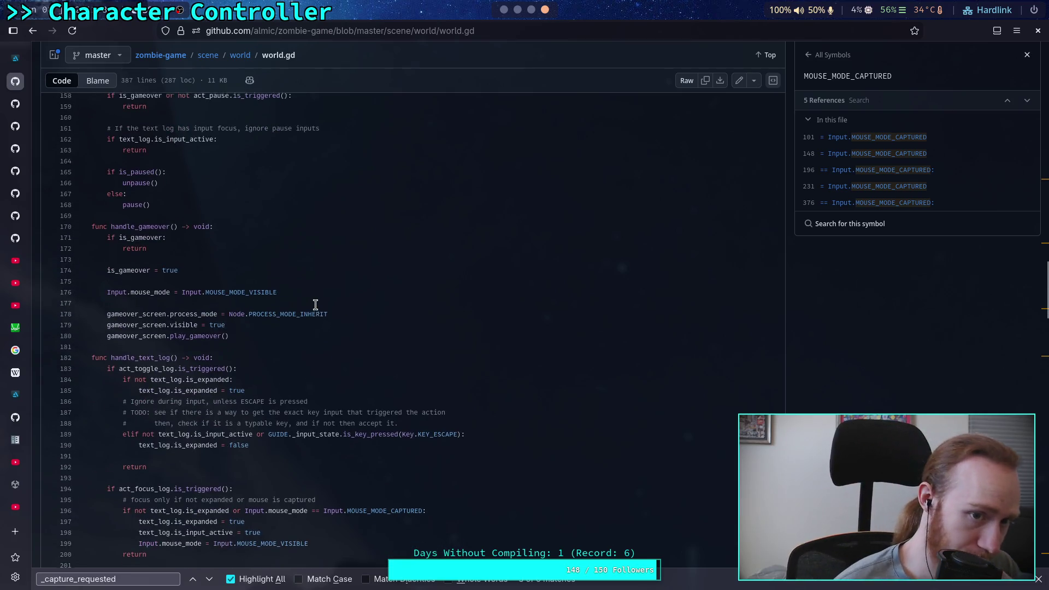
pyautogui.scroll(-3, 315, 305)
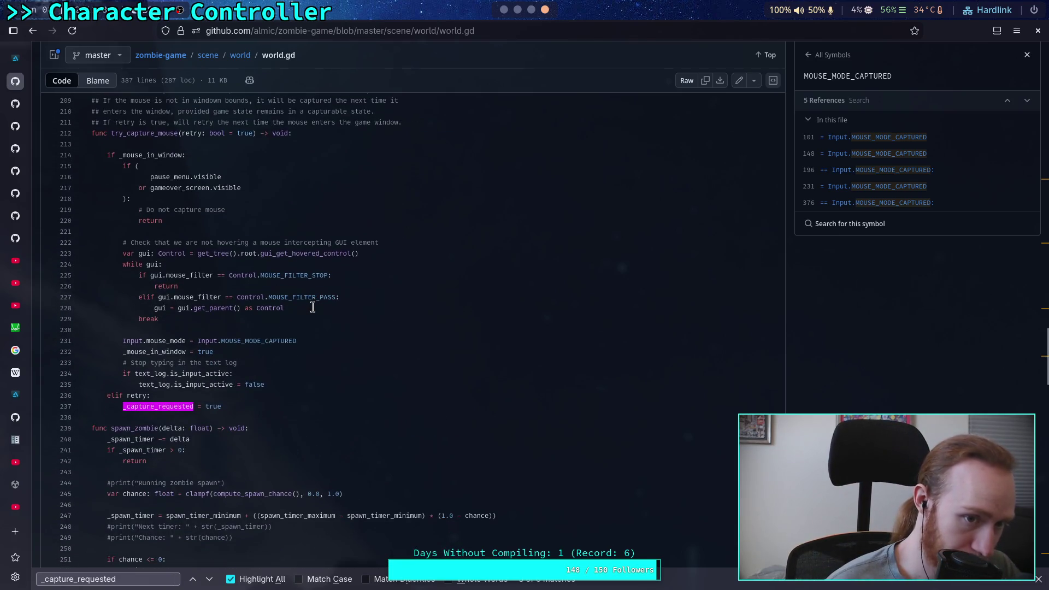
pyautogui.scroll(1, 313, 307)
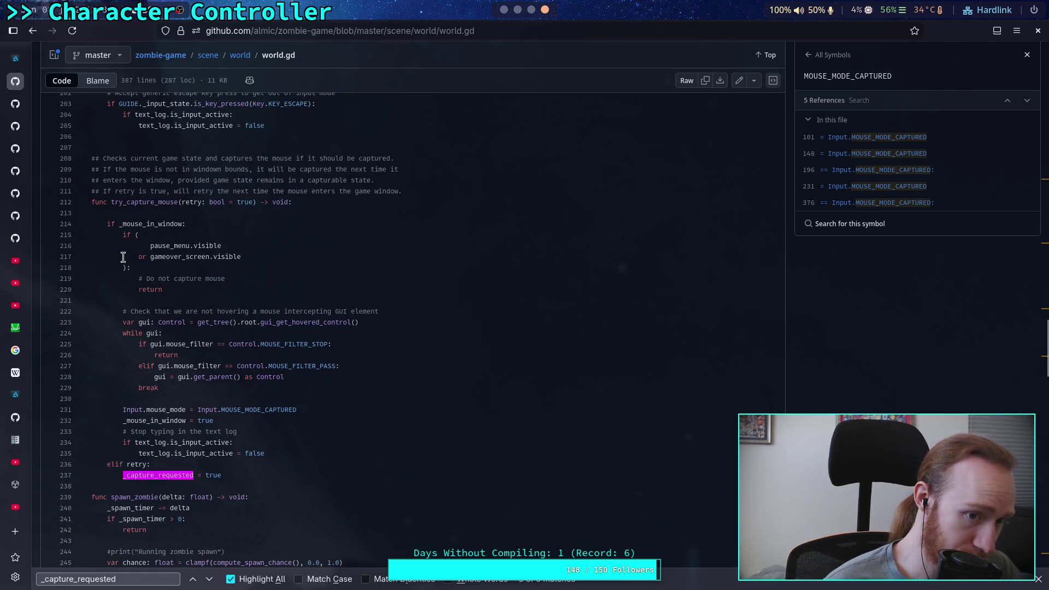
pyautogui.moveTo(236, 474)
pyautogui.mouseDown()
pyautogui.moveTo(95, 225)
pyautogui.moveTo(90, 196)
pyautogui.mouseUp()
pyautogui.rightClick(127, 211)
pyautogui.click(159, 271)
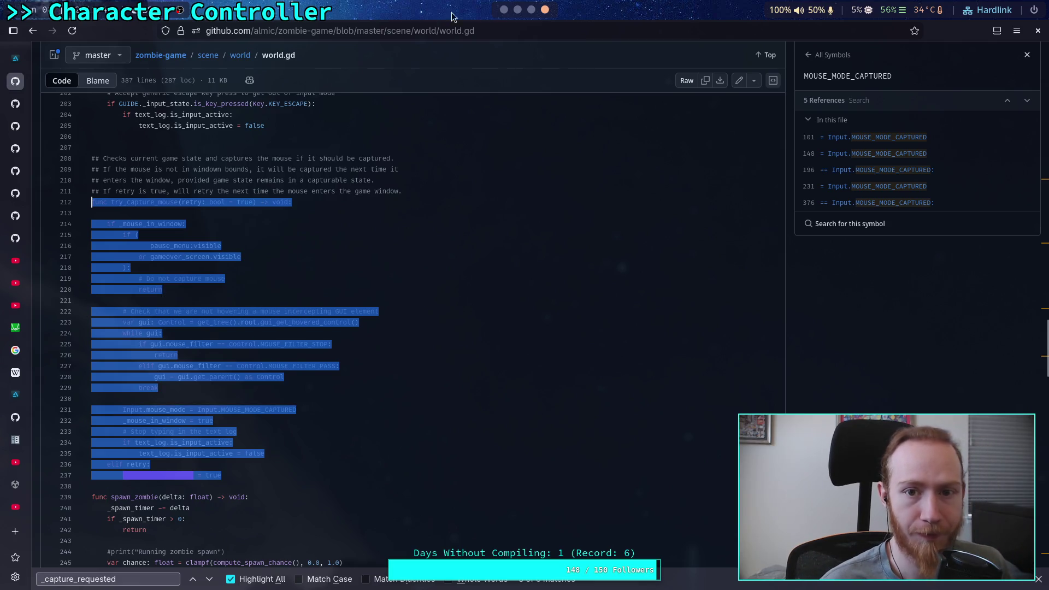
pyautogui.click(504, 9)
pyautogui.scroll(4, 384, 300)
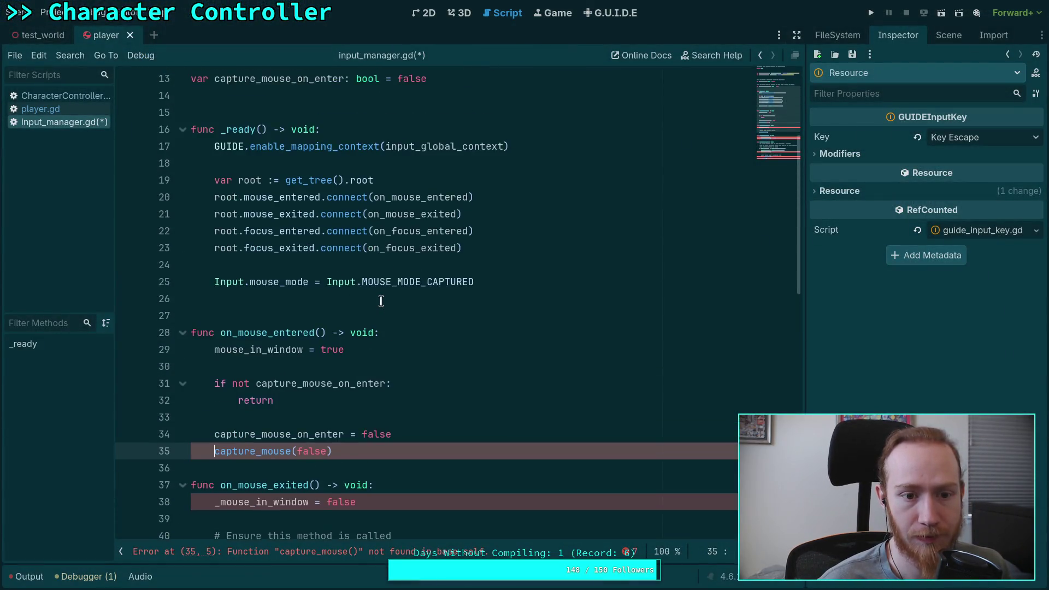
# Paste the try_capture_mouse function below on_focus_exited in input_manager.gd.
pyautogui.scroll(-6, 369, 293)
pyautogui.scroll(-5, 370, 293)
pyautogui.click(363, 306)
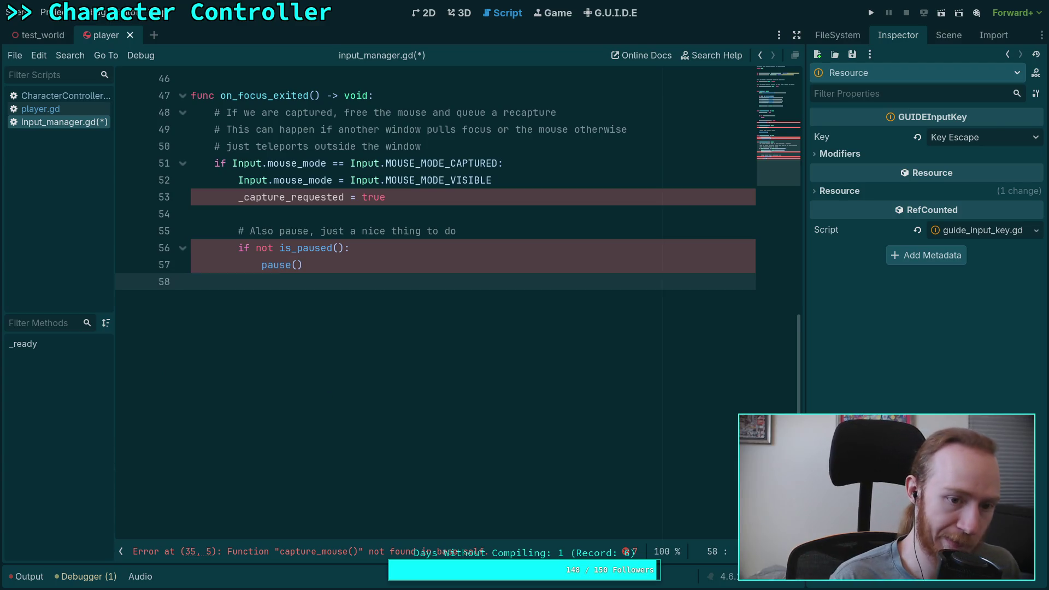
pyautogui.press('Return')
pyautogui.press('Return')
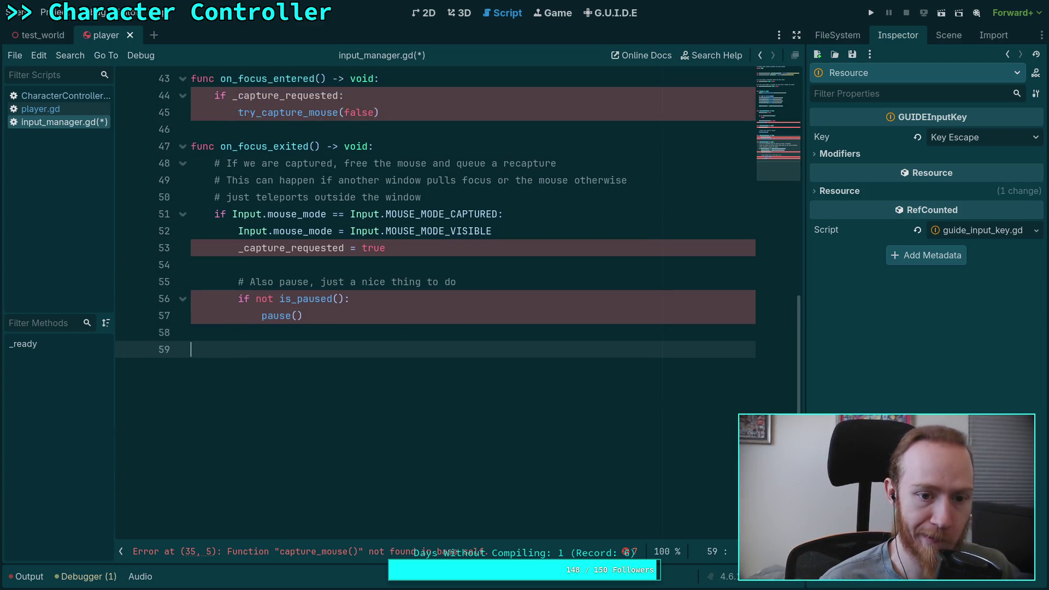
pyautogui.hotkey('ctrl', 'v')
# Insert a new blank line below the mouse_in_window declaration for another variable.
pyautogui.scroll(4, 315, 281)
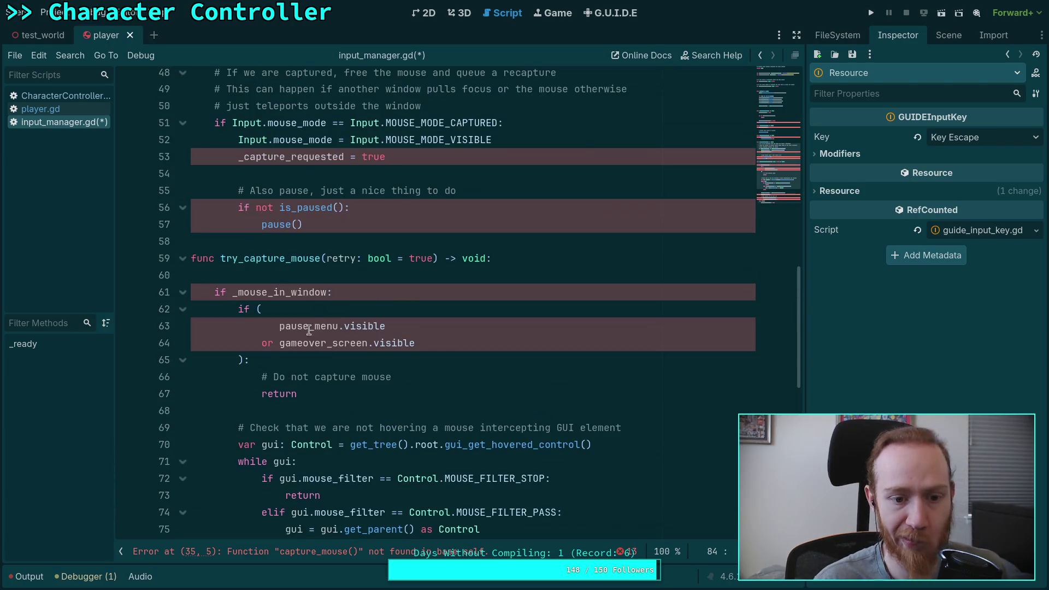
pyautogui.scroll(-3, 316, 281)
pyautogui.scroll(-1, 373, 199)
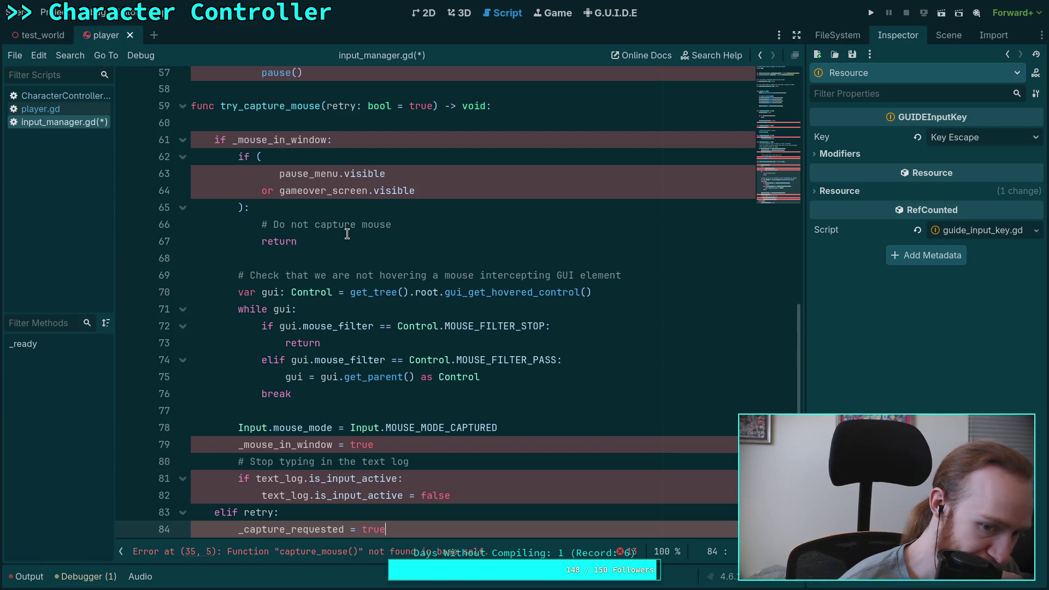
pyautogui.scroll(16, 347, 234)
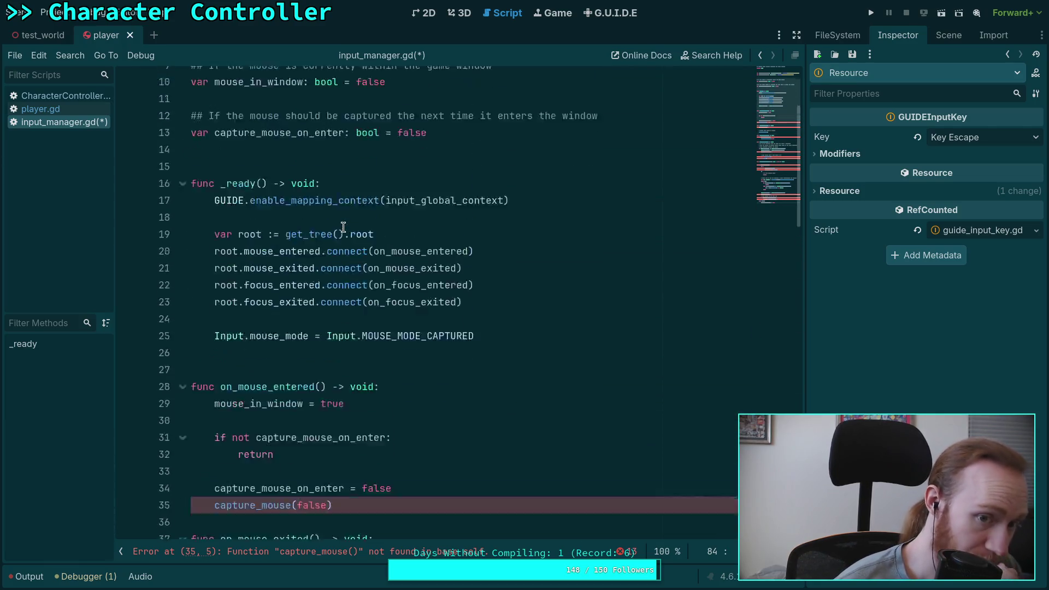
pyautogui.scroll(3, 343, 226)
pyautogui.click(475, 208)
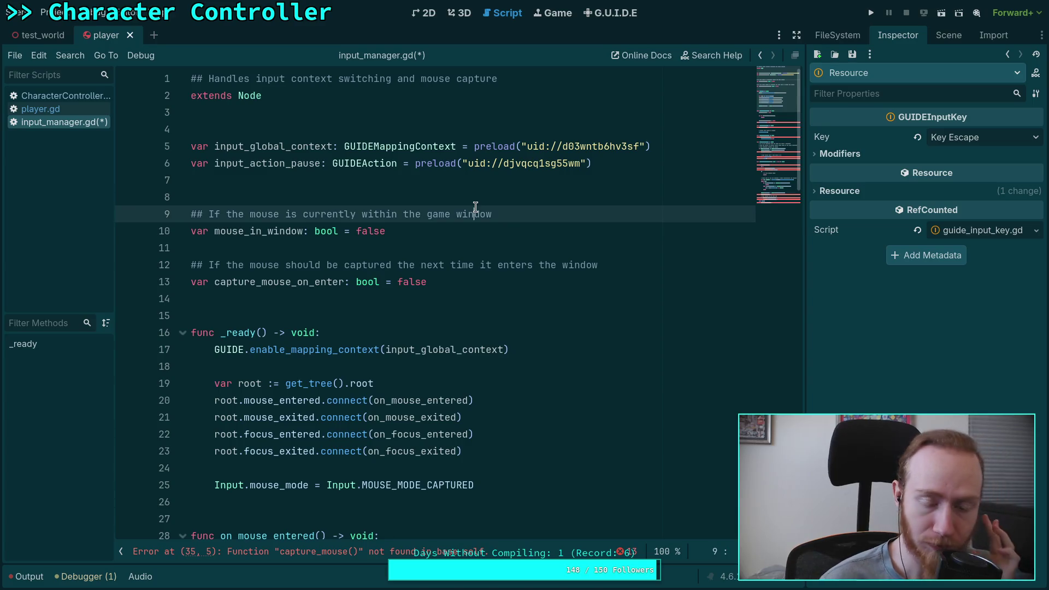
pyautogui.click(485, 195)
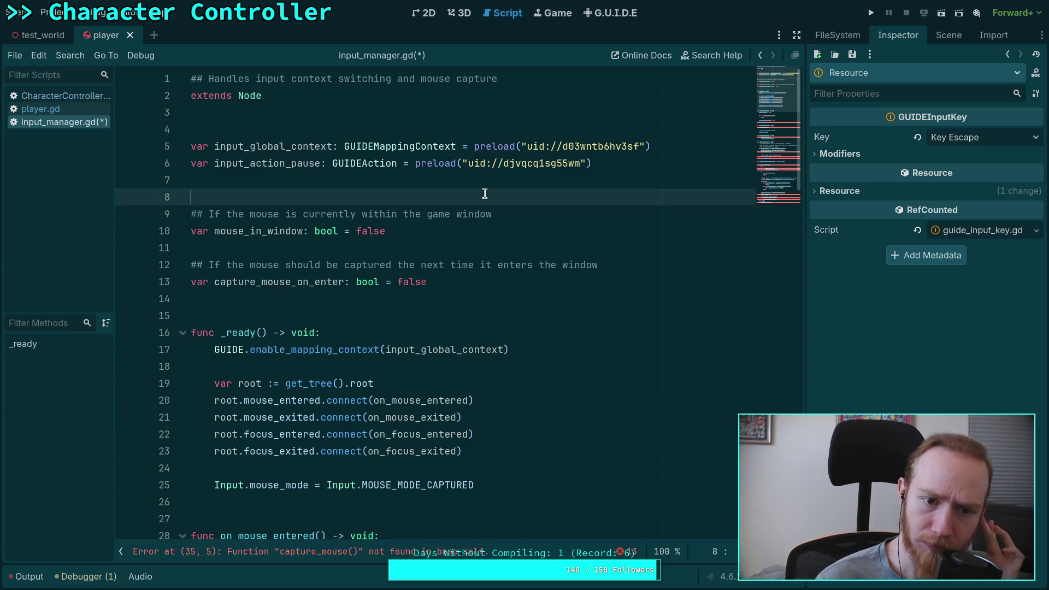
pyautogui.click(484, 246)
pyautogui.press('Return')
pyautogui.press('Return')
pyautogui.press('Up')
# Declare var show_cursor: bool = false below mouse_in_window.
pyautogui.write('var')
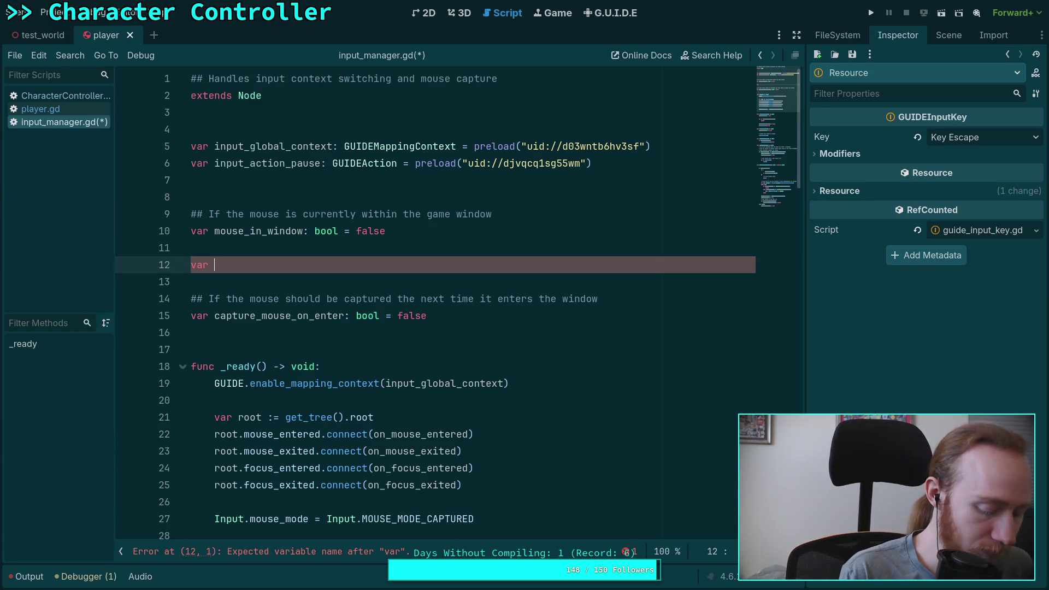
pyautogui.write('ow')
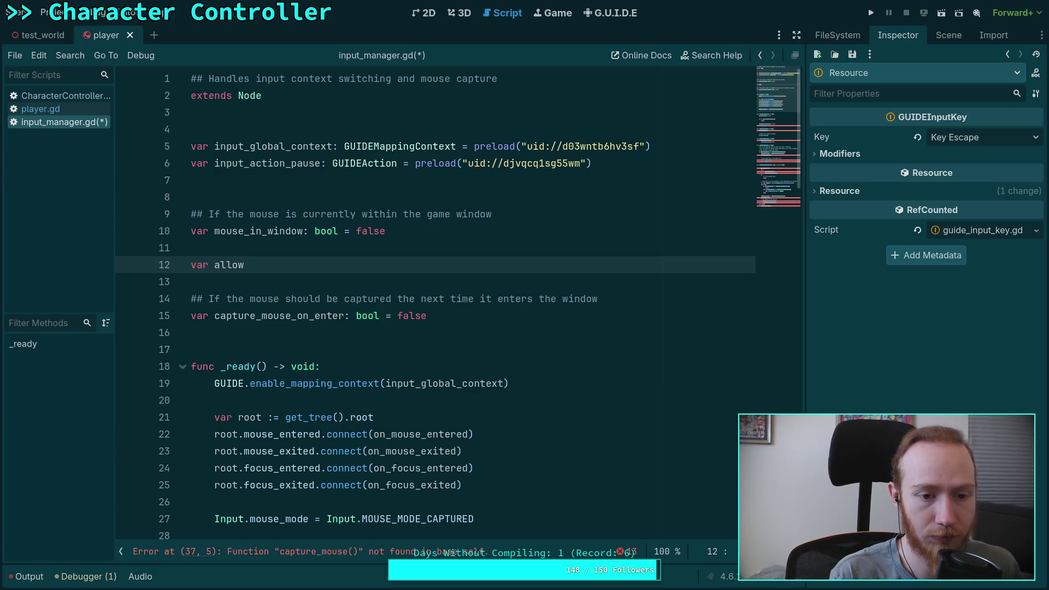
pyautogui.press('BackSpace')
pyautogui.press('BackSpace')
pyautogui.press('BackSpace')
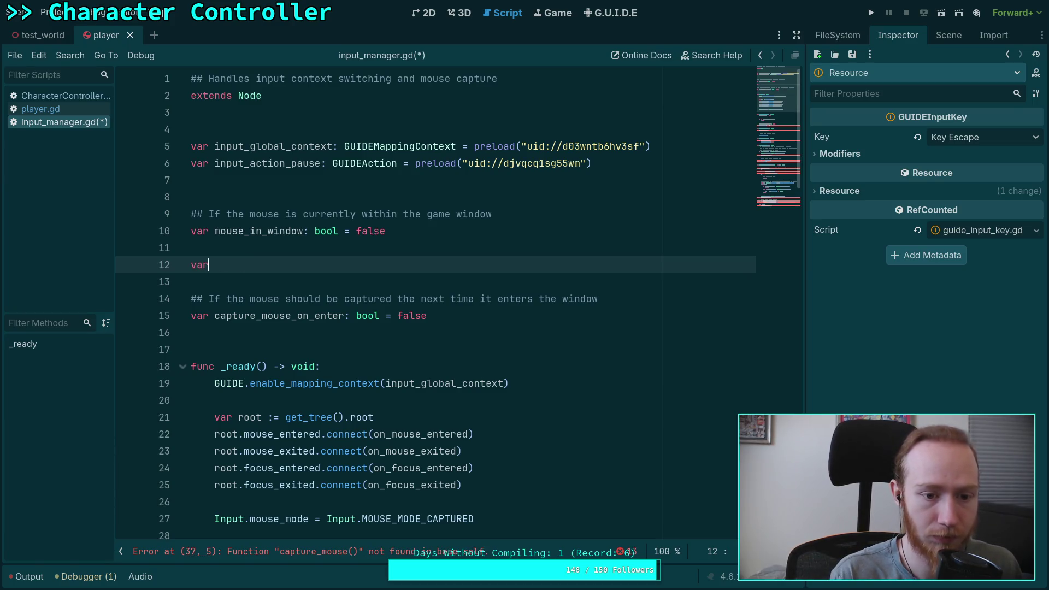
pyautogui.write('how_')
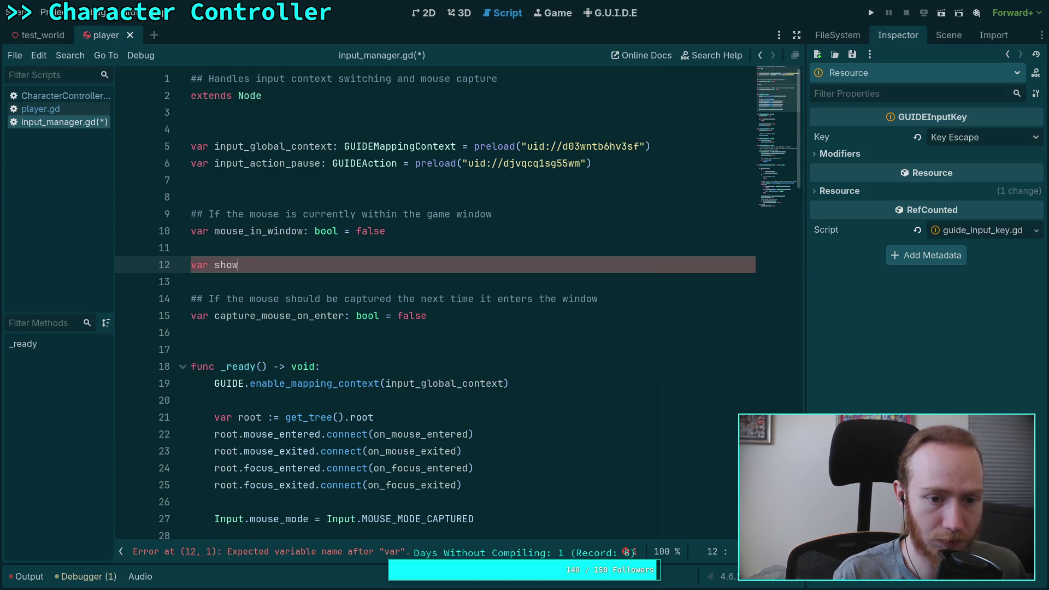
pyautogui.write('cursor: ')
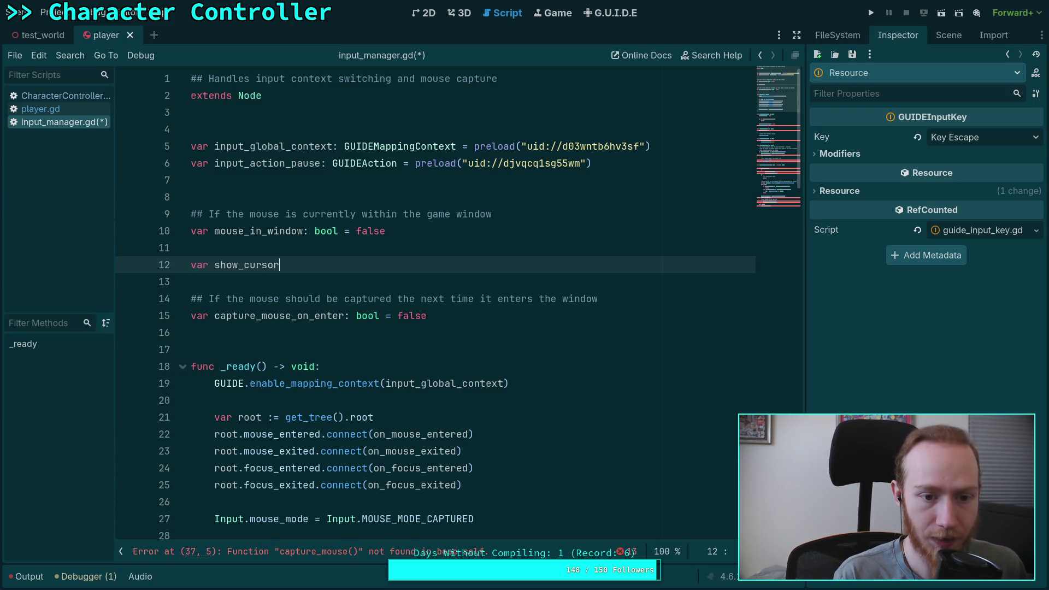
pyautogui.write('bool = fal')
pyautogui.press('Return')
# Add the doc comment '## If the mouse cursor should be visible, enable this when showing UI elements' above show_cursor.
pyautogui.hotkey('ctrl', 'shift', 'Return')
pyautogui.write('## If the mouse curs')
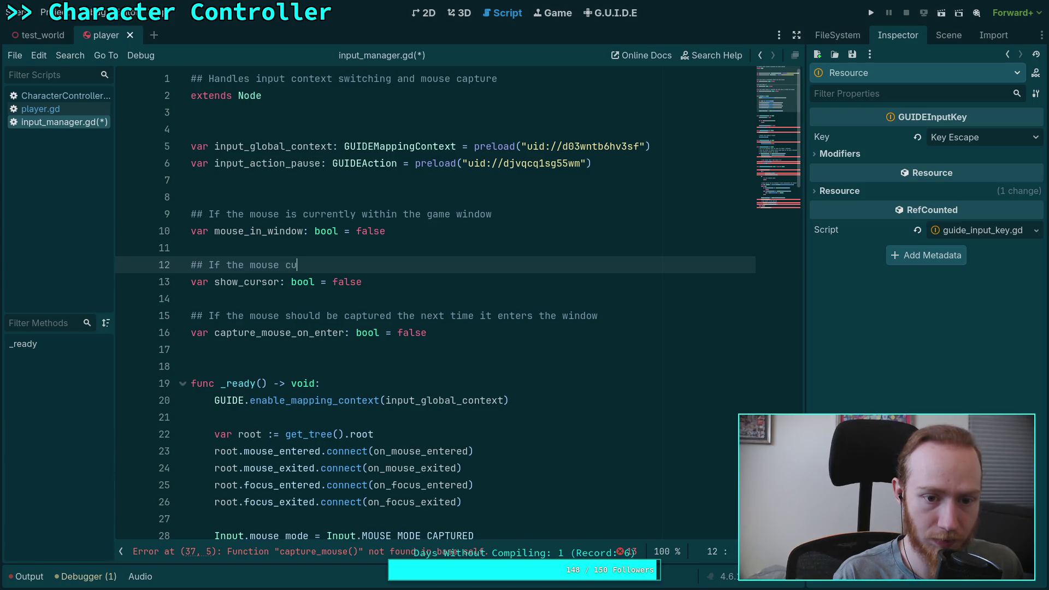
pyautogui.write('or should ')
pyautogui.write('be visible, enable this w')
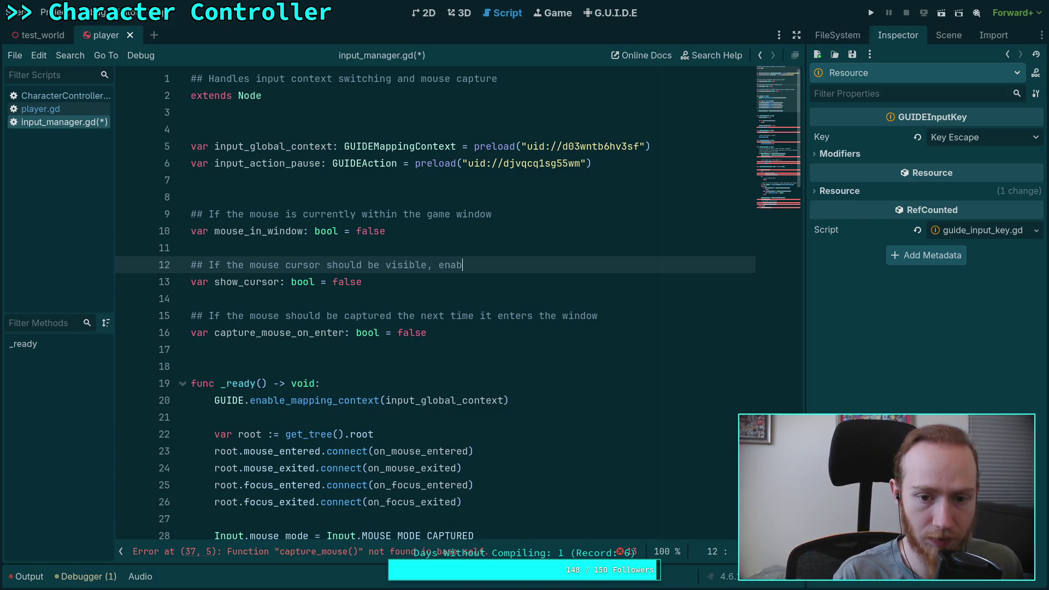
pyautogui.write('hen showing UI ')
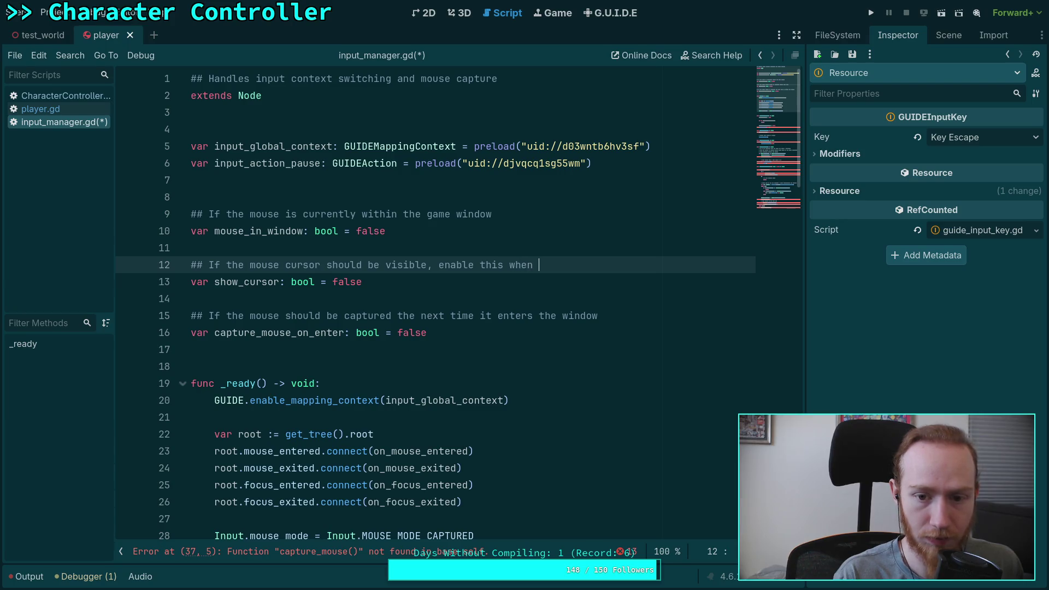
pyautogui.write('elements')
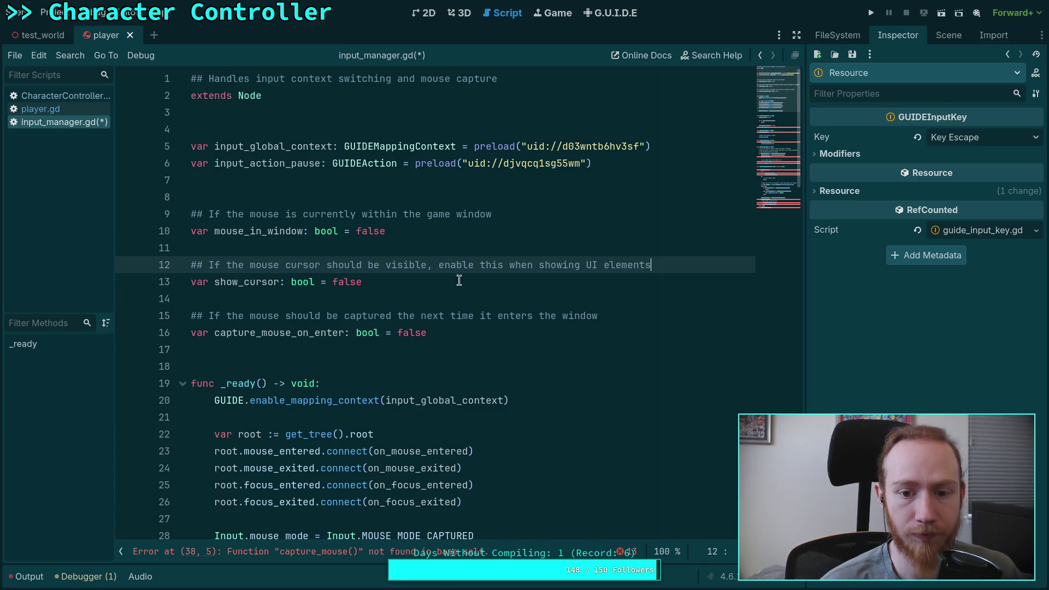
pyautogui.click(459, 298)
pyautogui.click(675, 266)
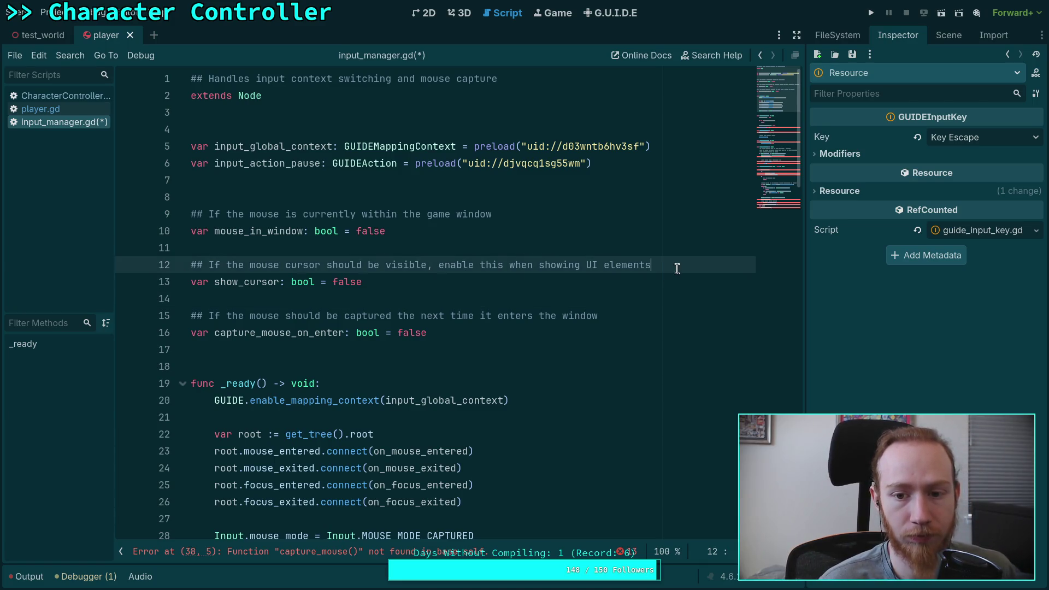
# Remove the false argument so on_mouse_entered calls capture_mouse().
pyautogui.scroll(-1, 480, 311)
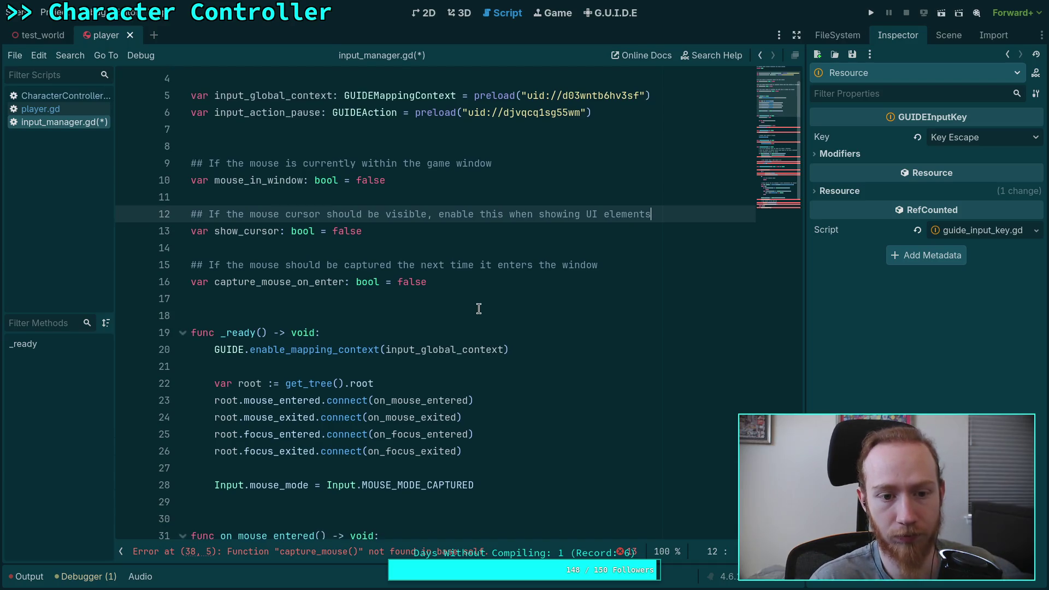
pyautogui.click(479, 309)
pyautogui.scroll(-3, 478, 308)
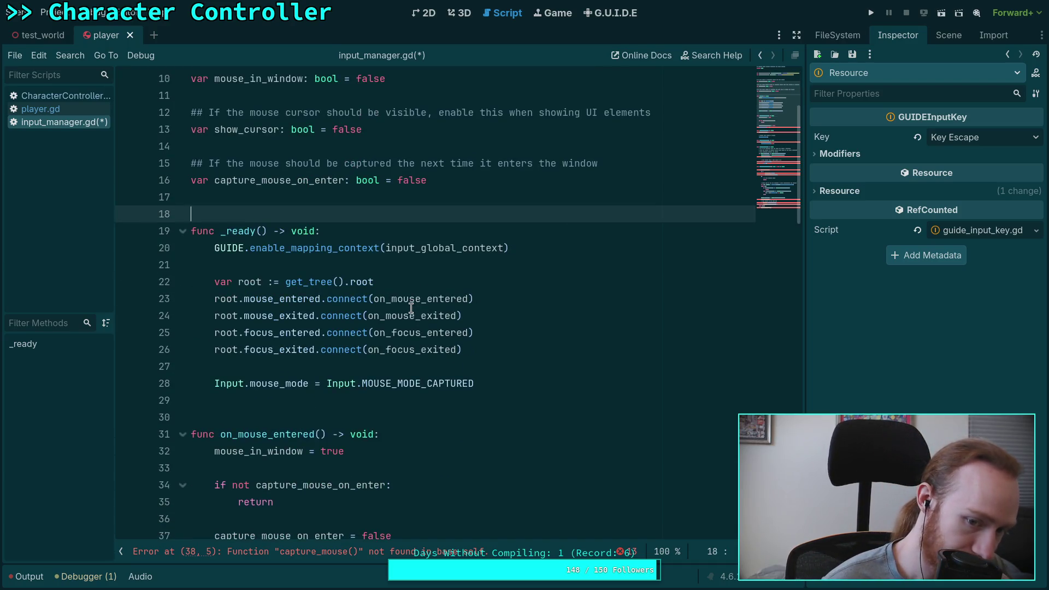
pyautogui.click(527, 328)
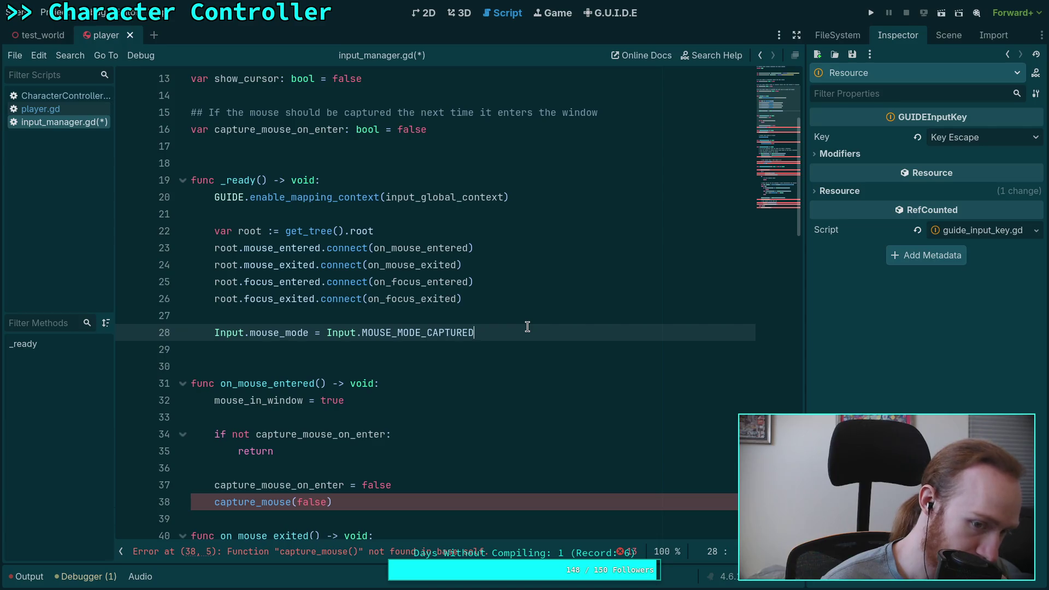
pyautogui.scroll(-2, 527, 327)
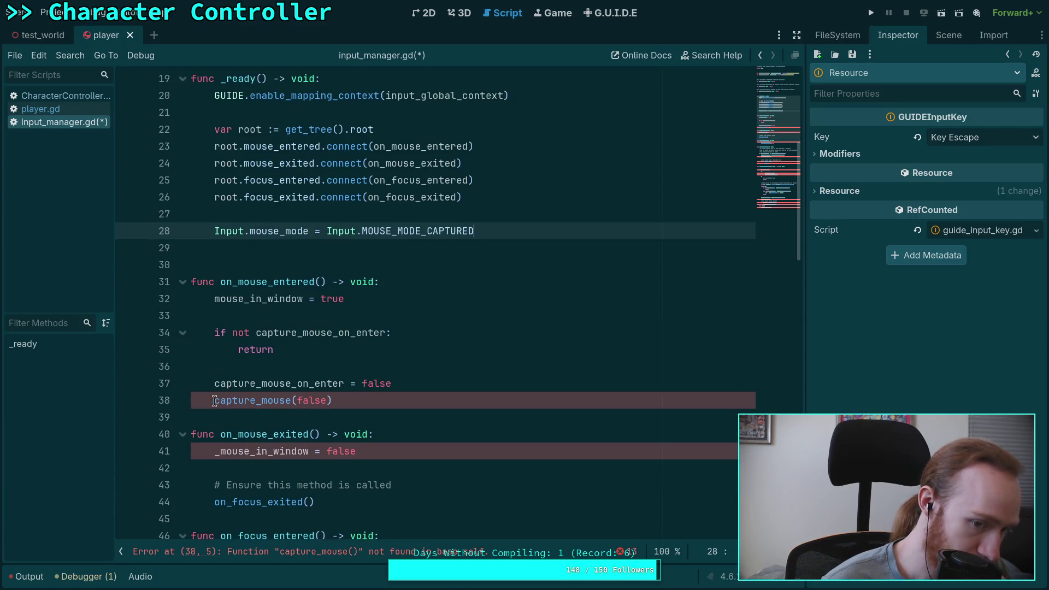
pyautogui.click(324, 400)
pyautogui.doubleClick(325, 400)
pyautogui.press('BackSpace')
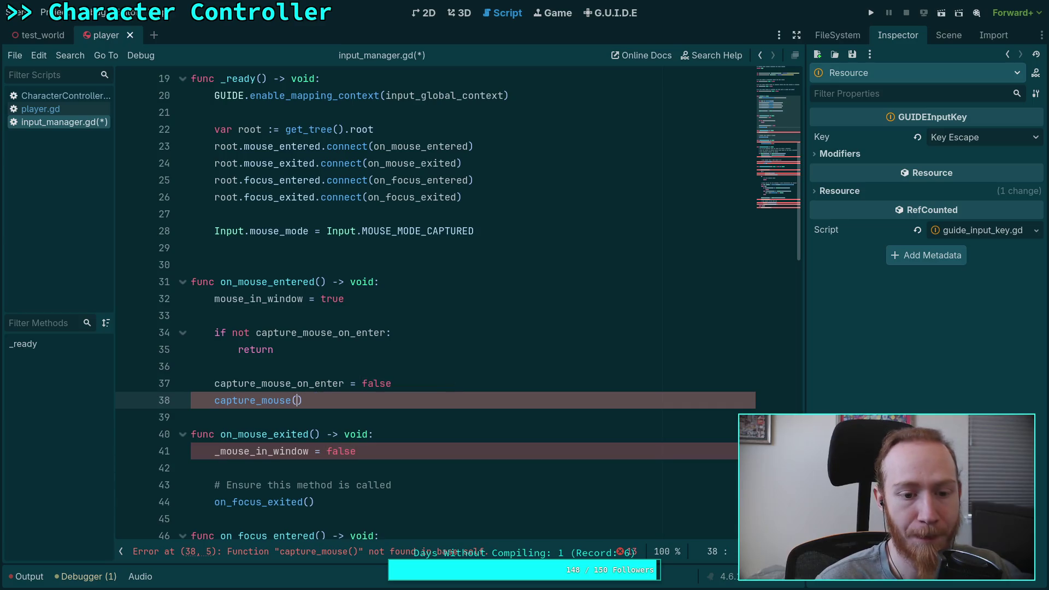
# Change _mouse_in_window to mouse_in_window and replace _capture_requested on line 47 with capture_mouse_on_enter.
pyautogui.scroll(-2, 453, 390)
pyautogui.scroll(-2, 394, 282)
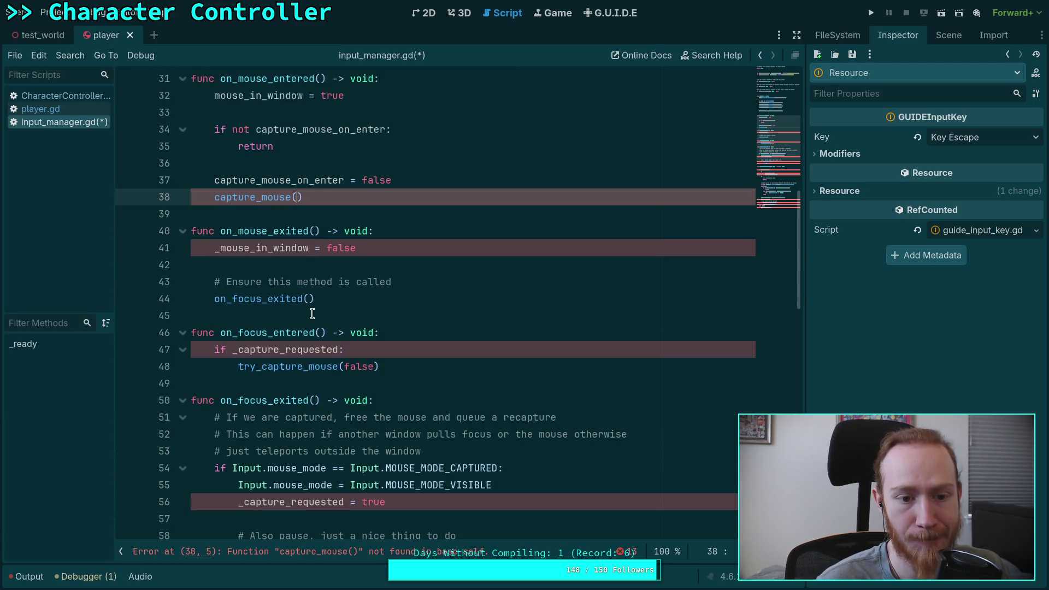
pyautogui.click(224, 248)
pyautogui.press('BackSpace')
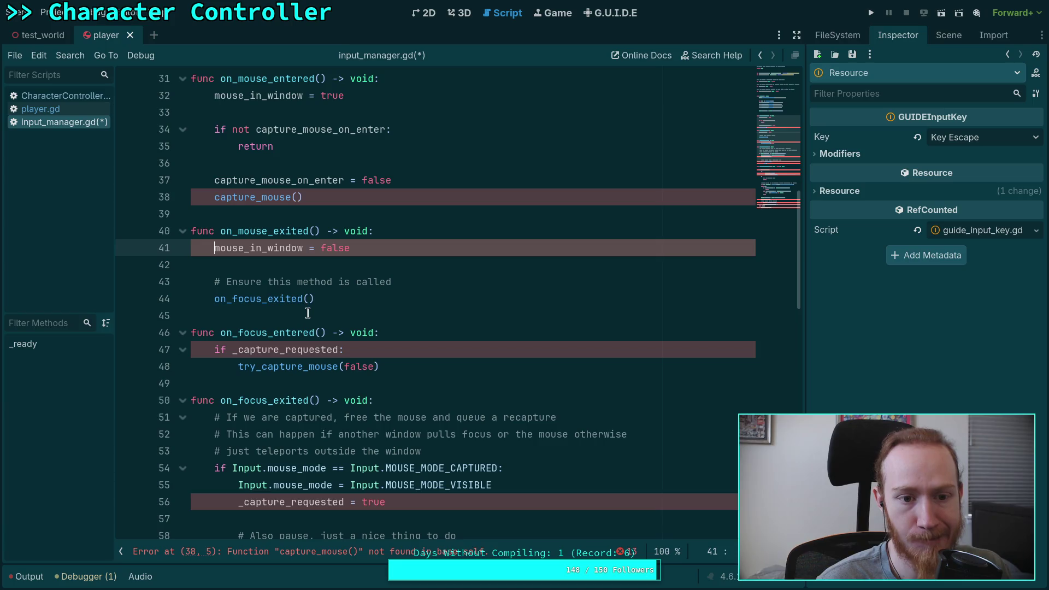
pyautogui.click(236, 351)
pyautogui.moveTo(236, 351); pyautogui.dragTo(338, 350)
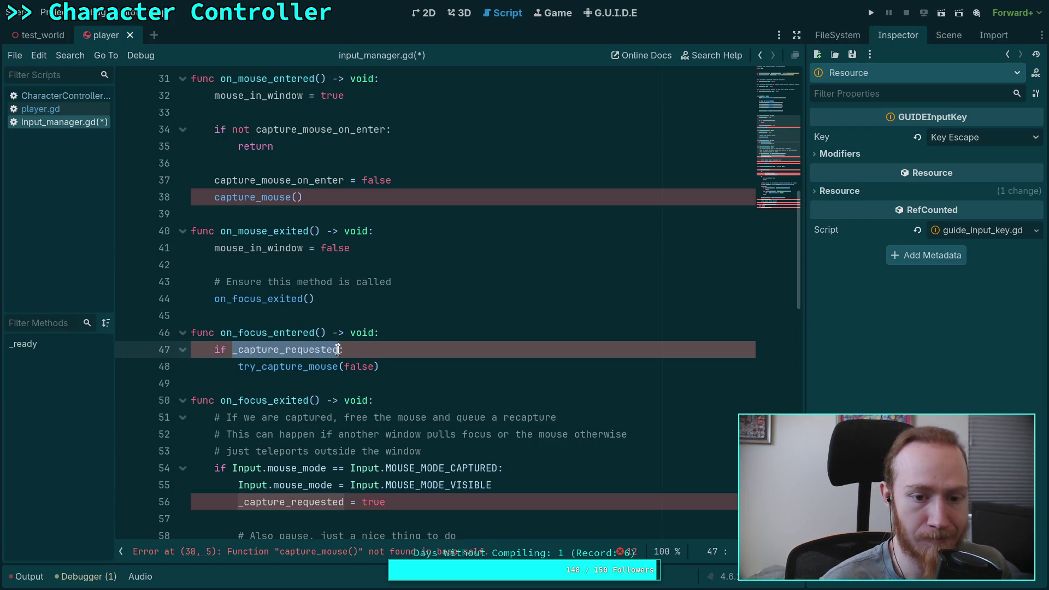
pyautogui.write('cap:')
pyautogui.press('Return')
# Drop the not, nest the reset and capture_mouse() under the capture_mouse_on_enter check, and delete the return.
pyautogui.click(271, 196)
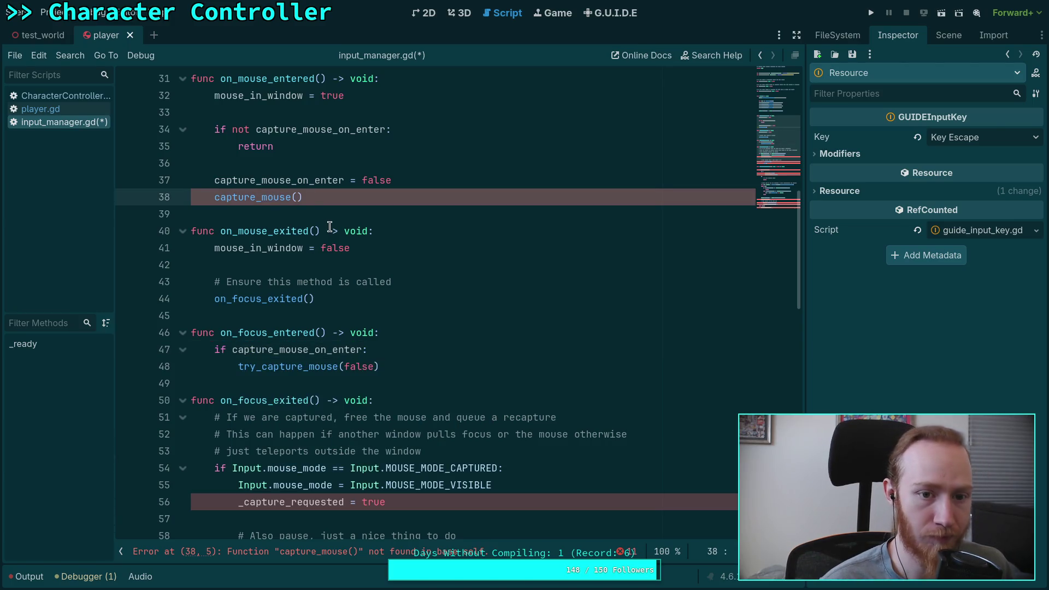
pyautogui.click(256, 129)
pyautogui.press('BackSpace')
pyautogui.press('BackSpace')
pyautogui.press('BackSpace')
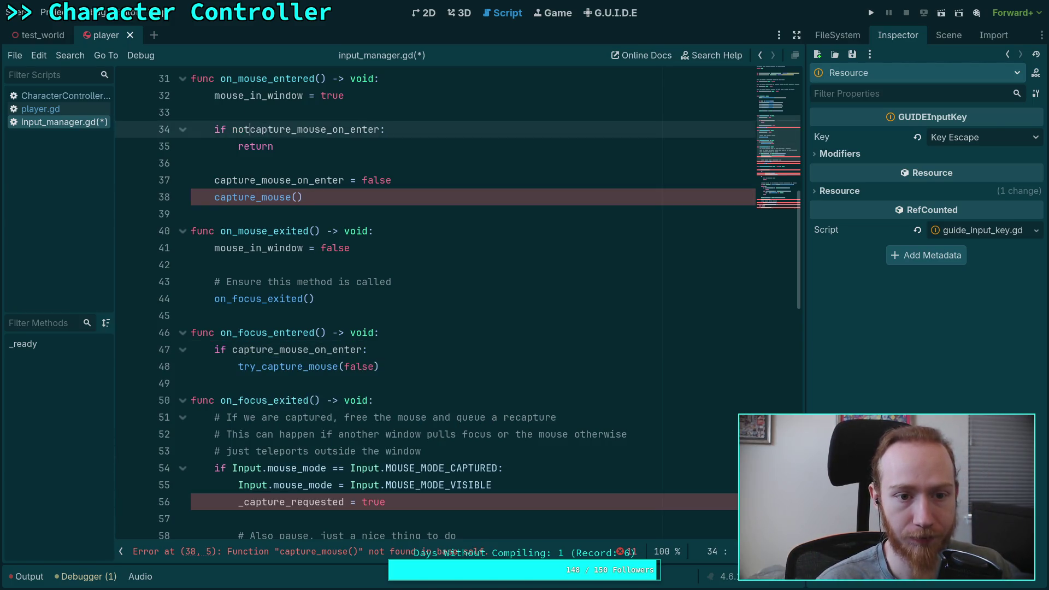
pyautogui.click(237, 186)
pyautogui.hotkey('alt', 'Up')
pyautogui.hotkey('alt', 'Up')
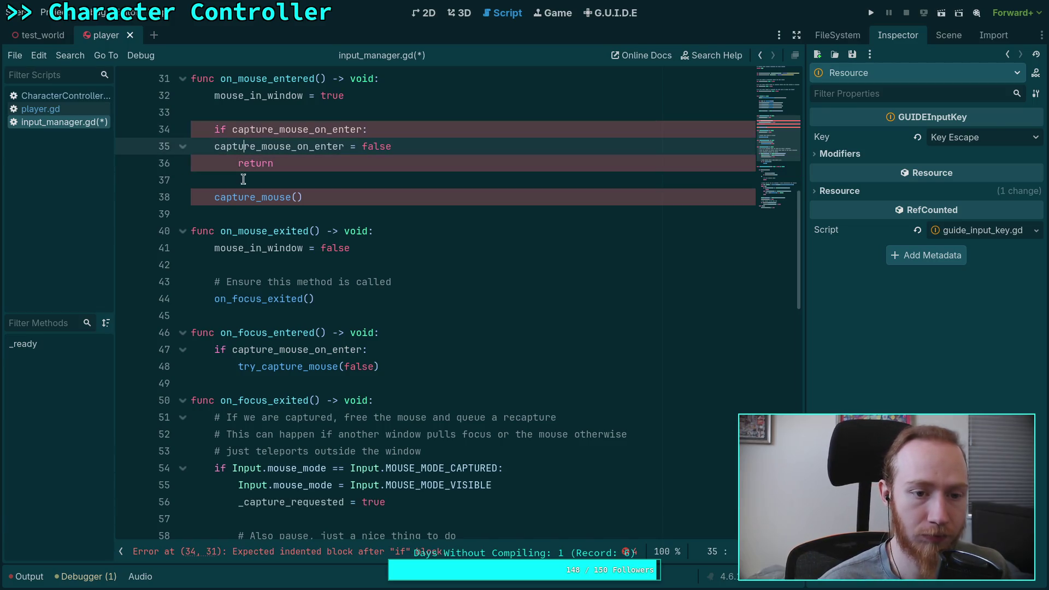
pyautogui.press('Tab')
pyautogui.click(231, 197)
pyautogui.hotkey('alt', 'Up')
pyautogui.hotkey('alt', 'Up')
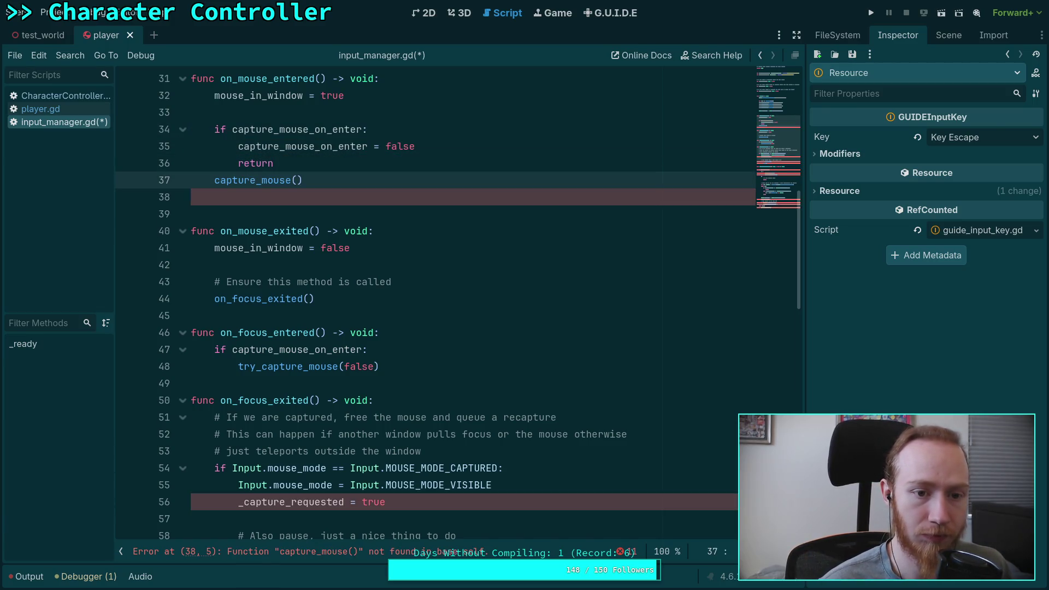
pyautogui.press('Tab')
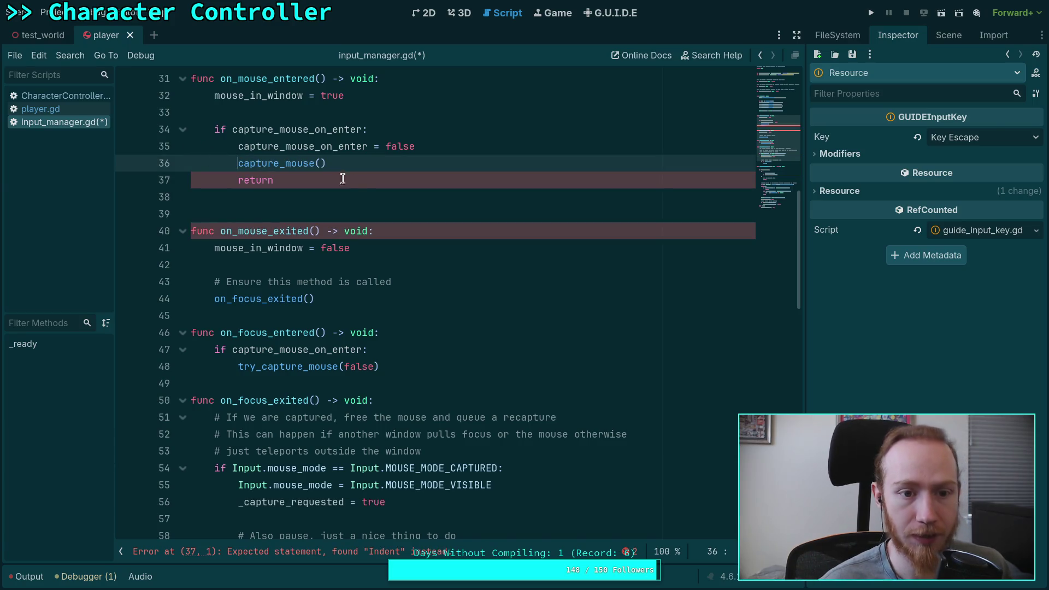
pyautogui.click(330, 164)
pyautogui.hotkey('shift', 'Down')
pyautogui.press('Delete')
pyautogui.hotkey('shift', 'Down')
pyautogui.press('Delete')
# In on_focus_exited, replace _capture_requested on line 54 with capture_mouse_on_enter.
pyautogui.scroll(1, 355, 200)
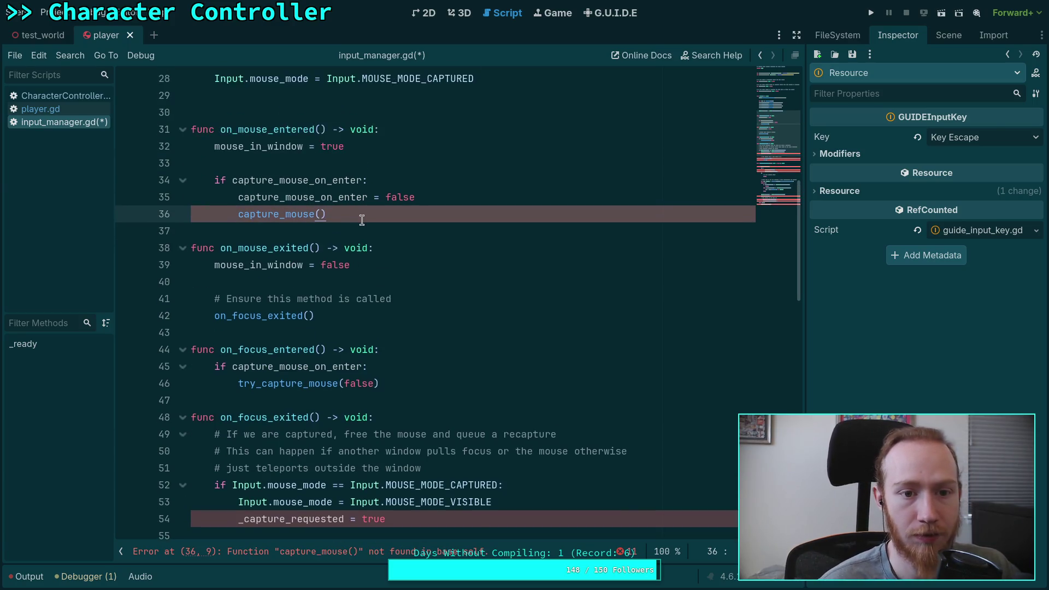
pyautogui.click(353, 230)
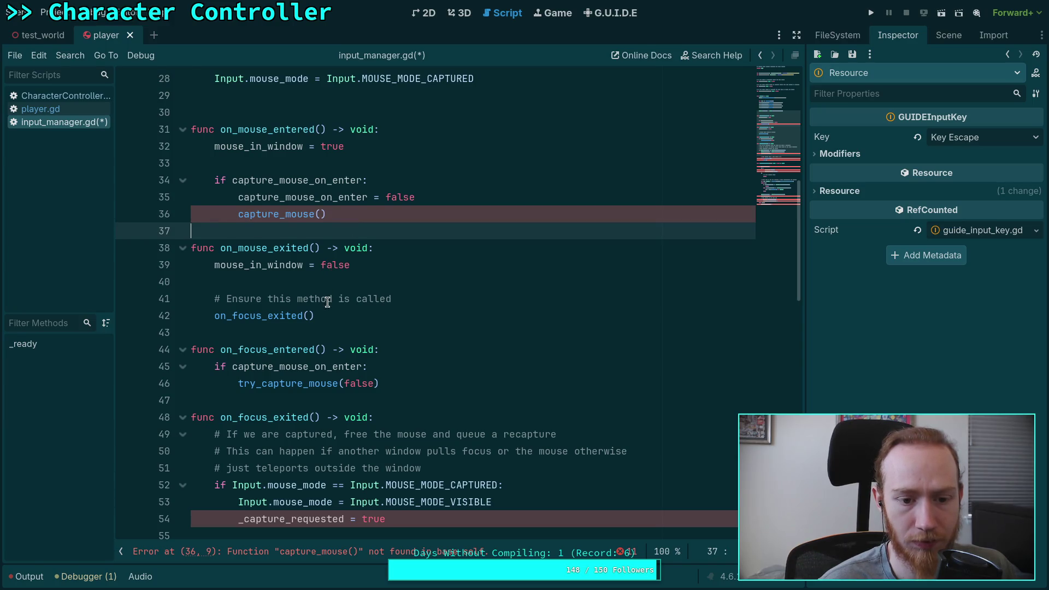
pyautogui.scroll(-2, 326, 303)
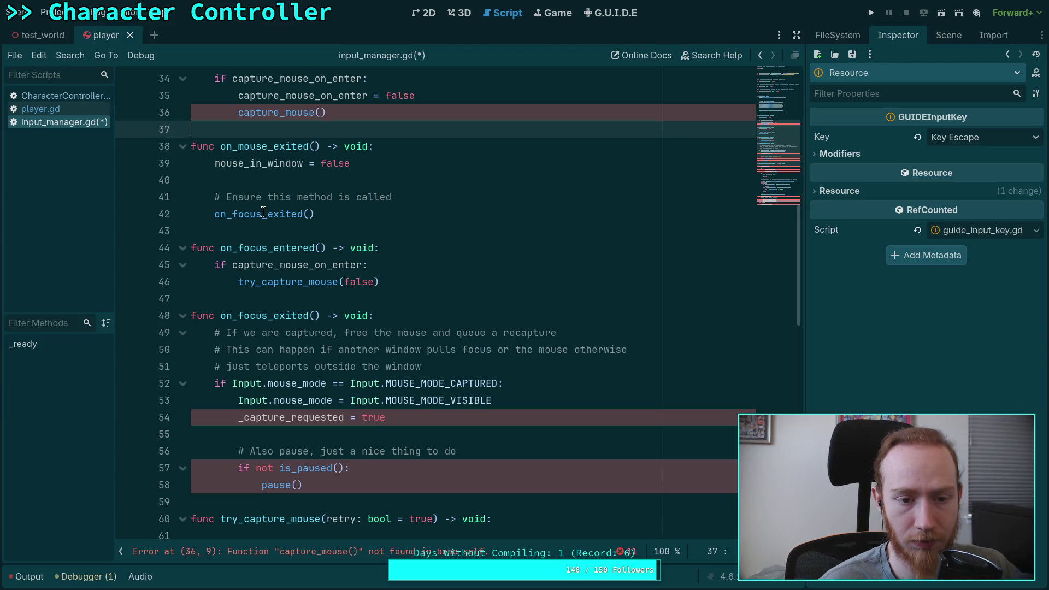
pyautogui.moveTo(259, 214)
pyautogui.scroll(-2, 262, 302)
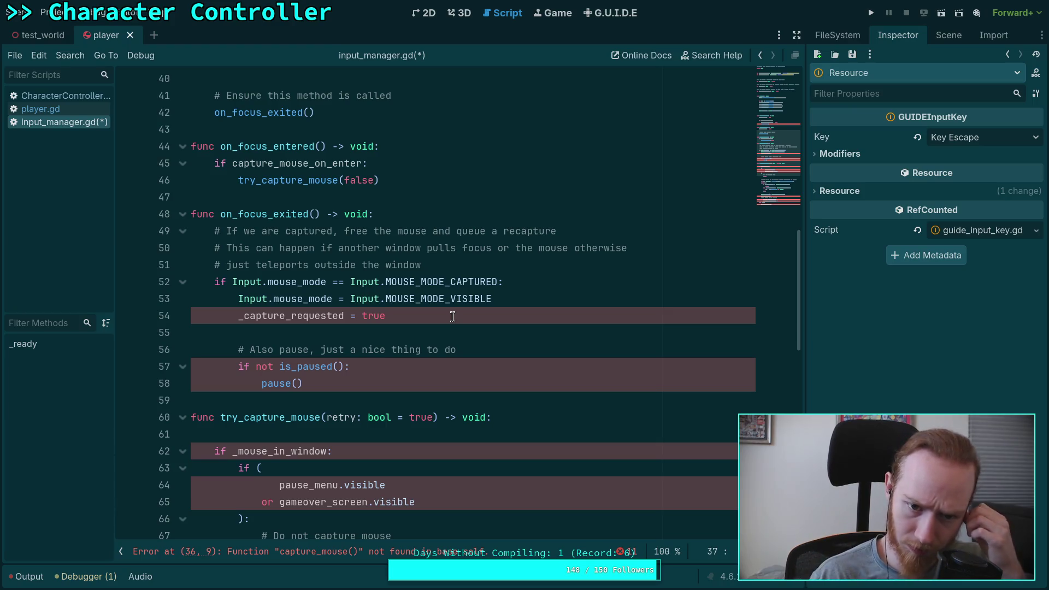
pyautogui.doubleClick(315, 317)
pyautogui.write('cap')
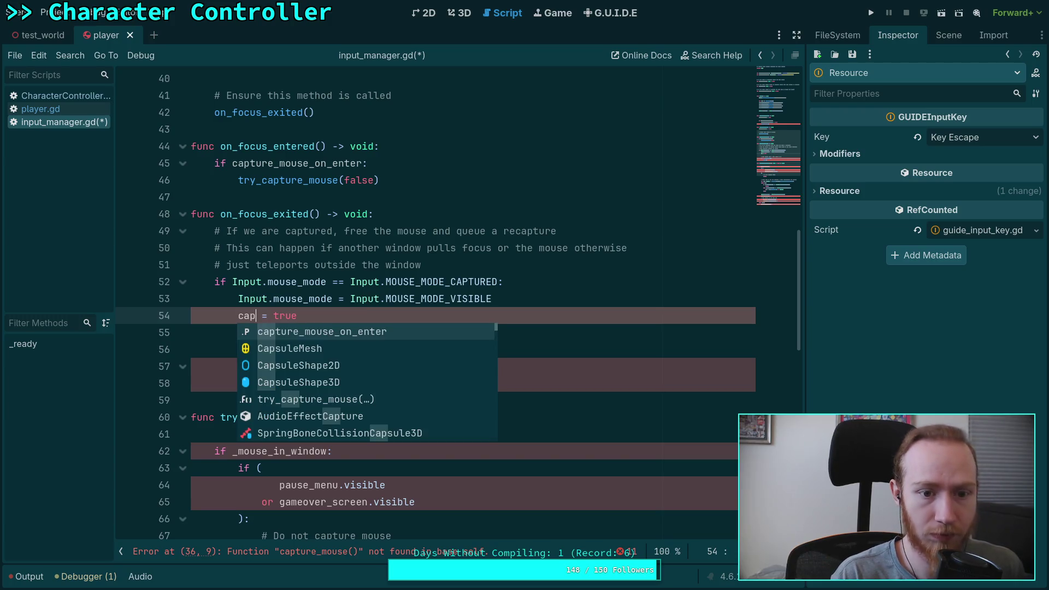
pyautogui.press('Return')
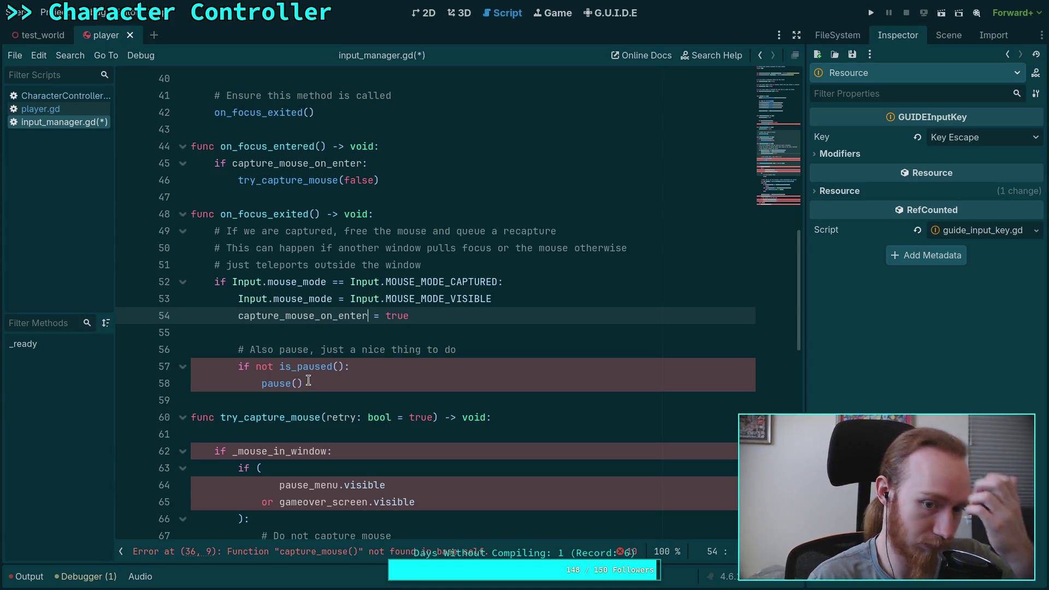
pyautogui.scroll(3, 309, 380)
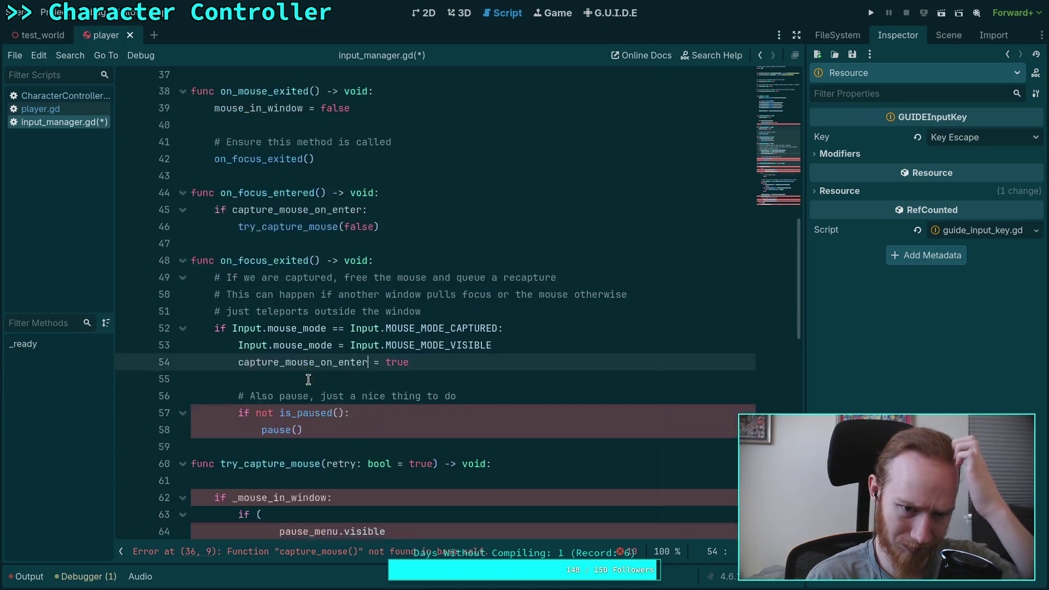
pyautogui.scroll(10, 308, 380)
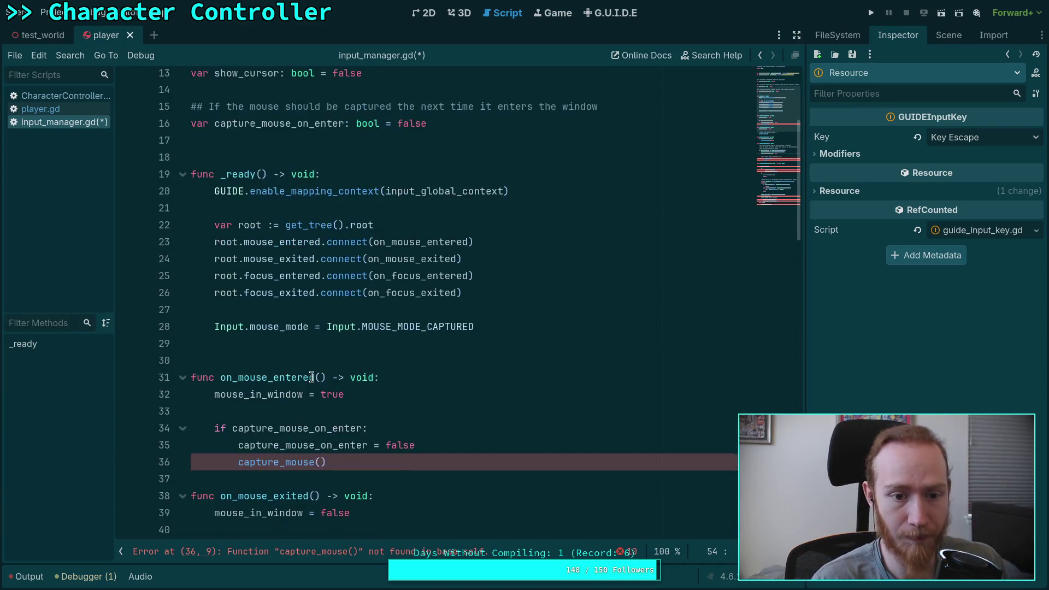
pyautogui.click(487, 334)
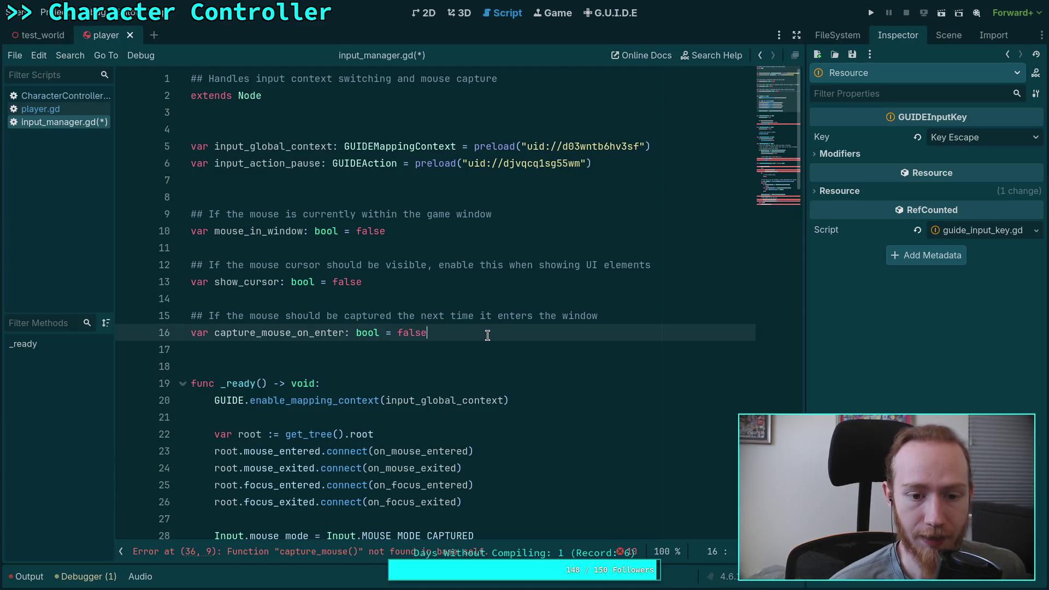
# Declare var allow_pause_on_exit: bool = true with a ## comment about pausing when the mouse leaves.
pyautogui.press('Return')
pyautogui.press('Return')
pyautogui.write('var ')
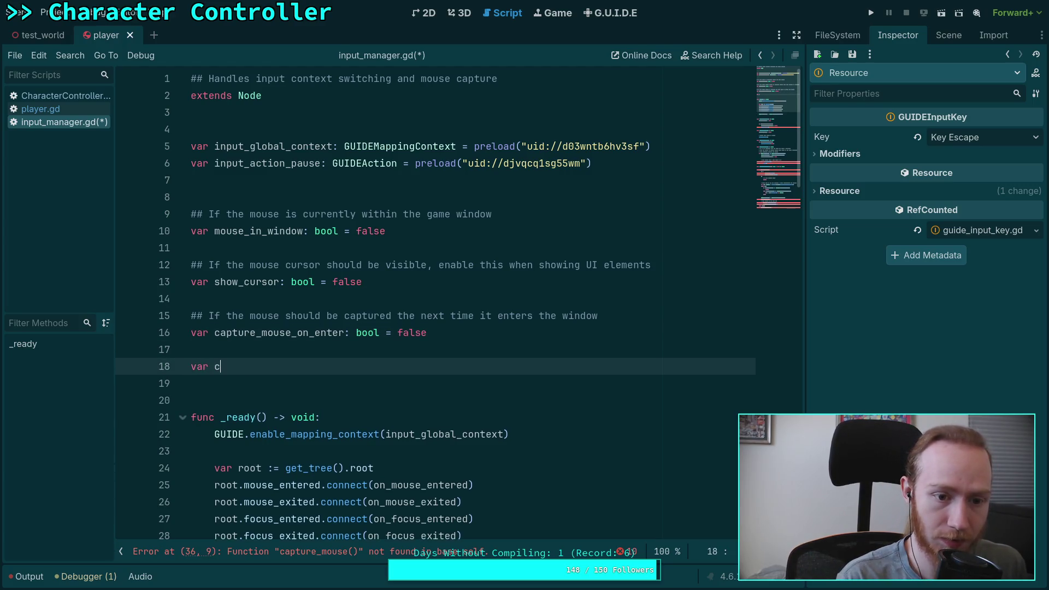
pyautogui.write('allow_p')
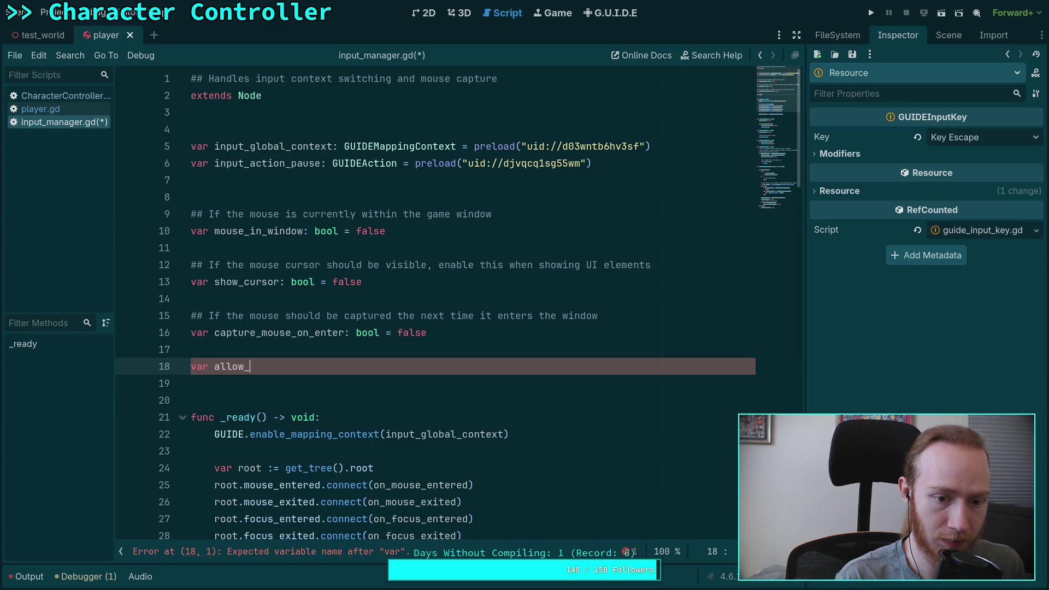
pyautogui.write('ause_on_e')
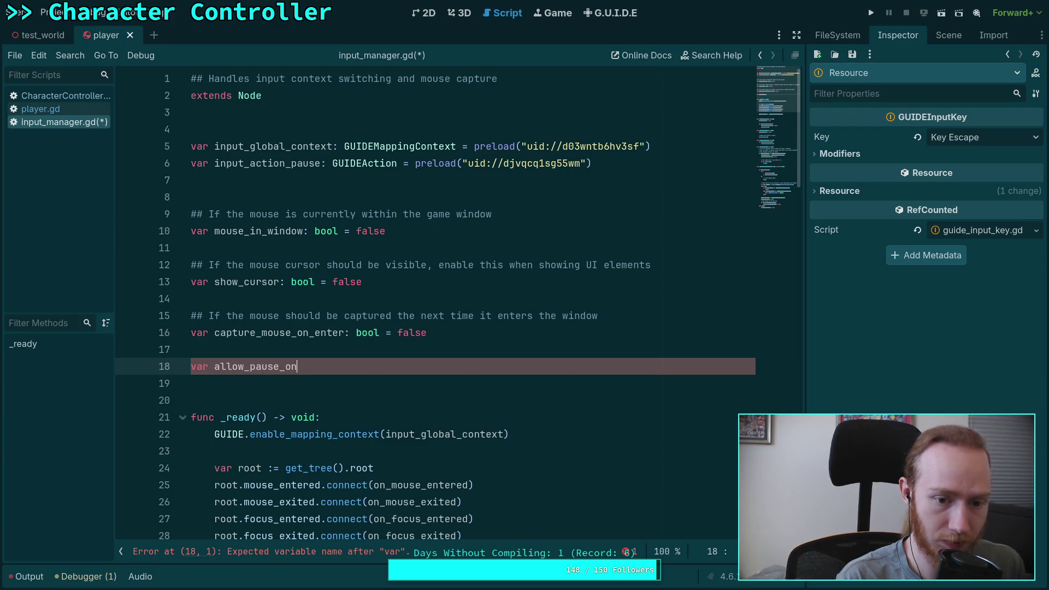
pyautogui.write('xit: bool = true')
pyautogui.press('Up')
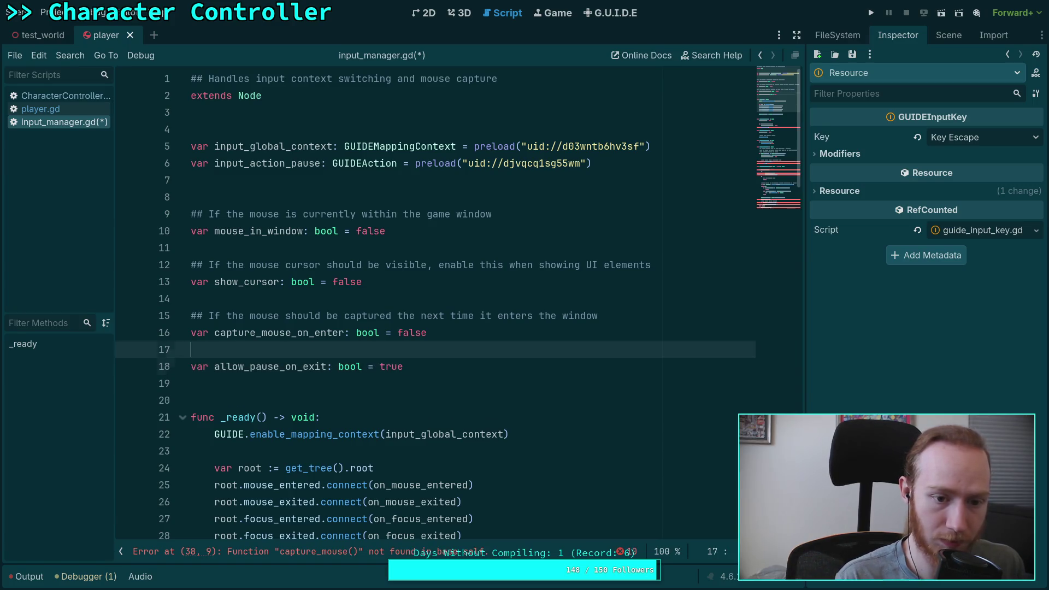
pyautogui.press('Return')
pyautogui.write('## If the ')
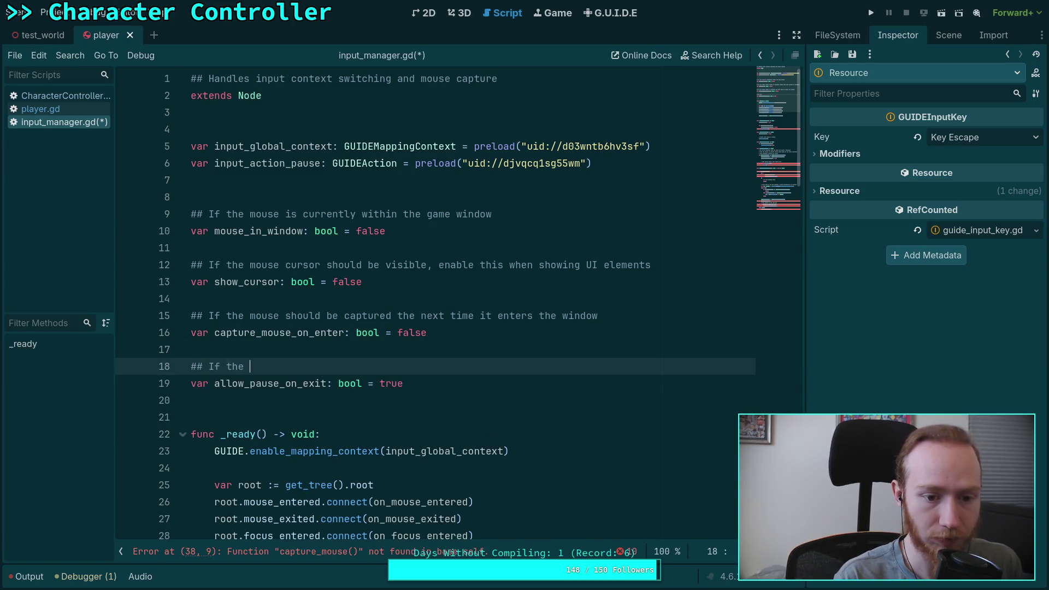
pyautogui.write('game sc')
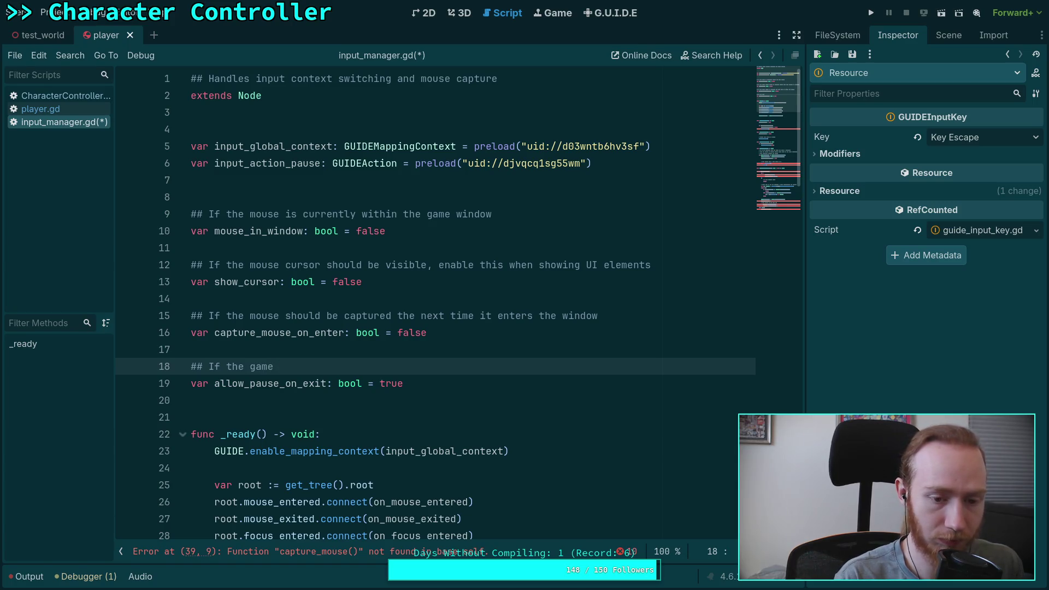
pyautogui.write('ene should paus')
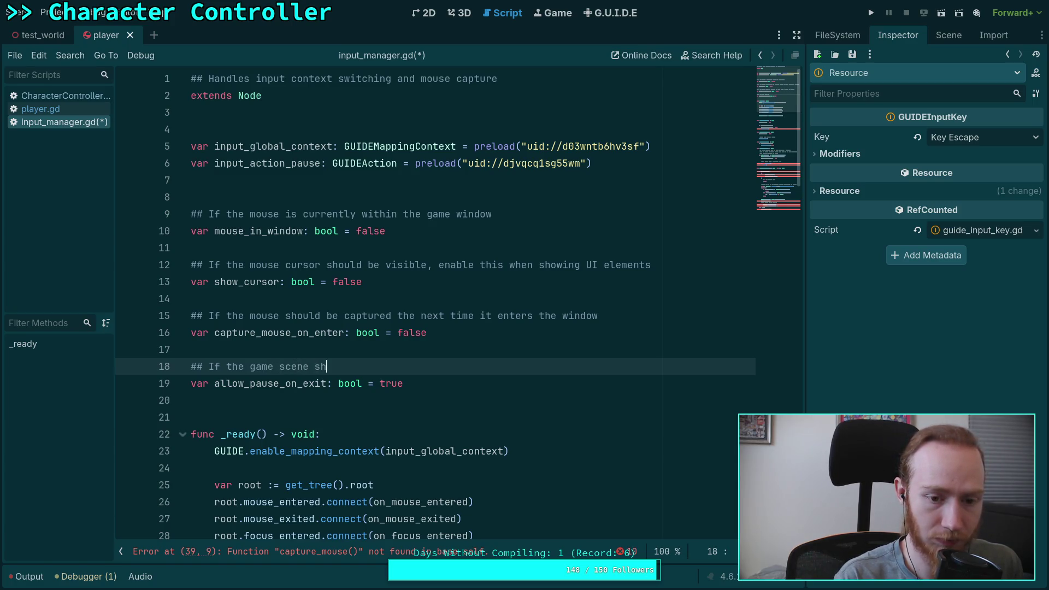
pyautogui.write('e when the m')
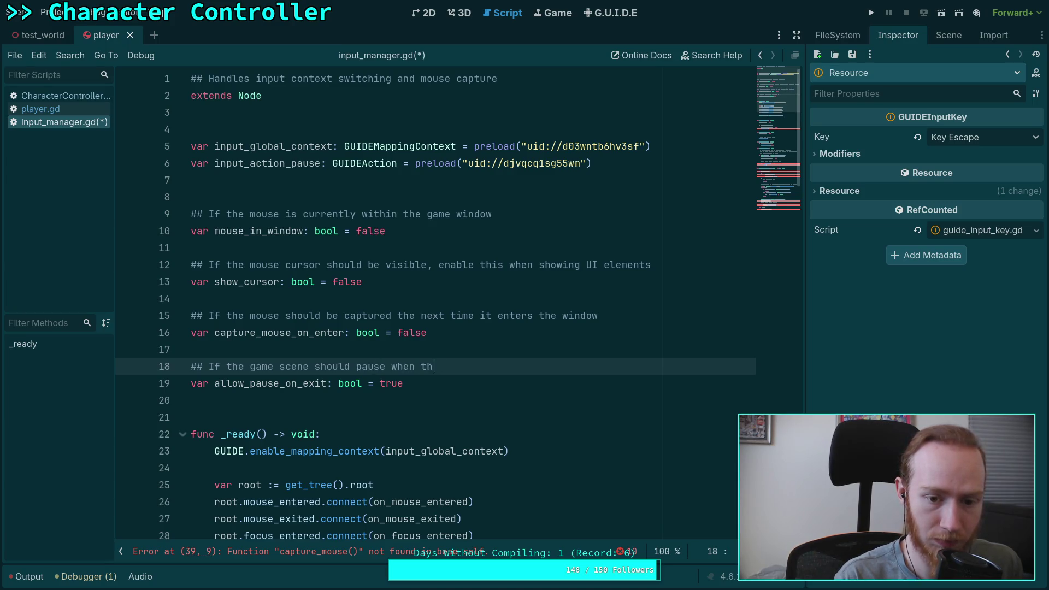
pyautogui.write('ouse exti')
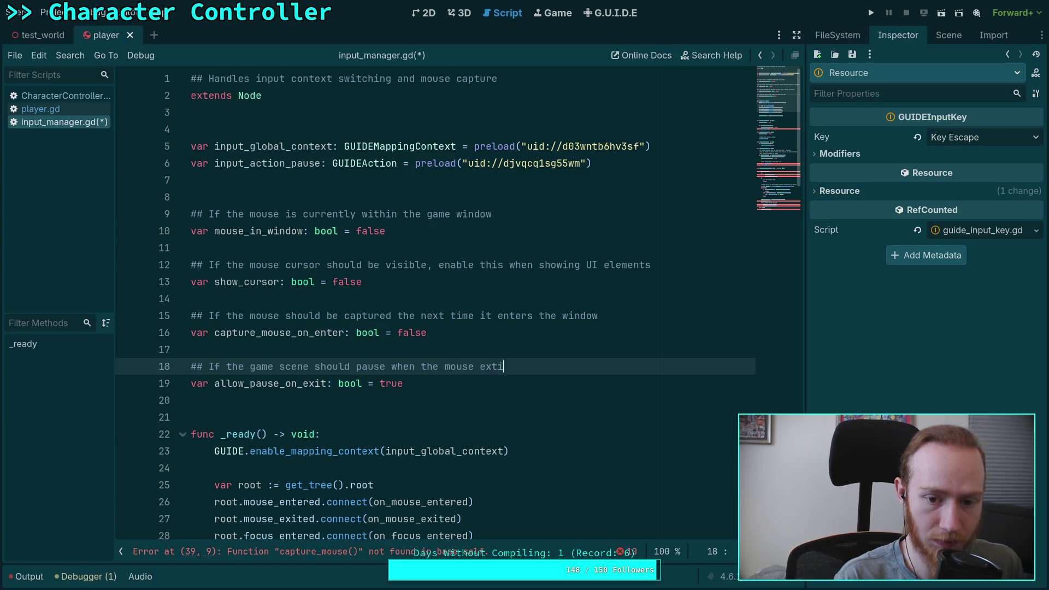
pyautogui.write('ts the window')
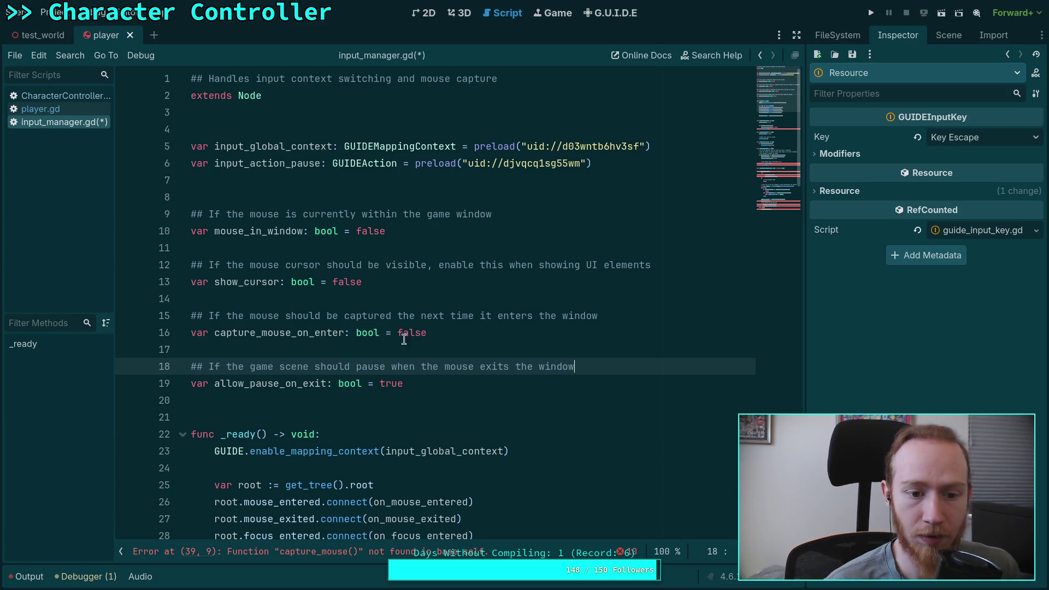
# Make on_focus_exited's if condition check allow_pause_on_exit before pausing.
pyautogui.scroll(-14, 313, 366)
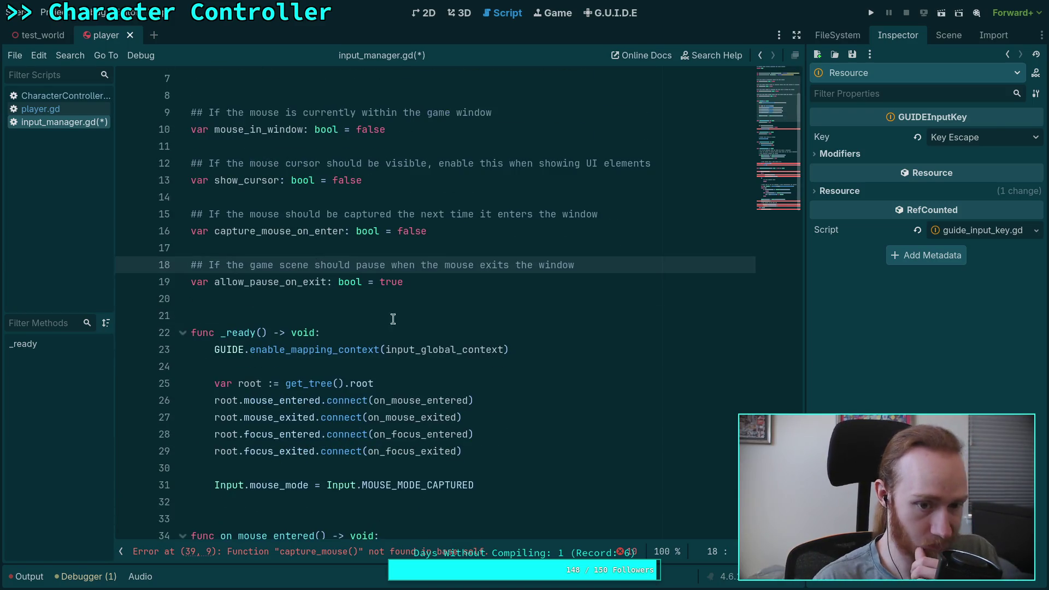
pyautogui.scroll(-2, 398, 321)
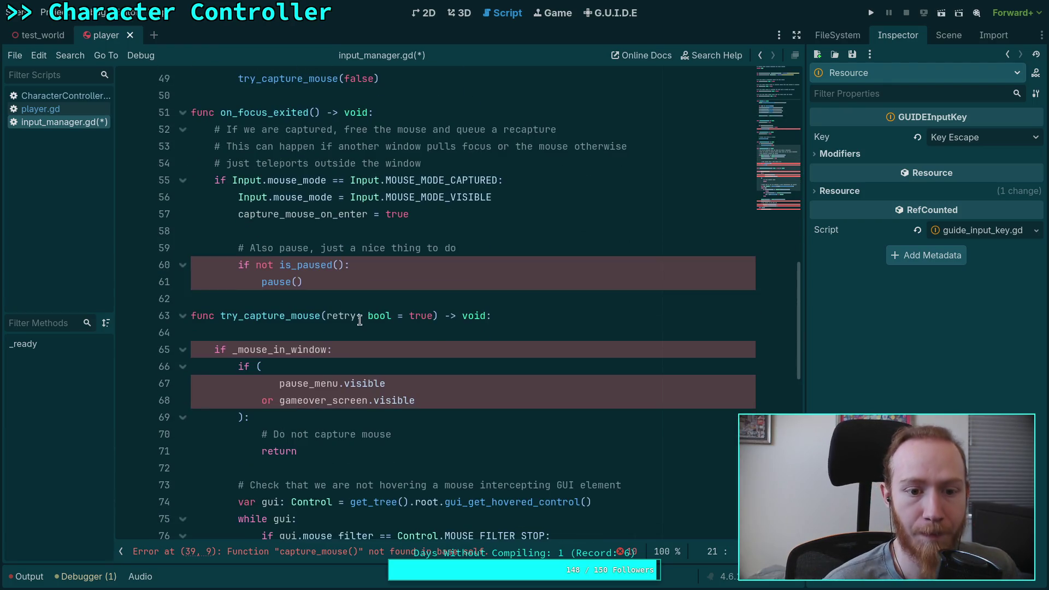
pyautogui.moveTo(256, 266)
pyautogui.mouseDown()
pyautogui.moveTo(359, 267)
pyautogui.moveTo(342, 266)
pyautogui.mouseUp()
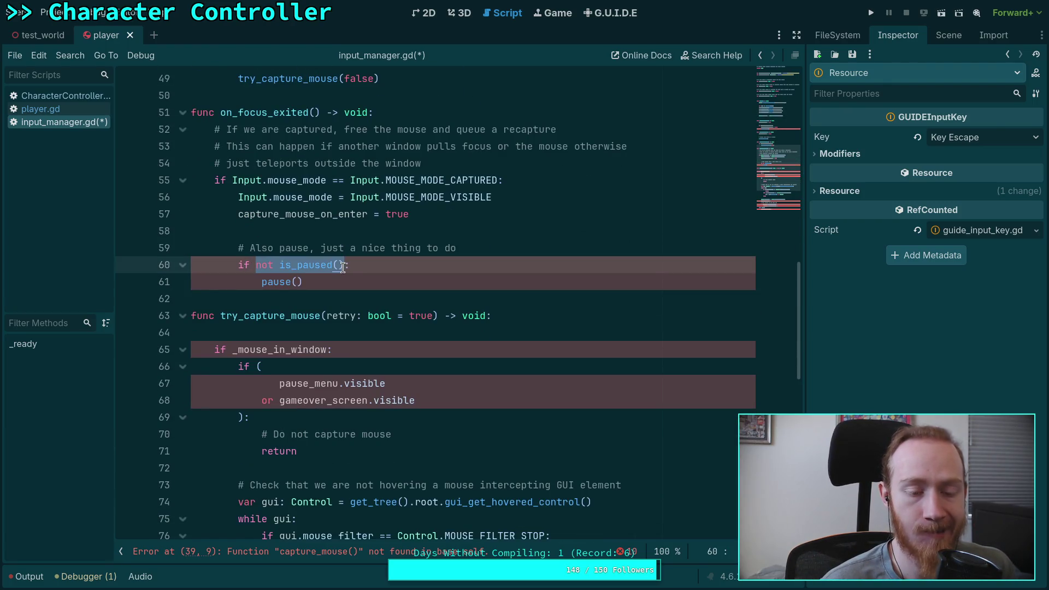
pyautogui.write('allo:')
pyautogui.press('Return')
pyautogui.moveTo(302, 263)
pyautogui.mouseDown()
pyautogui.moveTo(261, 266)
pyautogui.moveTo(291, 267)
pyautogui.mouseUp()
pyautogui.doubleClick(260, 267)
pyautogui.click(260, 267)
pyautogui.press('BackSpace')
pyautogui.scroll(10, 415, 276)
pyautogui.scroll(-8, 428, 279)
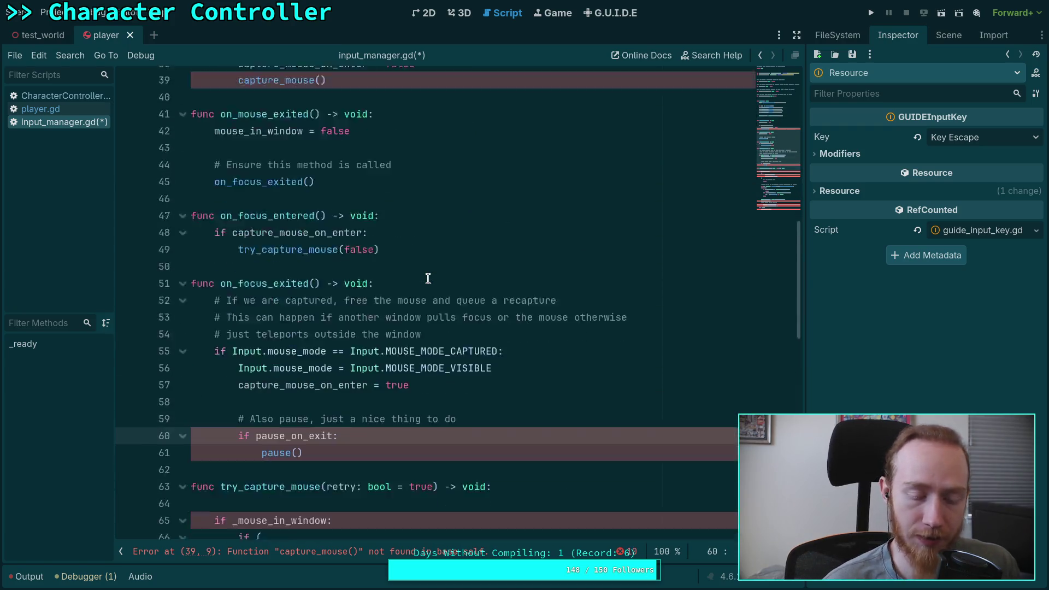
pyautogui.hotkey('ctrl', 'z')
pyautogui.scroll(-2, 428, 277)
pyautogui.click(355, 285)
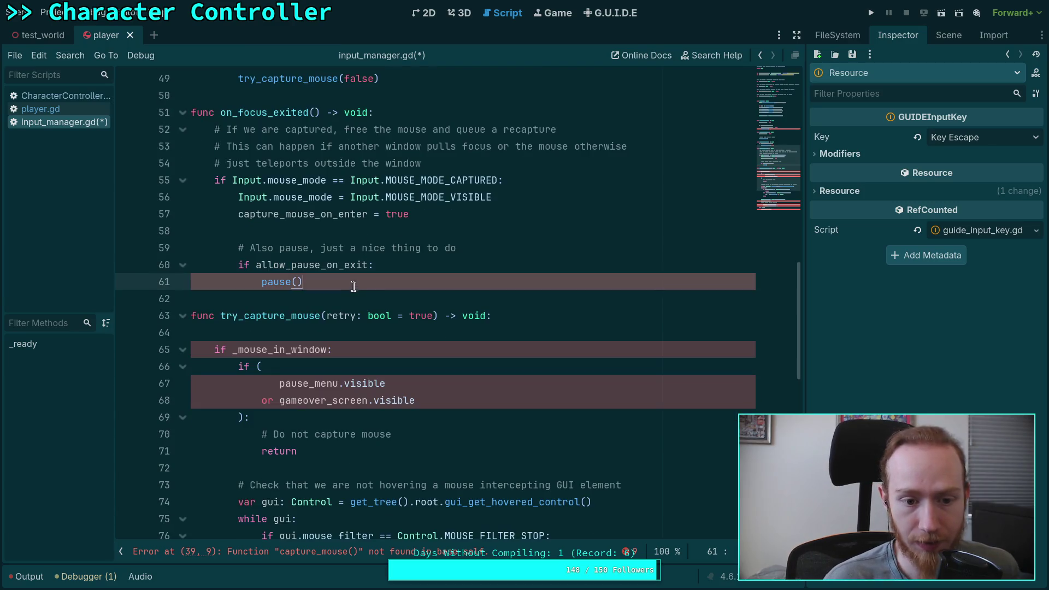
# Change _mouse_in_window on line 65 to mouse_in_window and rename try_capture_mouse to capture_mouse.
pyautogui.scroll(-1, 353, 285)
pyautogui.click(237, 299)
pyautogui.press('BackSpace')
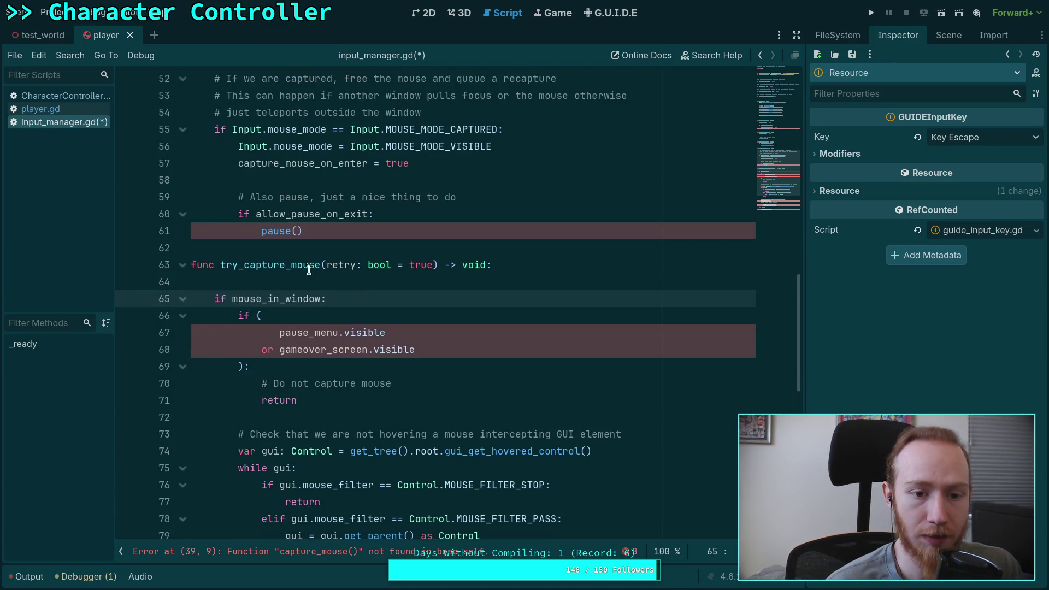
pyautogui.press('BackSpace')
pyautogui.moveTo(220, 265); pyautogui.dragTo(410, 265)
# Drop the retry parameter from capture_mouse and add an early-return guard on mouse_in_window.
pyautogui.press('BackSpace')
pyautogui.scroll(-4, 355, 282)
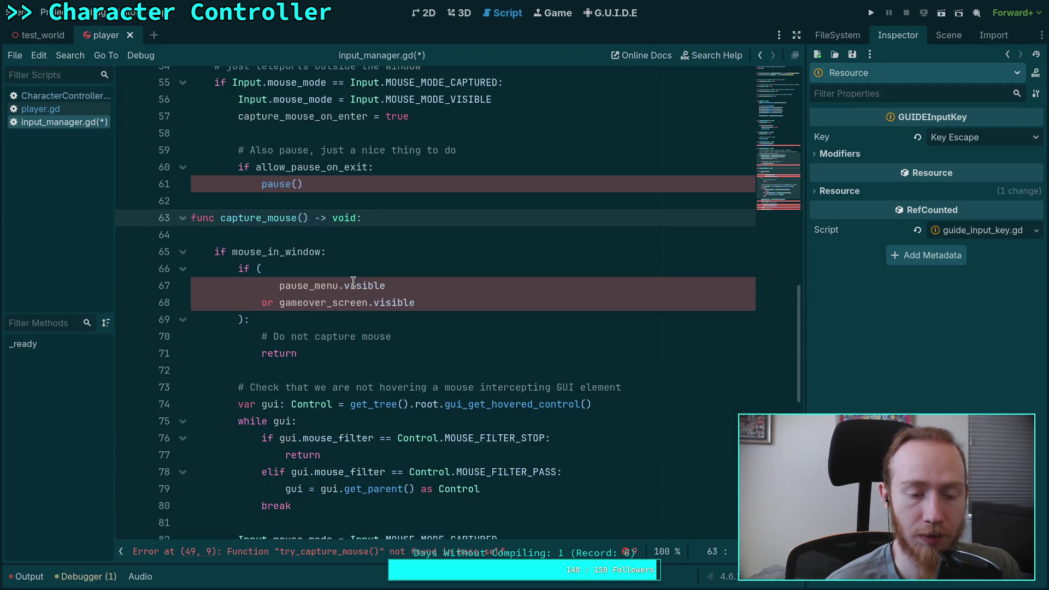
pyautogui.scroll(1, 334, 296)
pyautogui.click(371, 112)
pyautogui.press('Return')
pyautogui.press('Return')
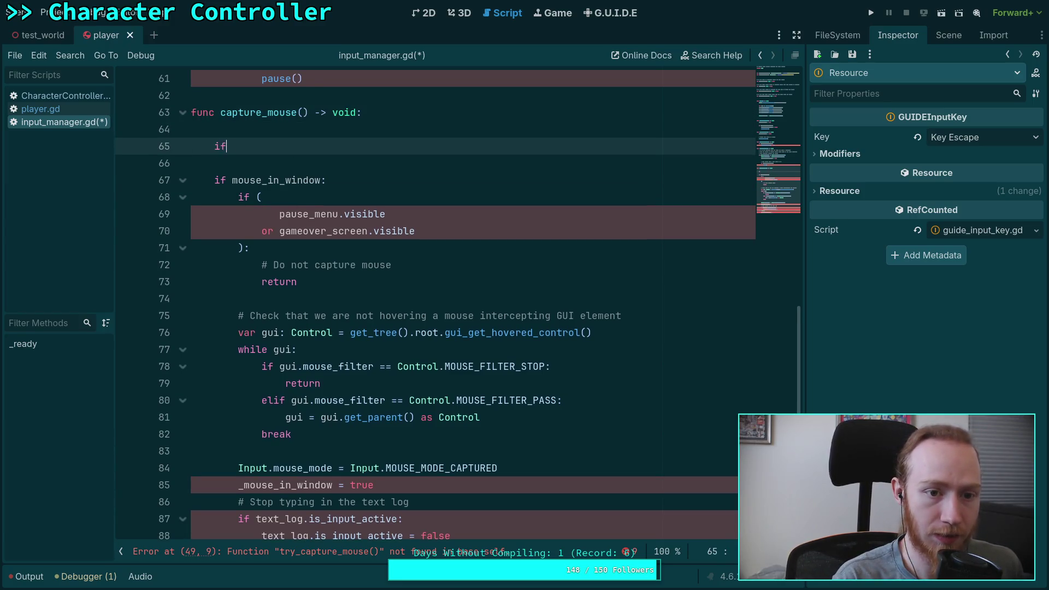
pyautogui.write('ot mo')
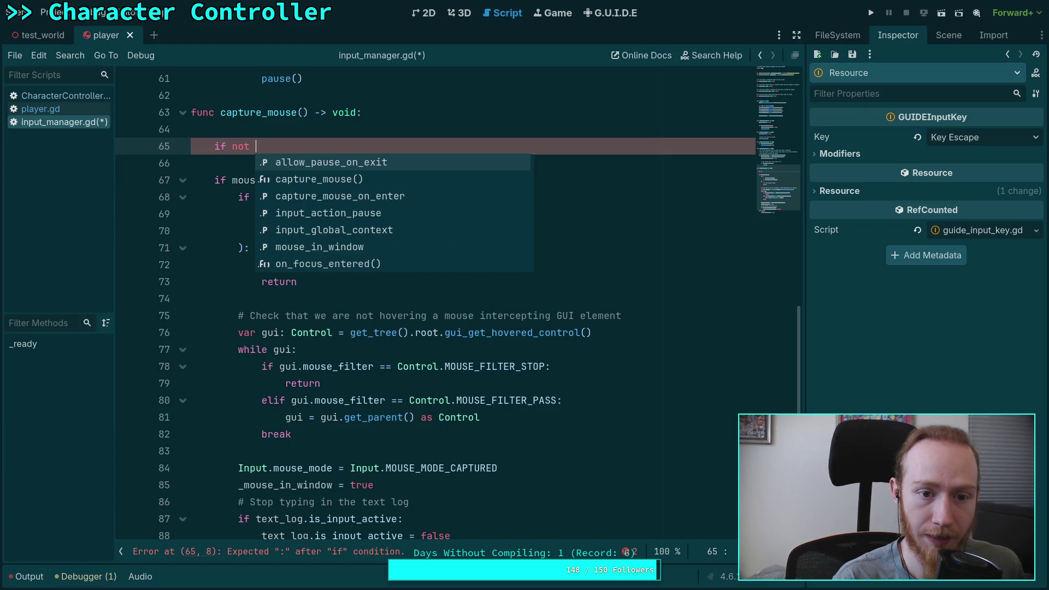
pyautogui.press('Return')
pyautogui.write(':')
pyautogui.press('Return')
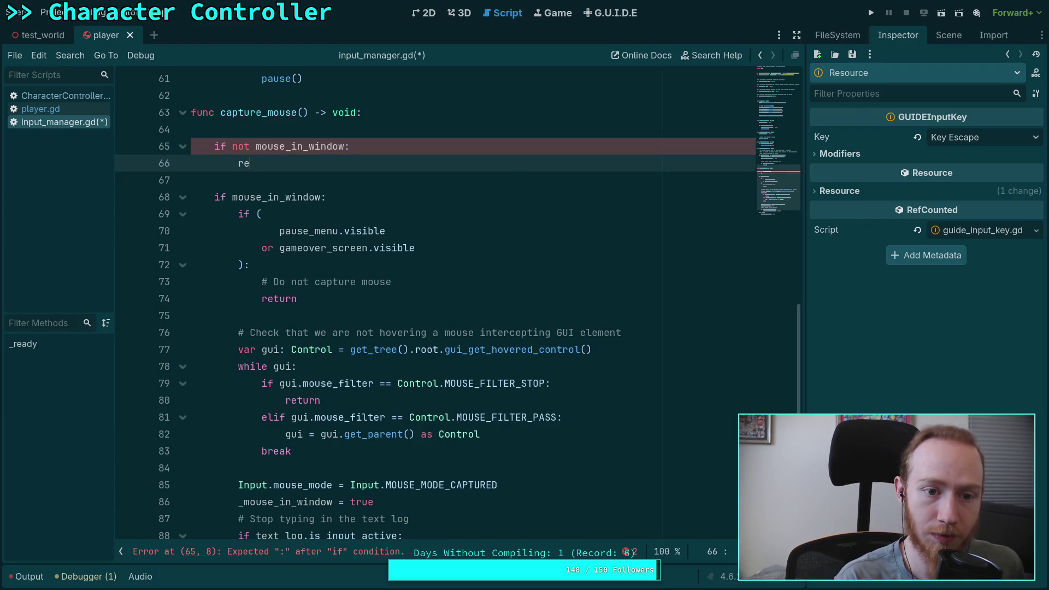
pyautogui.press('Return')
pyautogui.click(328, 128)
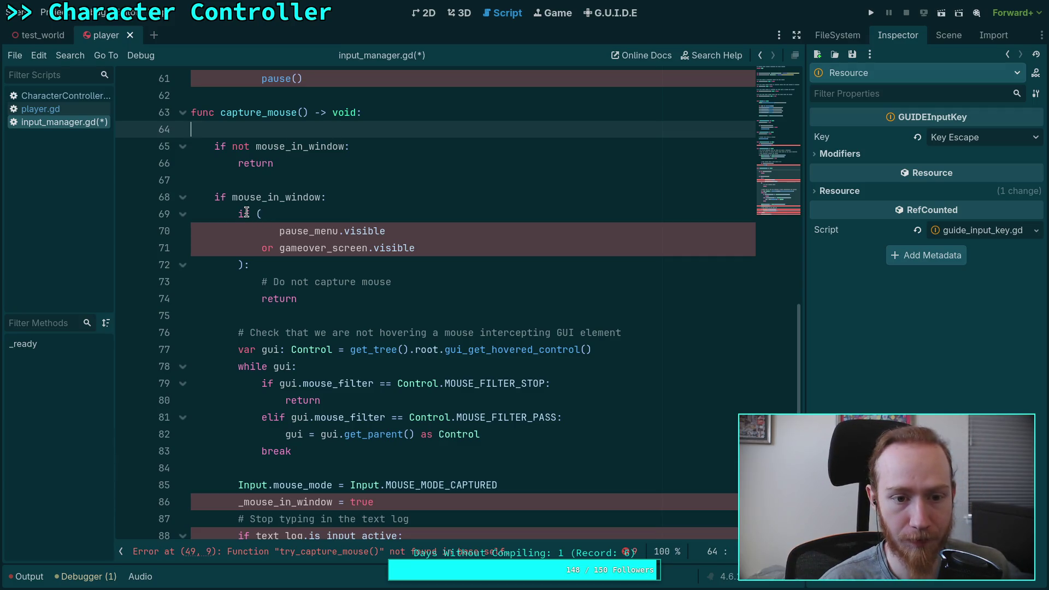
pyautogui.scroll(15, 308, 249)
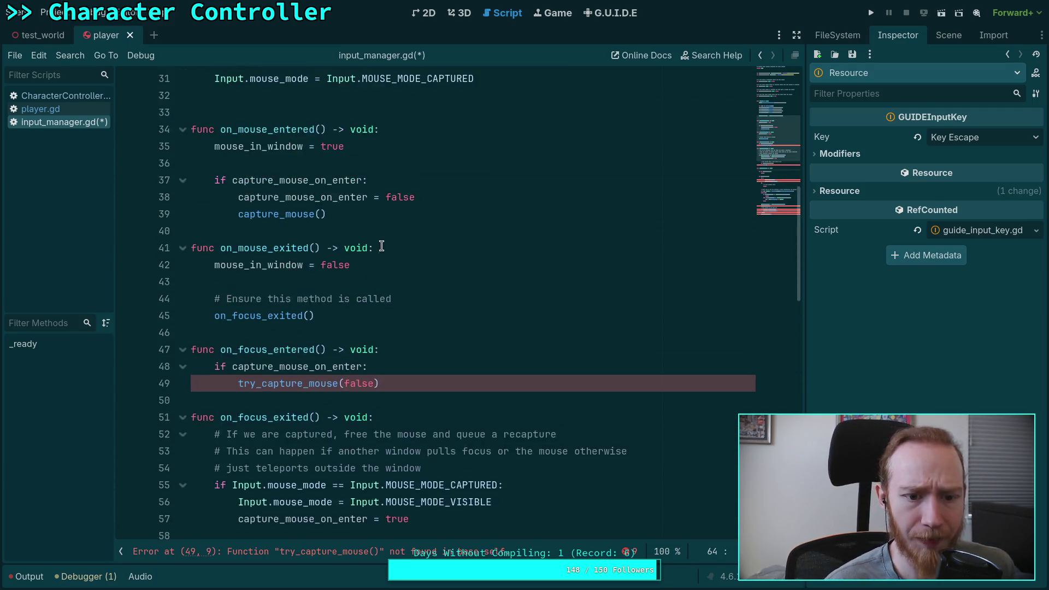
pyautogui.scroll(-8, 389, 247)
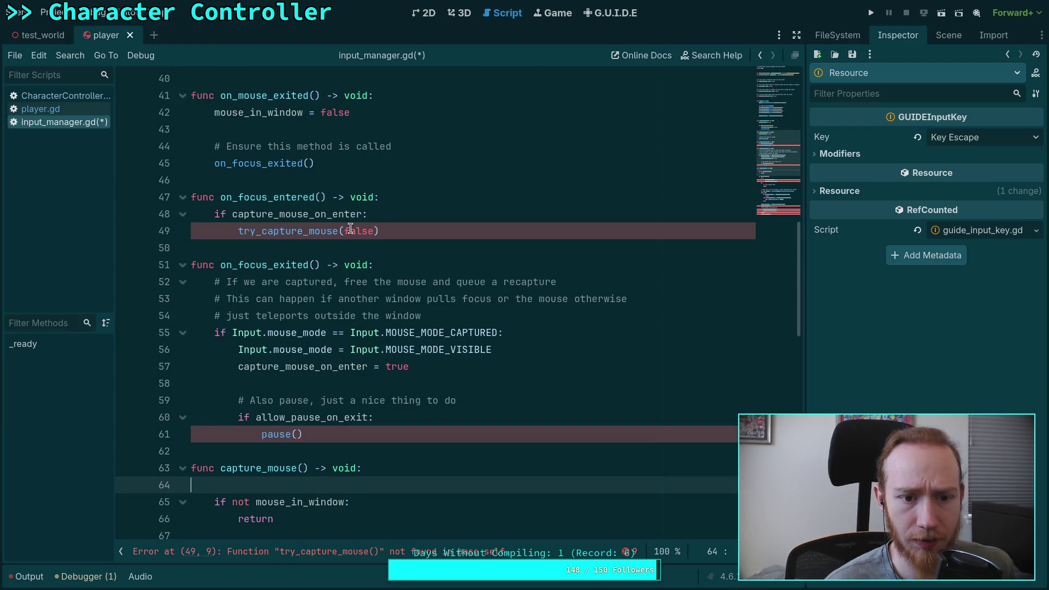
# Prepend 'show_cursor or' to the if condition on line 65.
pyautogui.doubleClick(293, 217)
pyautogui.scroll(-5, 382, 224)
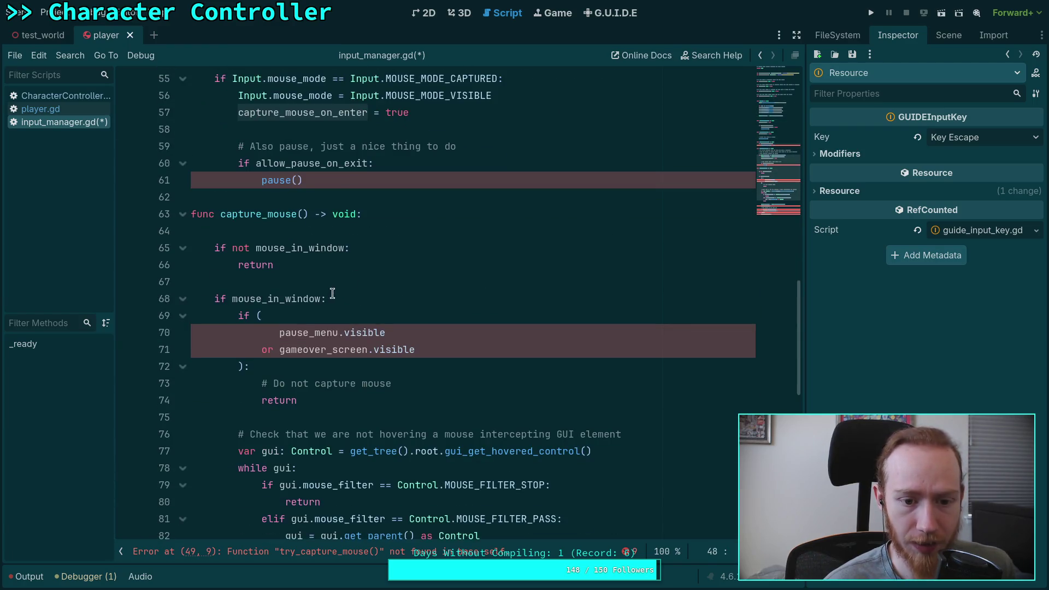
pyautogui.scroll(15, 311, 317)
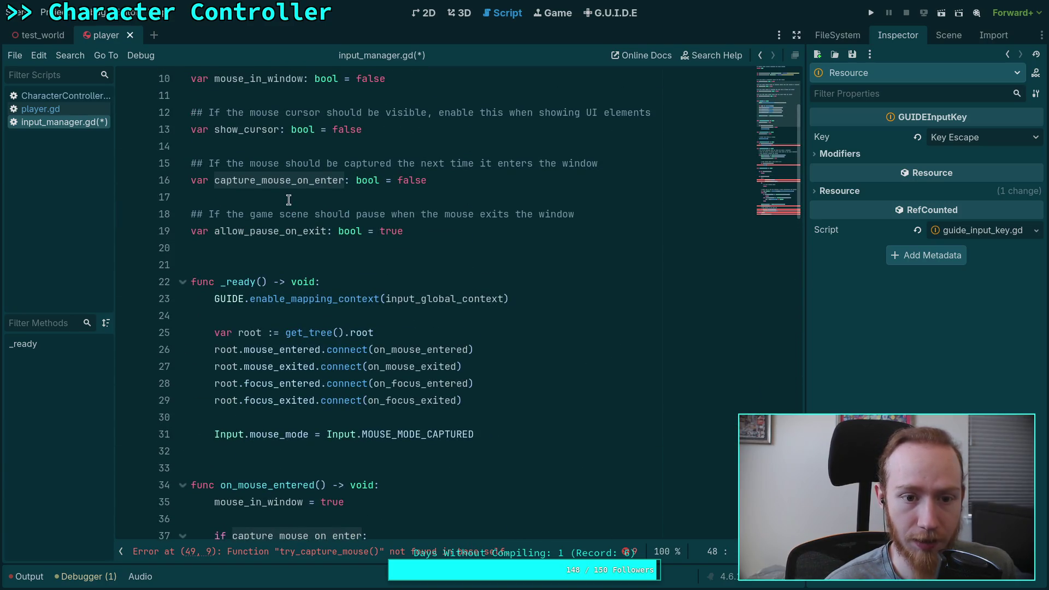
pyautogui.scroll(-13, 316, 235)
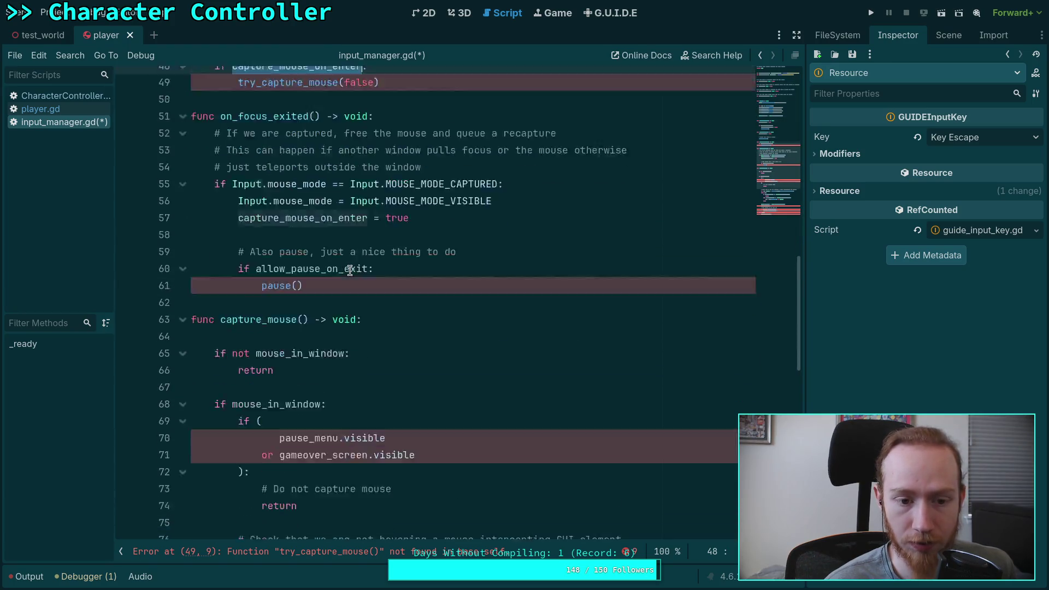
pyautogui.scroll(-1, 342, 284)
pyautogui.click(345, 299)
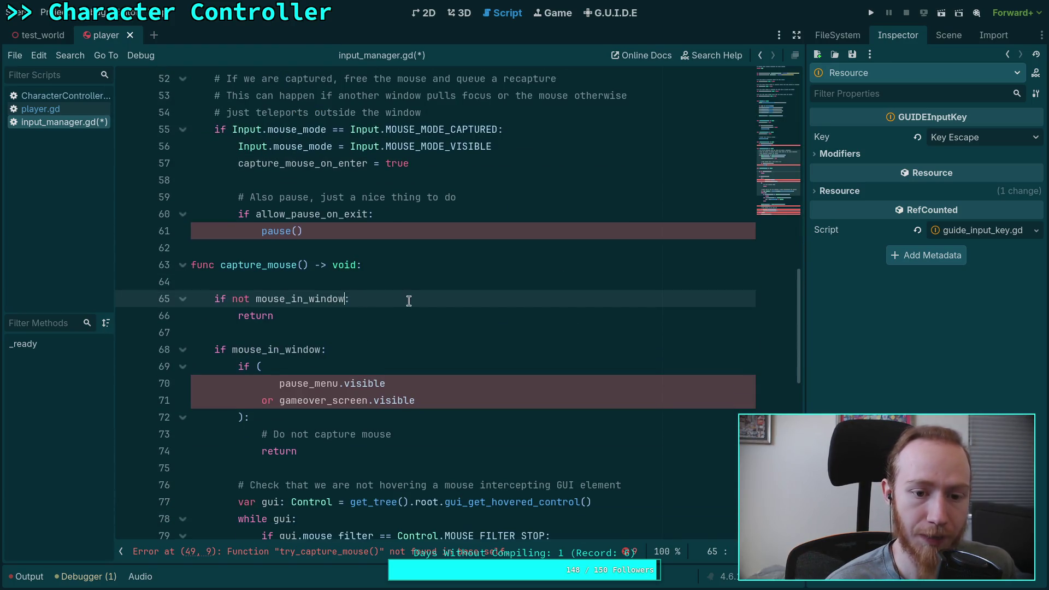
pyautogui.click(236, 298)
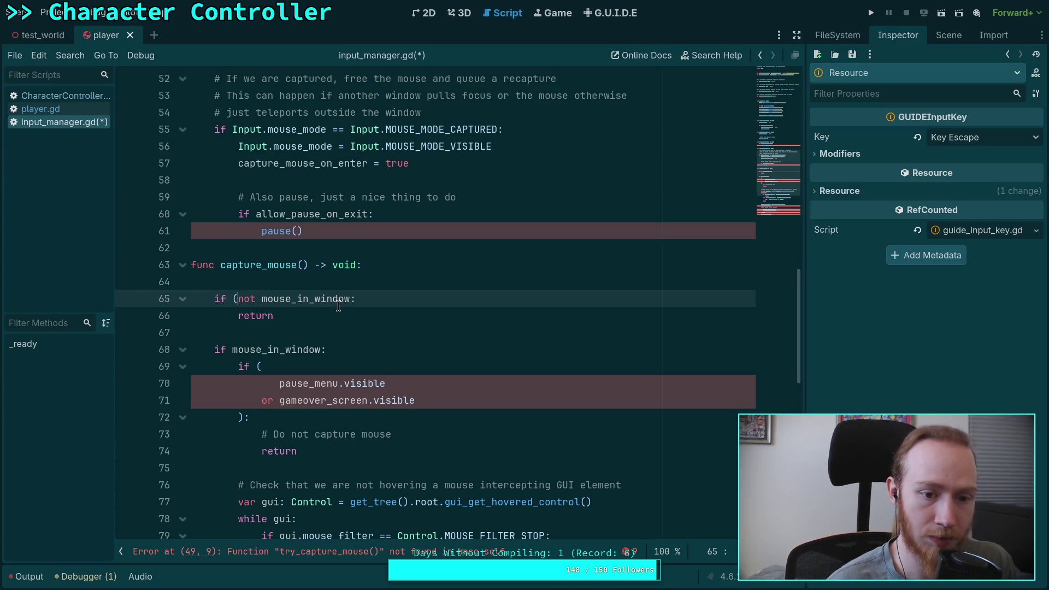
pyautogui.write('show_cursor or')
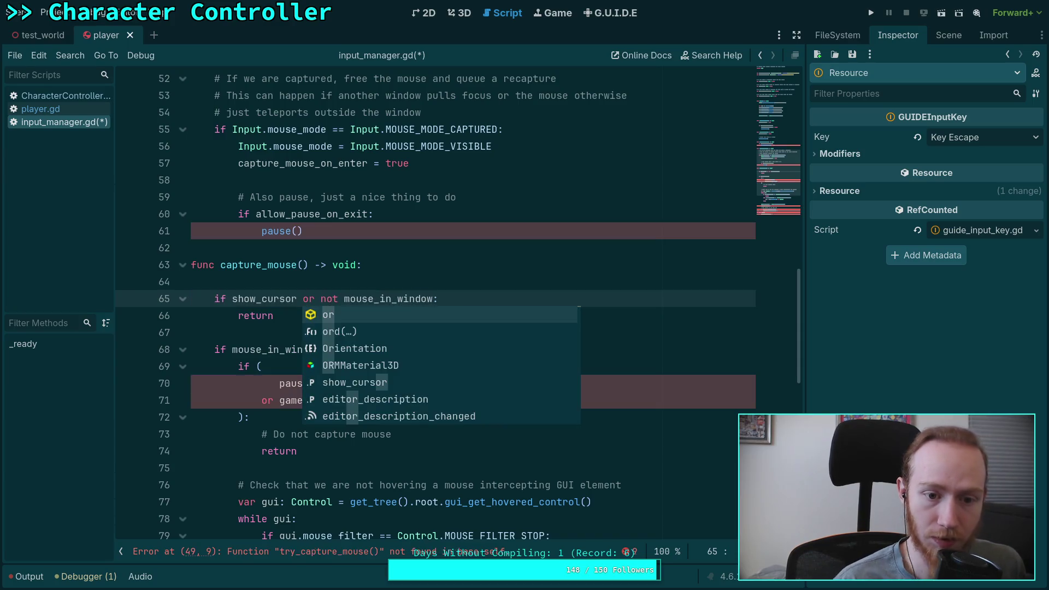
pyautogui.press('Escape')
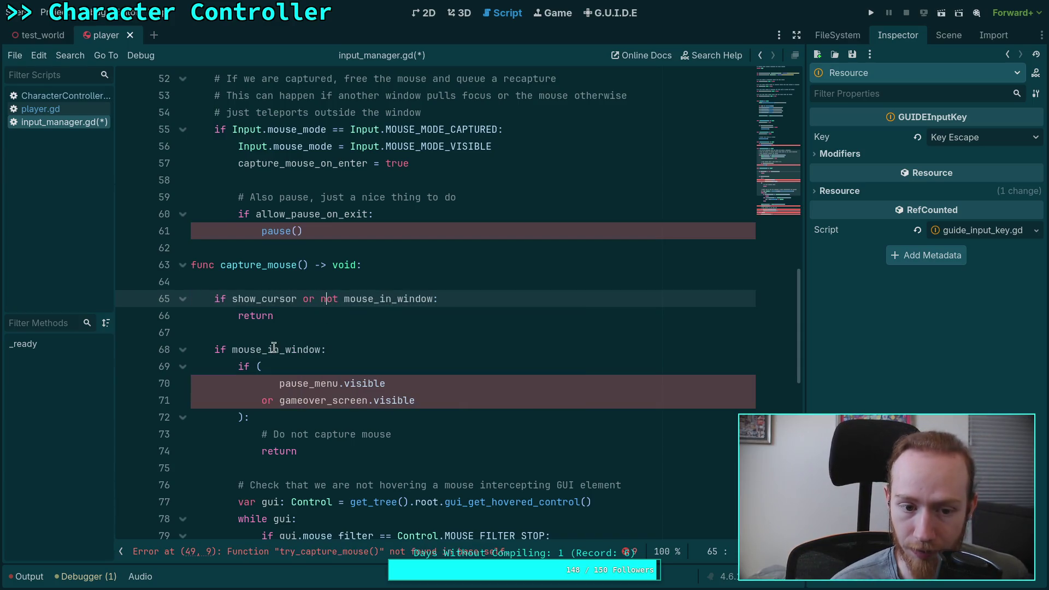
# Delete the if mouse_in_window block that checks pause-menu visibility.
pyautogui.click(274, 350)
pyautogui.scroll(-2, 274, 347)
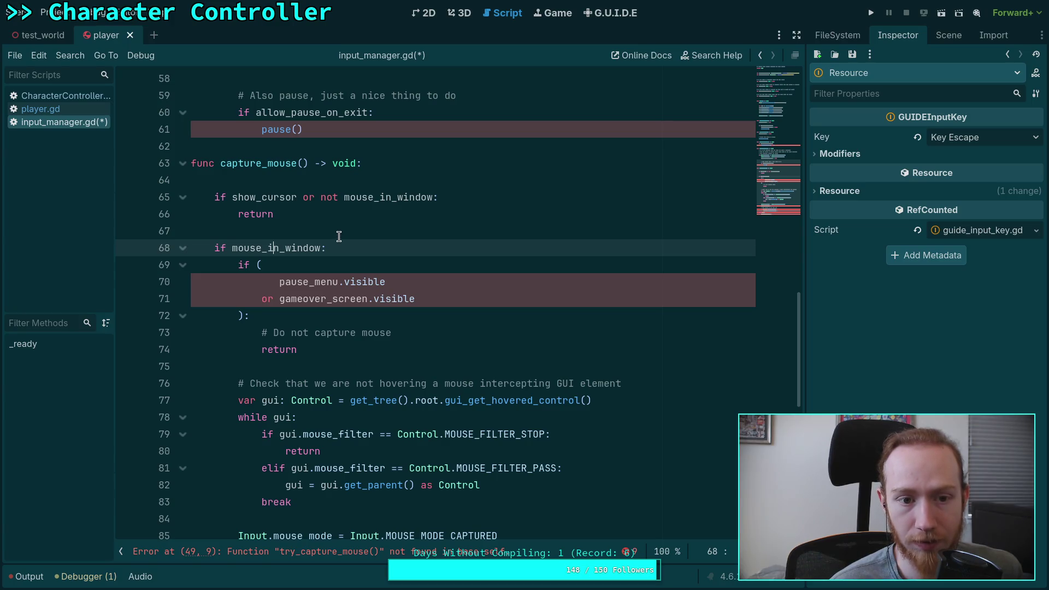
pyautogui.scroll(7, 392, 227)
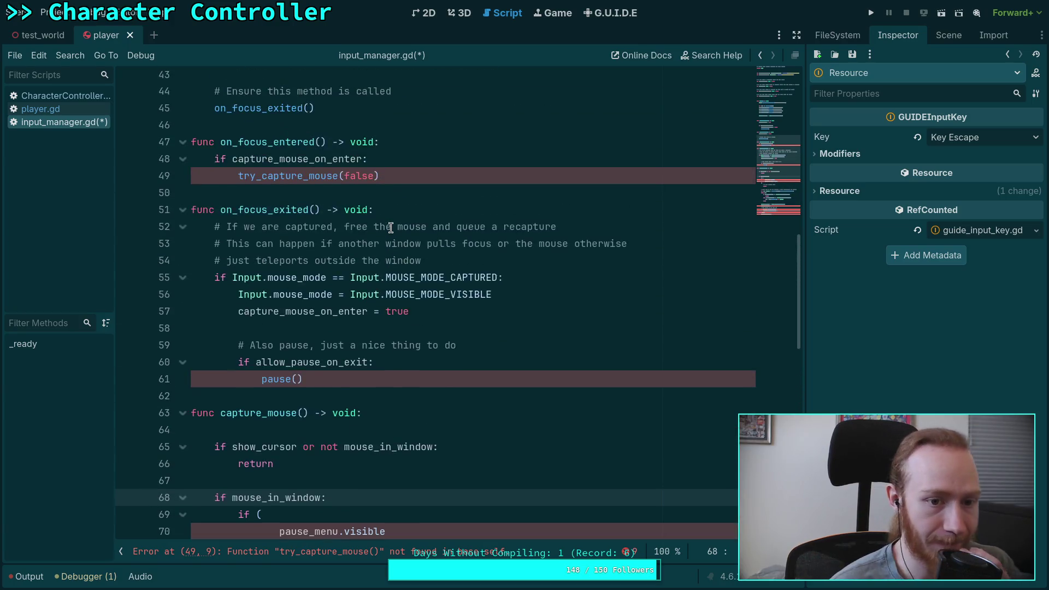
pyautogui.scroll(7, 391, 228)
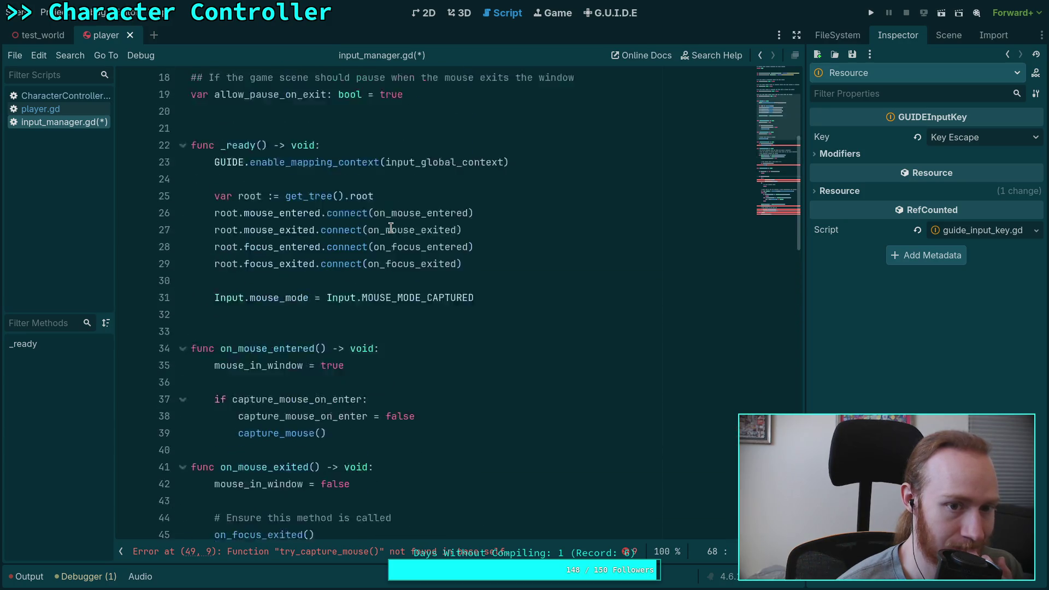
pyautogui.scroll(-15, 391, 227)
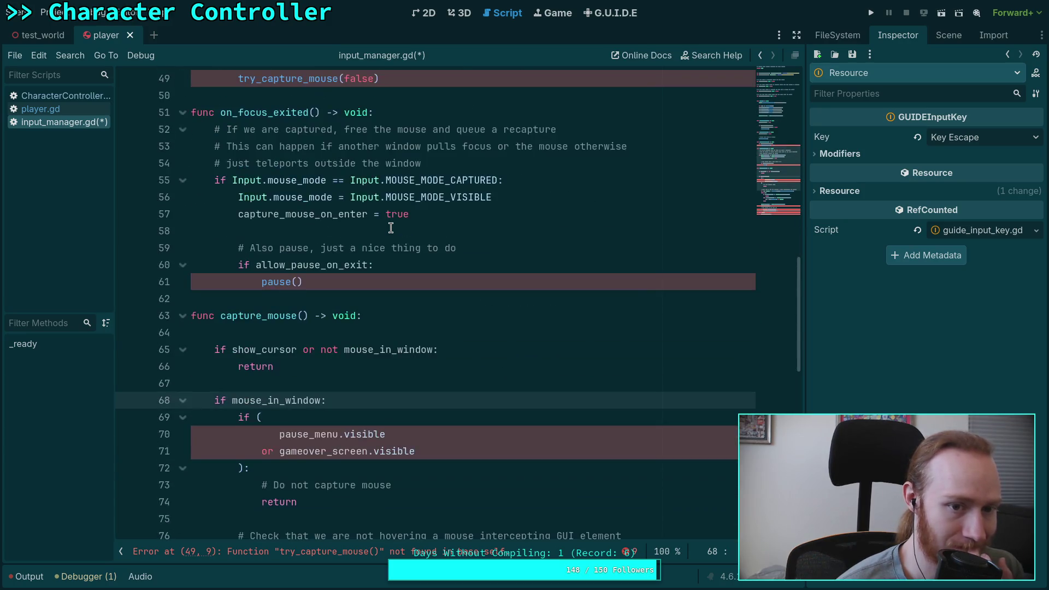
pyautogui.scroll(-1, 336, 242)
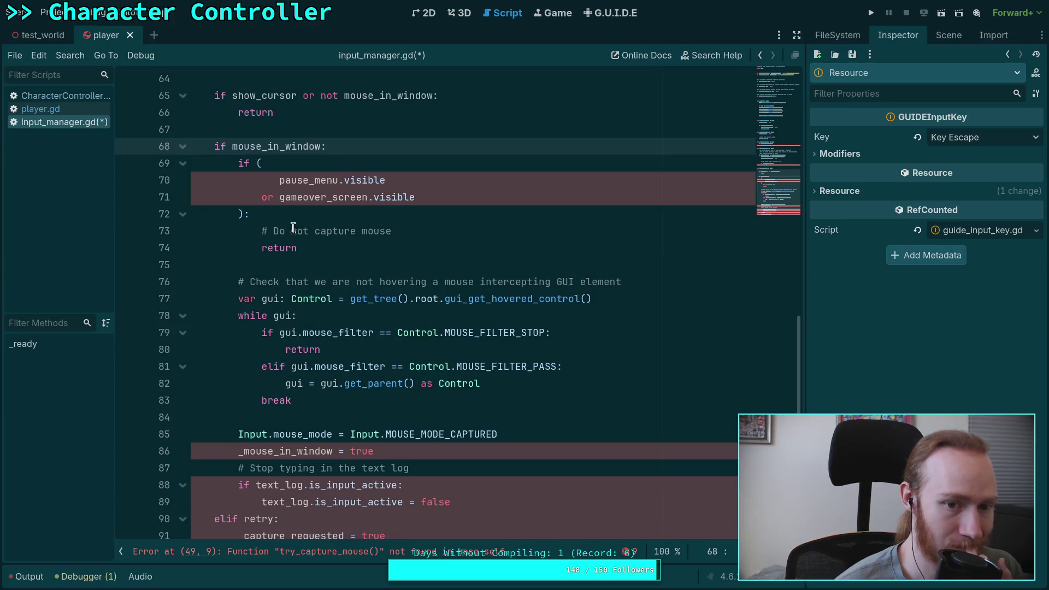
pyautogui.moveTo(330, 248); pyautogui.dragTo(405, 150)
pyautogui.moveTo(347, 167); pyautogui.dragTo(197, 129)
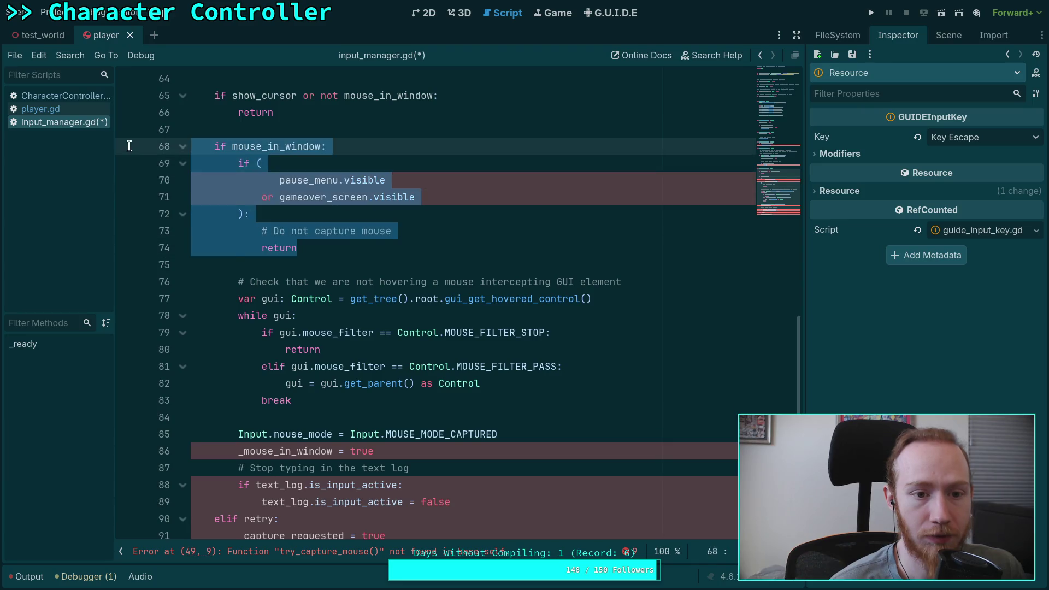
pyautogui.press('BackSpace')
# Delete the leftover elif retry lines and dedent the GUI-hover check through the function's end.
pyautogui.press('BackSpace')
pyautogui.scroll(1, 445, 450)
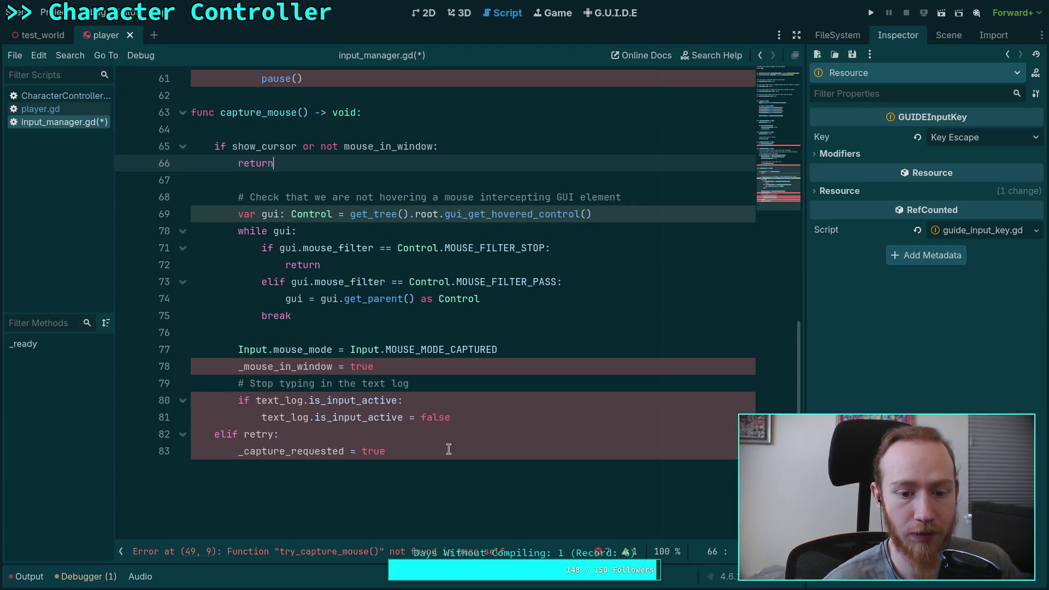
pyautogui.moveTo(445, 450); pyautogui.dragTo(457, 418)
pyautogui.press('BackSpace')
pyautogui.moveTo(382, 418); pyautogui.dragTo(279, 196)
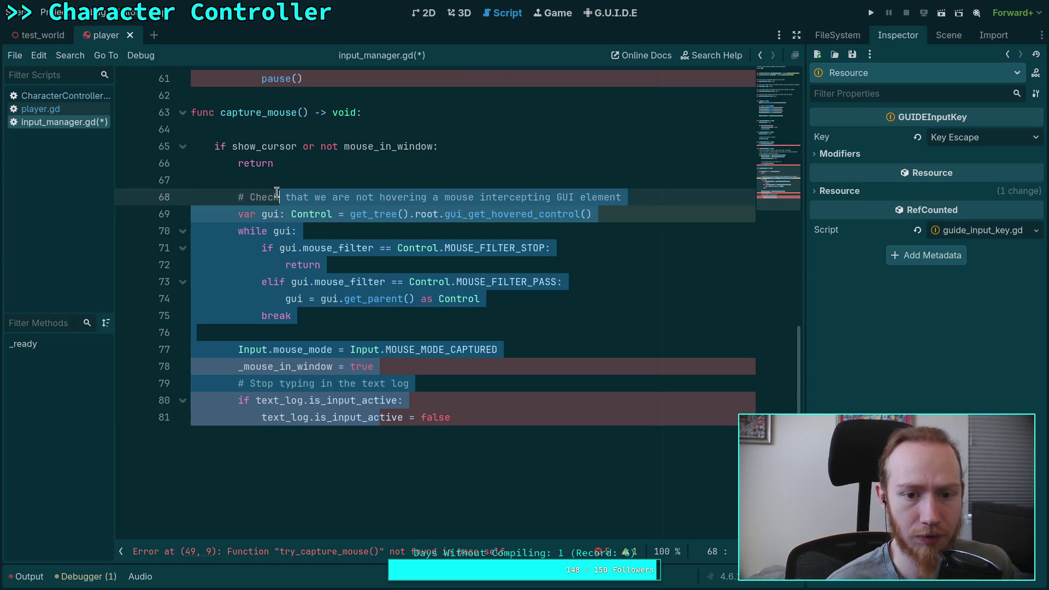
pyautogui.hotkey('shift', 'Tab')
pyautogui.click(331, 178)
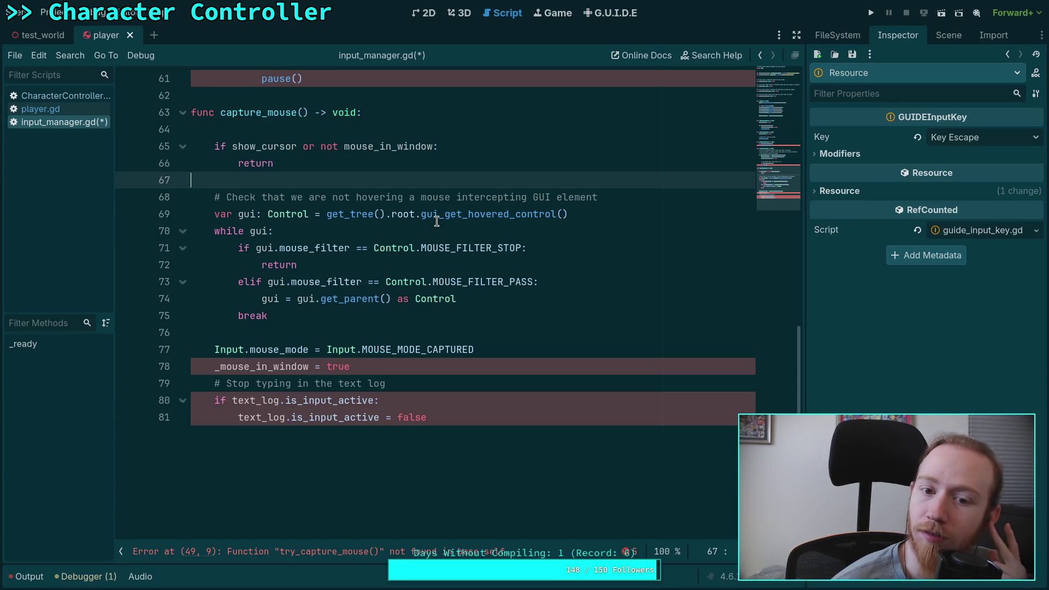
pyautogui.moveTo(436, 219)
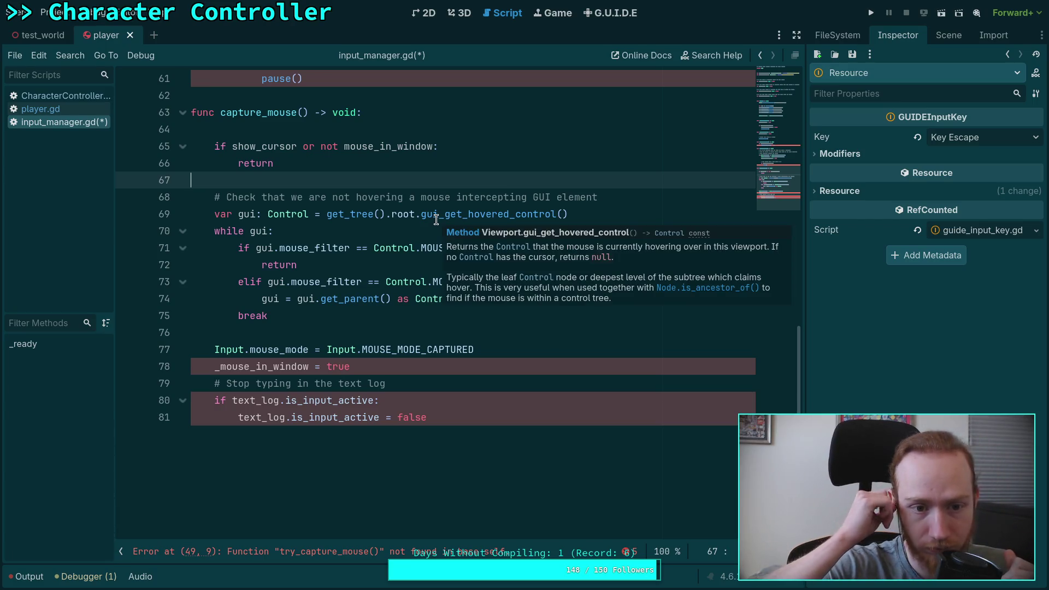
pyautogui.click(309, 330)
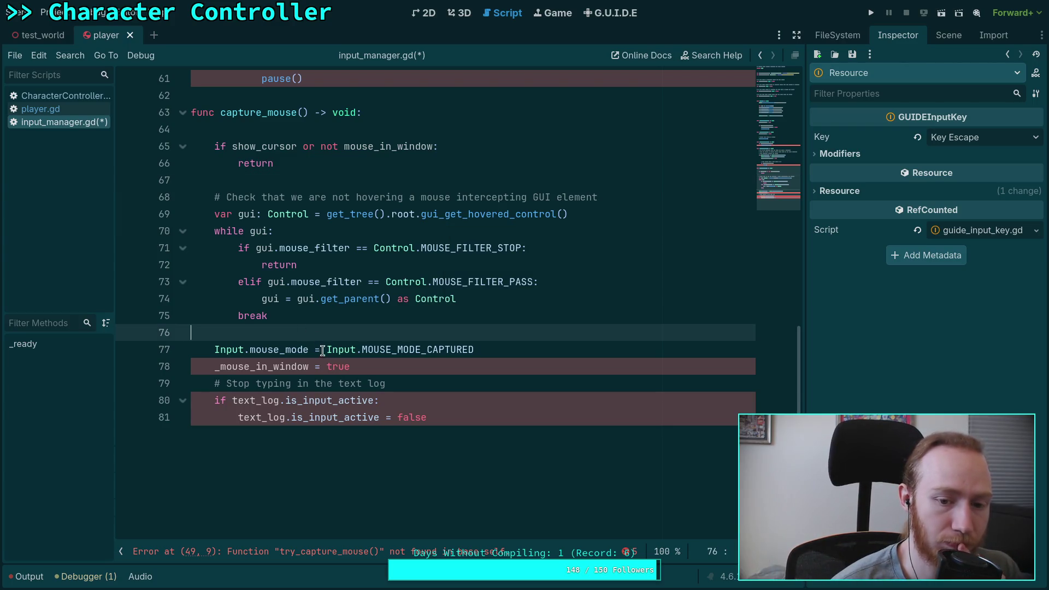
# Rename _mouse_in_window to mouse_in_window on line 78 and delete the text_log lines.
pyautogui.click(221, 366)
pyautogui.press('BackSpace')
pyautogui.moveTo(453, 413)
pyautogui.mouseDown()
pyautogui.moveTo(382, 401)
pyautogui.moveTo(440, 373)
pyautogui.mouseUp()
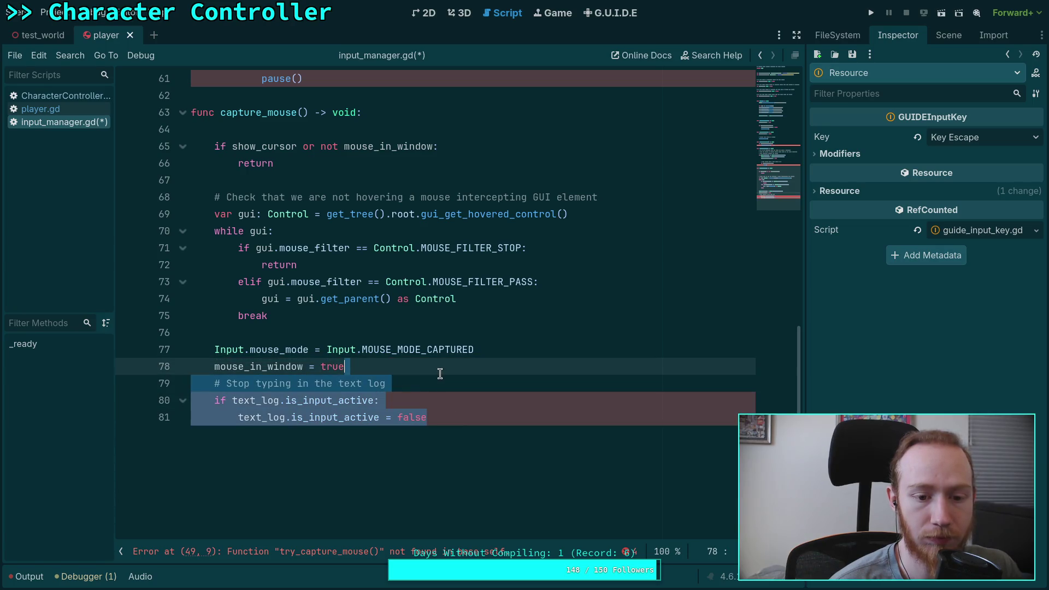
pyautogui.press('BackSpace')
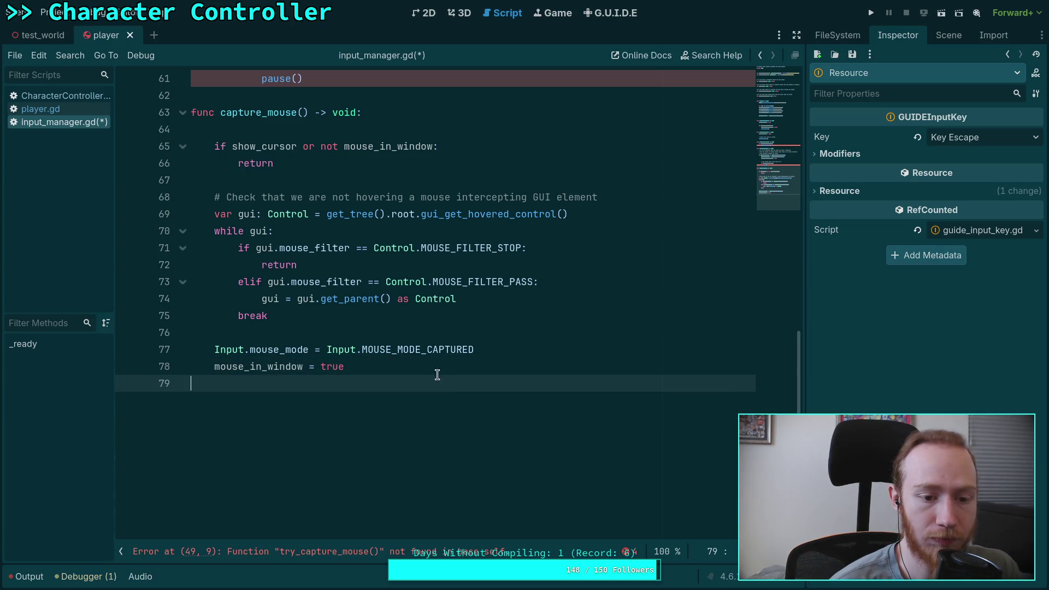
pyautogui.scroll(4, 420, 372)
pyautogui.click(366, 366)
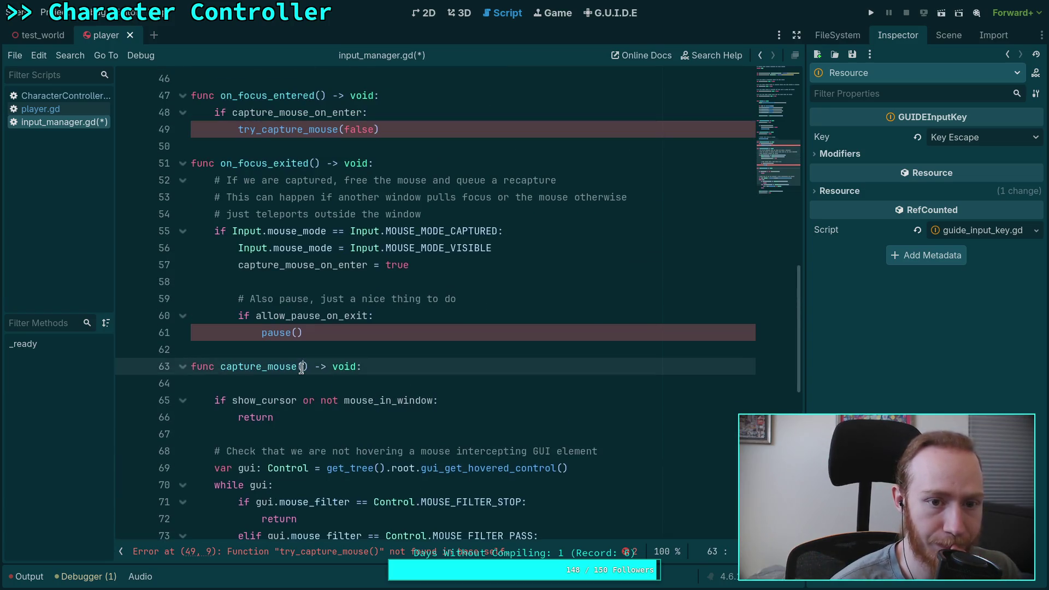
pyautogui.scroll(3, 352, 367)
pyautogui.click(262, 282)
pyautogui.press('BackSpace')
pyautogui.press('BackSpace')
pyautogui.press('BackSpace')
pyautogui.doubleClick(334, 281)
pyautogui.press('BackSpace')
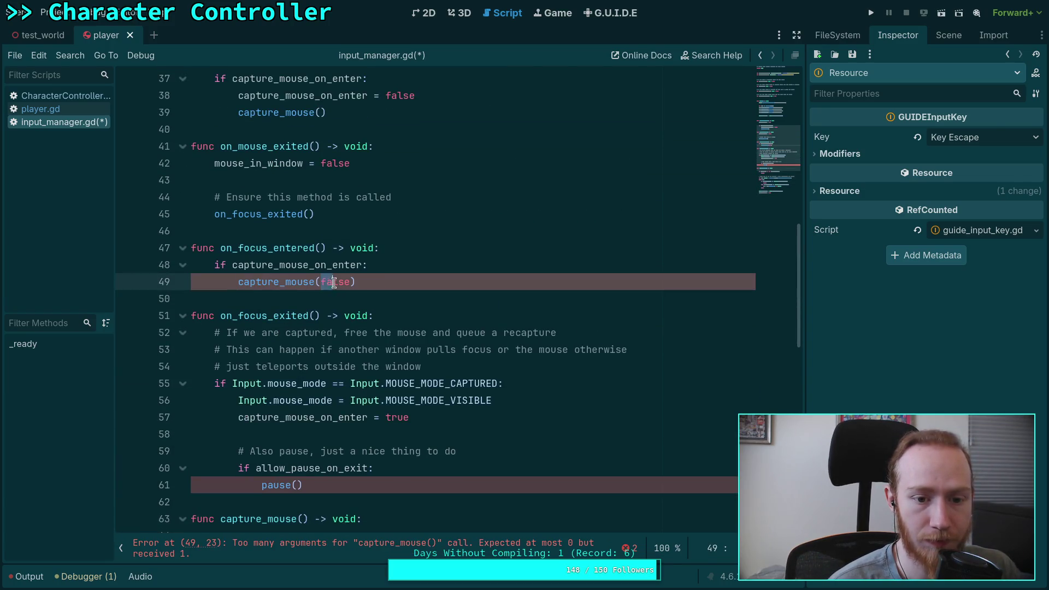
pyautogui.scroll(3, 353, 314)
pyautogui.scroll(-3, 356, 323)
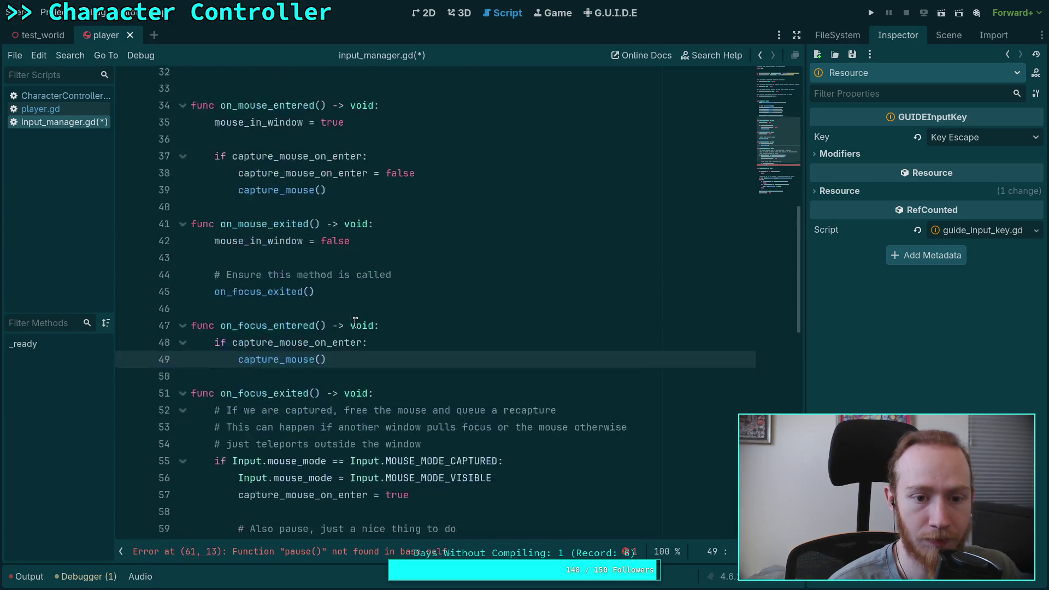
pyautogui.scroll(1, 355, 323)
pyautogui.click(404, 315)
pyautogui.scroll(2, 451, 345)
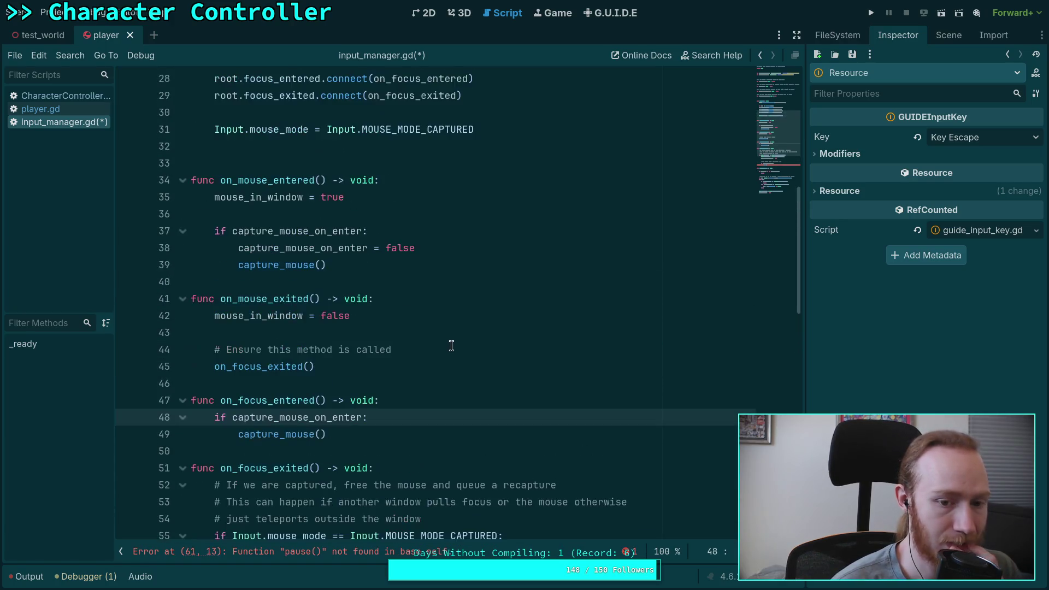
pyautogui.press('Return')
pyautogui.write('capt')
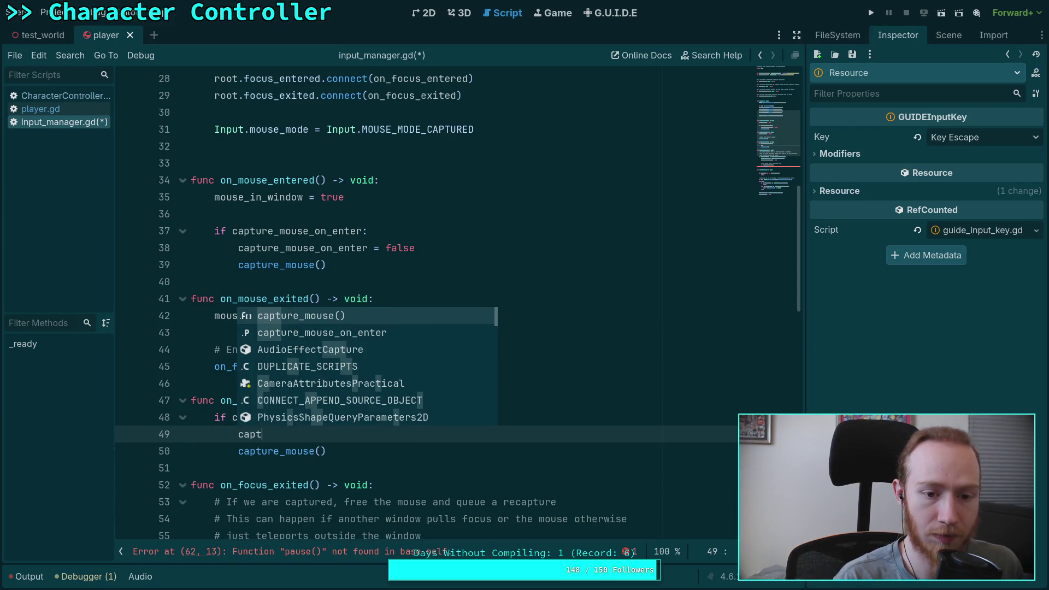
pyautogui.press('Down')
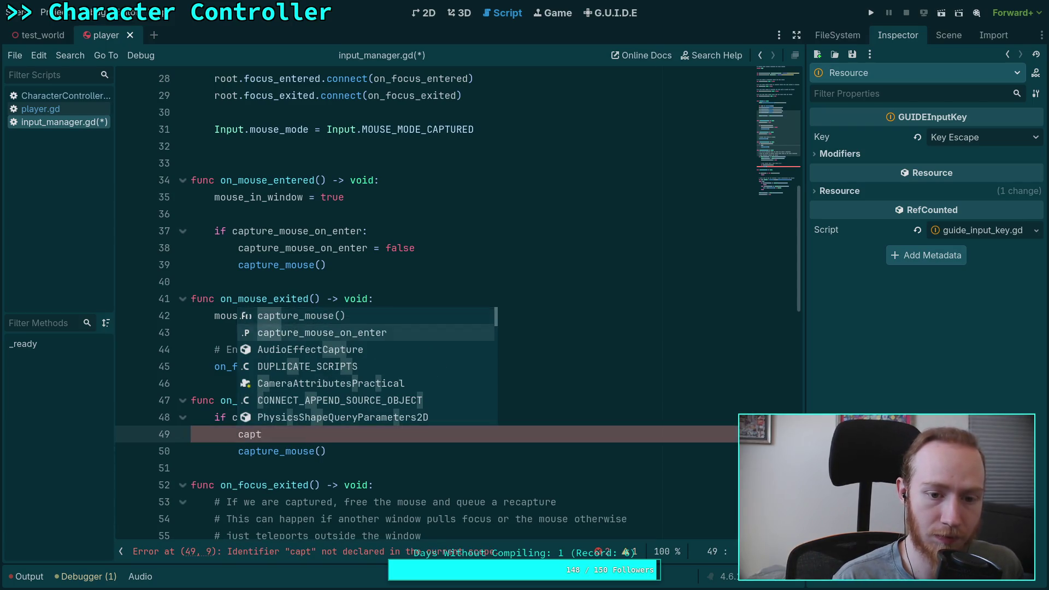
pyautogui.press('Return')
pyautogui.write('= fal')
pyautogui.press('Return')
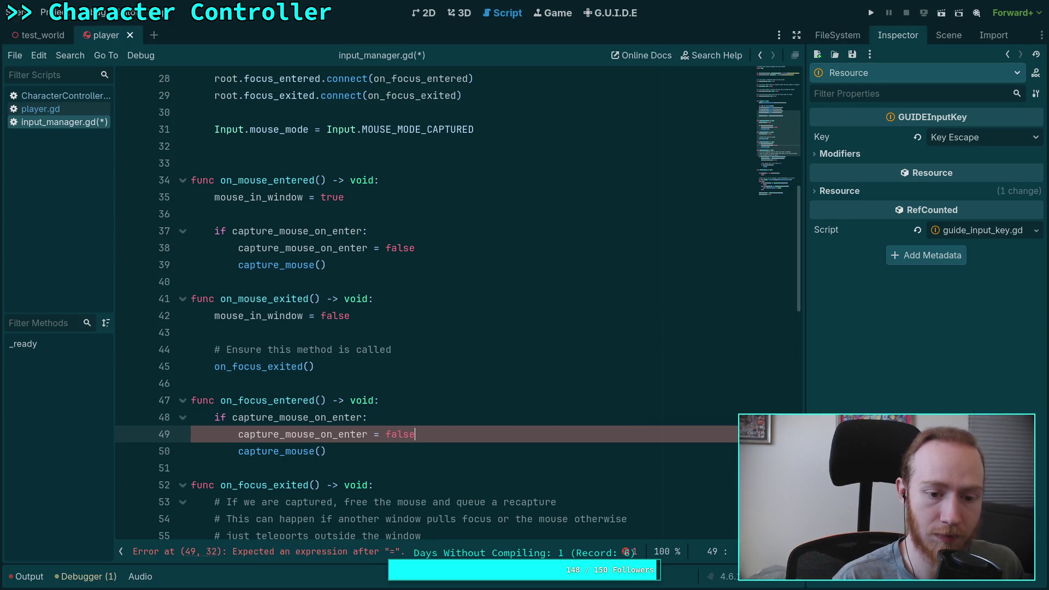
pyautogui.click(365, 466)
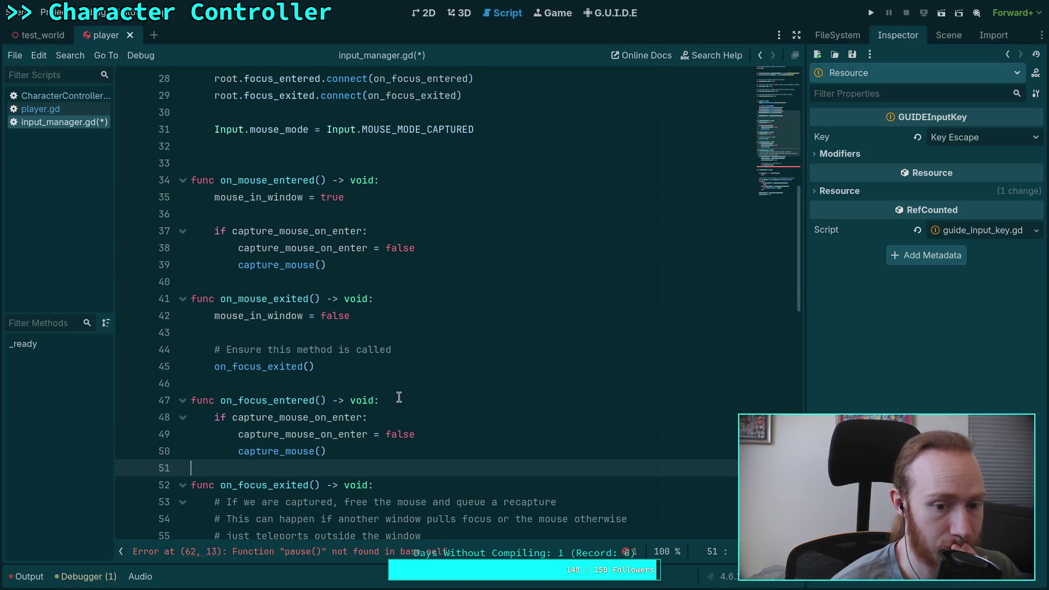
pyautogui.scroll(-2, 401, 394)
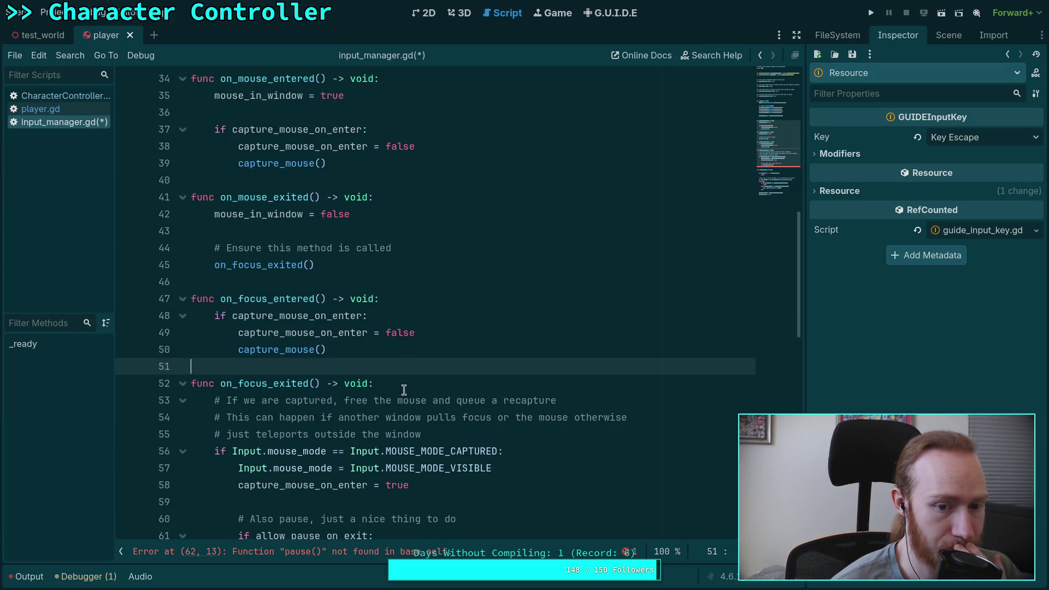
pyautogui.click(415, 306)
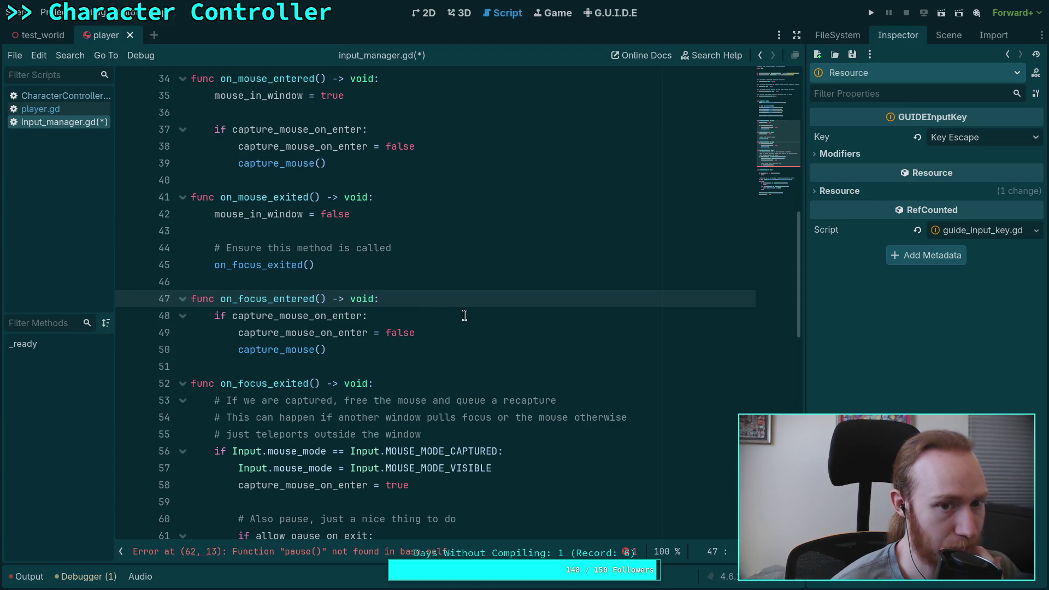
pyautogui.scroll(6, 432, 306)
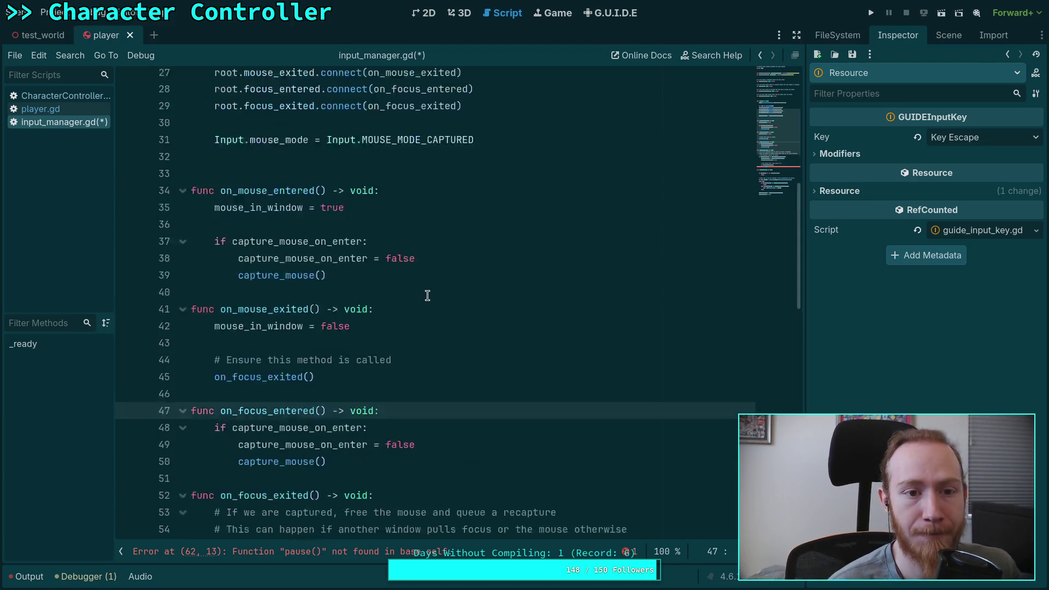
pyautogui.scroll(-6, 481, 327)
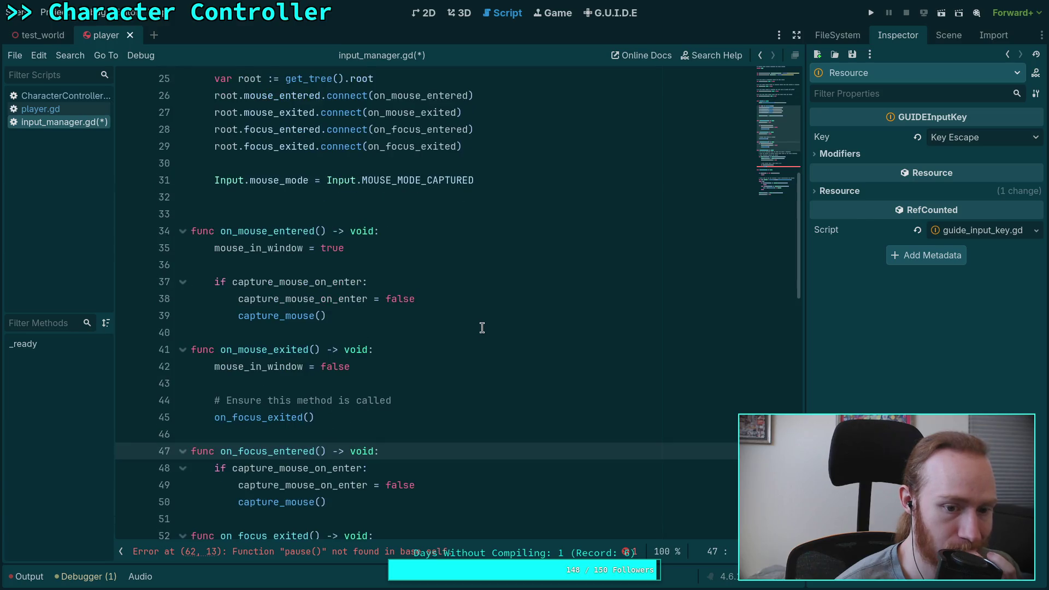
pyautogui.press('Return')
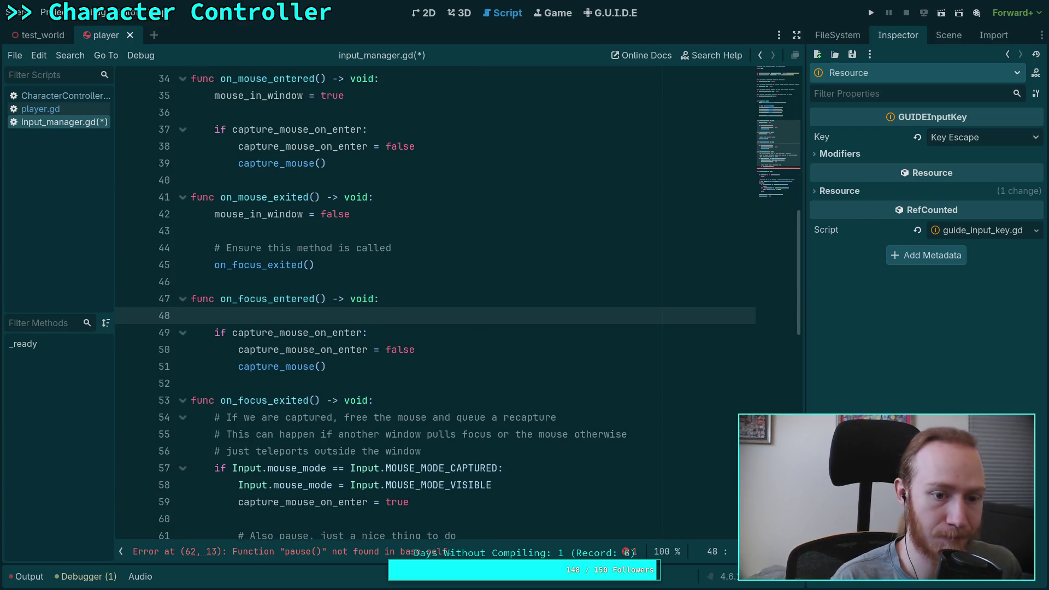
pyautogui.write('mouse_')
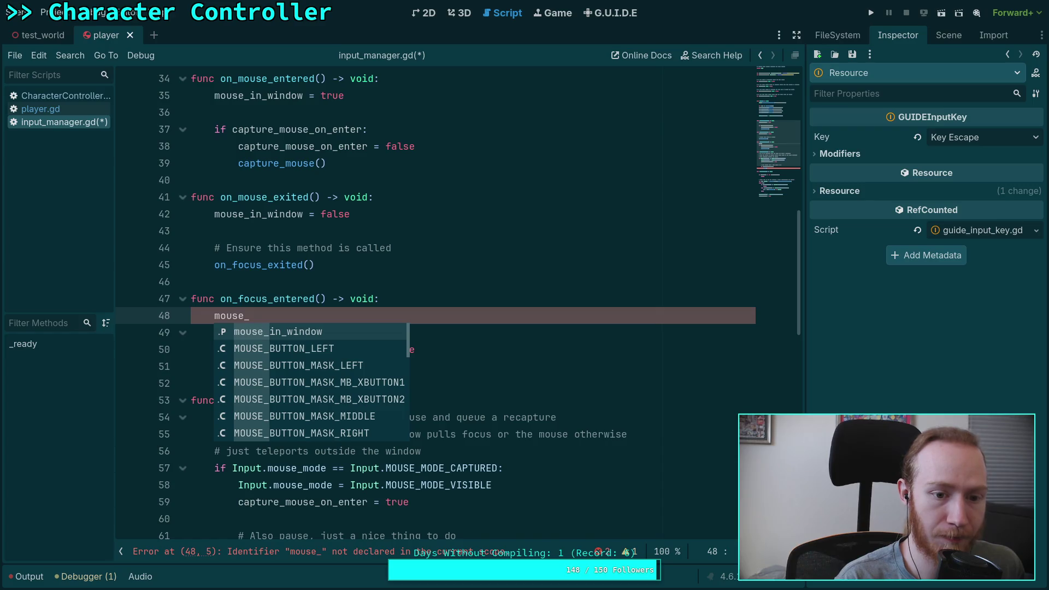
pyautogui.press('BackSpace')
pyautogui.press('BackSpace')
pyautogui.press('BackSpace')
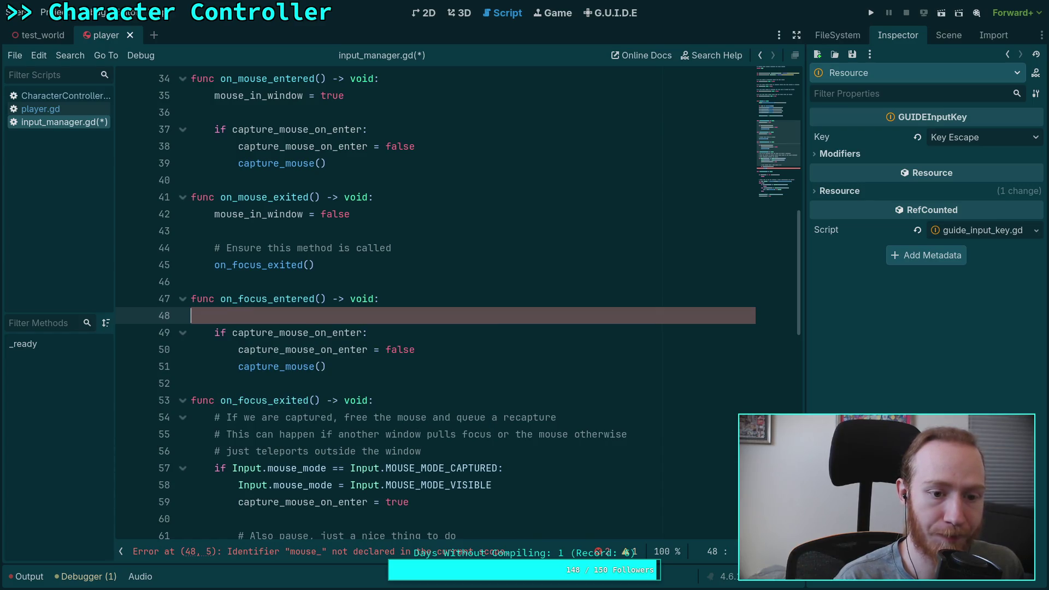
pyautogui.scroll(-8, 374, 305)
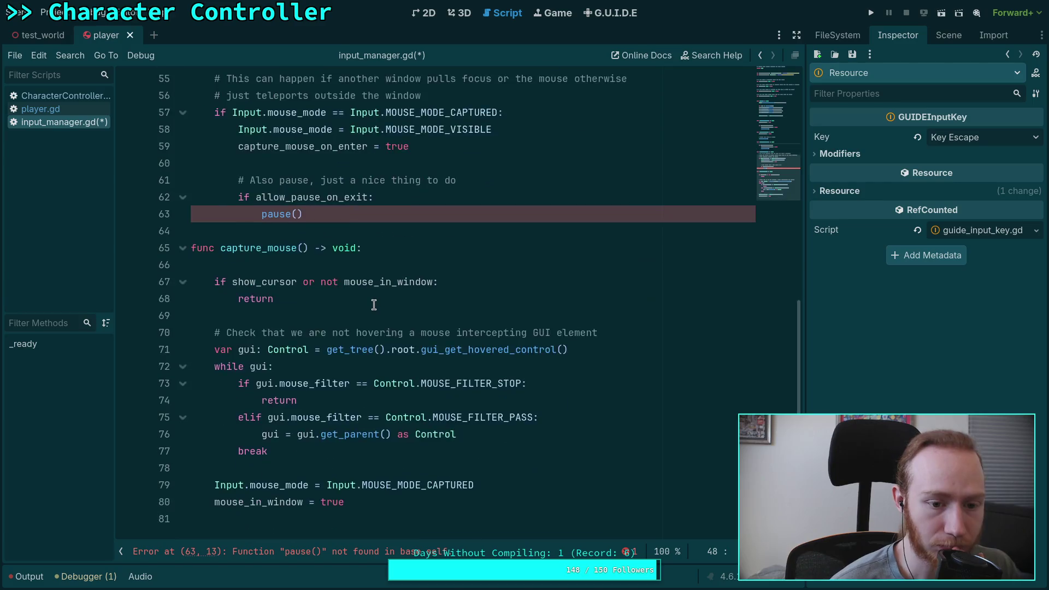
pyautogui.scroll(6, 374, 304)
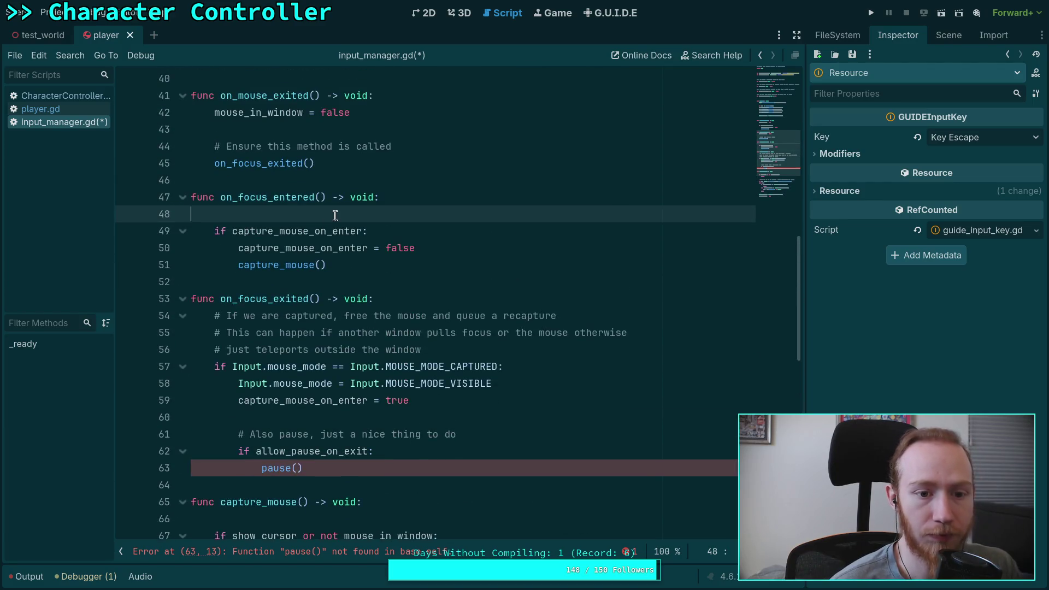
pyautogui.press('BackSpace')
pyautogui.scroll(-1, 346, 348)
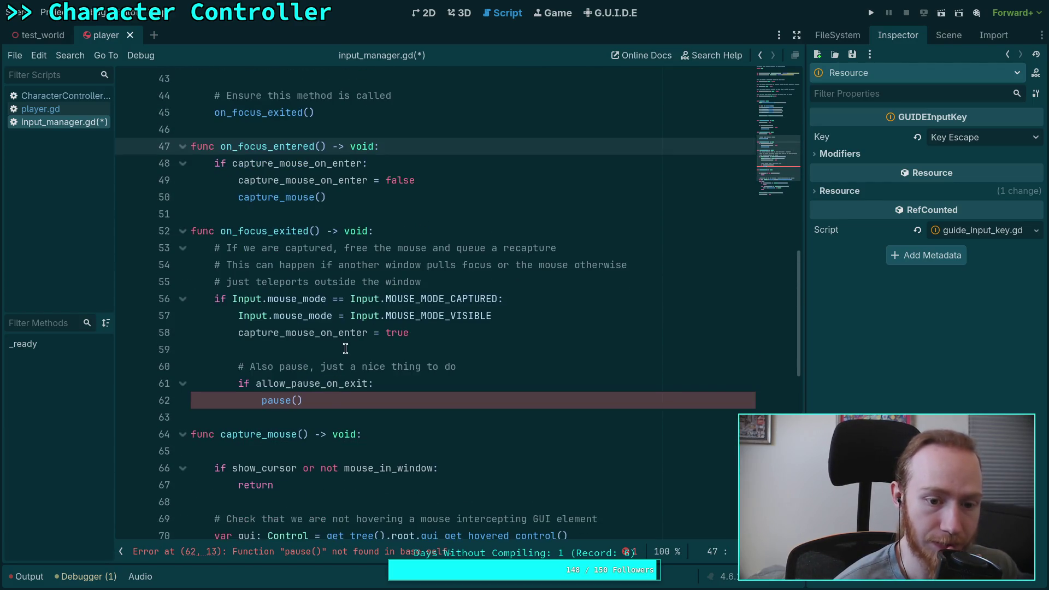
pyautogui.scroll(-1, 351, 395)
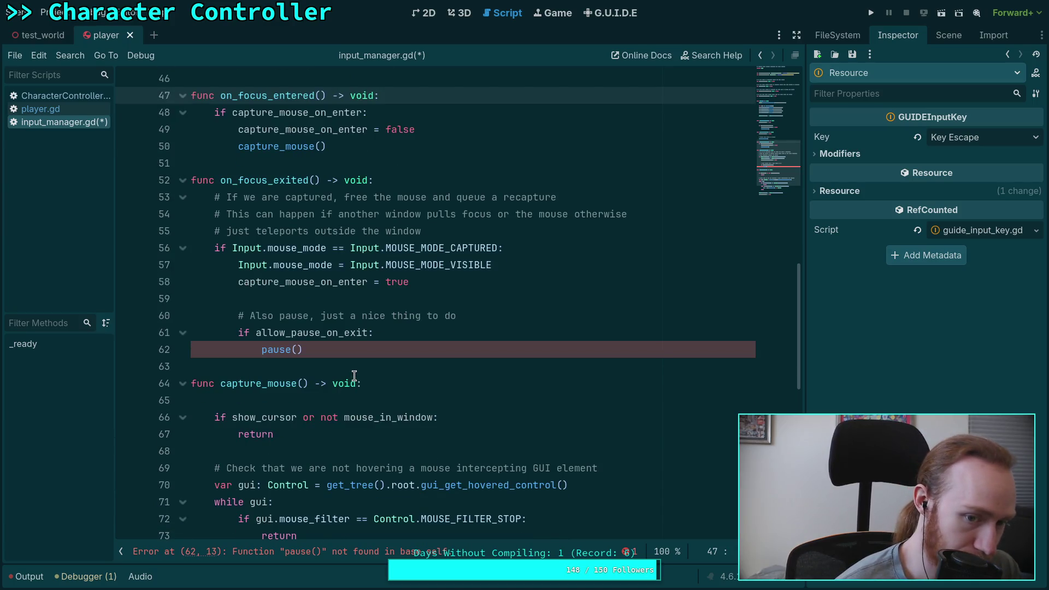
pyautogui.scroll(-2, 354, 376)
pyautogui.scroll(13, 354, 376)
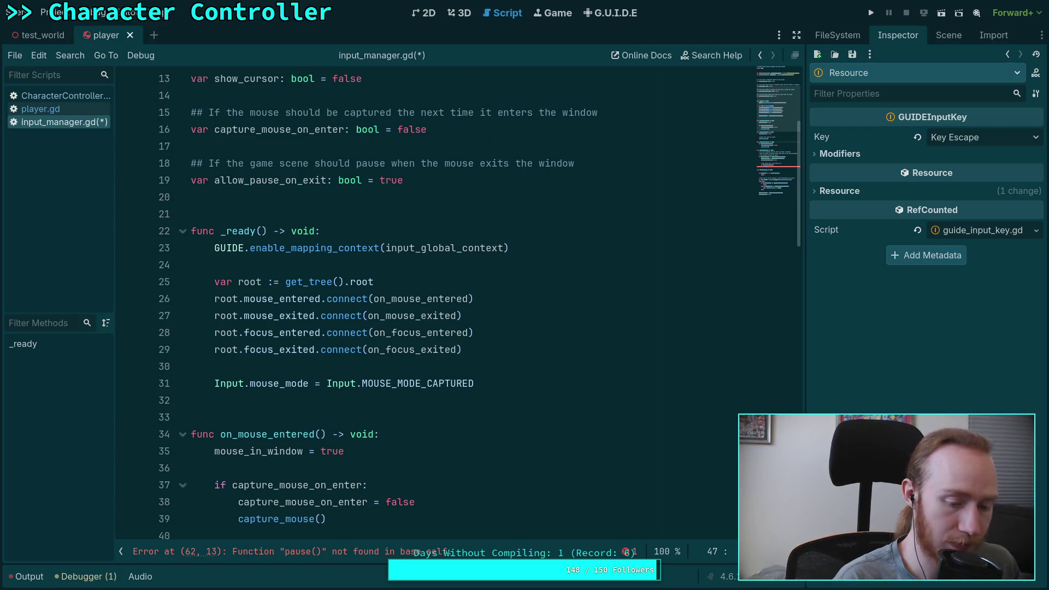
pyautogui.hotkey('alt', 'Tab')
# Copy lines 140–154 of world.gd (pause, unpause, is_paused) from GitHub and return to Godot.
pyautogui.scroll(20, 354, 309)
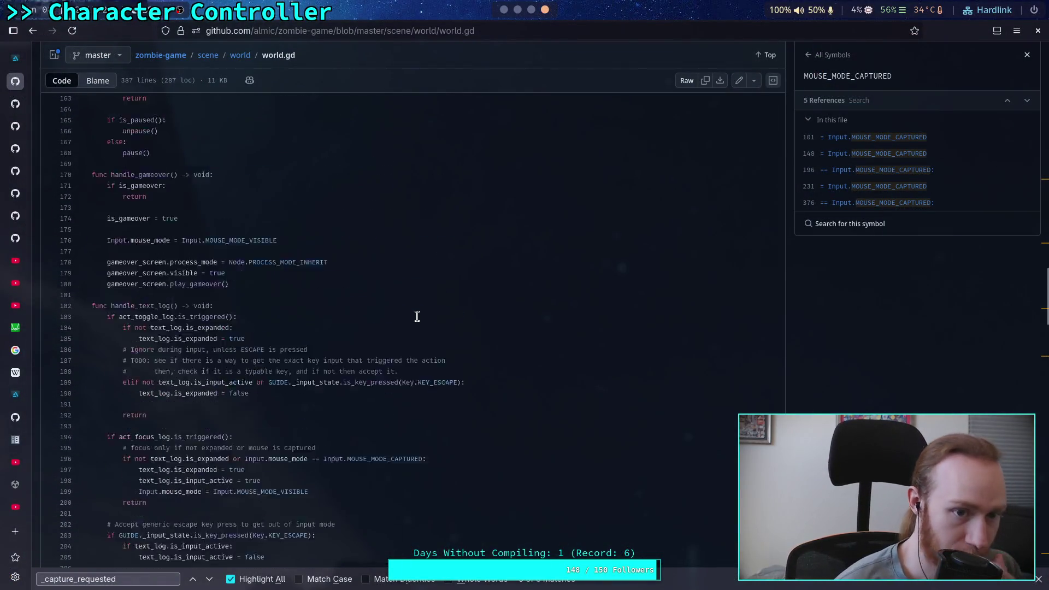
pyautogui.scroll(4, 354, 309)
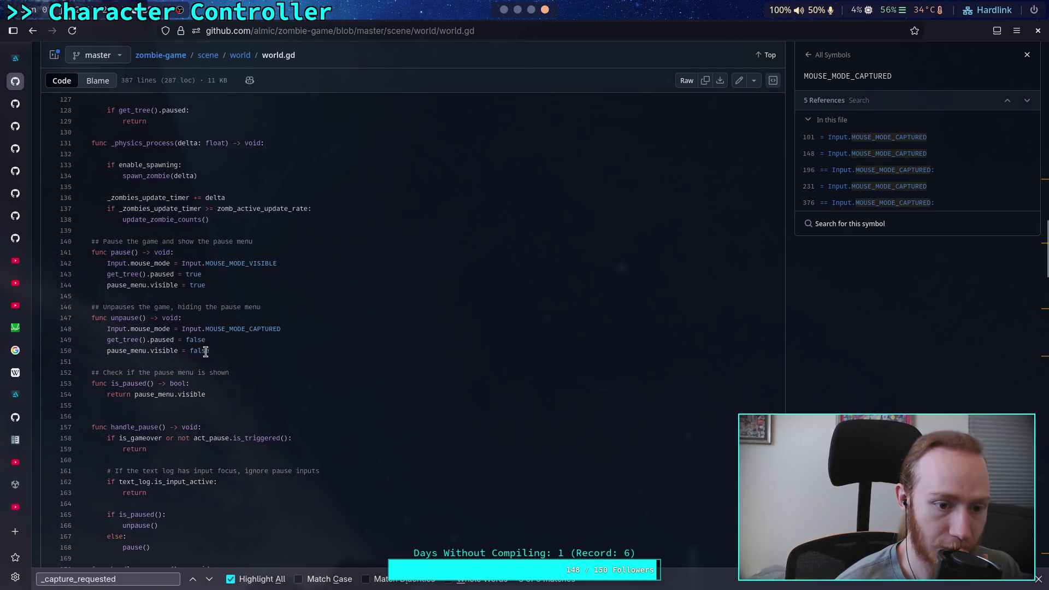
pyautogui.click(215, 393)
pyautogui.moveTo(210, 351)
pyautogui.mouseDown()
pyautogui.moveTo(206, 336)
pyautogui.moveTo(104, 300)
pyautogui.moveTo(70, 245)
pyautogui.mouseUp()
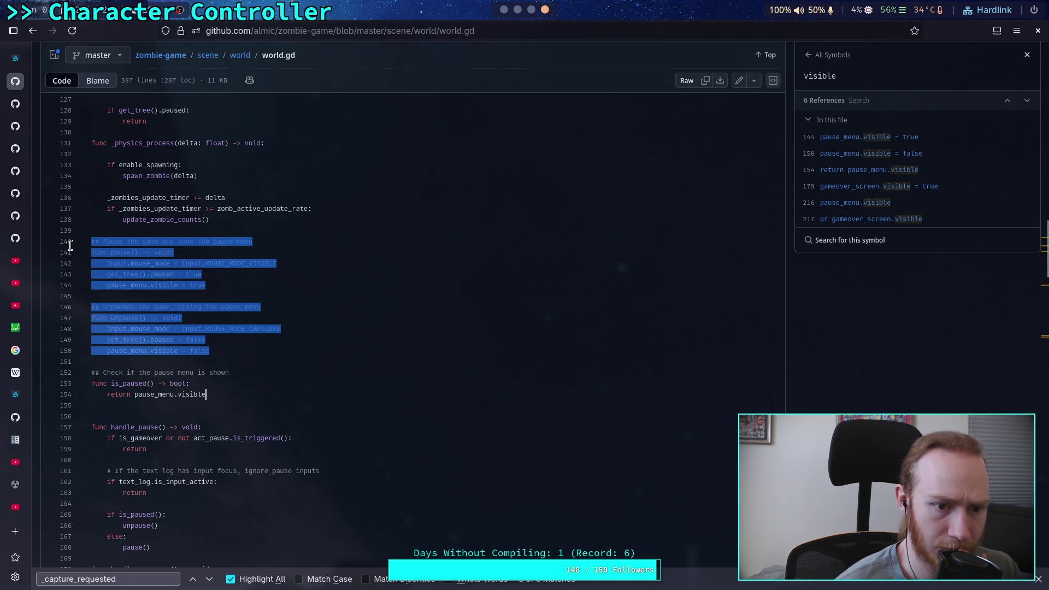
pyautogui.moveTo(205, 394)
pyautogui.mouseDown()
pyautogui.moveTo(99, 295)
pyautogui.moveTo(87, 243)
pyautogui.mouseUp()
pyautogui.rightClick(134, 260)
pyautogui.click(164, 316)
pyautogui.hotkey('alt', 'Tab')
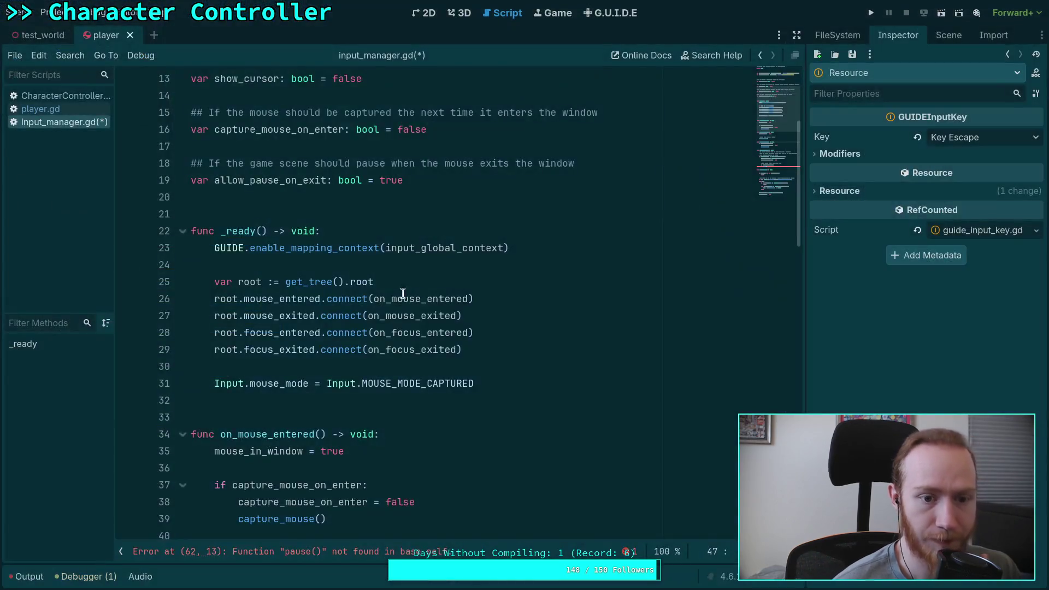
# Paste the copied pause, unpause and is_paused functions at the end of input_manager.gd.
pyautogui.scroll(-8, 321, 274)
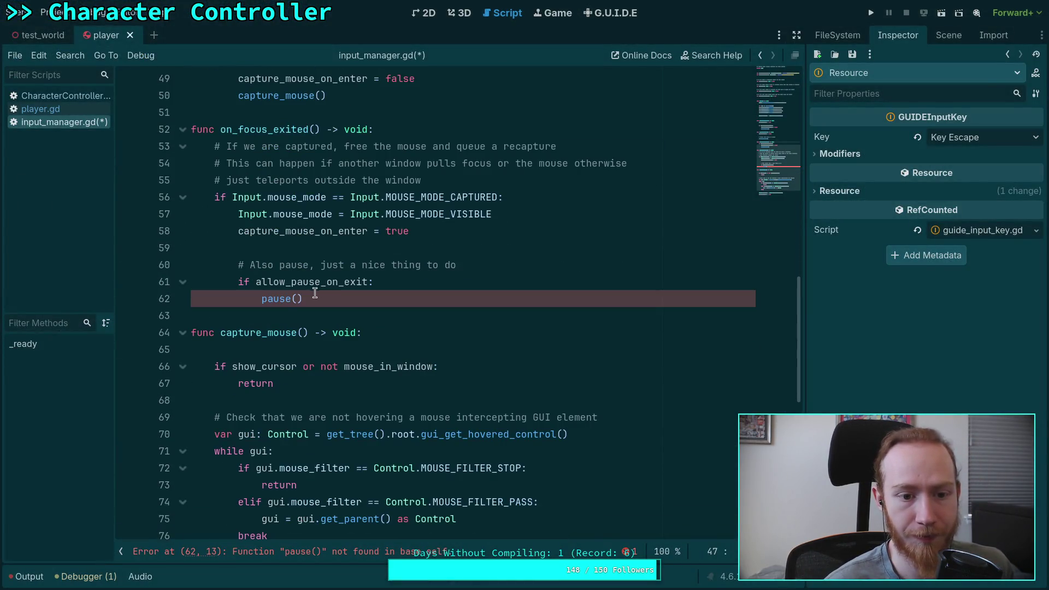
pyautogui.scroll(-4, 284, 315)
pyautogui.click(396, 464)
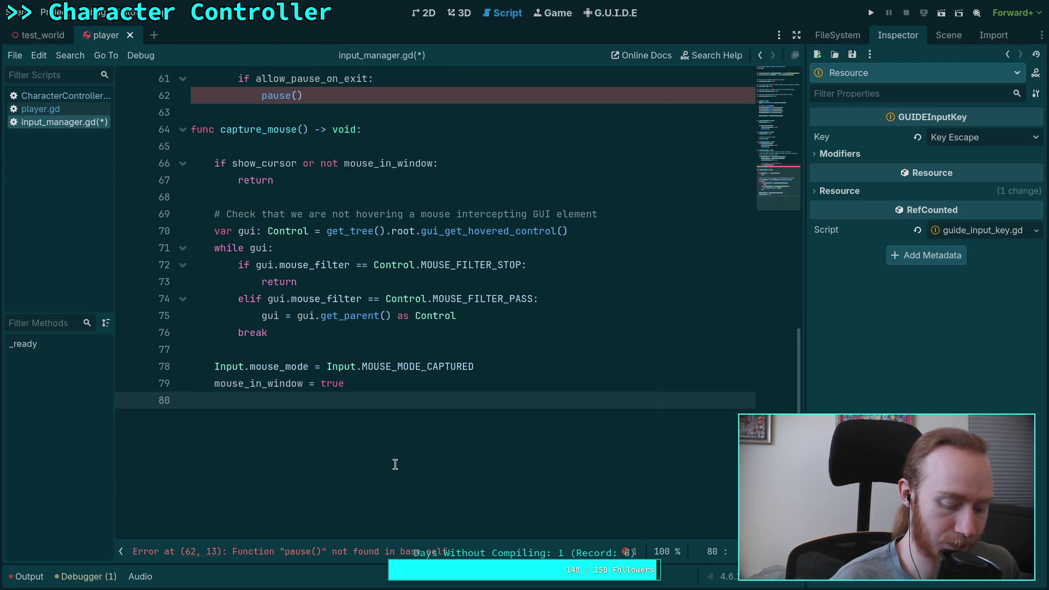
pyautogui.press('Return')
pyautogui.hotkey('ctrl', 'v')
# Remove both pause_menu.visible lines and make is_paused return get_tree().paused, then save.
pyautogui.scroll(-2, 296, 292)
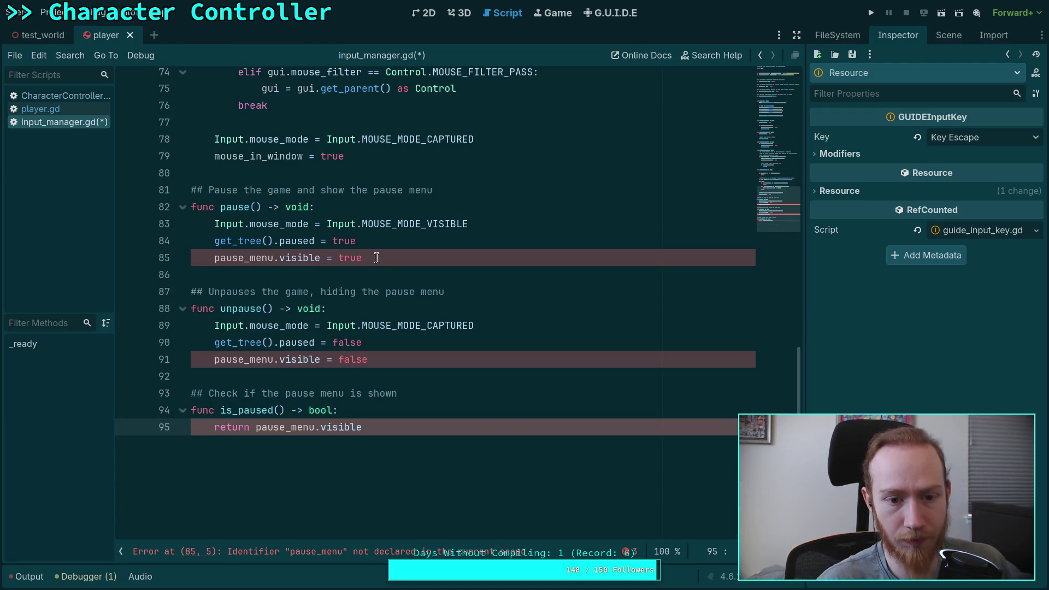
pyautogui.moveTo(362, 257); pyautogui.dragTo(356, 240)
pyautogui.press('BackSpace')
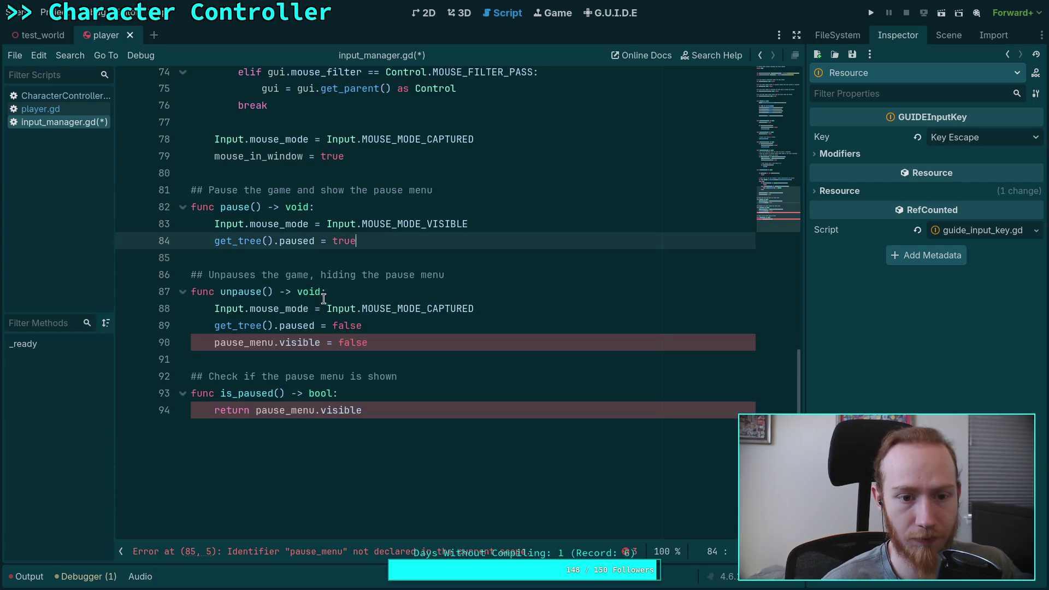
pyautogui.moveTo(377, 342); pyautogui.dragTo(215, 342)
pyautogui.press('BackSpace')
pyautogui.press('BackSpace')
pyautogui.moveTo(361, 393); pyautogui.dragTo(256, 394)
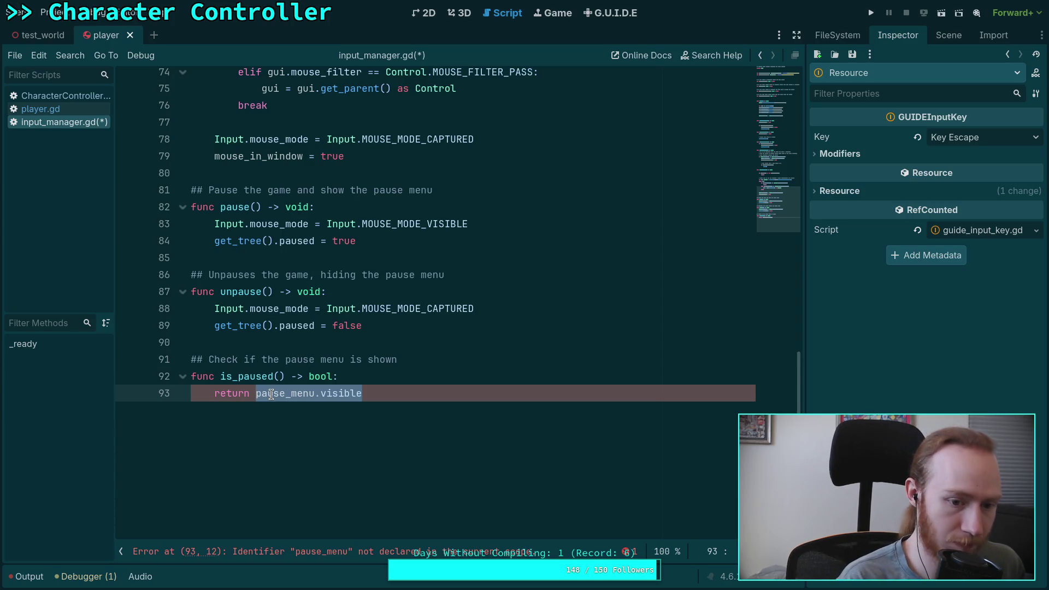
pyautogui.write('get_tree().')
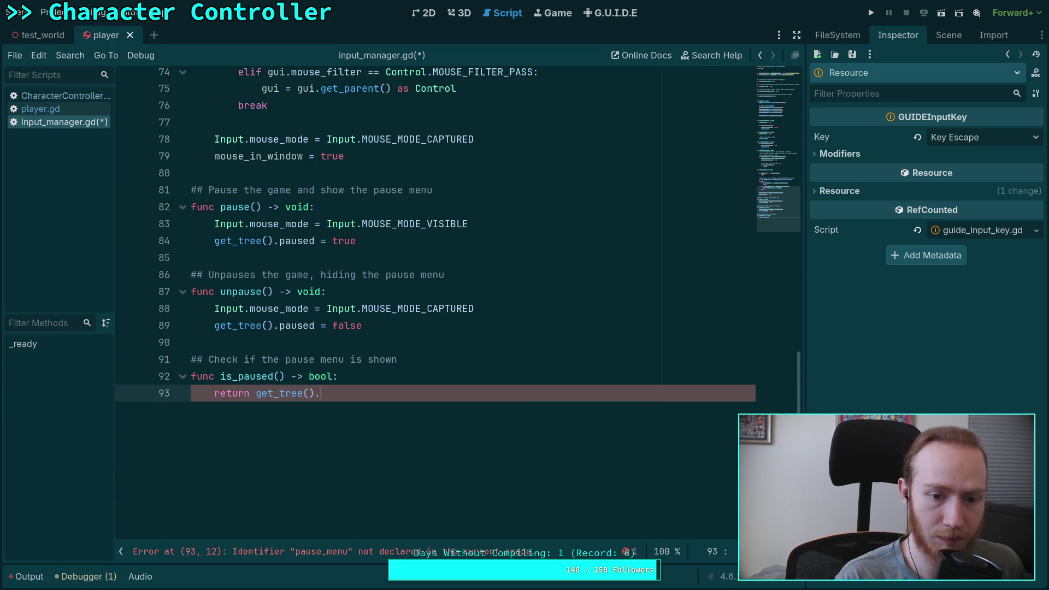
pyautogui.write('paused')
pyautogui.hotkey('ctrl', 's')
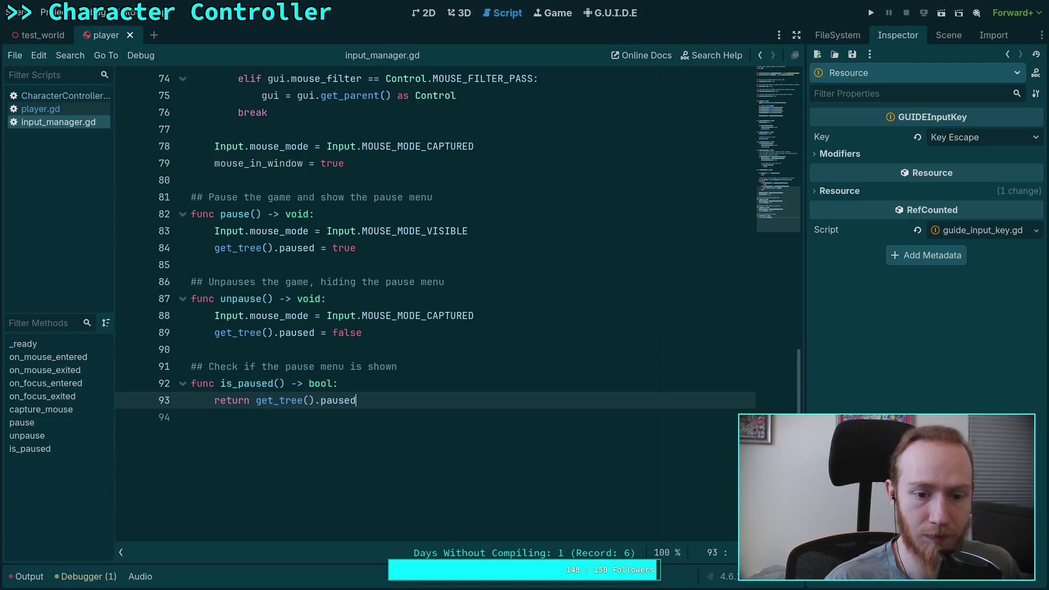
# Reword the pause, unpause and is_paused comments to drop pause-menu mentions.
pyautogui.moveTo(279, 367); pyautogui.dragTo(418, 368)
pyautogui.write('game is pau')
pyautogui.moveTo(309, 282); pyautogui.dragTo(459, 282)
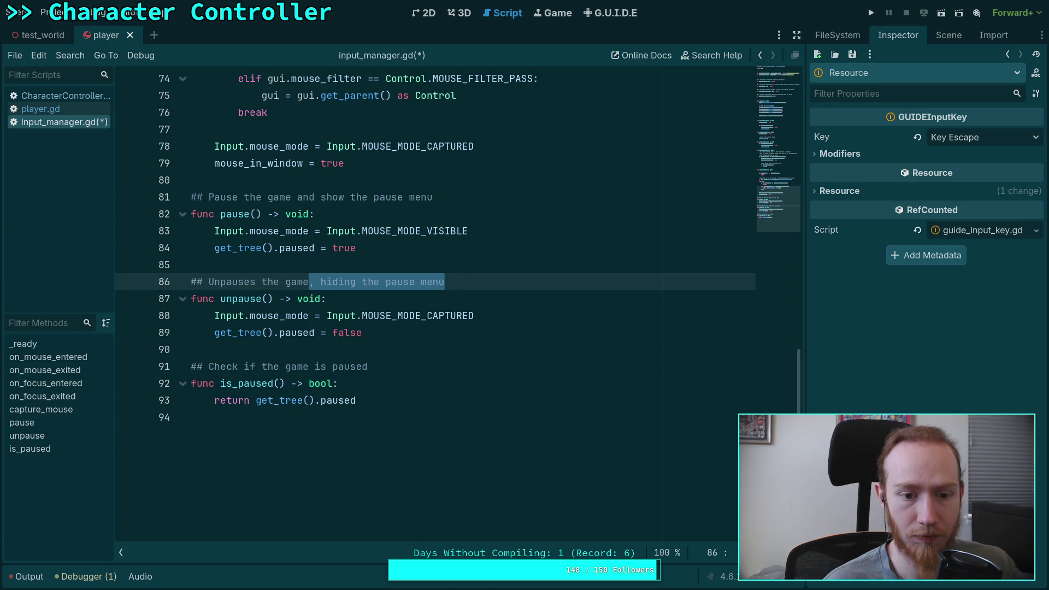
pyautogui.press('BackSpace')
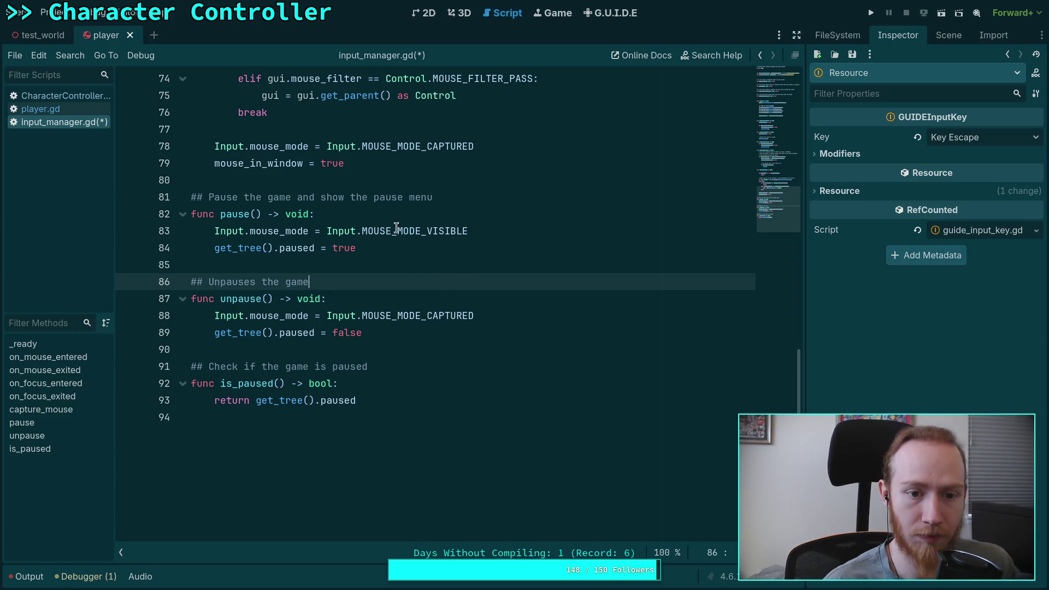
pyautogui.moveTo(292, 197); pyautogui.dragTo(437, 196)
pyautogui.press('BackSpace')
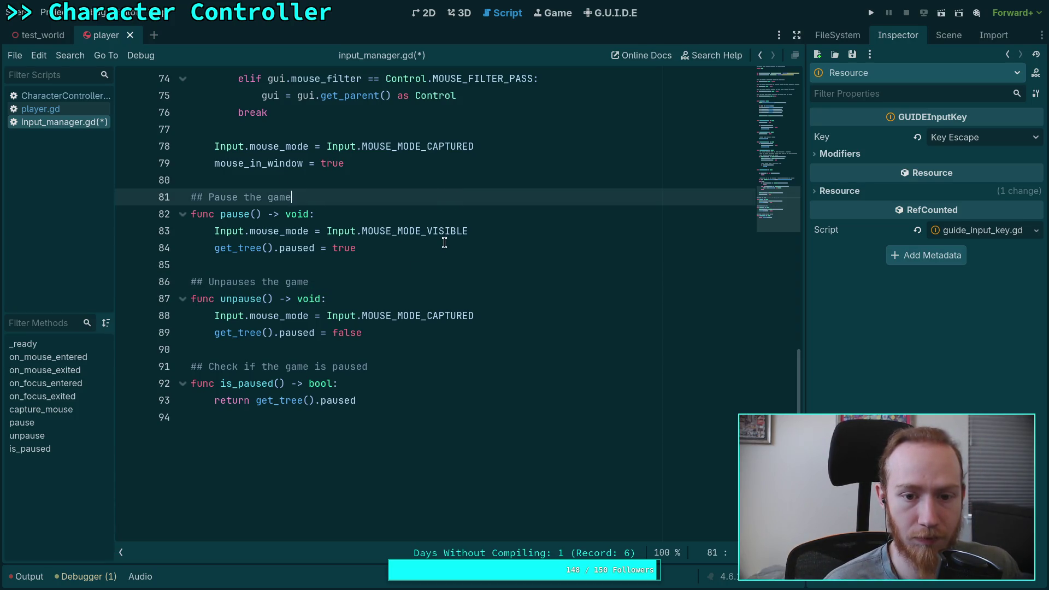
pyautogui.click(398, 284)
pyautogui.write(', capturing the mouse if needed')
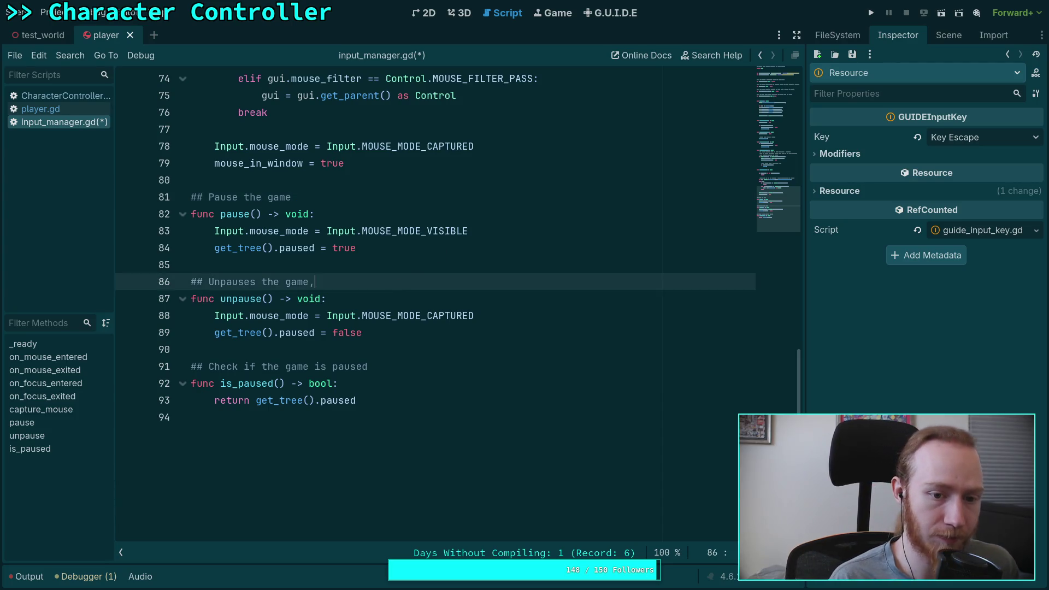
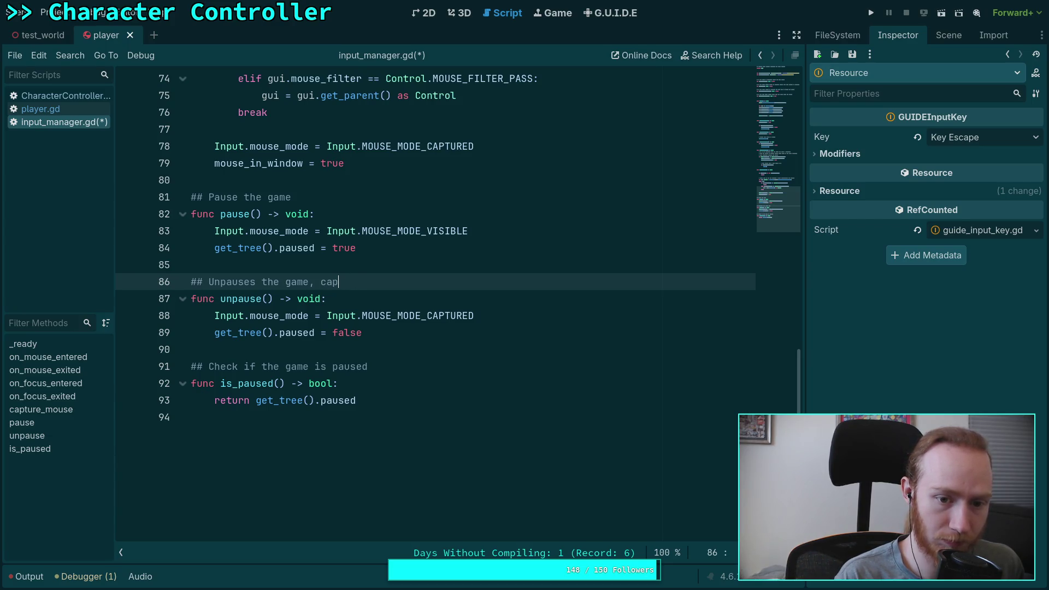
# Finish the comment with 'mouse if needed' and put unpause's mouse capture under 'if not show_cursor:'.
pyautogui.write('turing the')
pyautogui.write('mouse is')
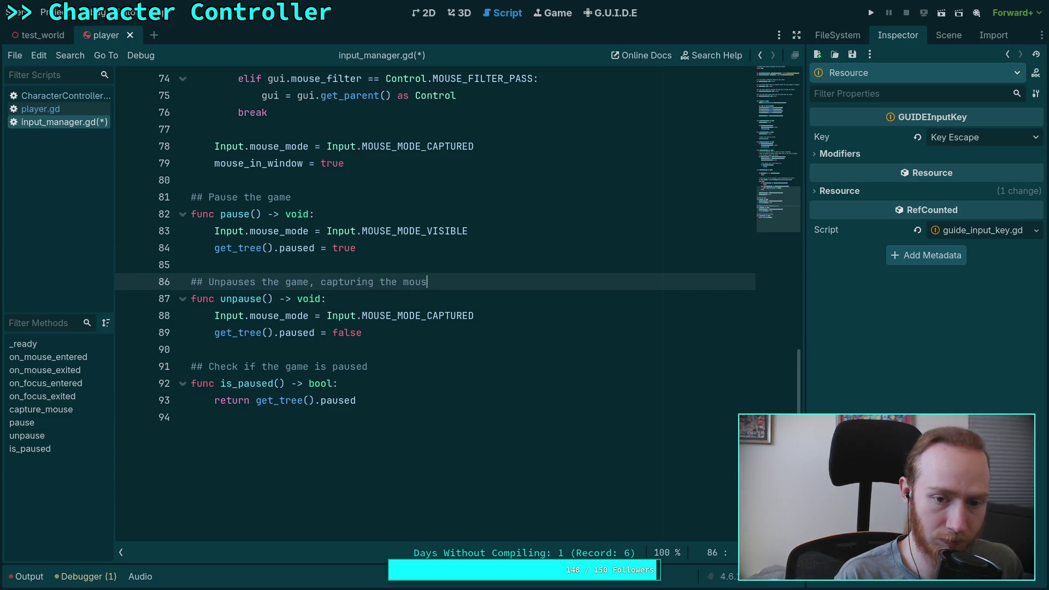
pyautogui.write('f ')
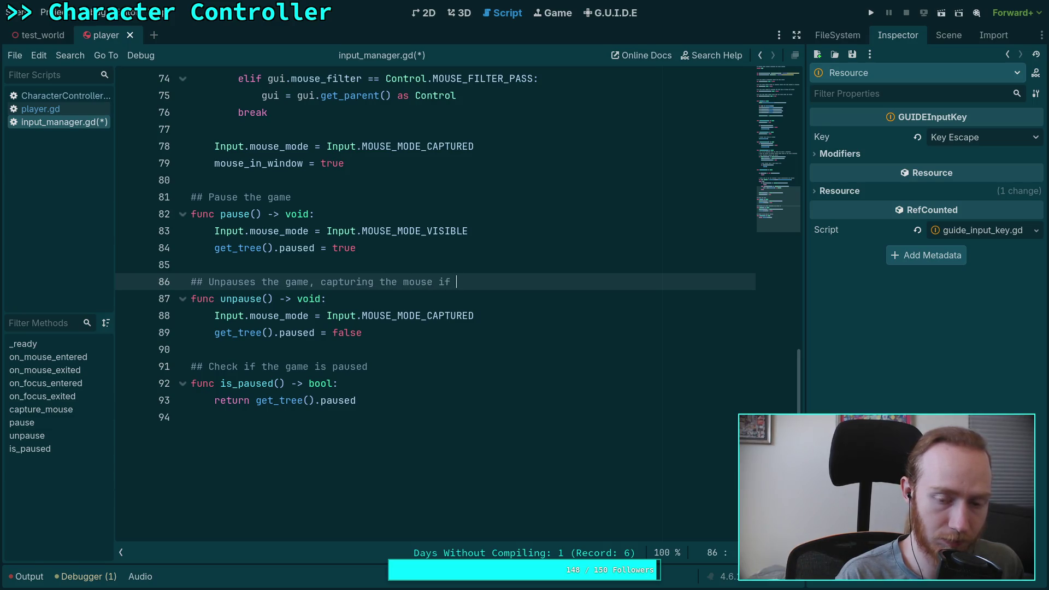
pyautogui.write('needed')
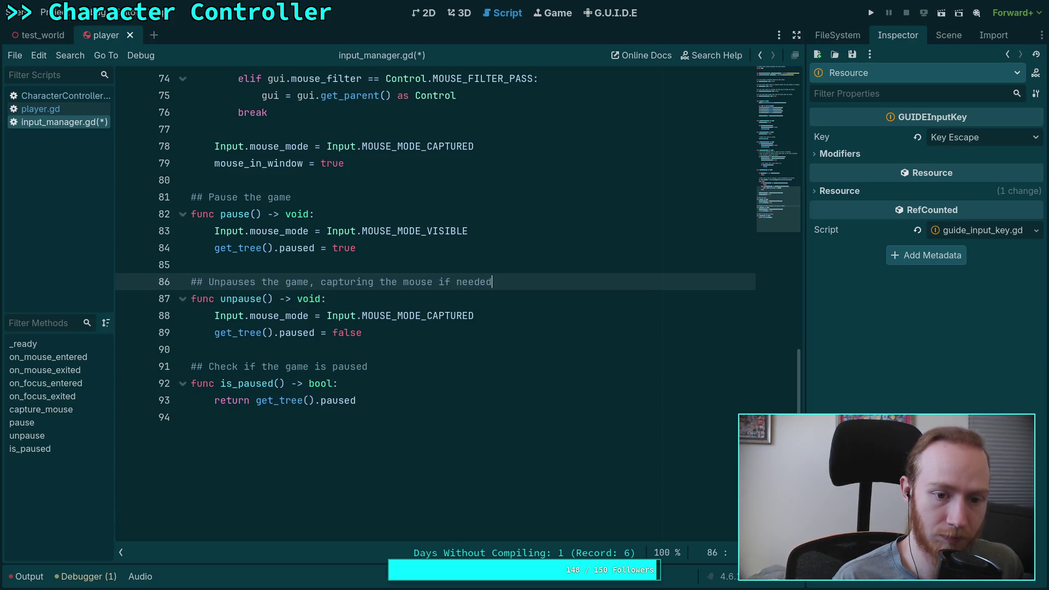
pyautogui.press('Down')
pyautogui.press('Return')
pyautogui.write('if ')
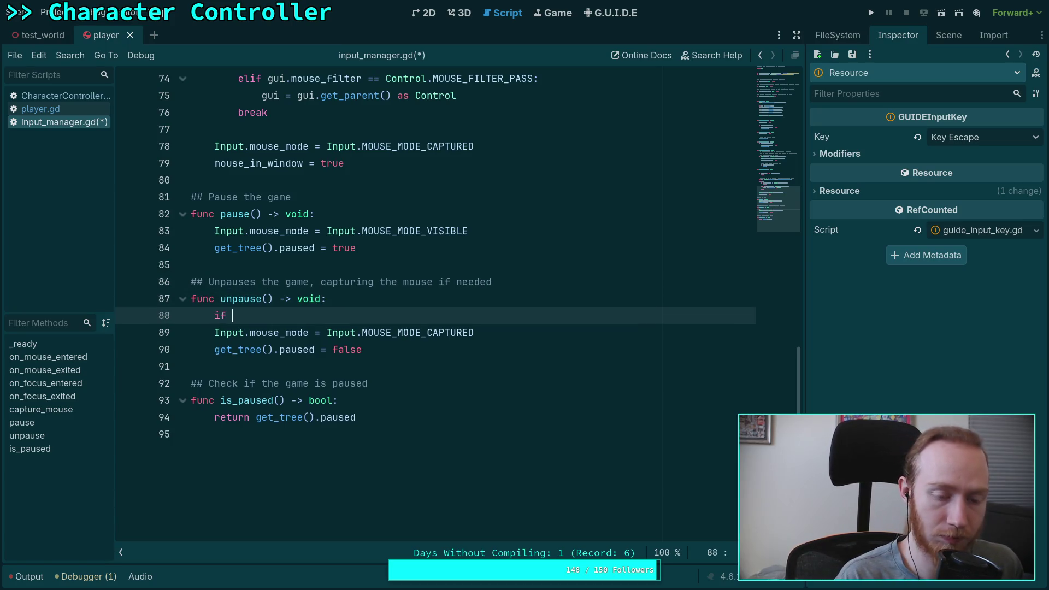
pyautogui.write('s')
pyautogui.press('BackSpace')
pyautogui.write('not sh')
pyautogui.press('Return')
pyautogui.write(':')
pyautogui.click(215, 333)
pyautogui.press('Tab')
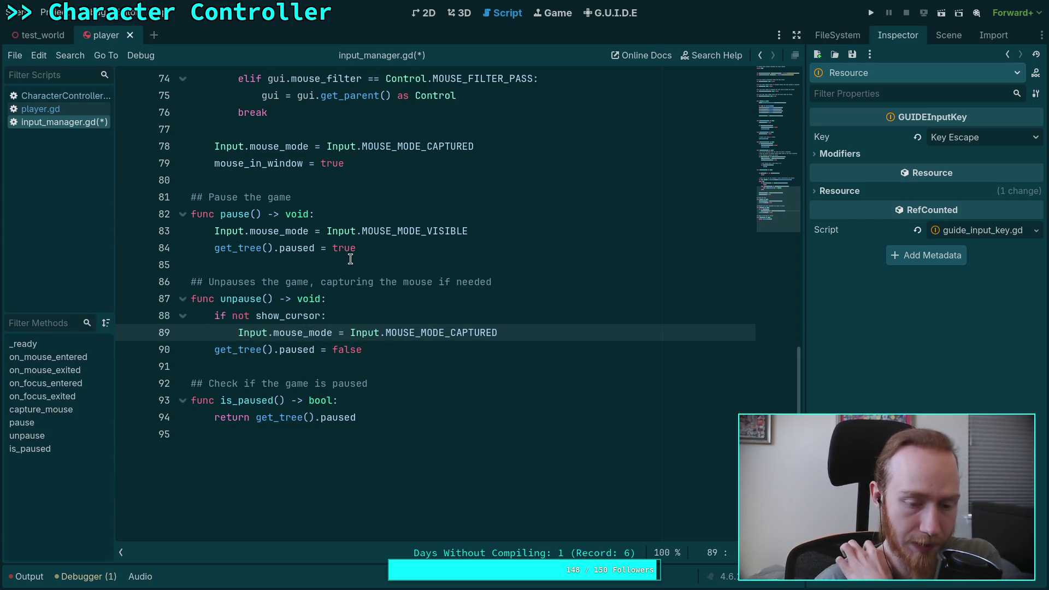
pyautogui.click(390, 265)
# Delete the blank line opening the capture_mouse function.
pyautogui.scroll(1, 390, 273)
pyautogui.moveTo(297, 292)
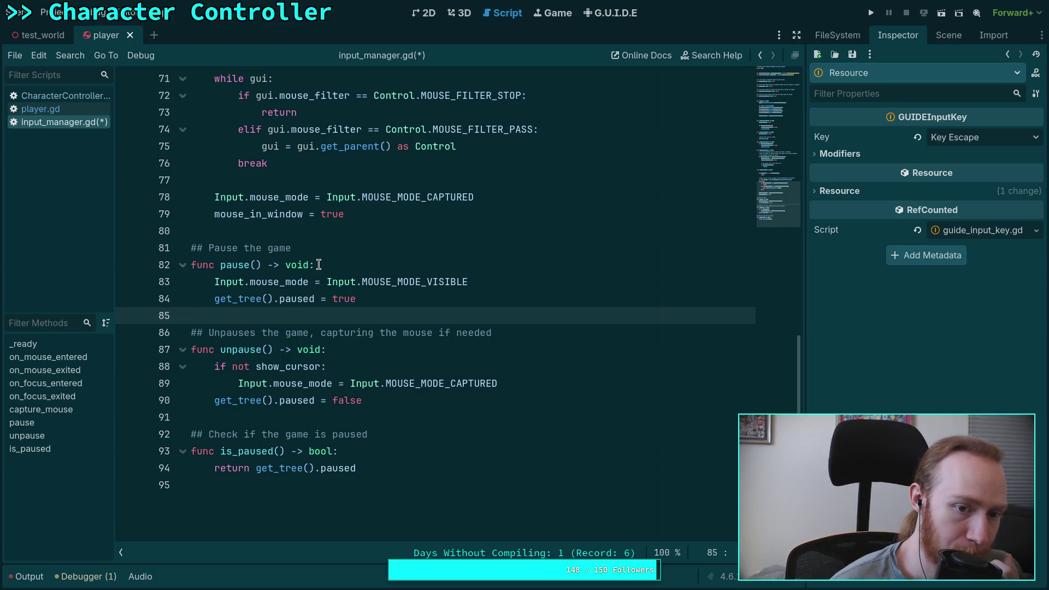
pyautogui.scroll(2, 318, 264)
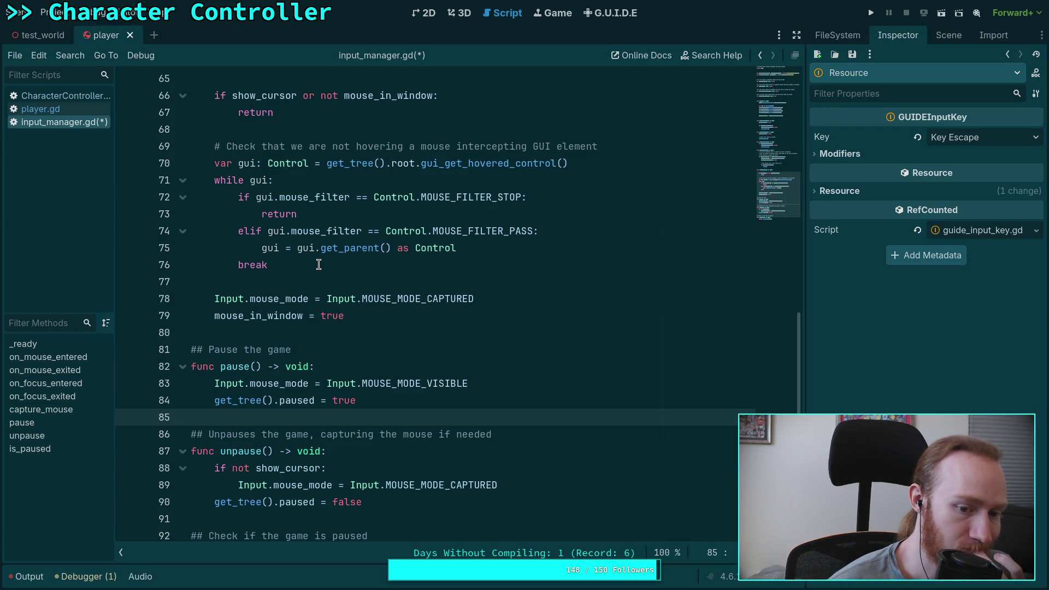
pyautogui.scroll(-2, 318, 264)
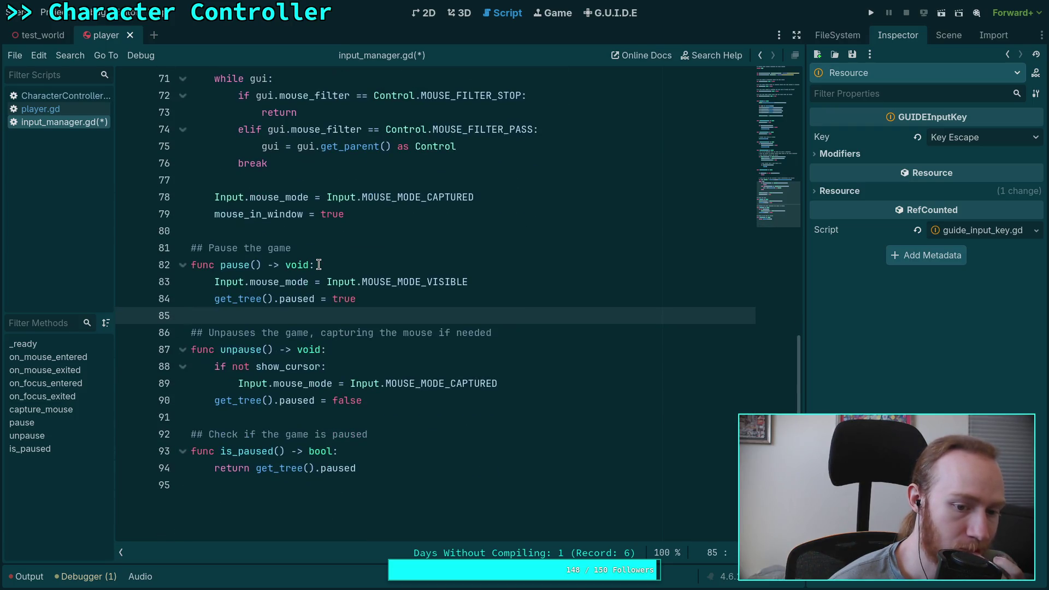
pyautogui.scroll(3, 319, 265)
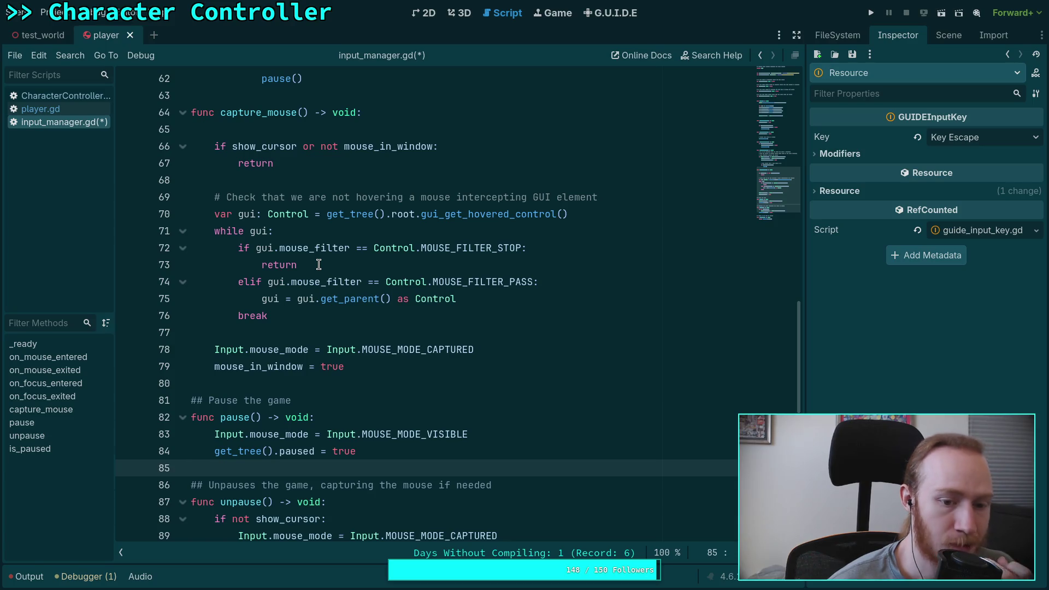
pyautogui.scroll(2, 319, 264)
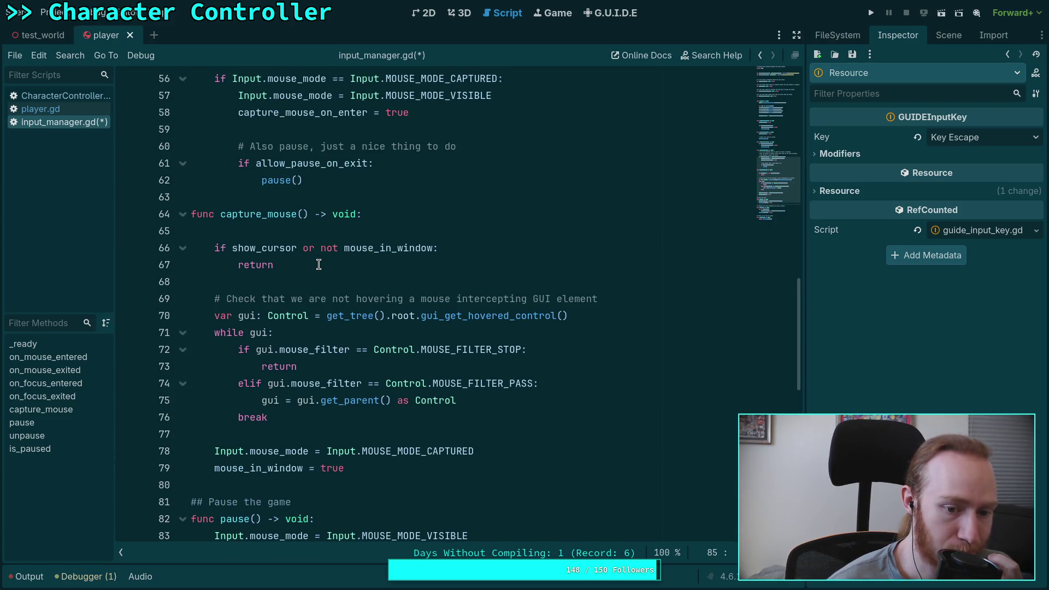
pyautogui.click(316, 225)
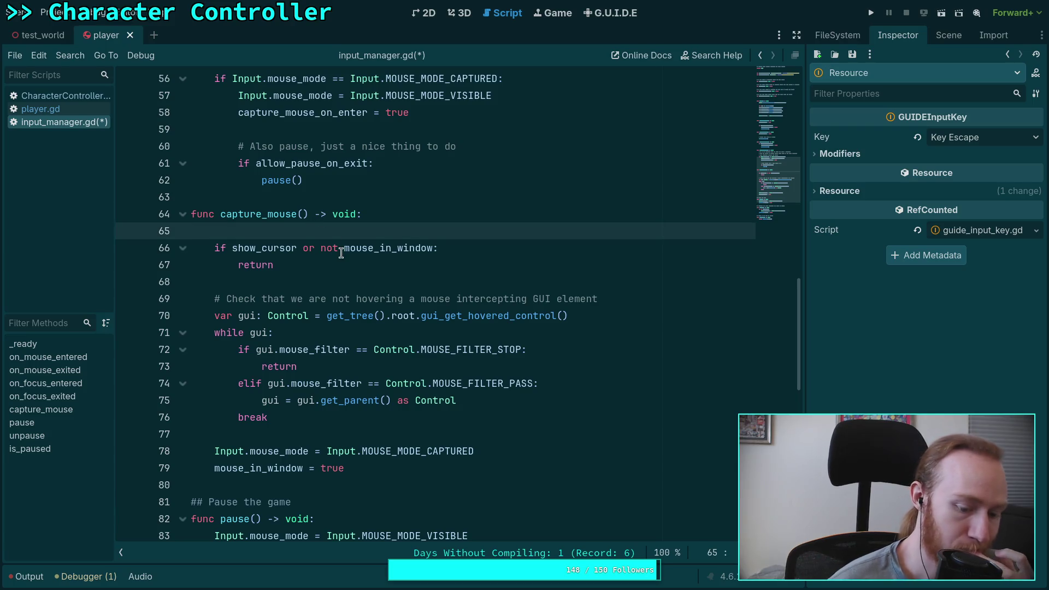
pyautogui.press('BackSpace')
# Save input_manager.gd and run the project to test mouse capture.
pyautogui.scroll(4, 389, 250)
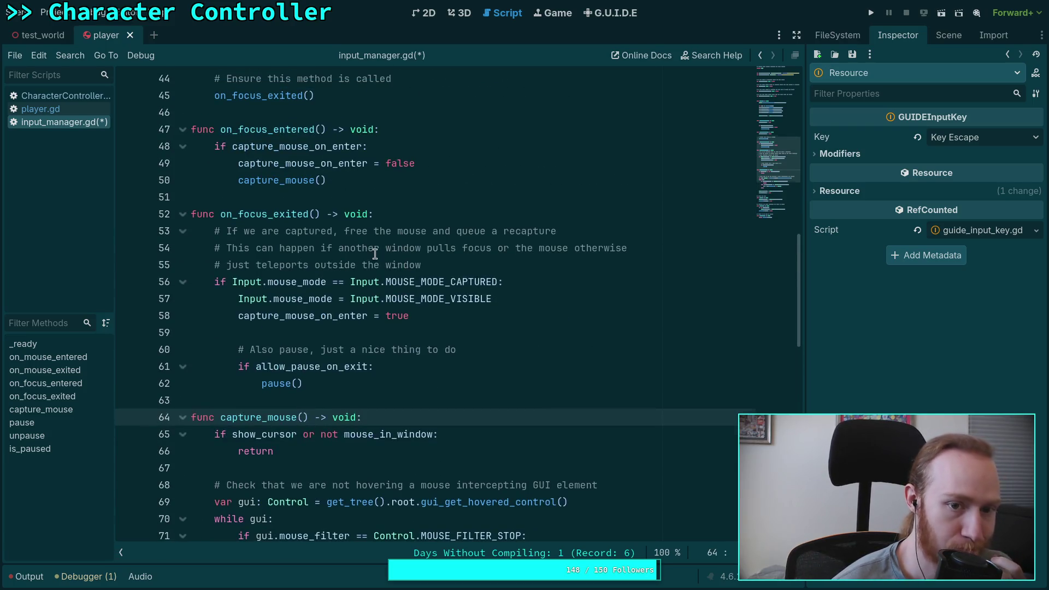
pyautogui.scroll(7, 389, 250)
pyautogui.scroll(3, 389, 250)
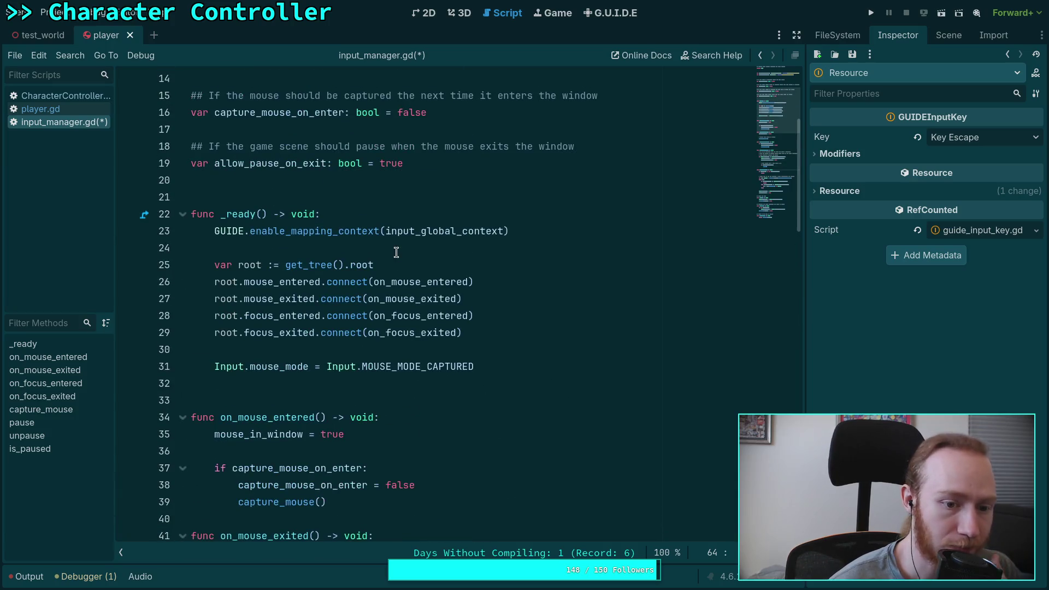
pyautogui.click(489, 295)
pyautogui.hotkey('ctrl', 's')
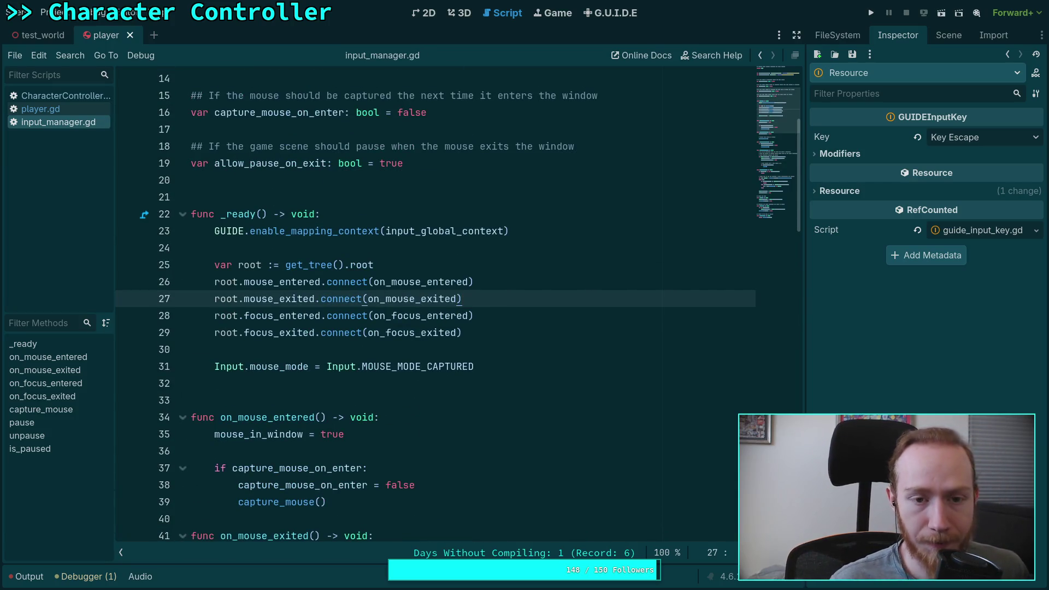
pyautogui.scroll(5, 628, 219)
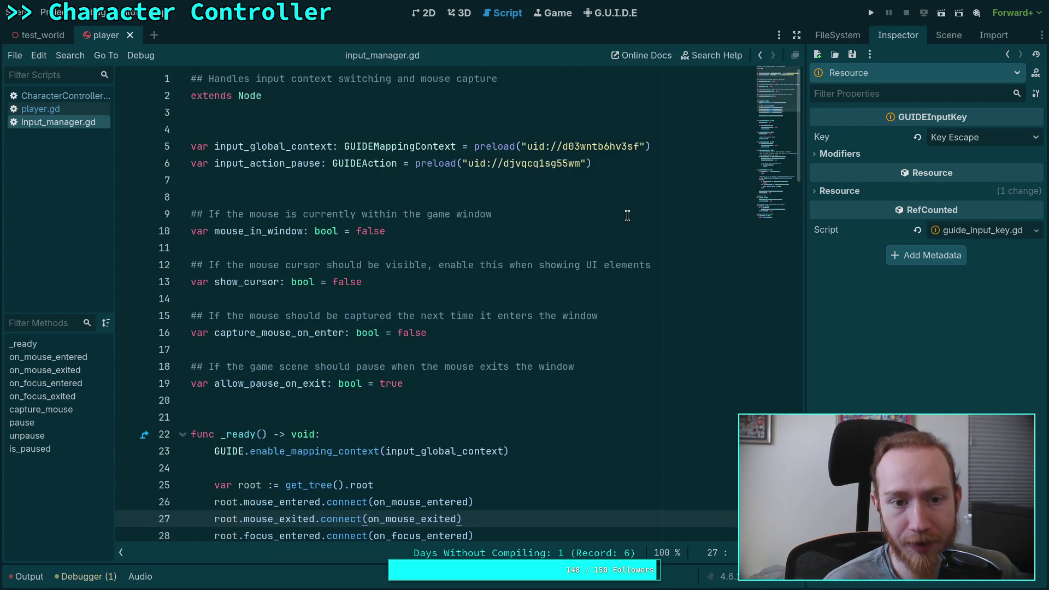
pyautogui.click(872, 13)
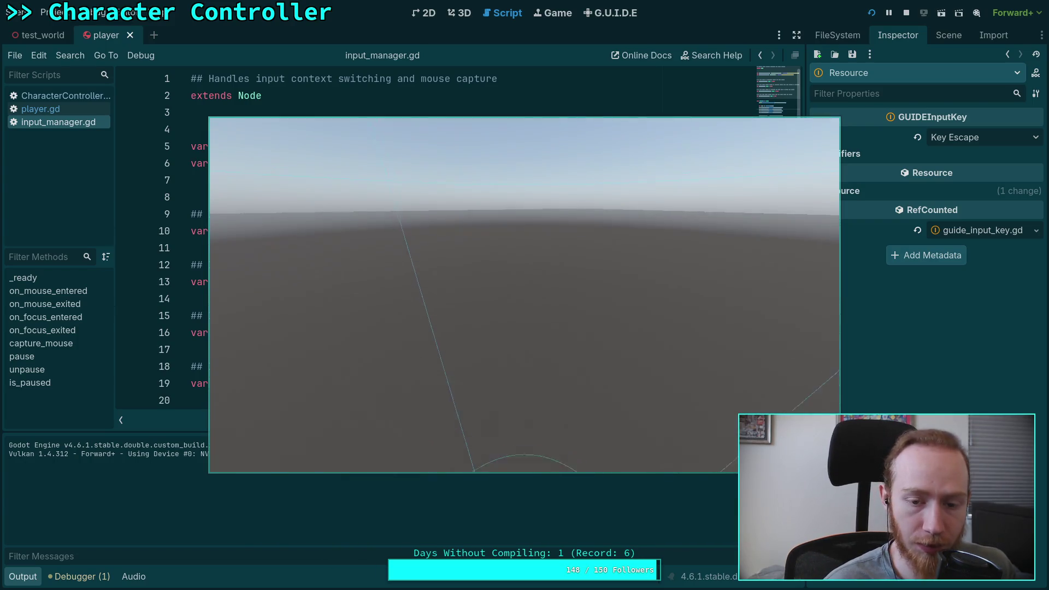
# Free the mouse with Escape and stop the running game.
pyautogui.press('Escape')
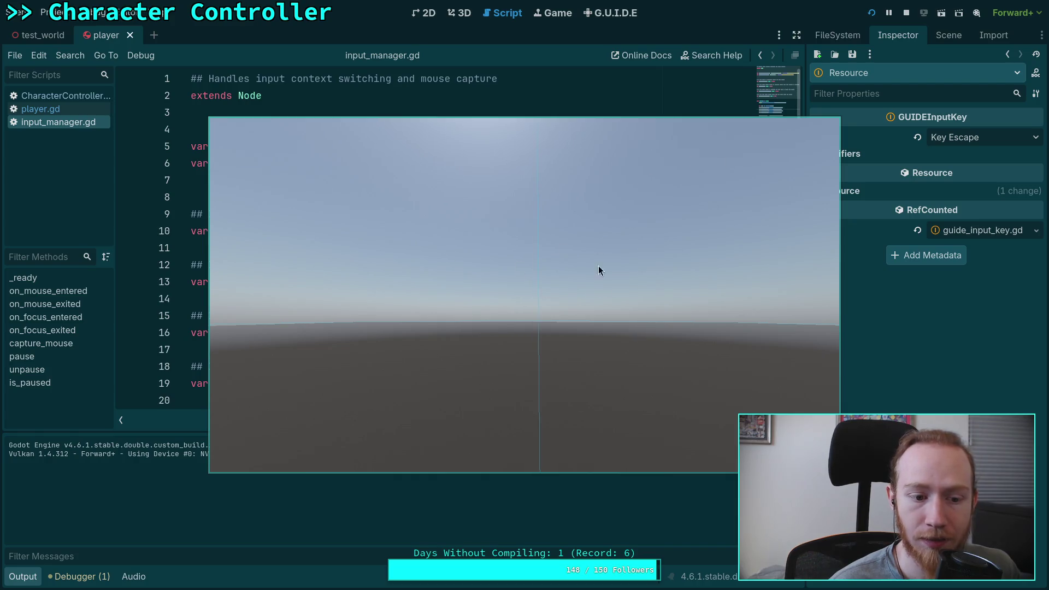
pyautogui.click(910, 15)
pyautogui.scroll(-1, 448, 260)
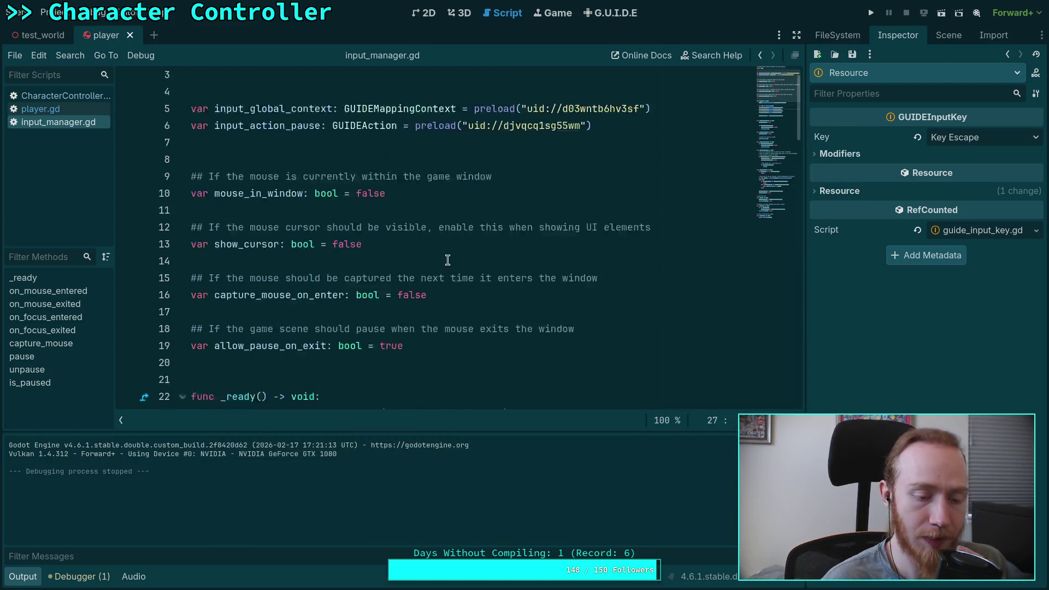
# Collapse the Output panel and review _ready's mouse and focus handling in input_manager.gd.
pyautogui.scroll(-3, 448, 260)
pyautogui.click(22, 576)
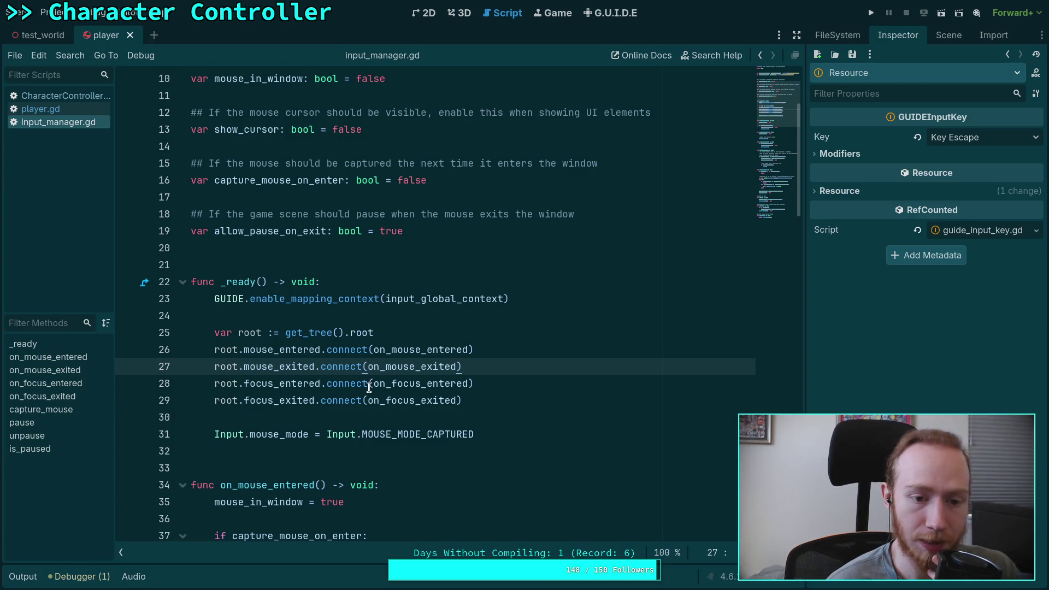
pyautogui.scroll(-2, 370, 387)
pyautogui.click(310, 352)
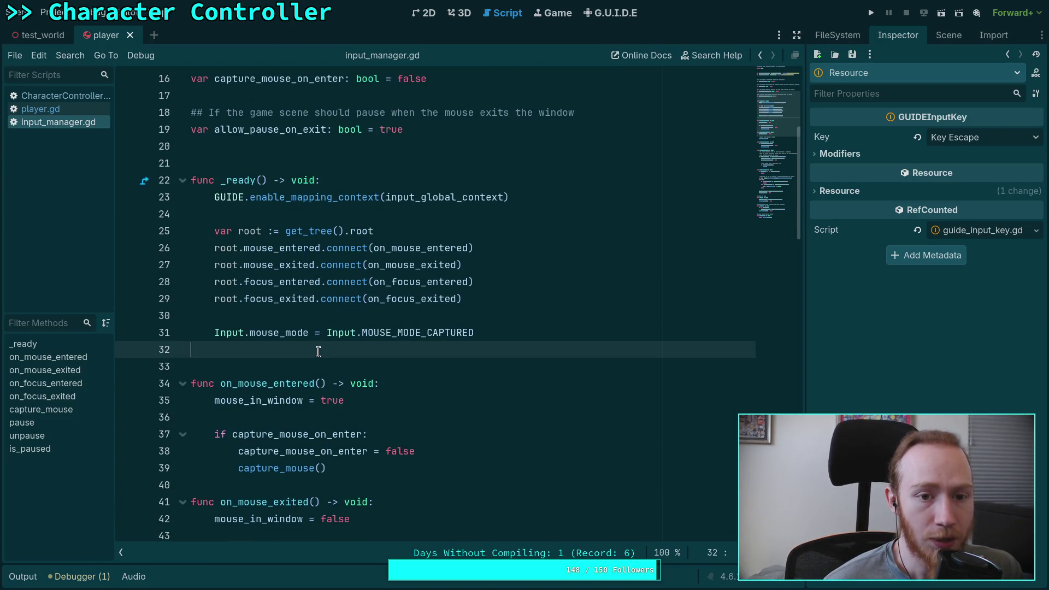
pyautogui.scroll(-5, 382, 355)
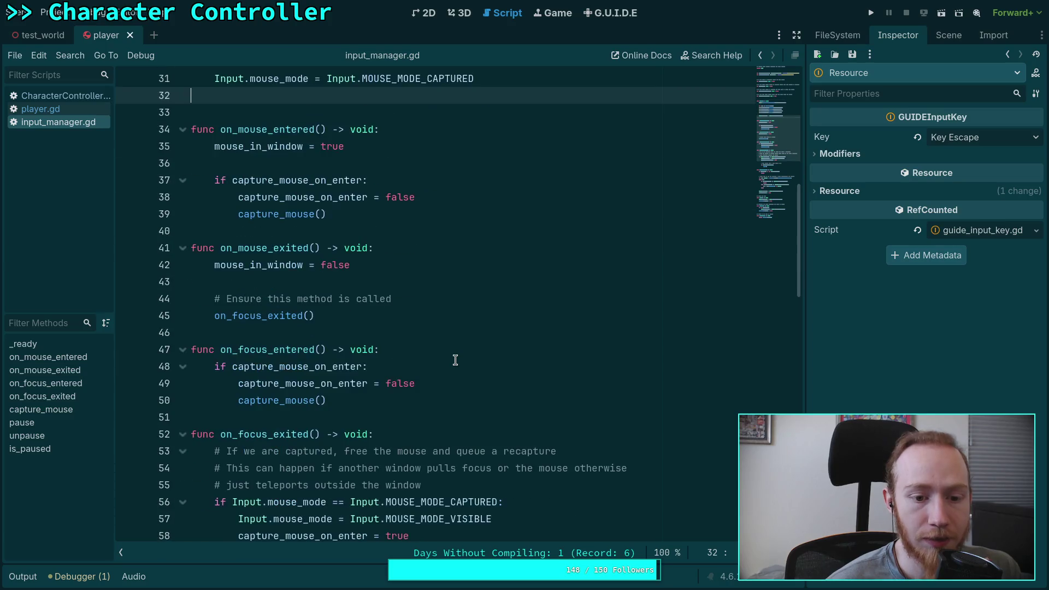
pyautogui.doubleClick(253, 316)
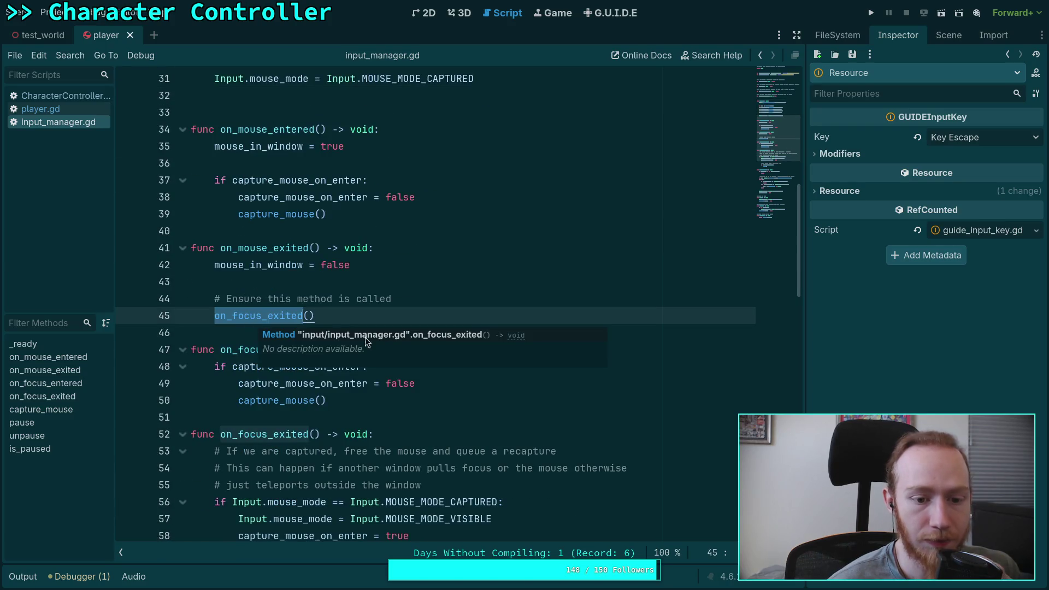
pyautogui.scroll(-2, 442, 448)
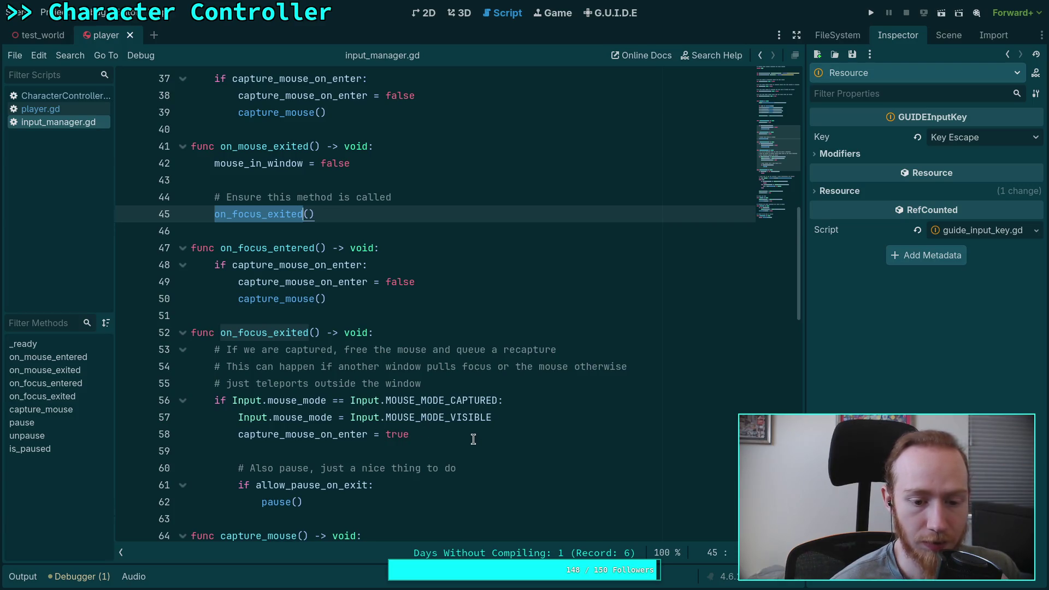
pyautogui.scroll(3, 472, 437)
pyautogui.scroll(2, 472, 437)
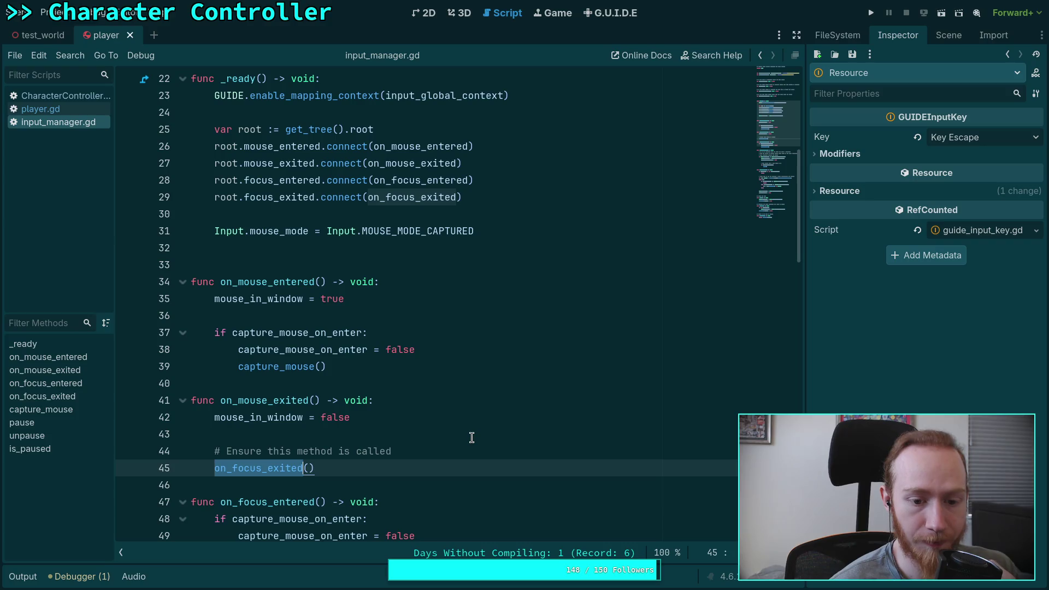
pyautogui.scroll(-6, 471, 437)
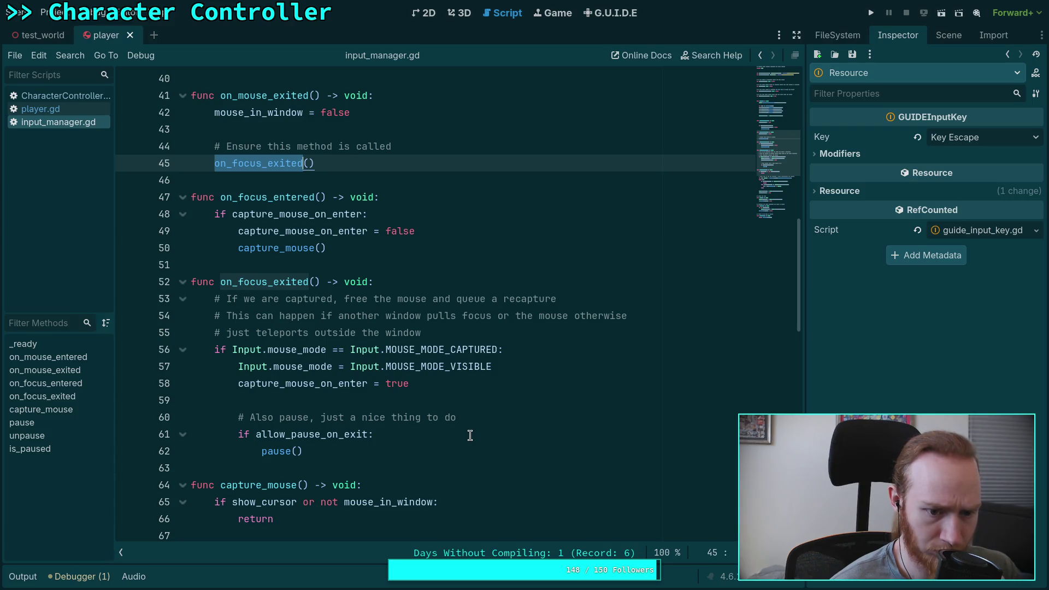
pyautogui.scroll(10, 470, 436)
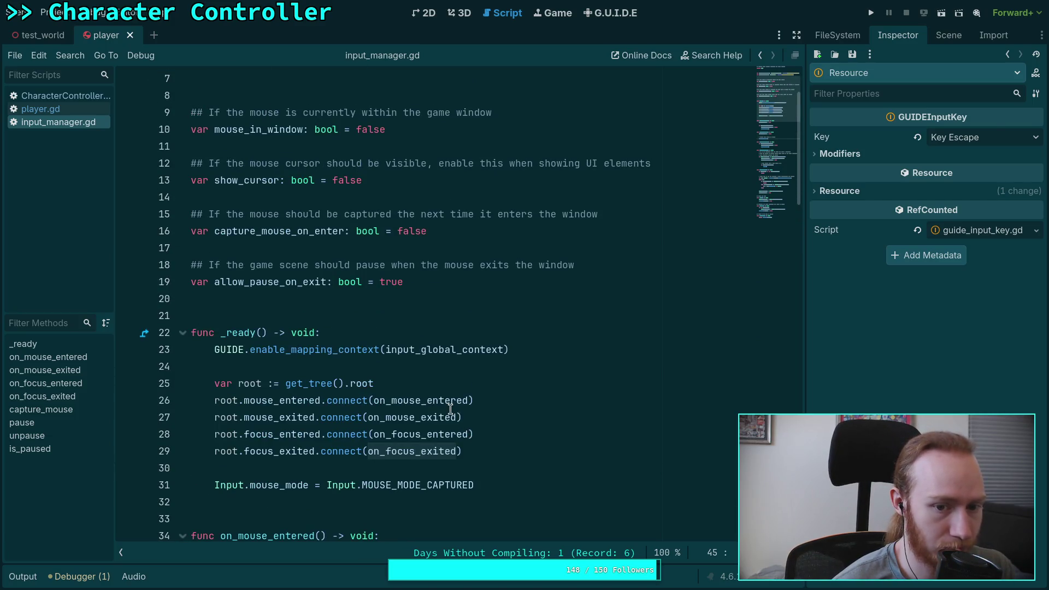
pyautogui.scroll(3, 447, 407)
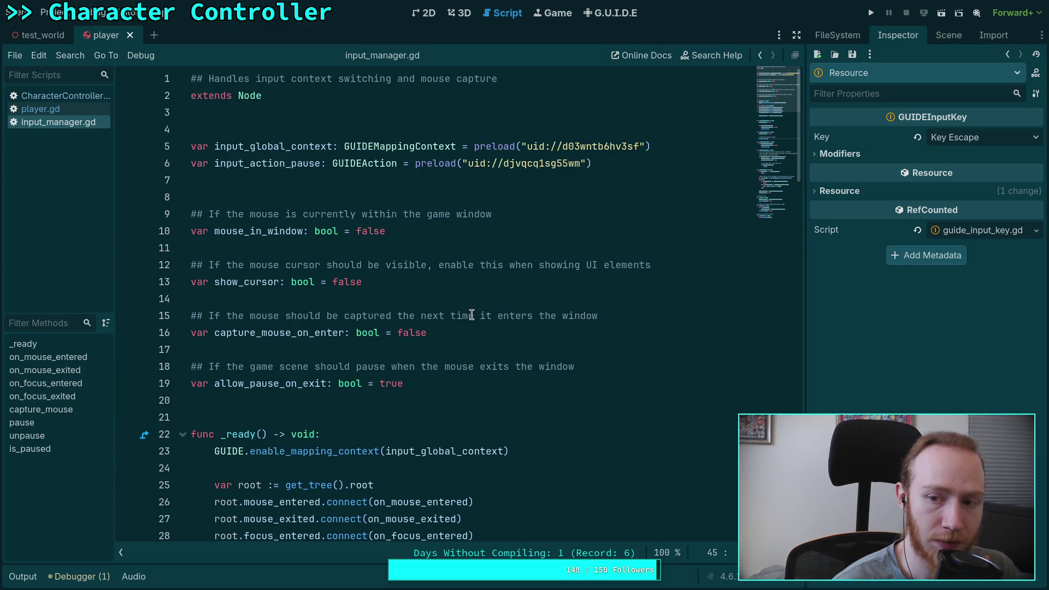
pyautogui.scroll(-5, 432, 344)
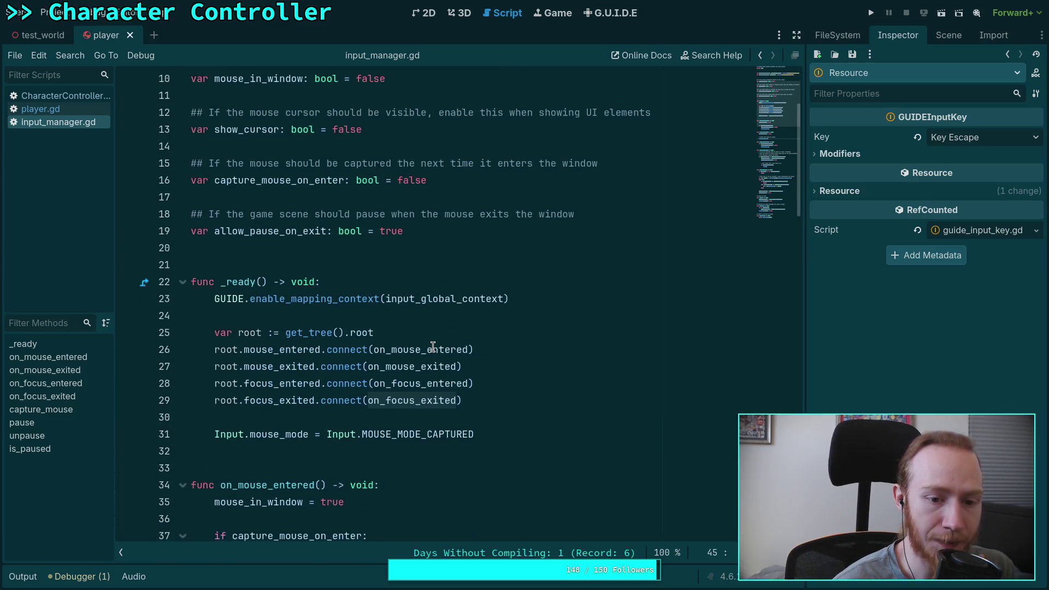
pyautogui.click(288, 352)
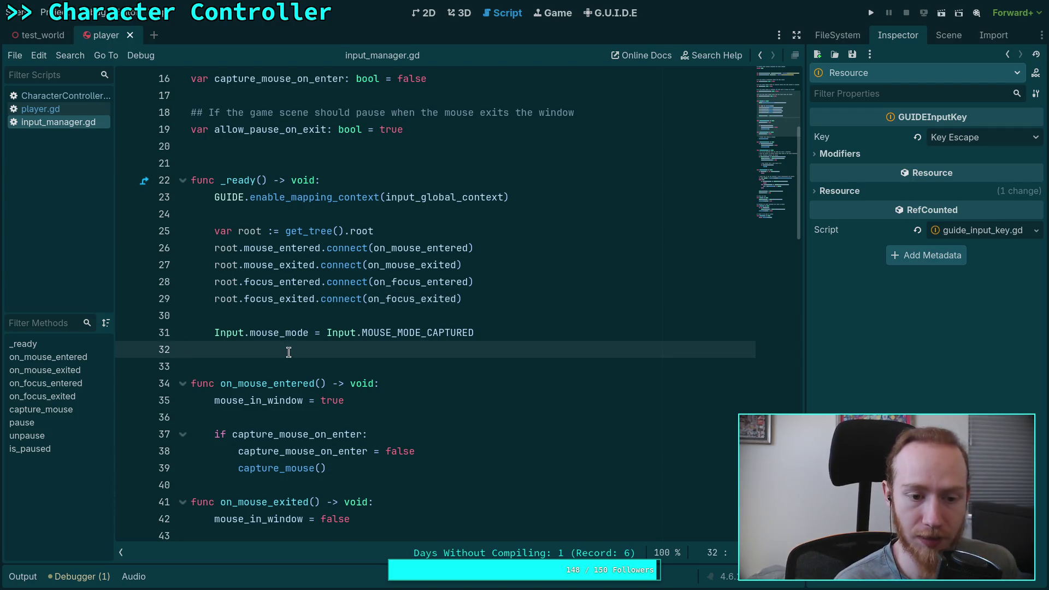
# Add a new _process function below _ready.
pyautogui.press('Return')
pyautogui.press('Return')
pyautogui.press('Return')
pyautogui.write('func _pr')
pyautogui.press('Return')
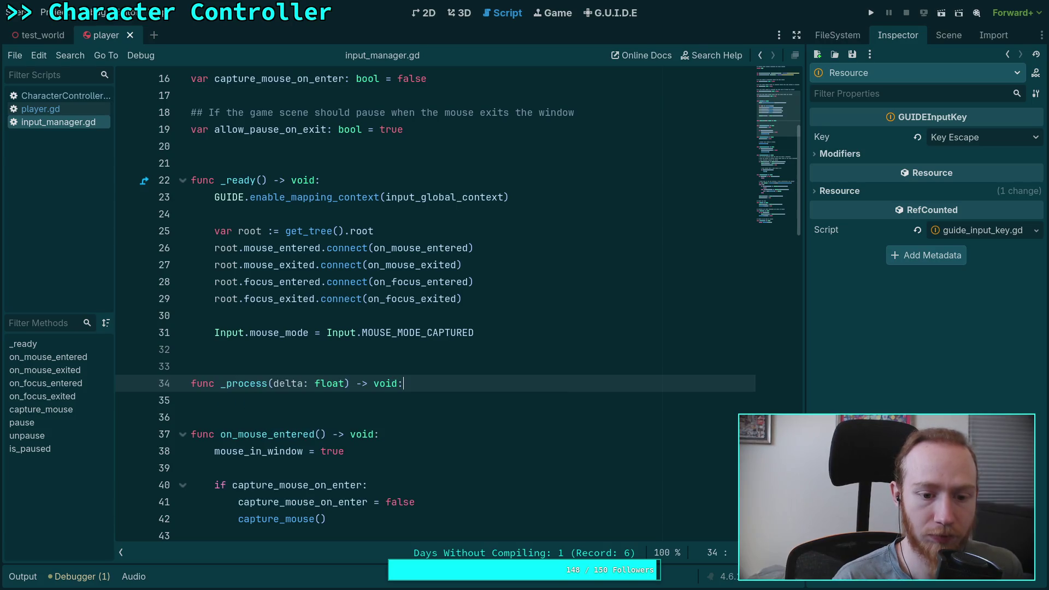
pyautogui.press('Up')
pyautogui.press('Return')
pyautogui.press('BackSpace')
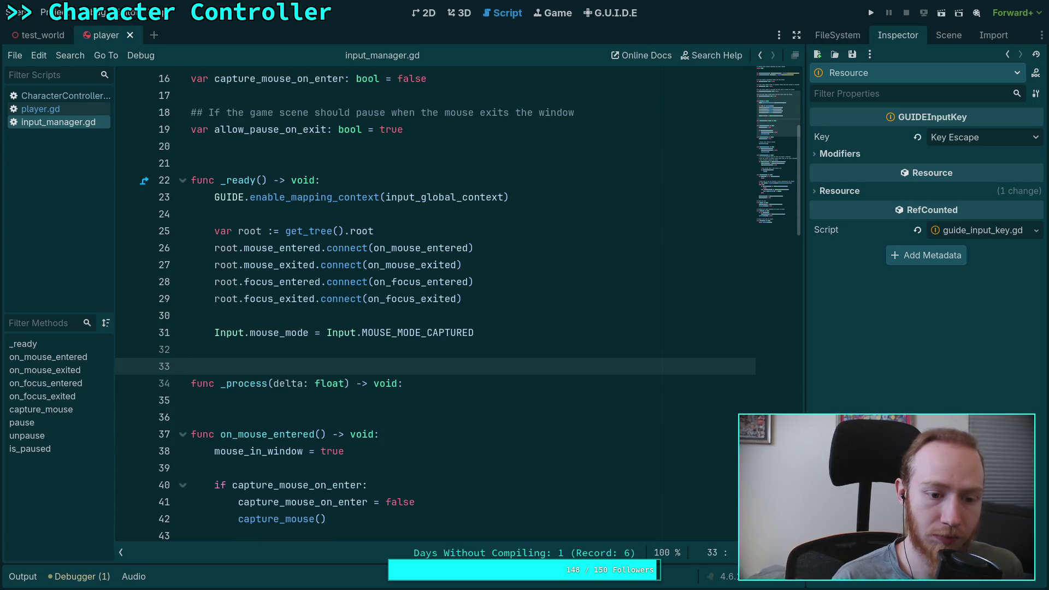
pyautogui.press('Down')
pyautogui.press('Down')
pyautogui.press('Return')
# Begin _process with 'if input_action_pause.is_triggered():' and compare against the browser reference.
pyautogui.write('if pau')
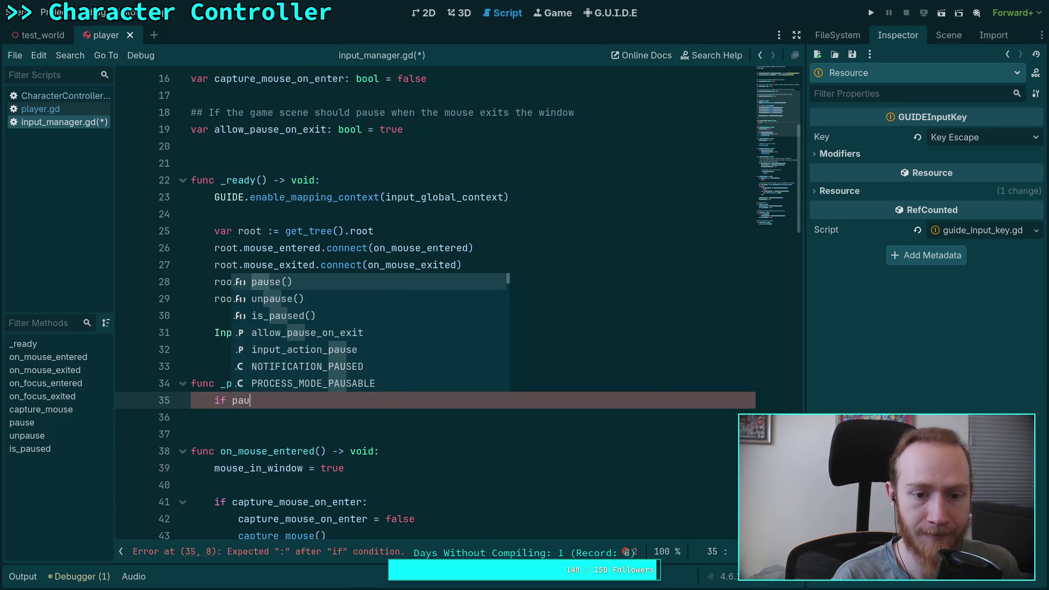
pyautogui.press('Down')
pyautogui.press('Down')
pyautogui.press('Down')
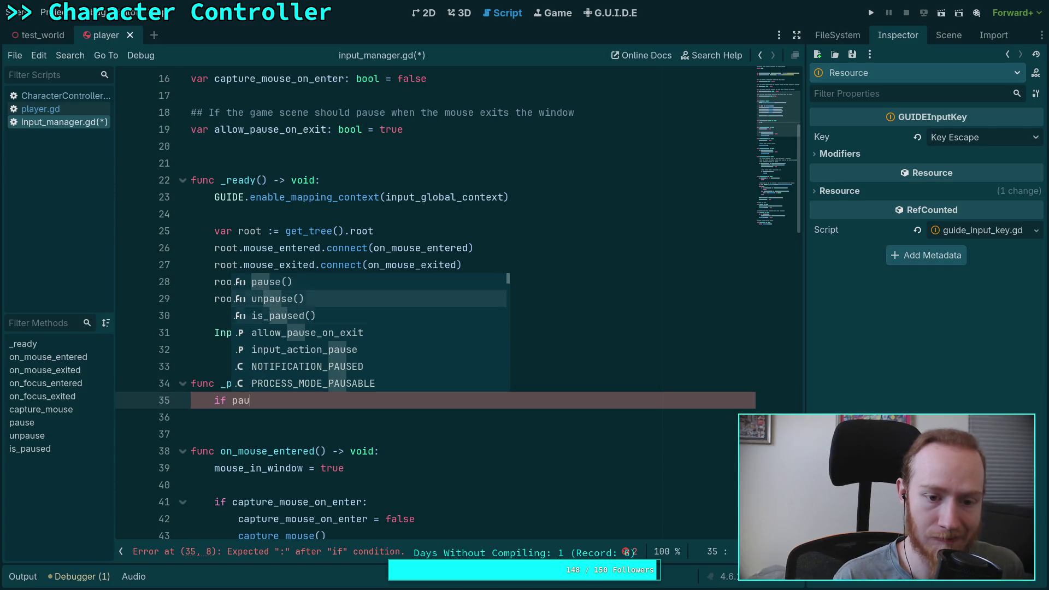
pyautogui.press('Return')
pyautogui.write('is')
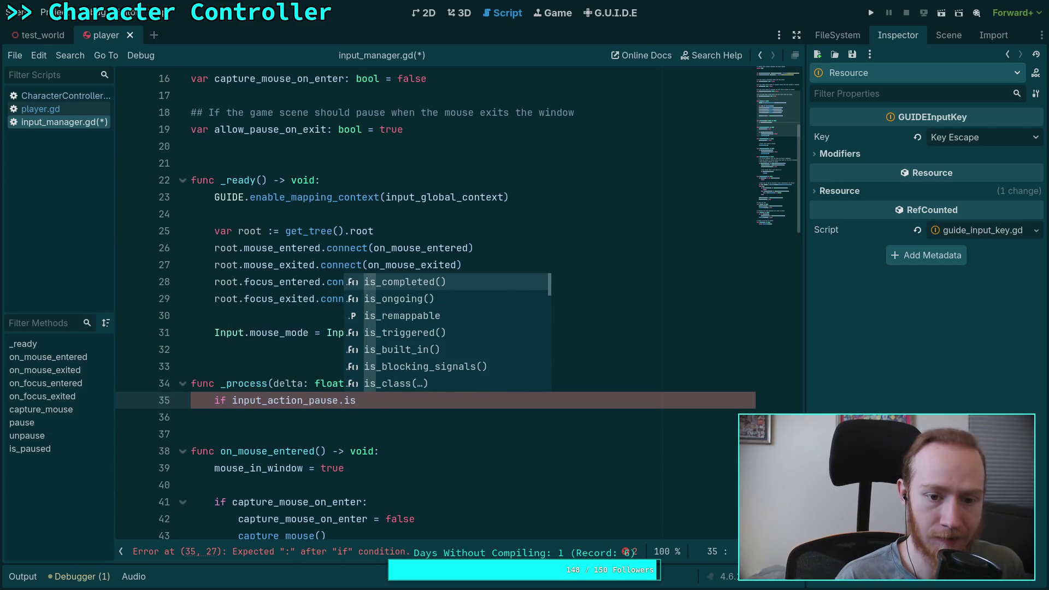
pyautogui.press('Down')
pyautogui.press('Down')
pyautogui.press('Down')
pyautogui.press('Return')
pyautogui.write(':')
pyautogui.press('Return')
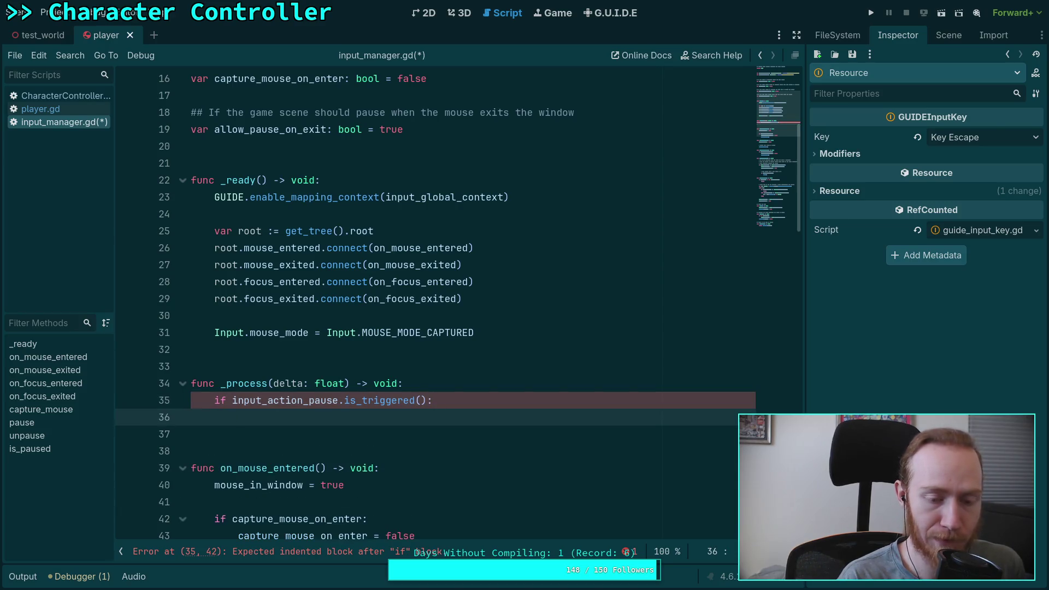
pyautogui.hotkey('alt', 'Tab')
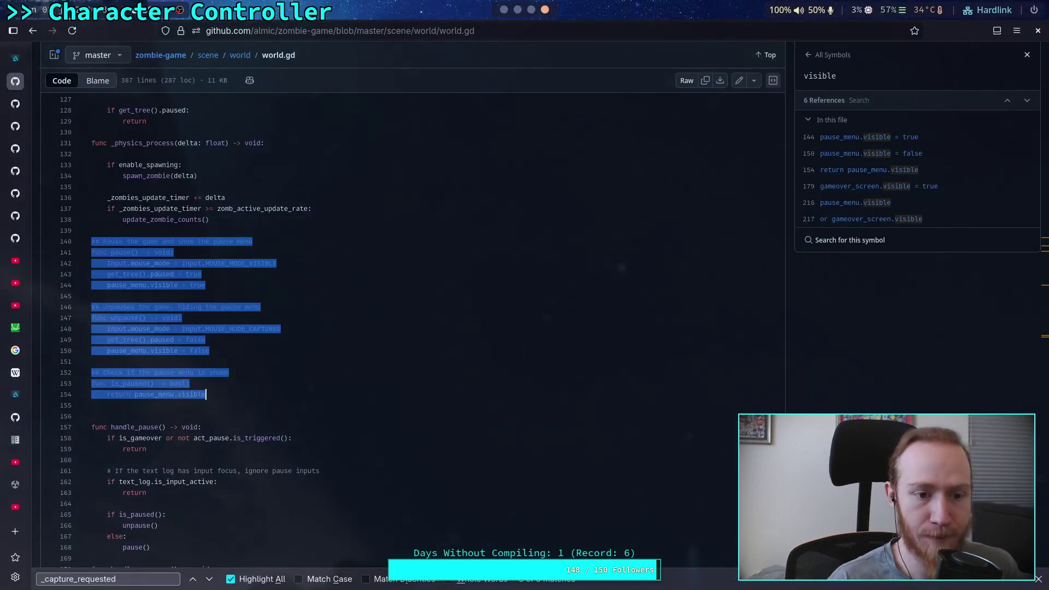
pyautogui.click(349, 342)
pyautogui.scroll(-8, 349, 342)
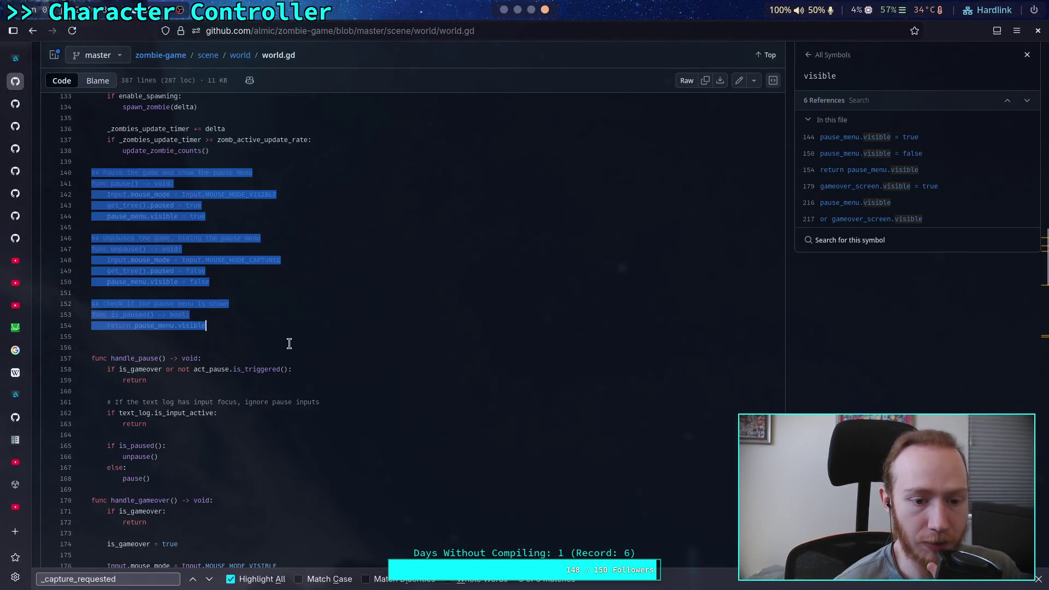
pyautogui.scroll(-2, 277, 388)
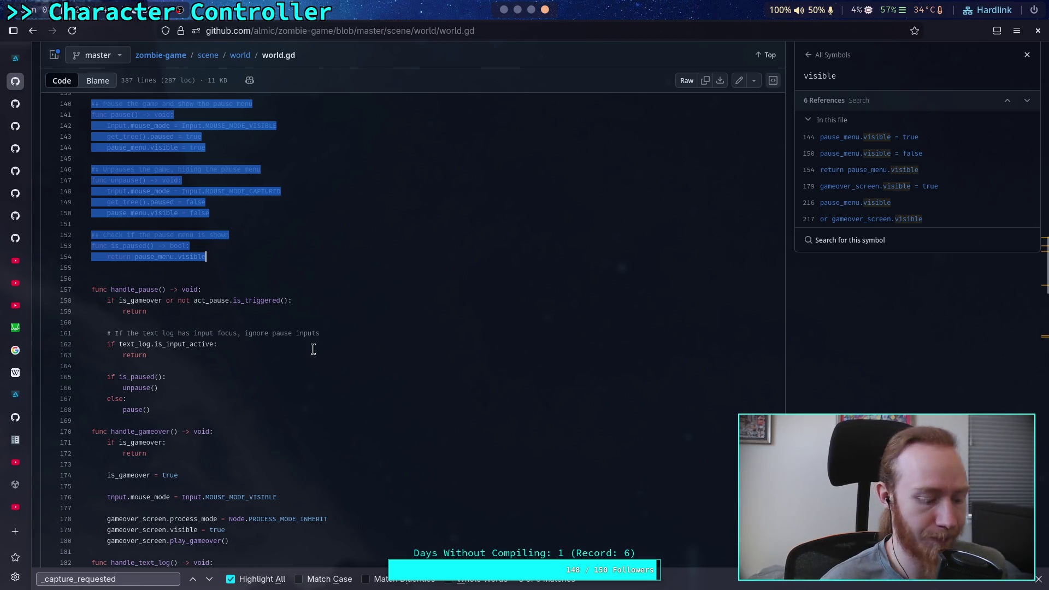
pyautogui.press('super+Right')
pyautogui.press('super+Right')
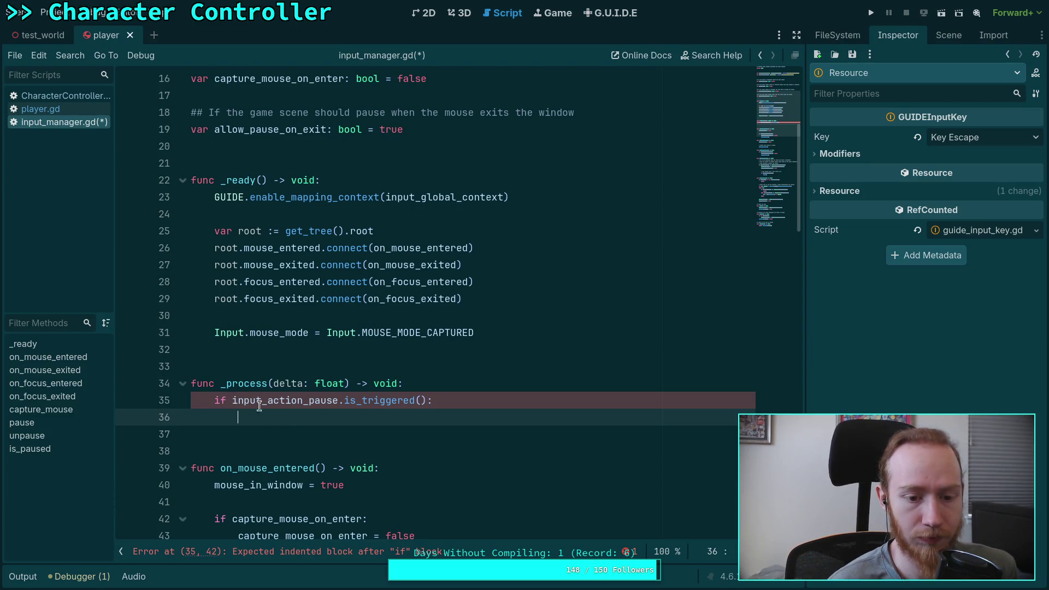
# Under the pause check, call unpause() if is_paused(), else pause(), and save.
pyautogui.scroll(-2, 331, 386)
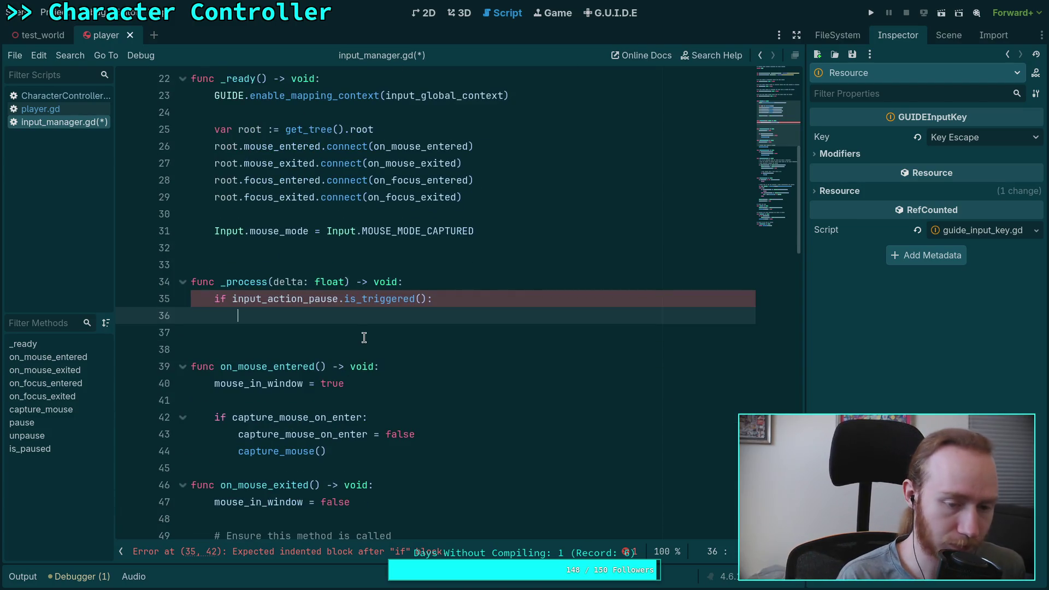
pyautogui.write('if is_')
pyautogui.press('Return')
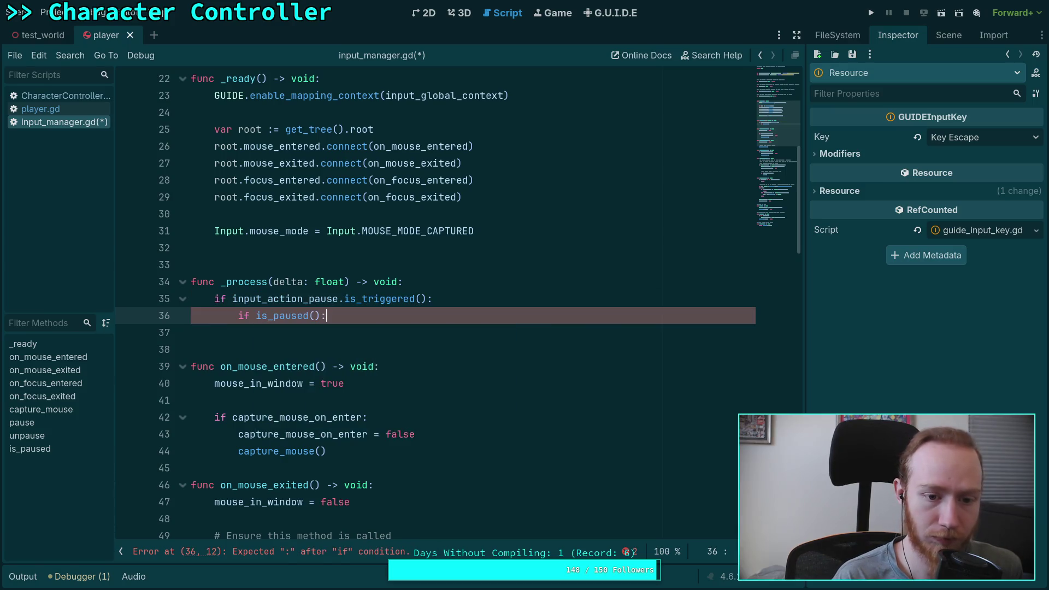
pyautogui.write(':')
pyautogui.press('Return')
pyautogui.write('un')
pyautogui.press('Return')
pyautogui.press('Return')
pyautogui.press('BackSpace')
pyautogui.write('else:')
pyautogui.press('Return')
pyautogui.write('pa')
pyautogui.press('Return')
pyautogui.hotkey('ctrl', 's')
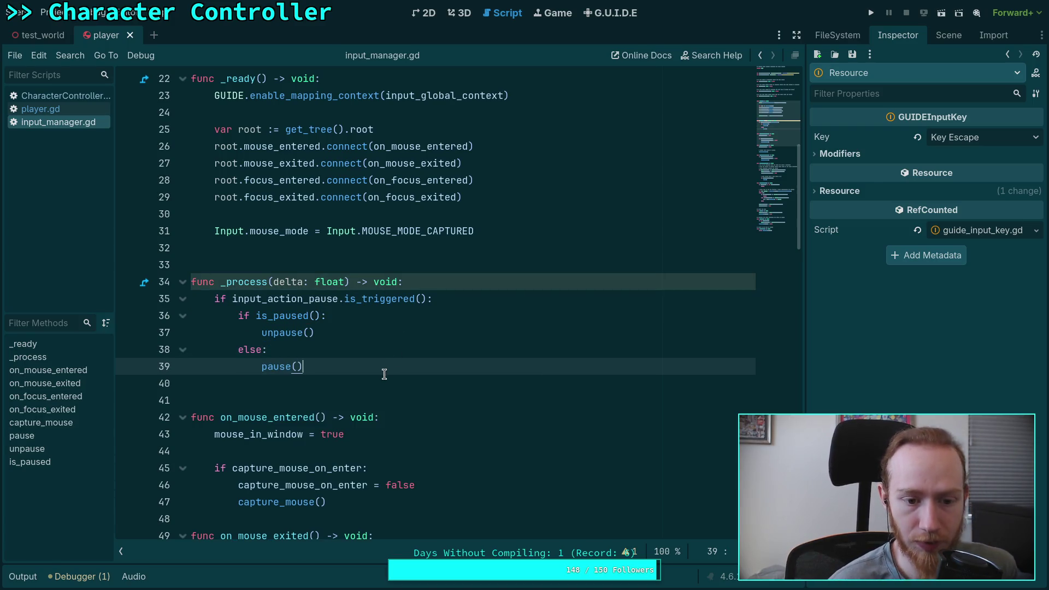
# Rename _process's delta parameter to _delta and run the project.
pyautogui.click(385, 380)
pyautogui.click(273, 281)
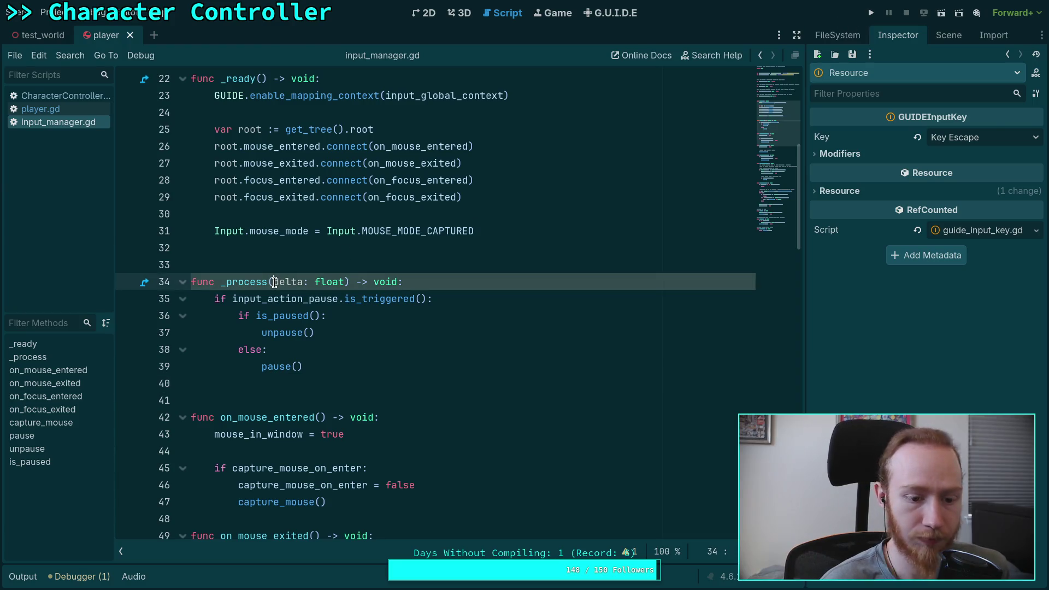
pyautogui.write('_')
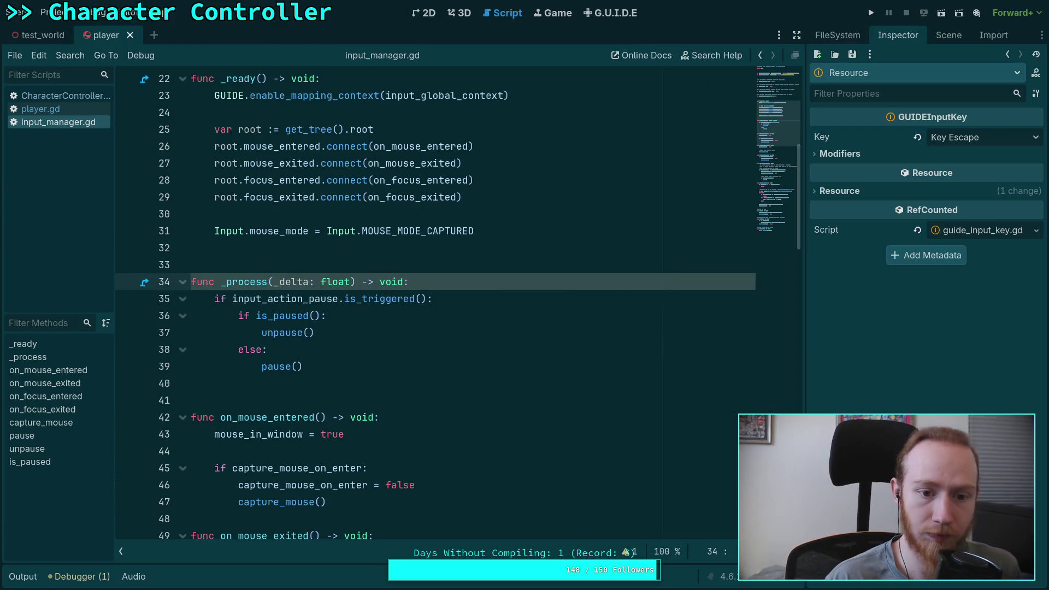
pyautogui.click(871, 13)
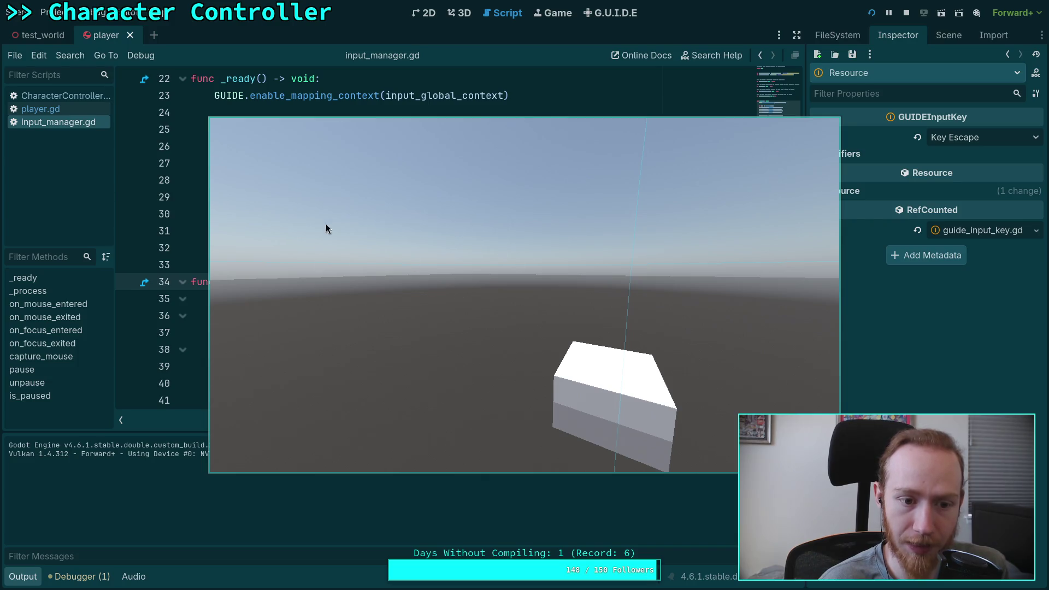
# Stop the test run and return to the is_paused() check in _process.
pyautogui.click(435, 256)
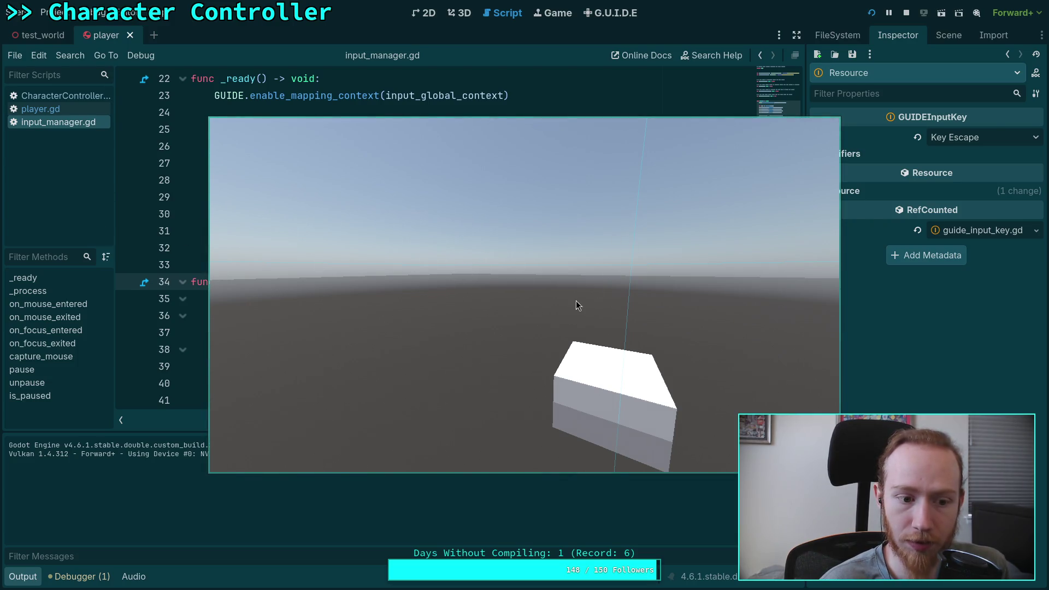
pyautogui.press('F8')
pyautogui.scroll(-2, 411, 286)
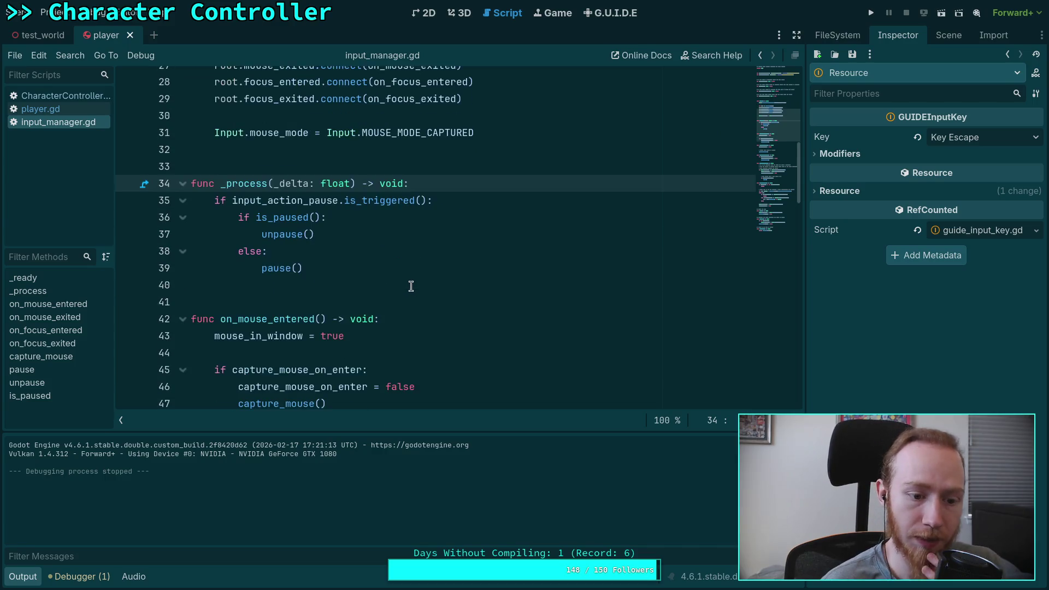
pyautogui.scroll(-1, 368, 289)
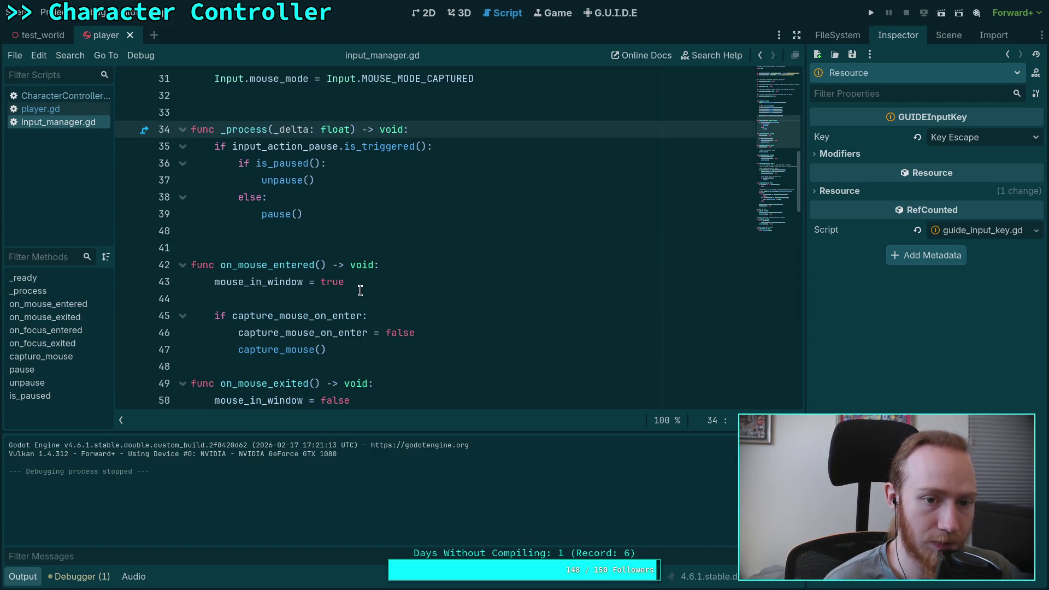
pyautogui.scroll(-2, 329, 280)
pyautogui.scroll(2, 328, 279)
pyautogui.scroll(-4, 330, 281)
pyautogui.scroll(-10, 330, 280)
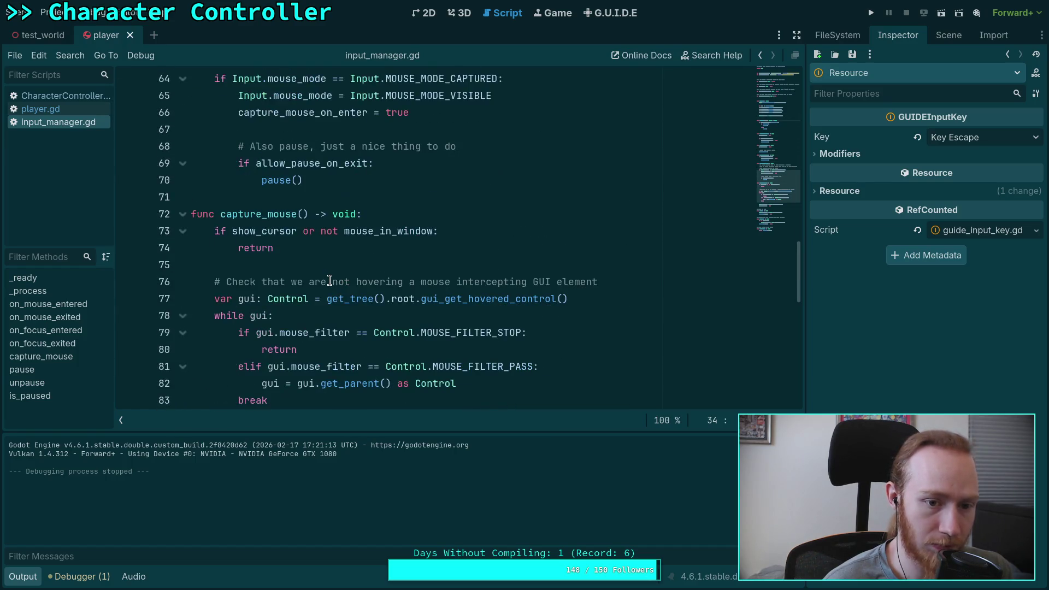
pyautogui.scroll(-1, 328, 280)
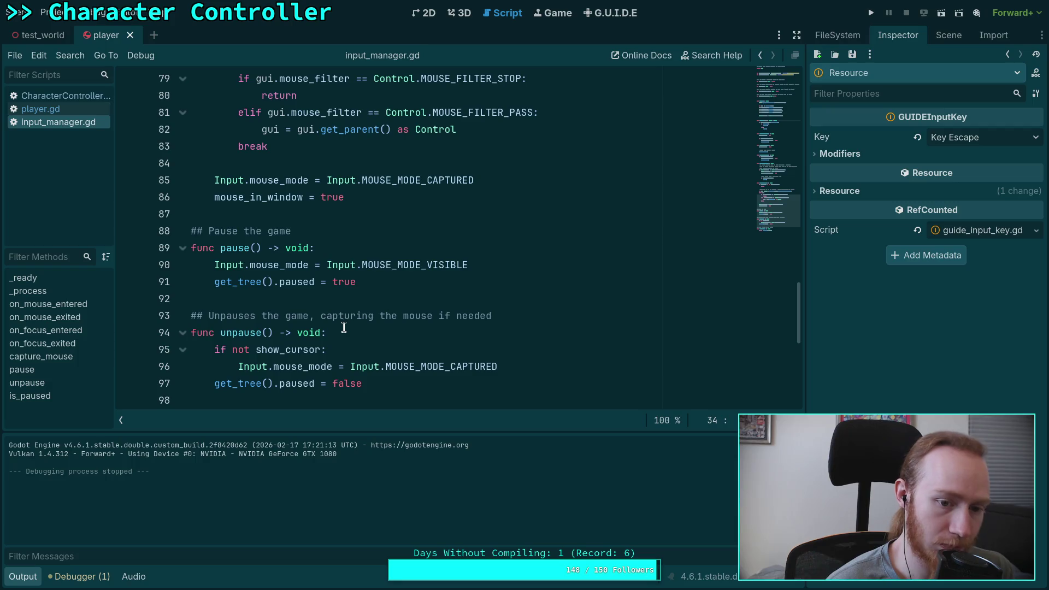
pyautogui.scroll(20, 344, 322)
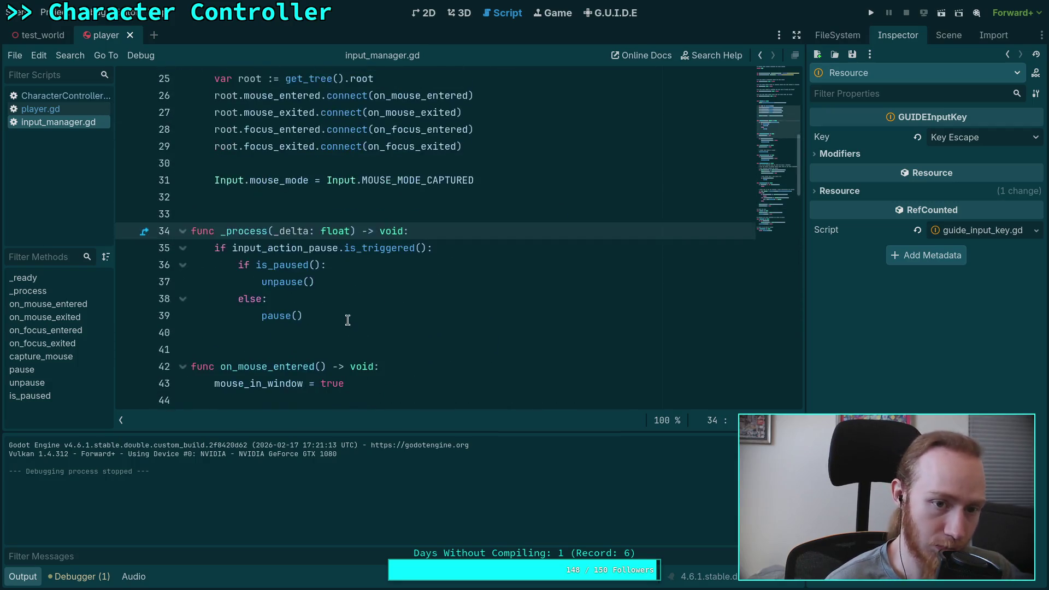
pyautogui.scroll(3, 347, 317)
pyautogui.click(257, 181)
pyautogui.scroll(-8, 289, 191)
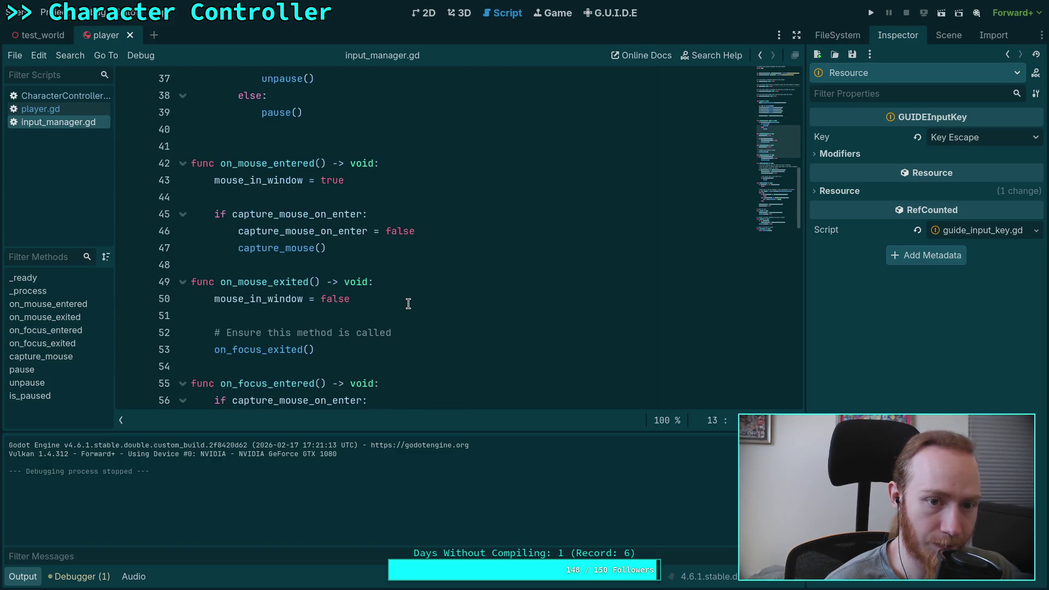
pyautogui.click(386, 161)
# Add print('unpausing!') and print('pausing!') before the unpause() and pause() calls.
pyautogui.press('Return')
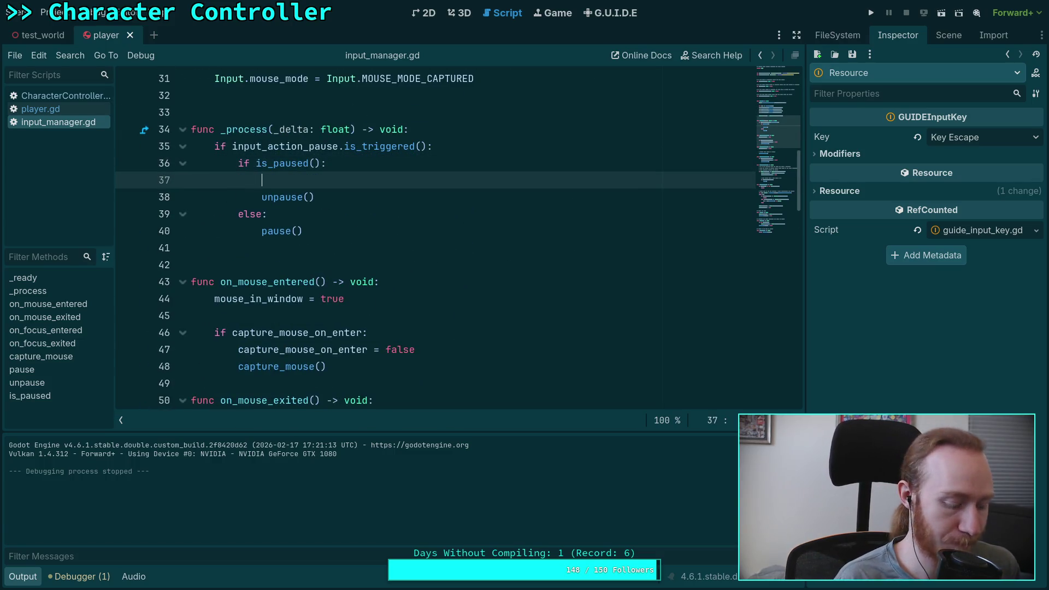
pyautogui.write("print('unpa")
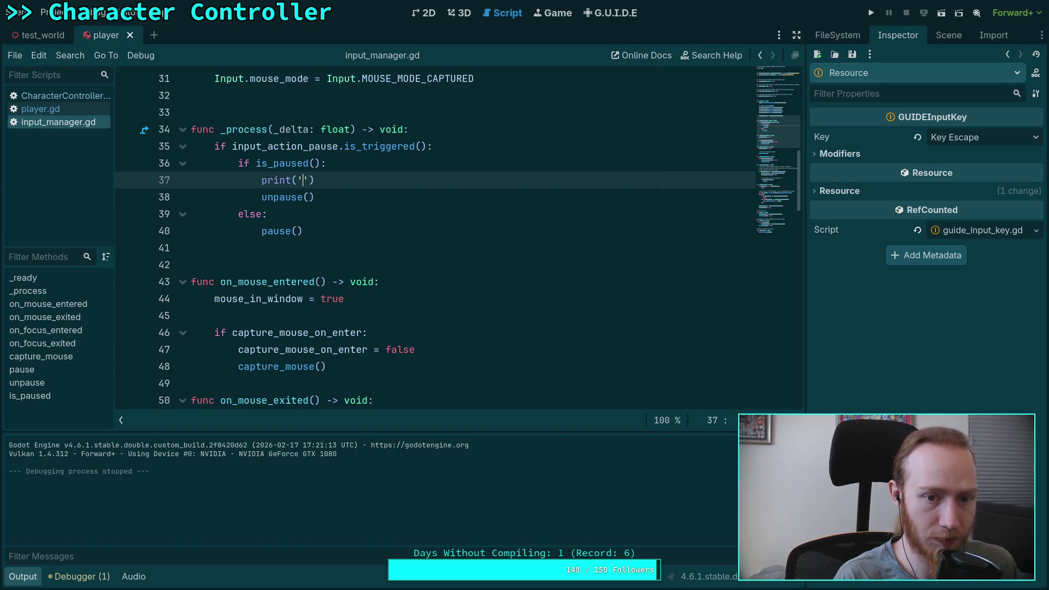
pyautogui.write('using!')
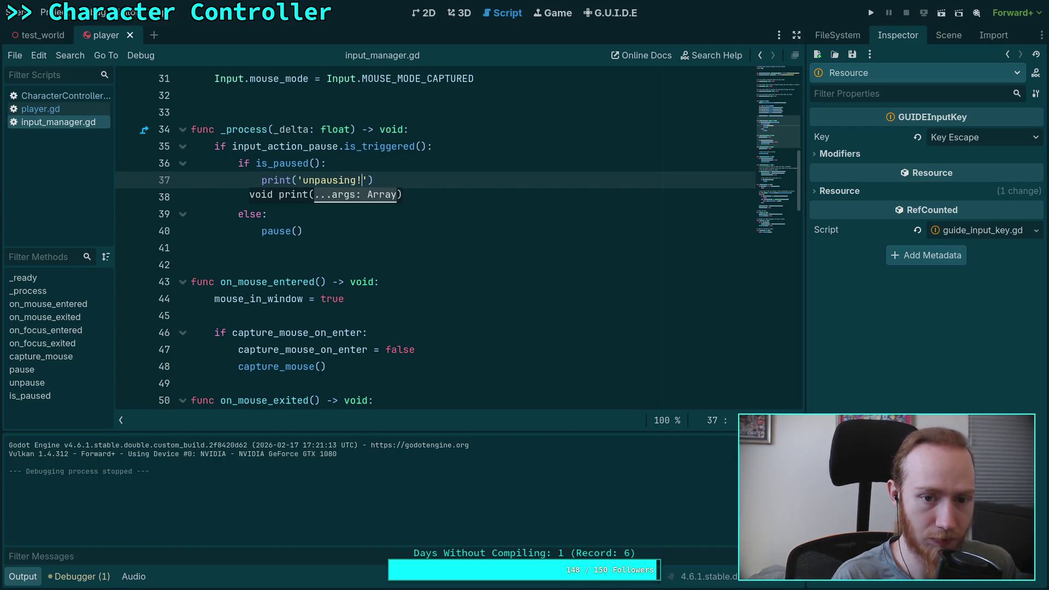
pyautogui.press('End')
pyautogui.press('Return')
pyautogui.write('unpause()')
pyautogui.press('Down')
pyautogui.press('Return')
pyautogui.write("print('")
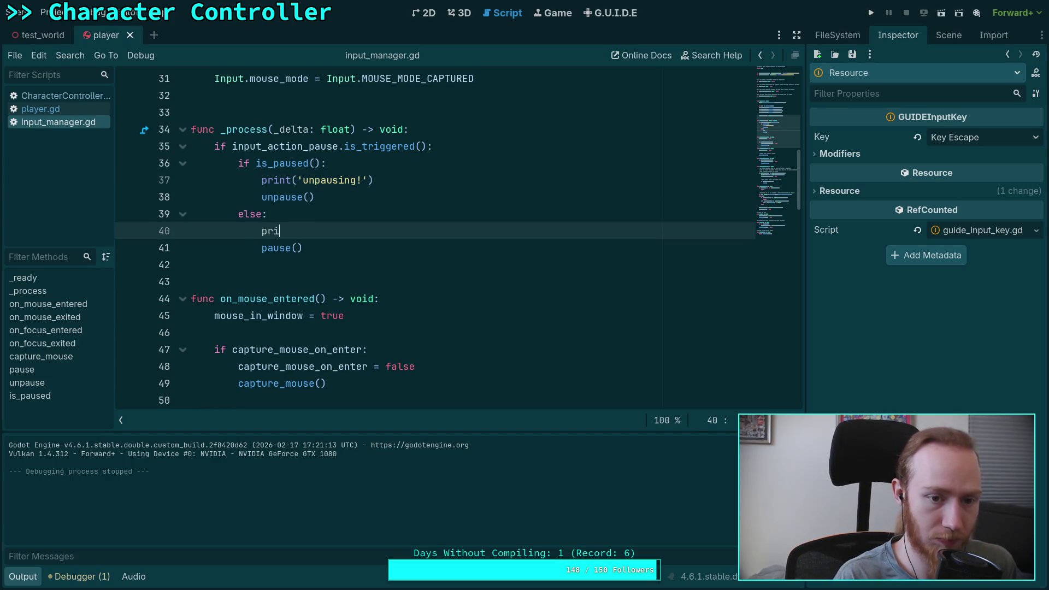
pyautogui.write('pausing!')
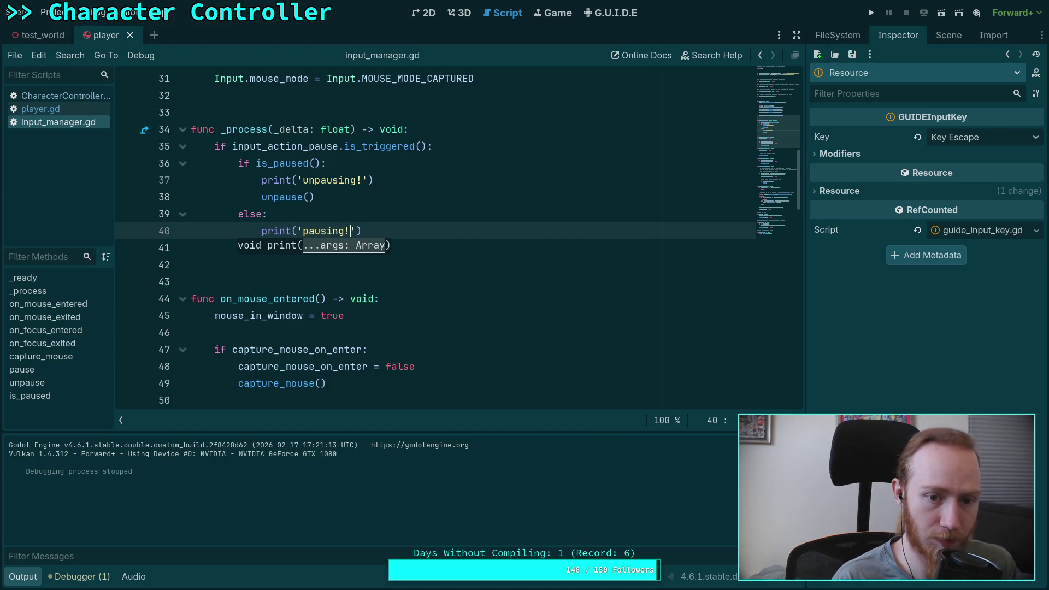
# Run the game, trigger pause with Escape to log 'pausing!', then stop it.
pyautogui.press('F5')
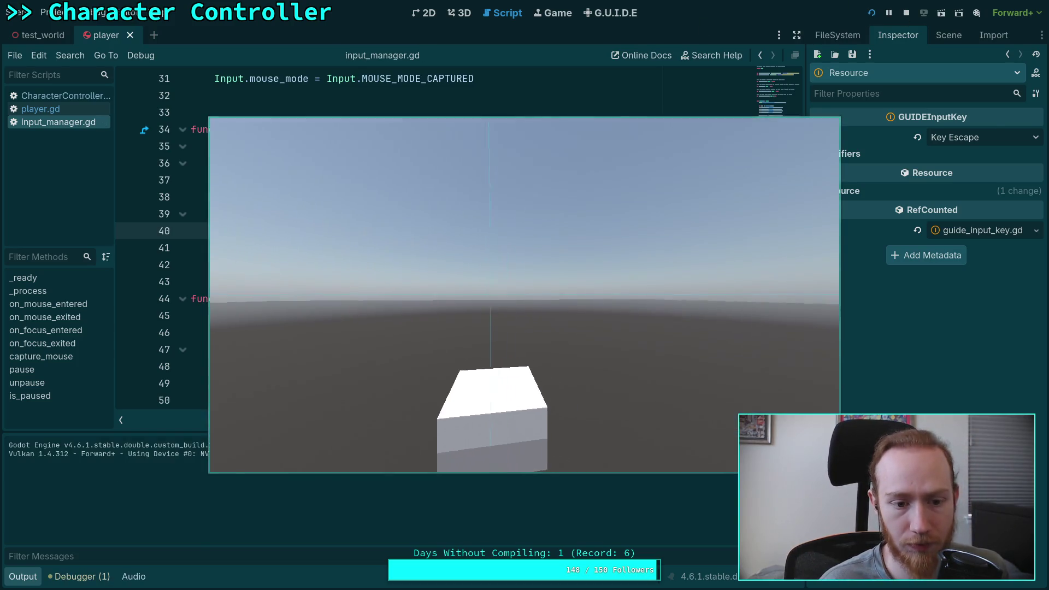
pyautogui.press('Escape')
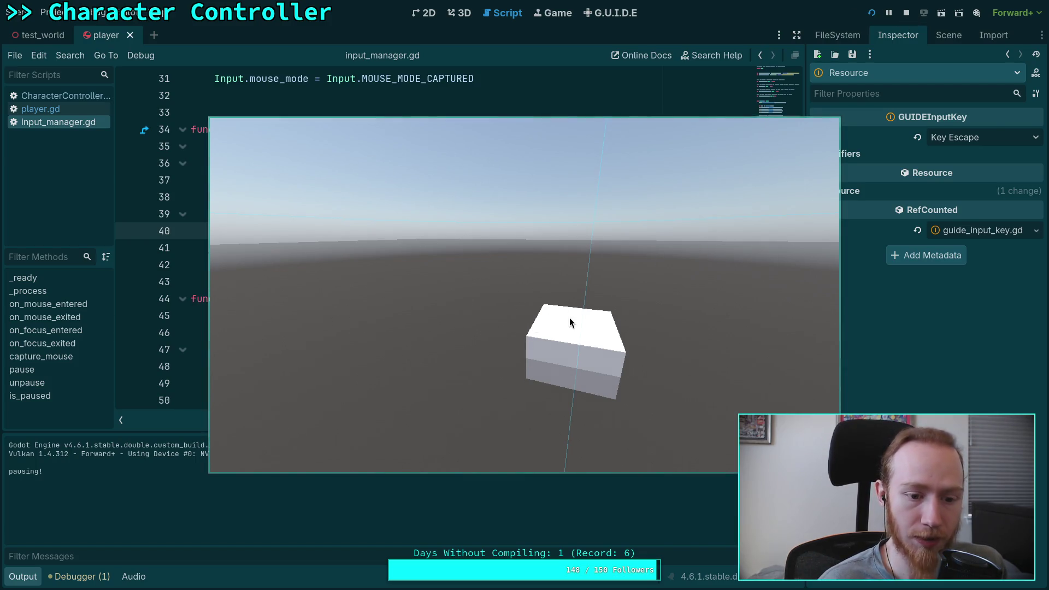
pyautogui.click(907, 12)
pyautogui.click(354, 287)
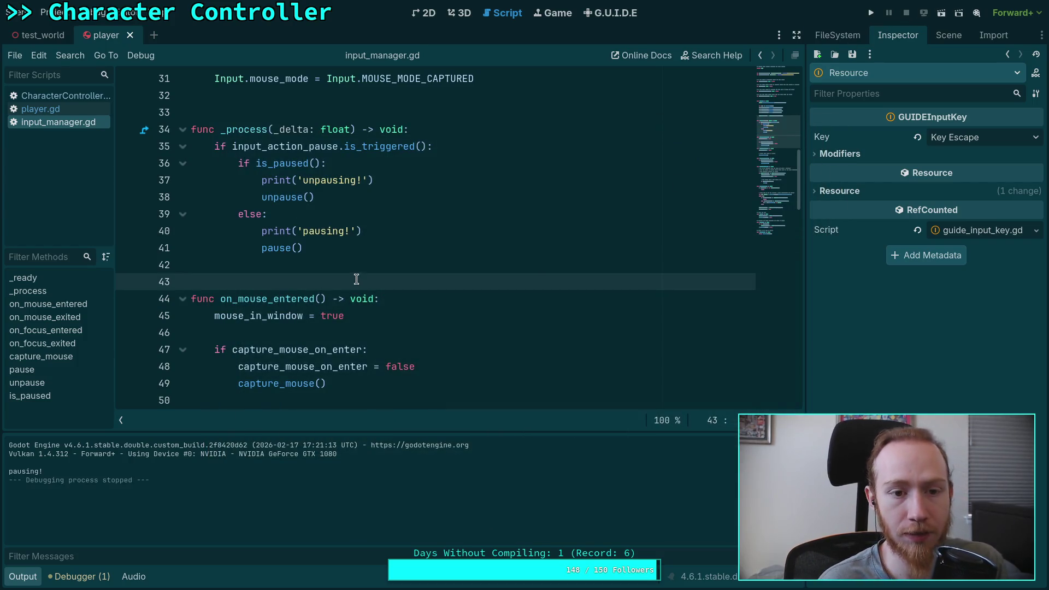
pyautogui.scroll(4, 363, 235)
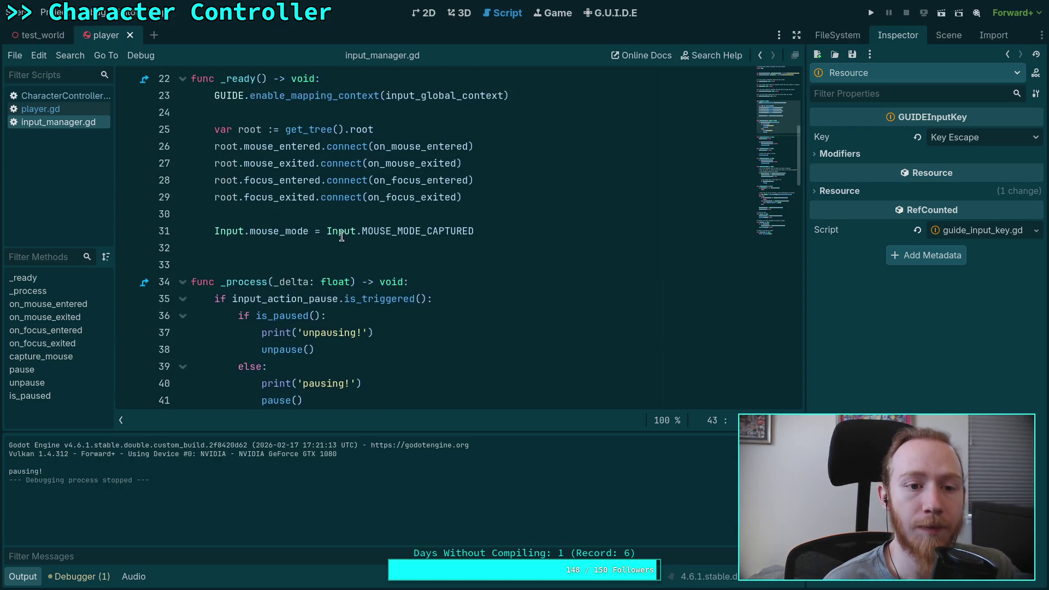
# Set process_mode = Node.PROCESS_MODE_ALWAYS in _ready and save the script.
pyautogui.click(525, 276)
pyautogui.press('Return')
pyautogui.press('Return')
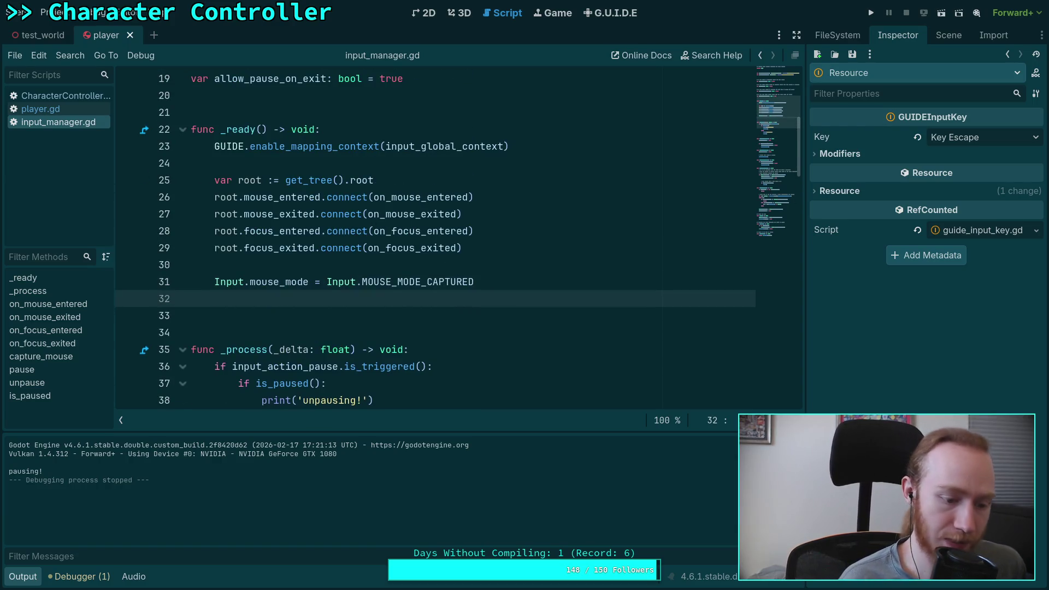
pyautogui.write('ec')
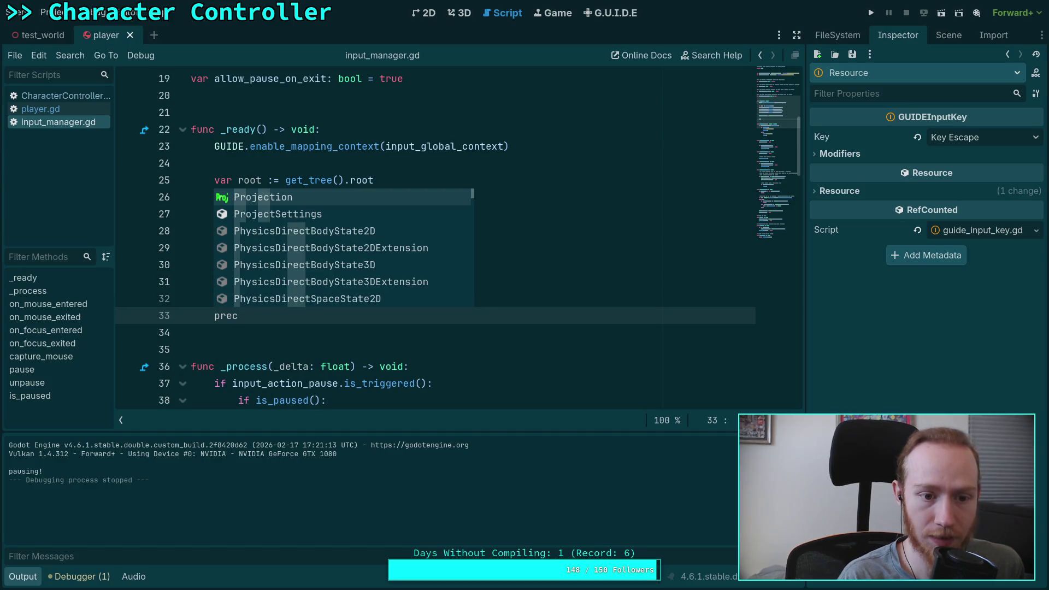
pyautogui.press('BackSpace')
pyautogui.press('BackSpace')
pyautogui.write('oc')
pyautogui.press('Return')
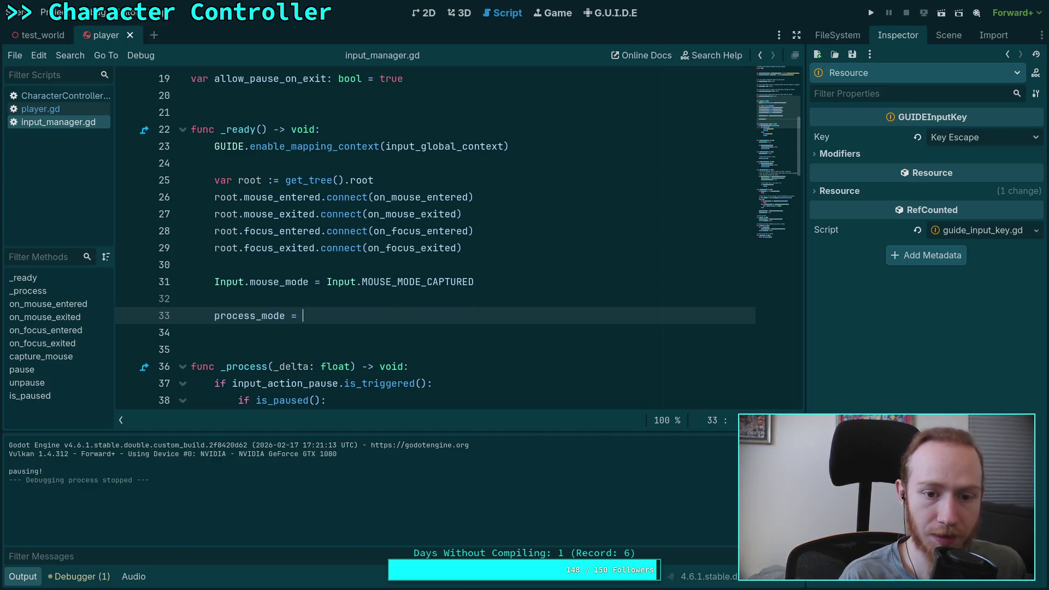
pyautogui.press('Return')
pyautogui.click(390, 300)
pyautogui.press('BackSpace')
pyautogui.press('BackSpace')
pyautogui.hotkey('ctrl', 's')
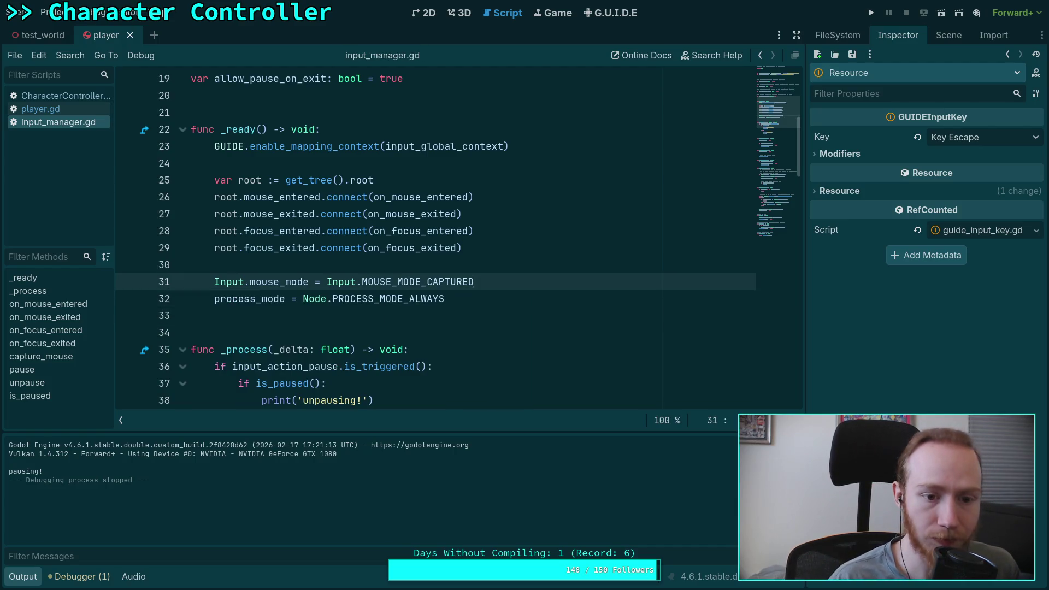
# Run the game, toggle pause several times with Escape, then stop it.
pyautogui.click(871, 12)
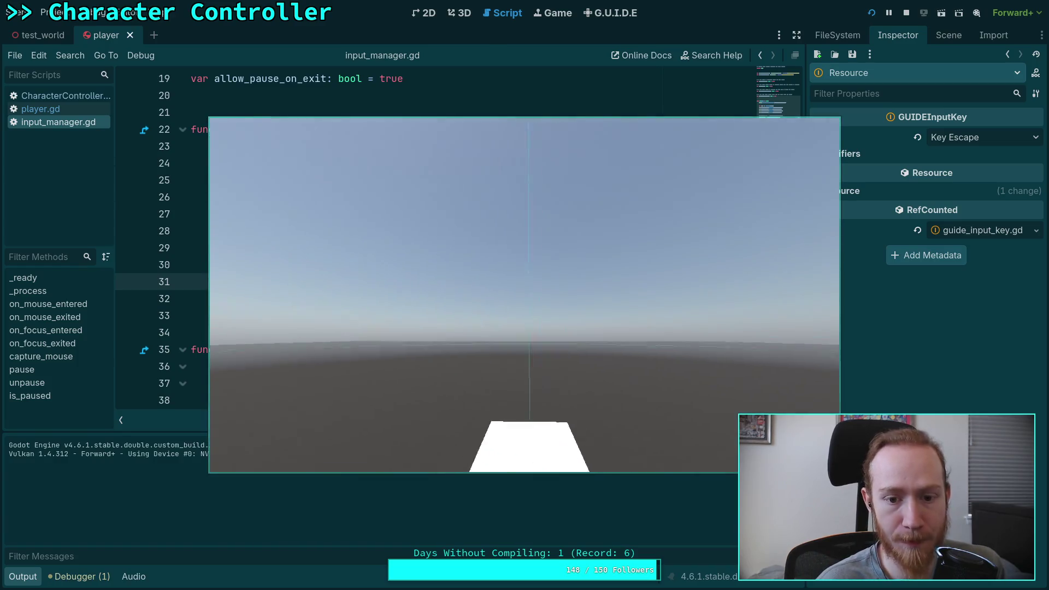
pyautogui.press('Escape')
pyautogui.click(462, 317)
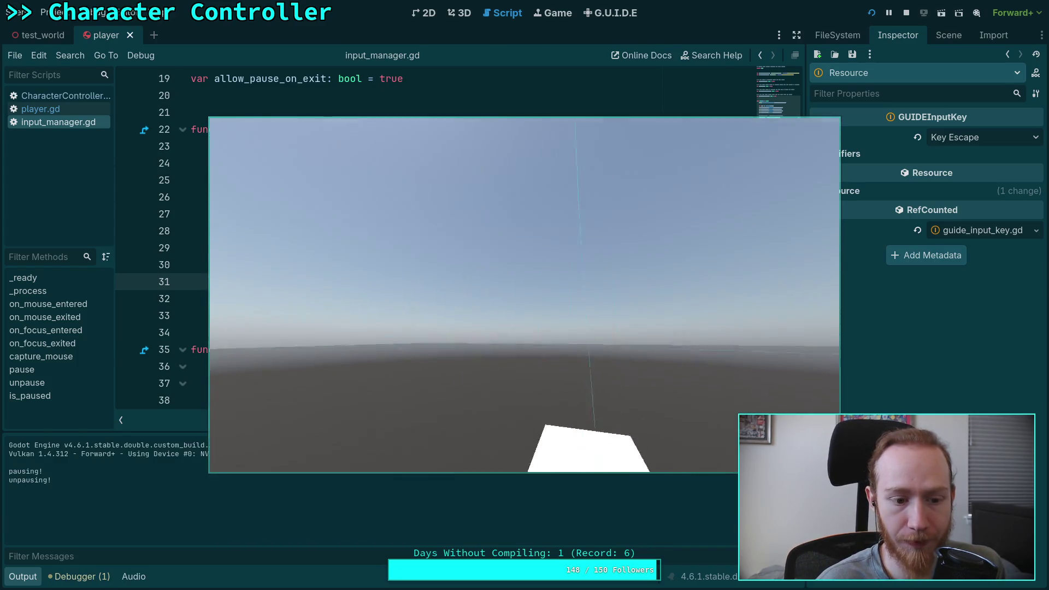
pyautogui.press('Escape')
pyautogui.click(556, 225)
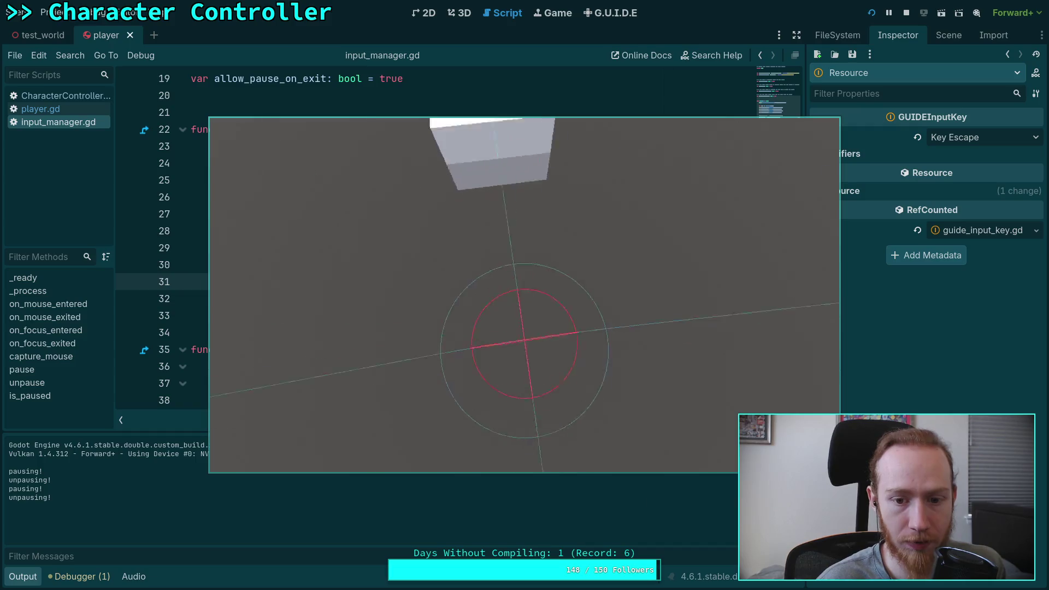
pyautogui.press('Escape')
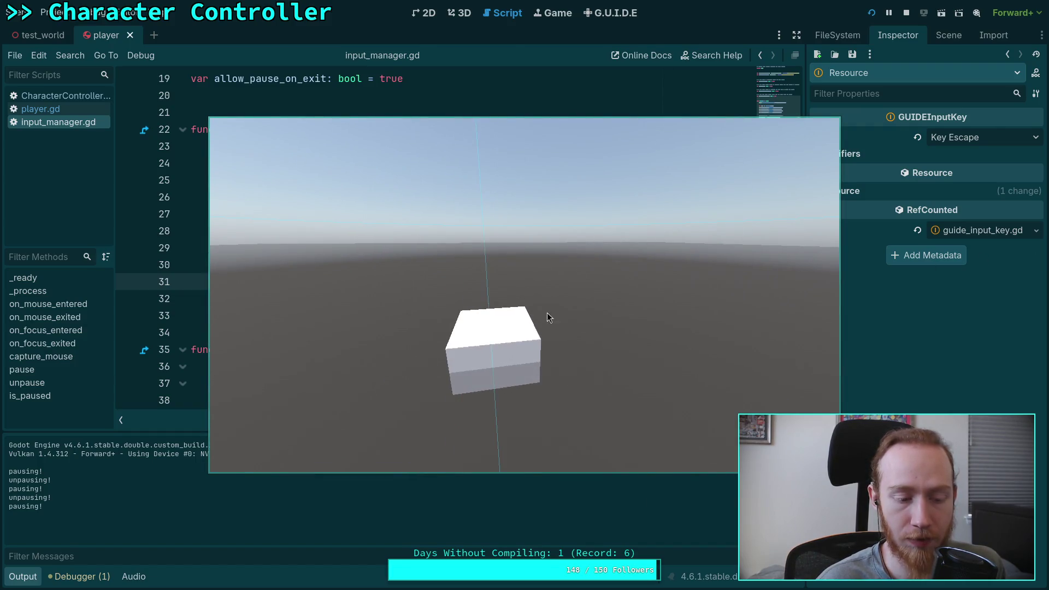
pyautogui.click(547, 313)
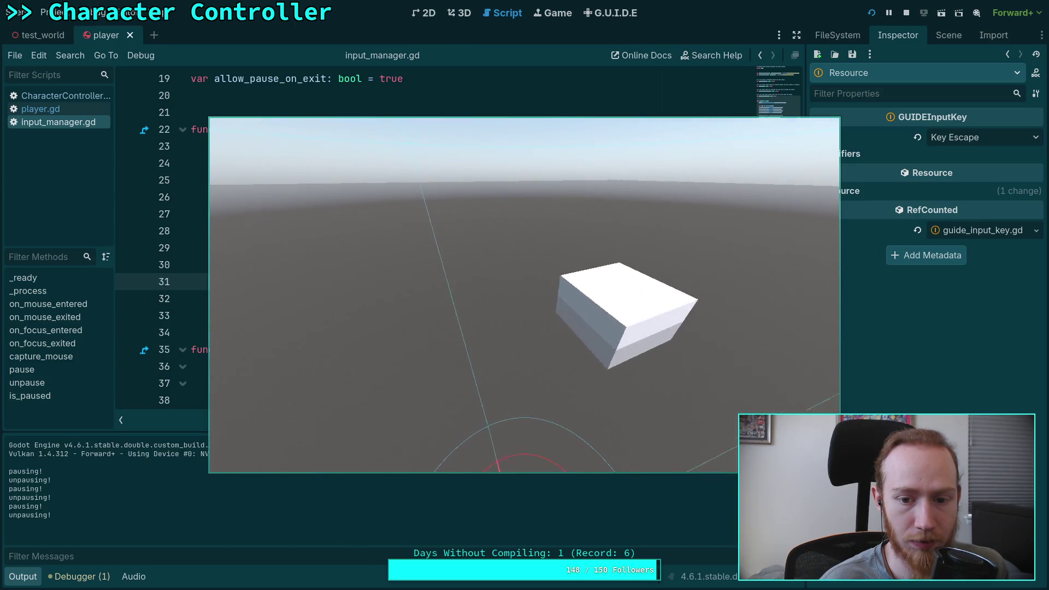
pyautogui.press('Escape')
pyautogui.press('F8')
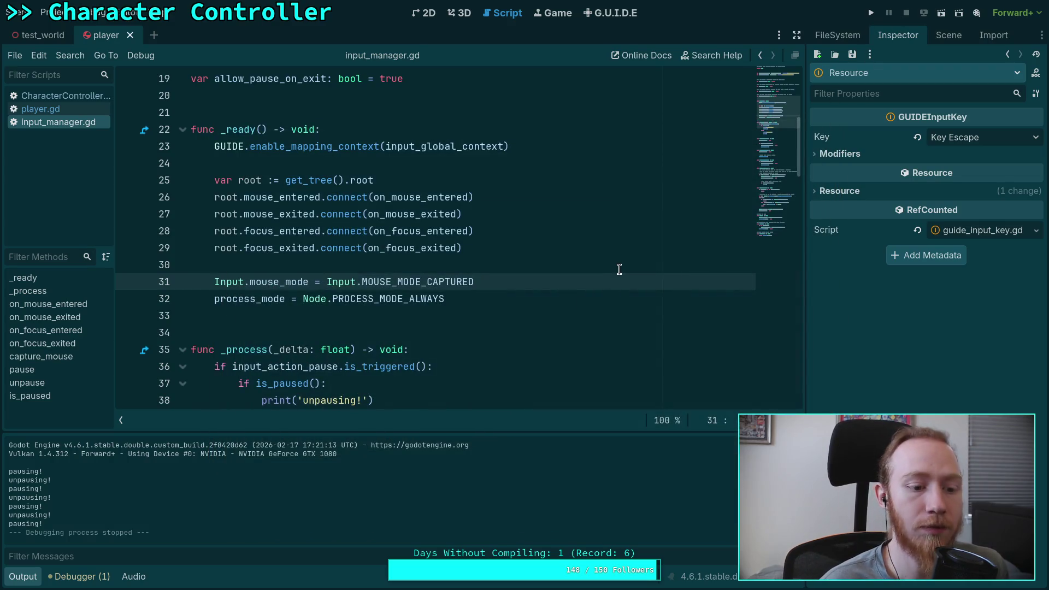
# Hide the Output panel and review _ready's PROCESS_MODE_ALWAYS and _process's pause-toggle prints.
pyautogui.click(407, 331)
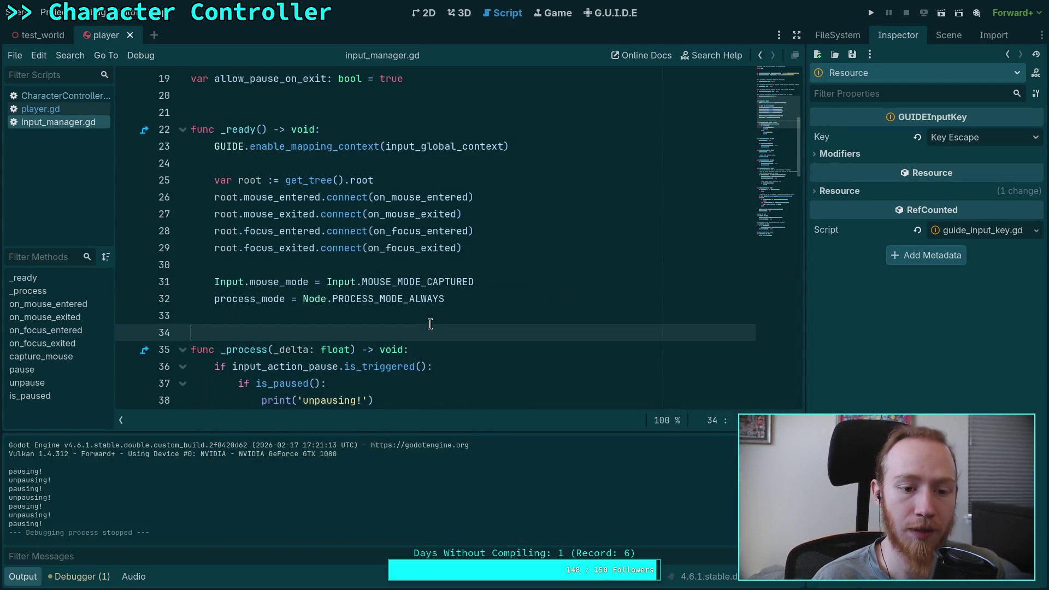
pyautogui.click(427, 314)
pyautogui.scroll(-3, 427, 310)
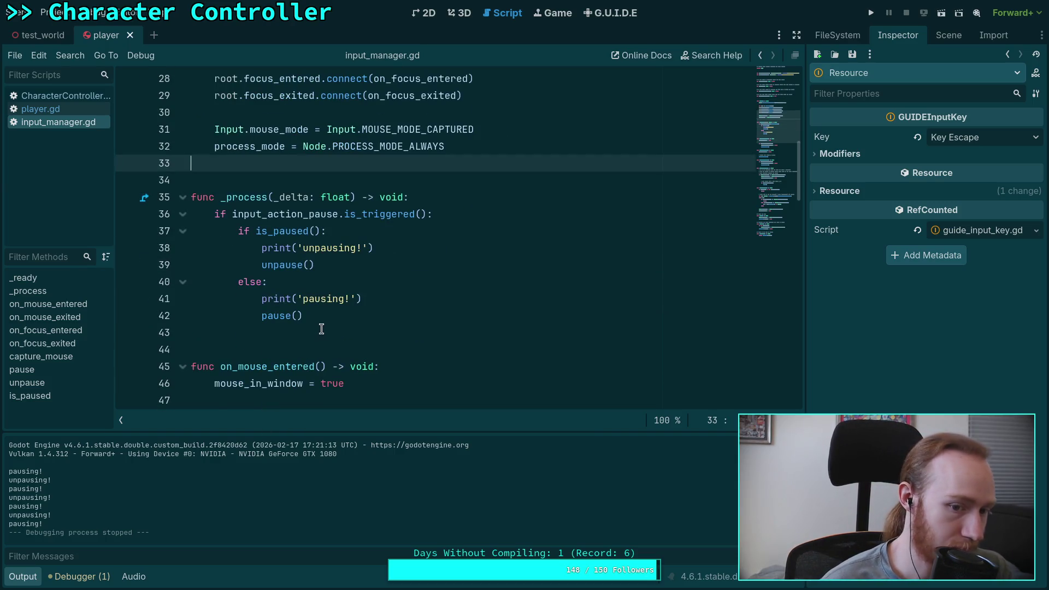
pyautogui.scroll(2, 321, 328)
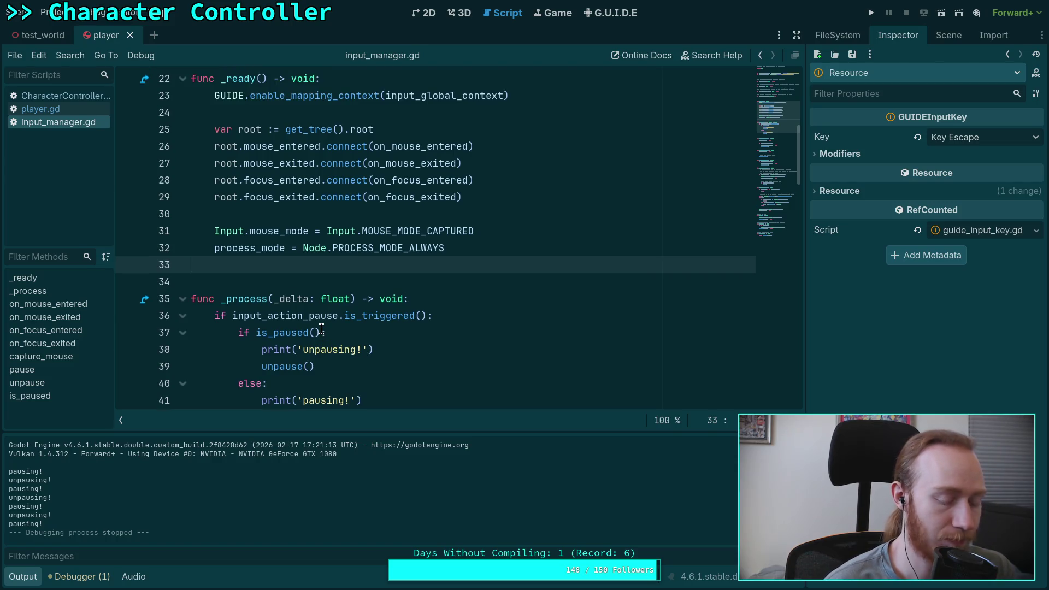
pyautogui.scroll(4, 321, 328)
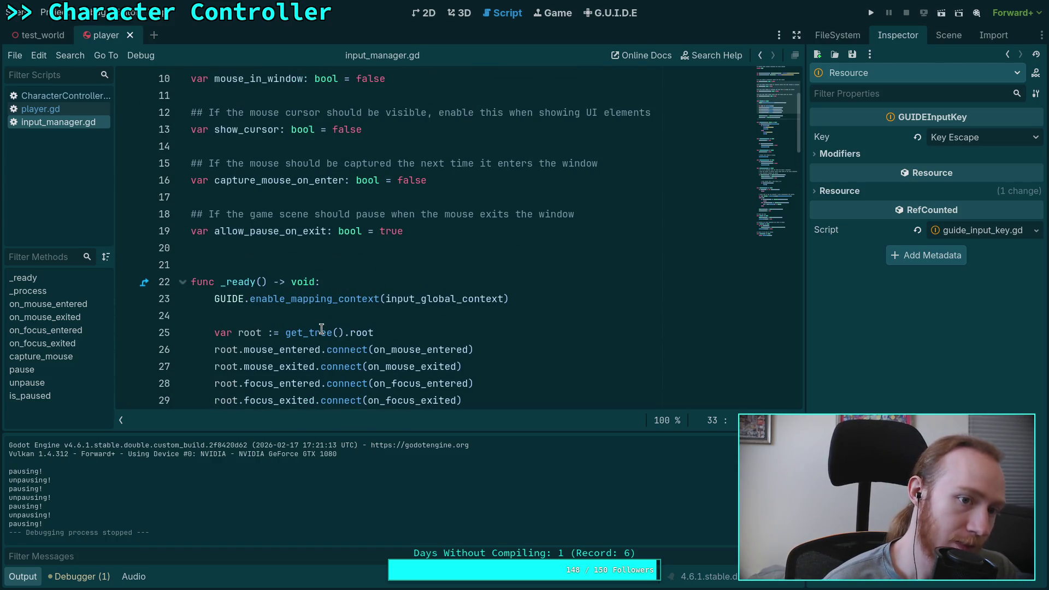
pyautogui.scroll(-9, 321, 329)
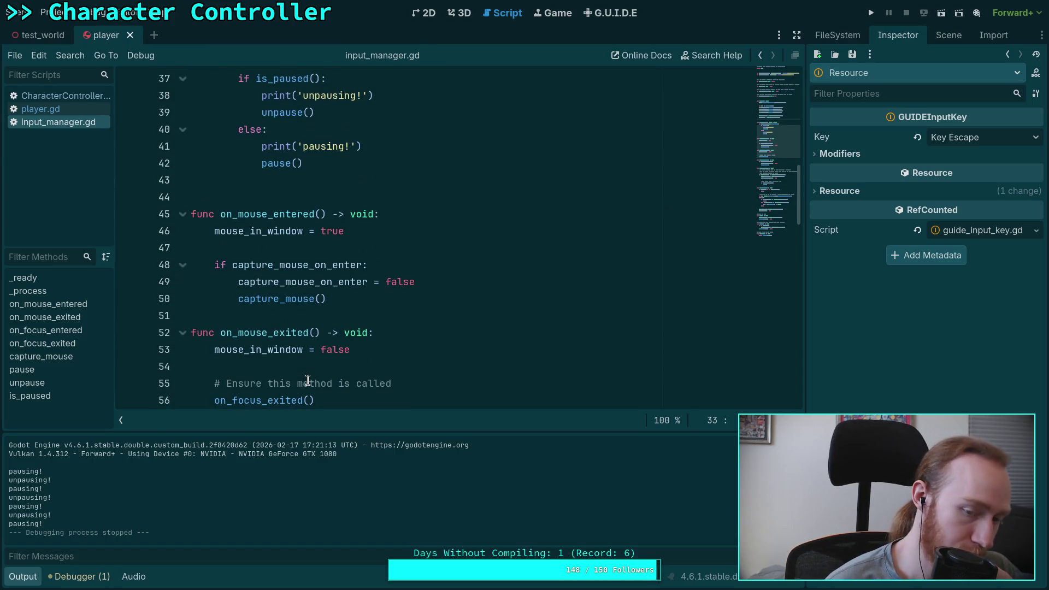
pyautogui.click(23, 577)
pyautogui.scroll(3, 339, 440)
pyautogui.scroll(3, 340, 440)
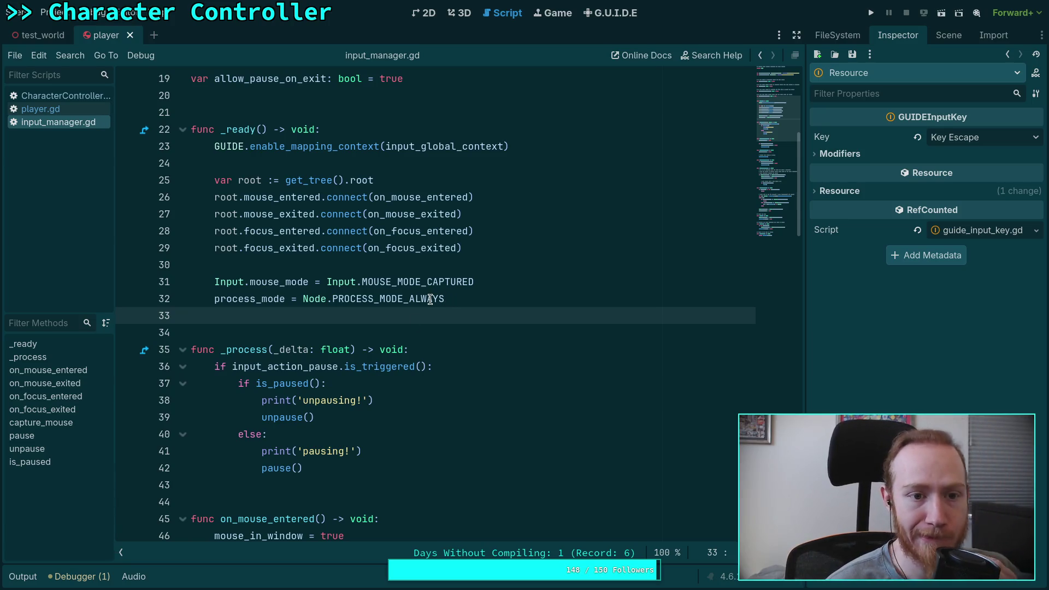
pyautogui.scroll(2, 434, 298)
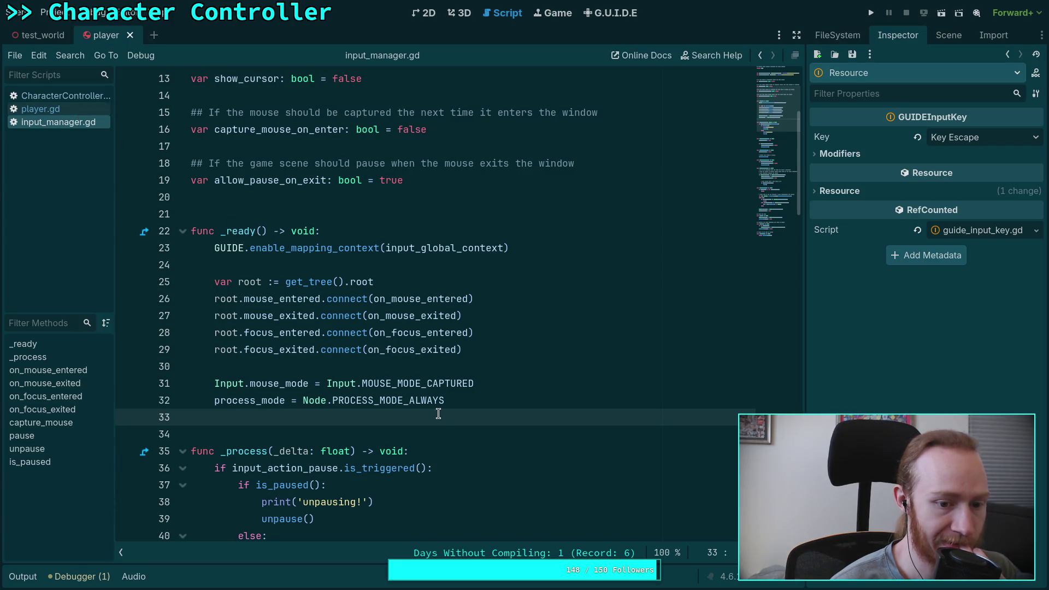
pyautogui.scroll(-1, 440, 415)
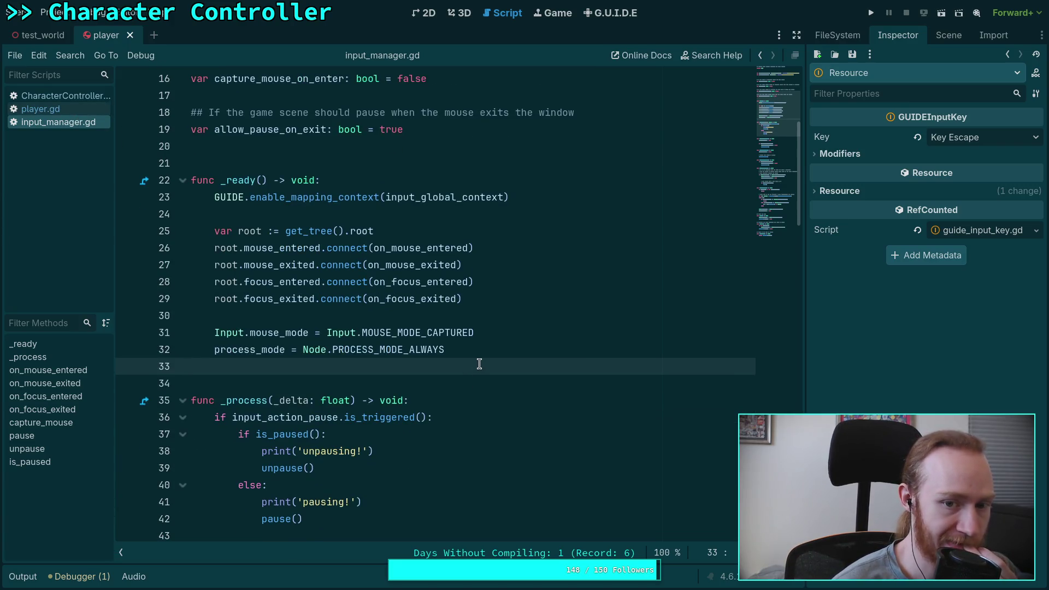
pyautogui.scroll(2, 475, 358)
pyautogui.scroll(-2, 476, 358)
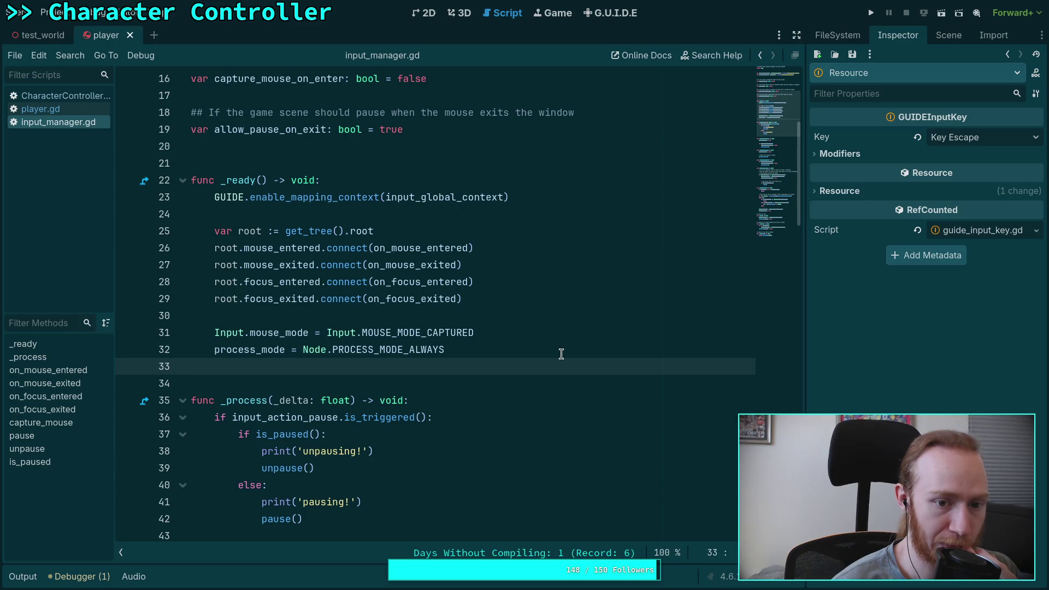
pyautogui.scroll(5, 561, 354)
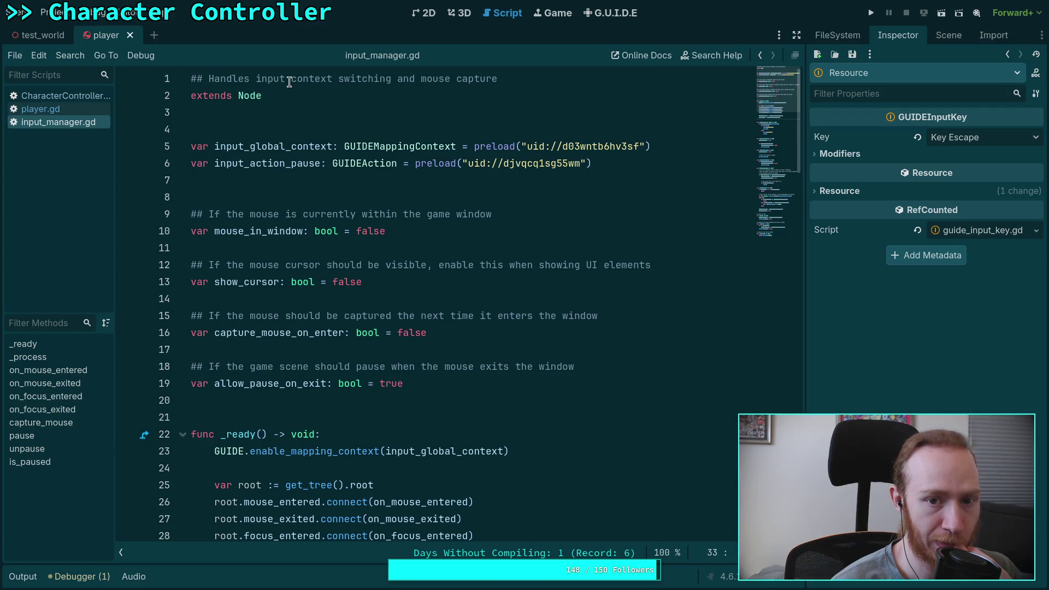
pyautogui.scroll(-6, 400, 202)
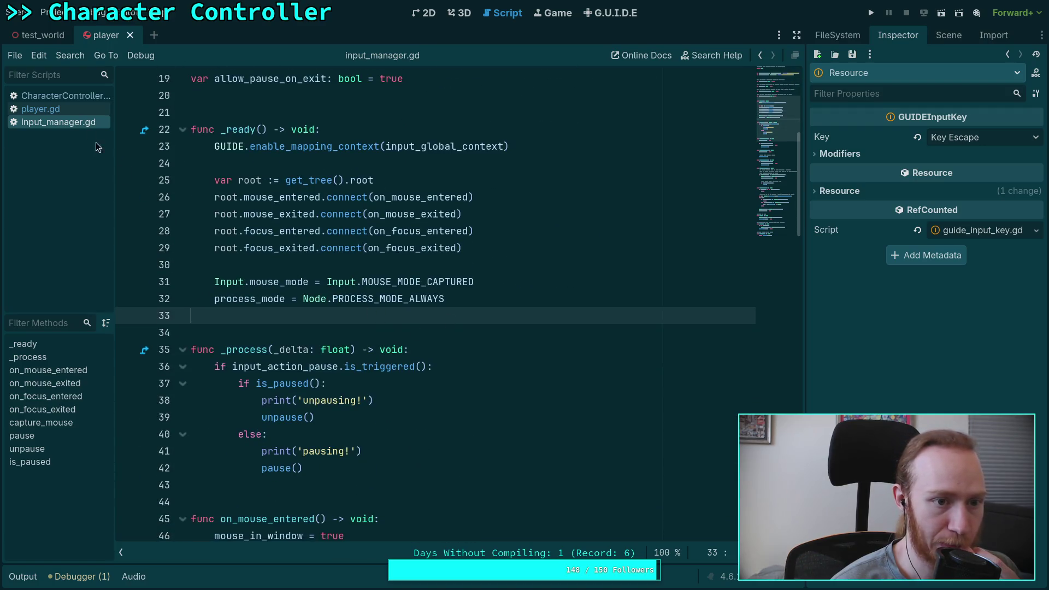
# Open player.gd, review the Player node in the Scene dock and Inspector, then view it in 3D.
pyautogui.click(64, 108)
pyautogui.click(379, 320)
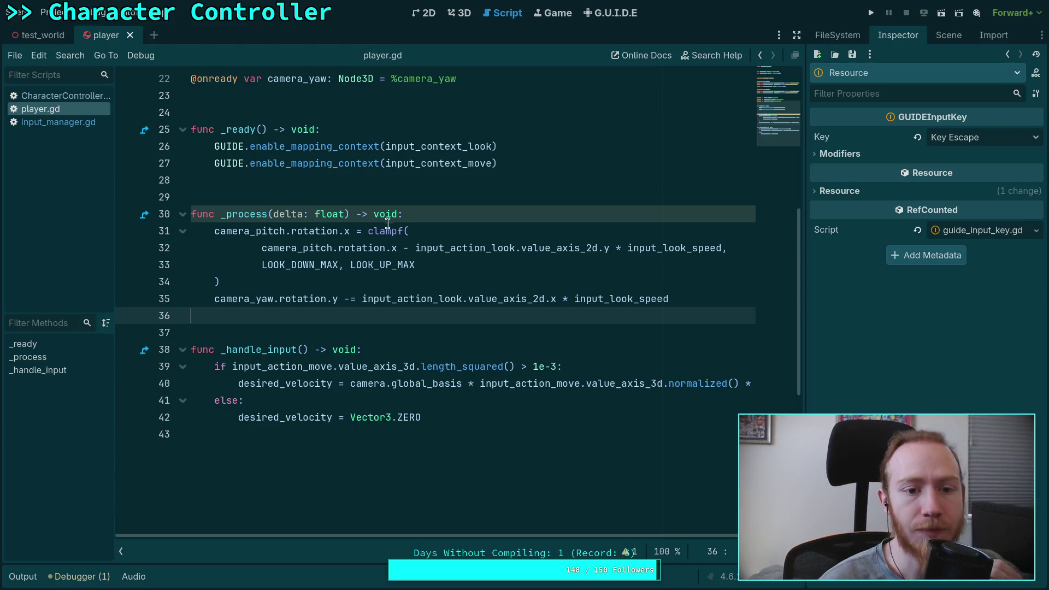
pyautogui.click(948, 34)
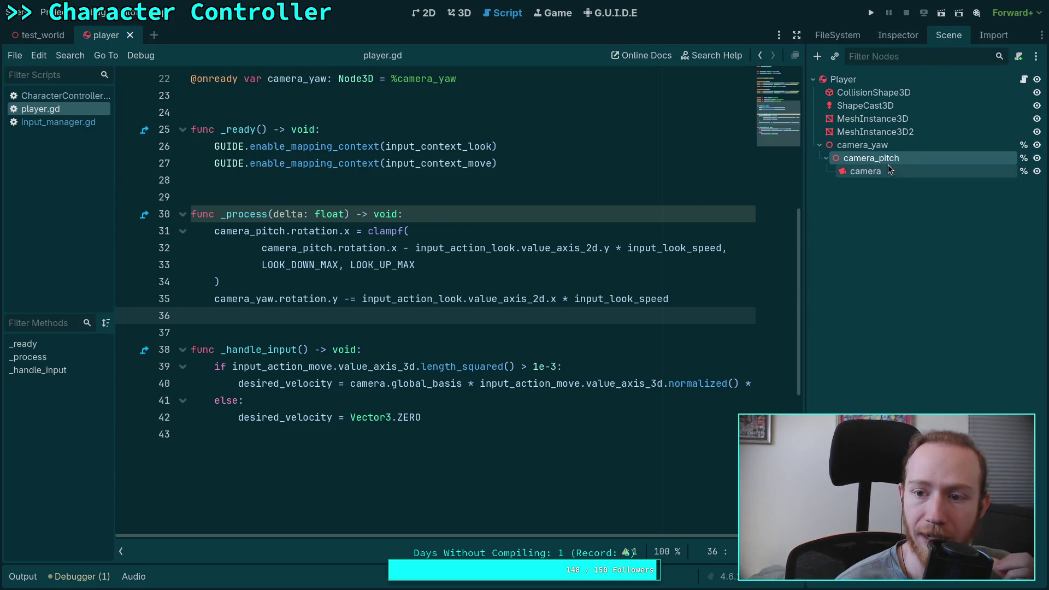
pyautogui.click(874, 77)
pyautogui.click(897, 34)
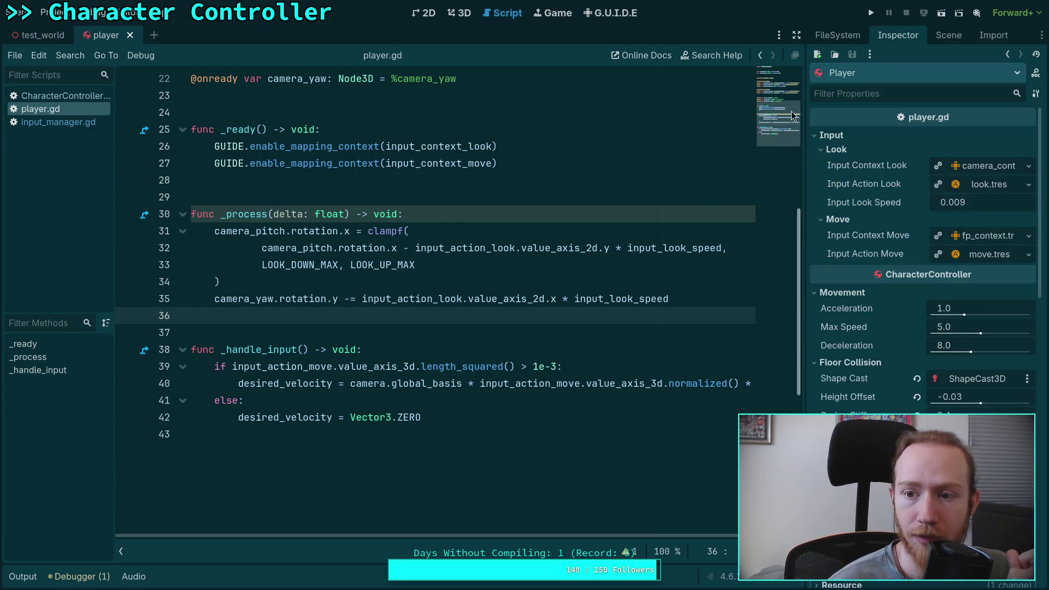
pyautogui.click(949, 37)
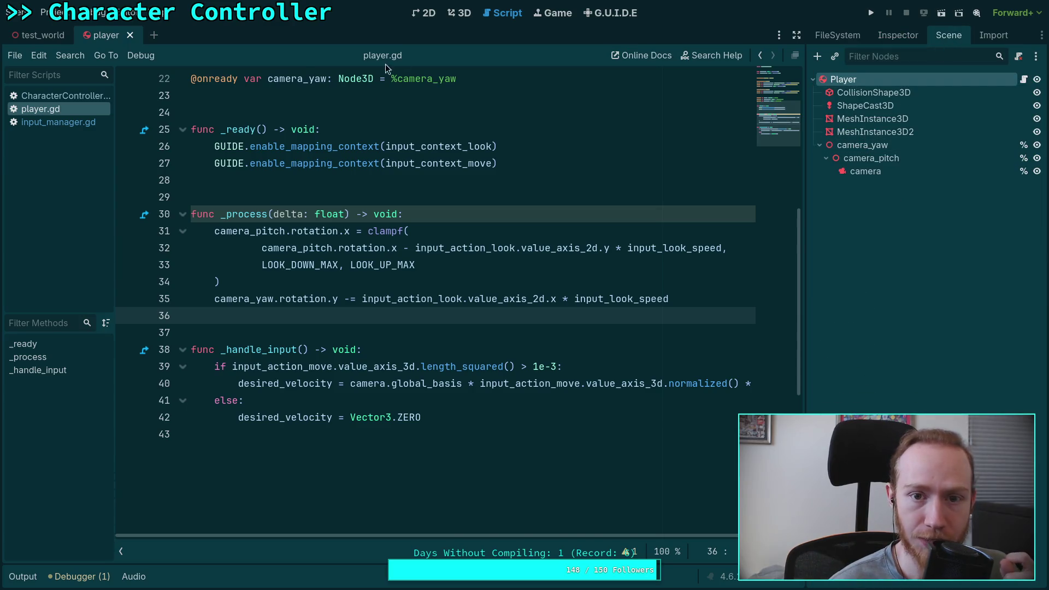
pyautogui.click(464, 13)
# Rename the camera node to fp_camera and name the new node tp_camera_yaw.
pyautogui.press('f')
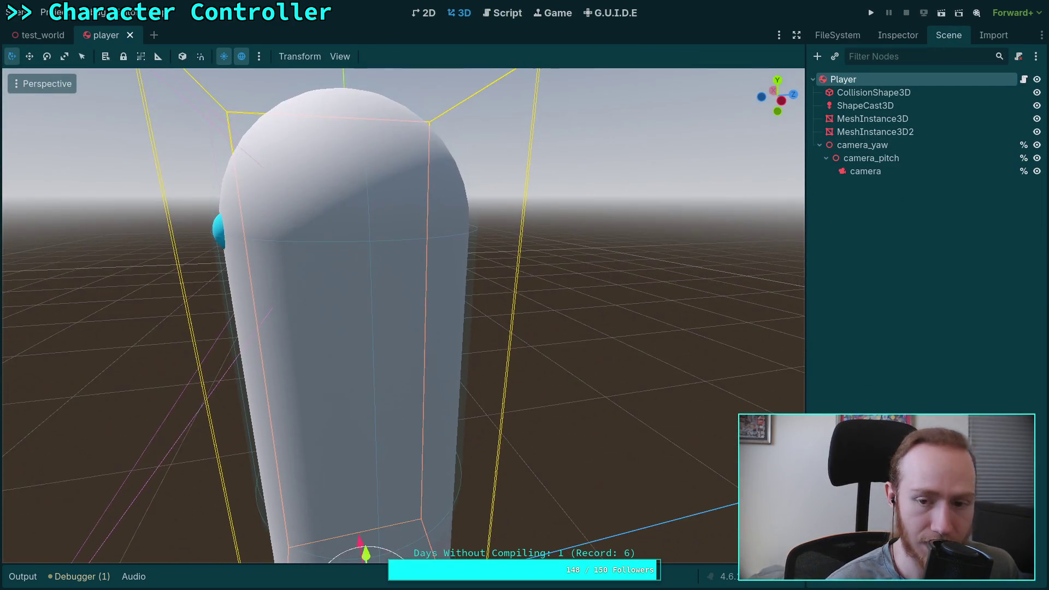
pyautogui.doubleClick(889, 174)
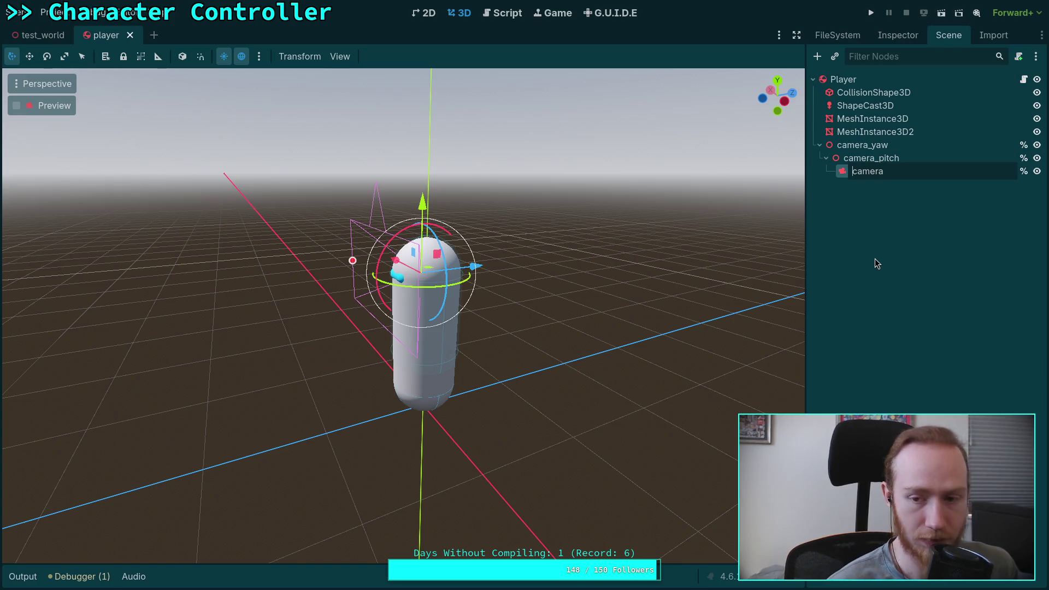
pyautogui.write('fp_')
pyautogui.press('Return')
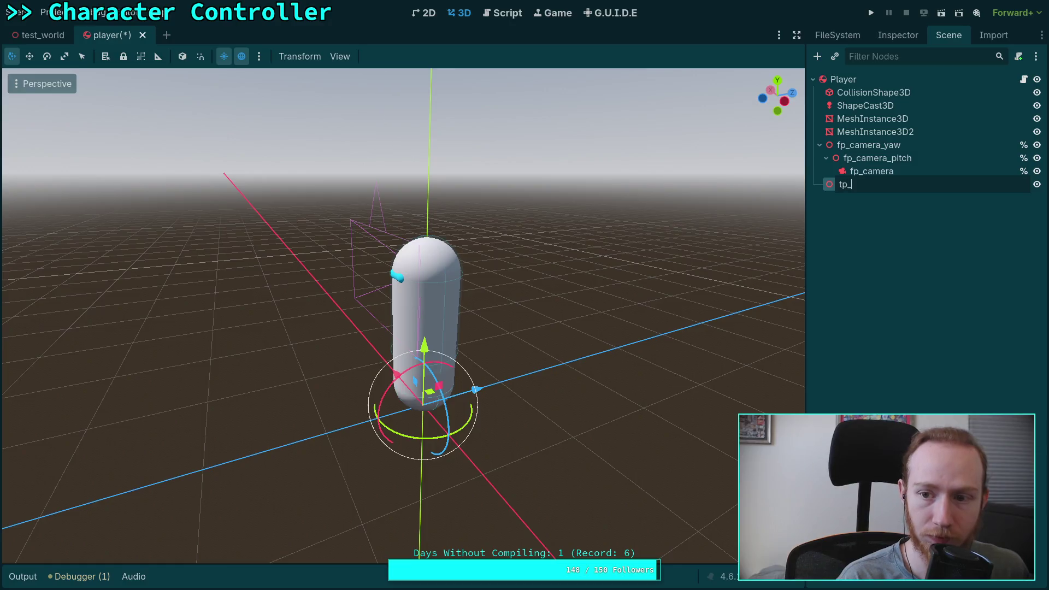
pyautogui.write('mera_')
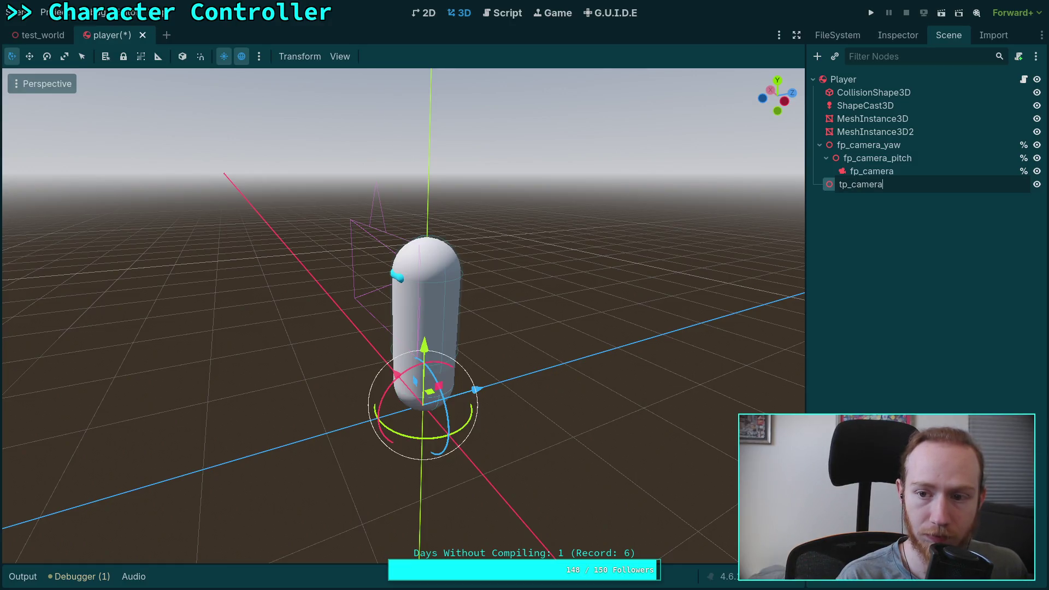
pyautogui.write('yaw')
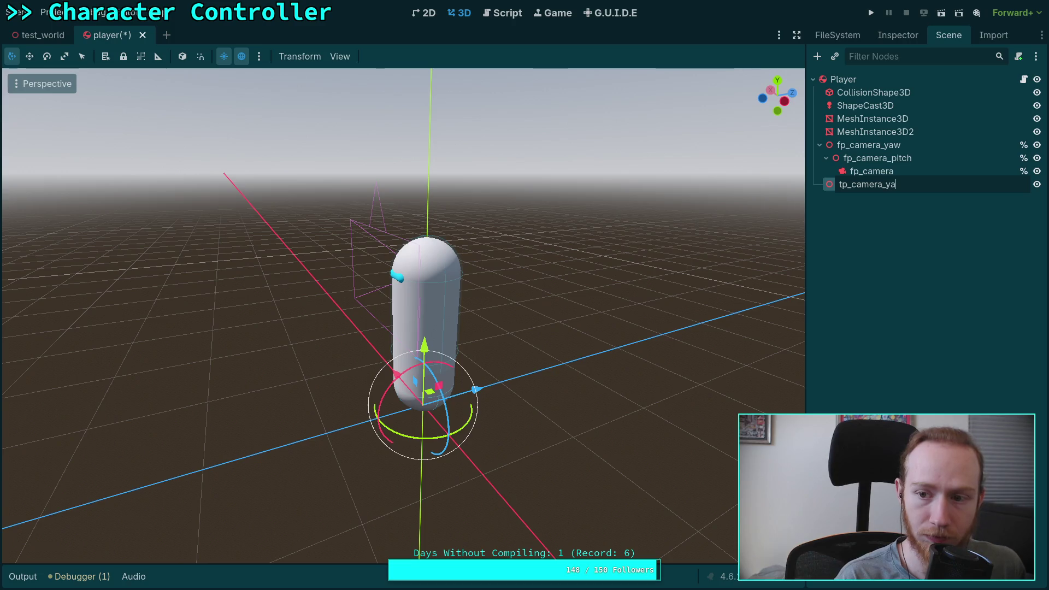
pyautogui.press('Return')
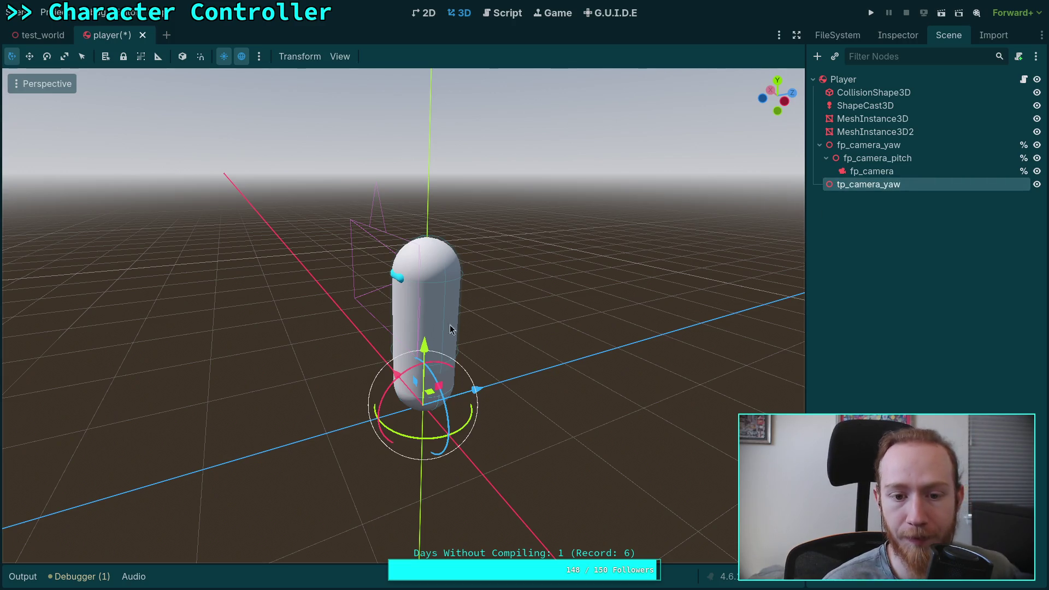
# Raise tp_camera_yaw, then set its Position Y to exactly 1.0 m.
pyautogui.moveTo(424, 344); pyautogui.dragTo(425, 295)
pyautogui.scroll(2, 498, 280)
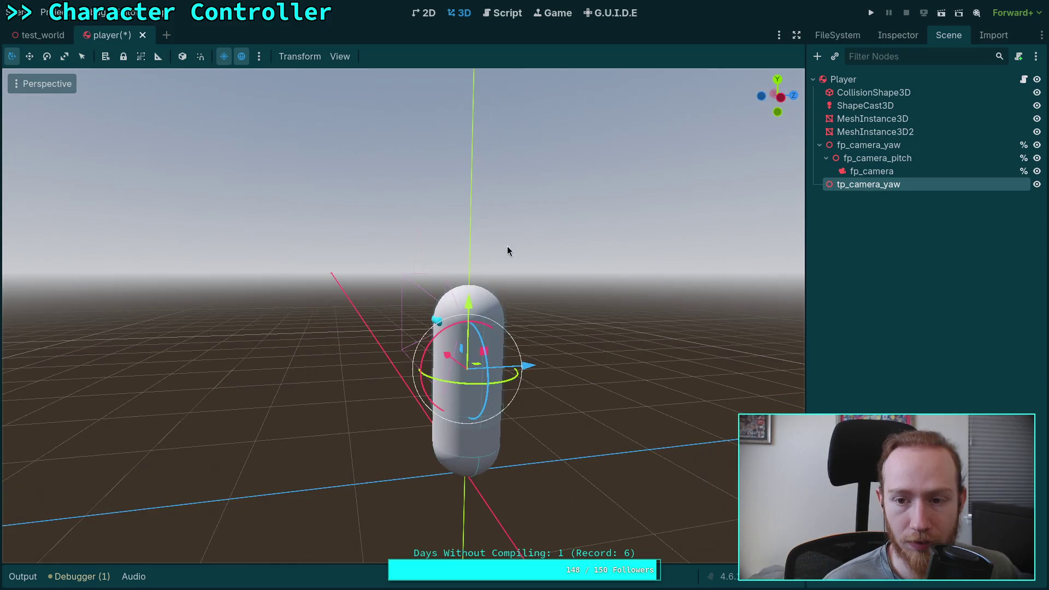
pyautogui.click(759, 99)
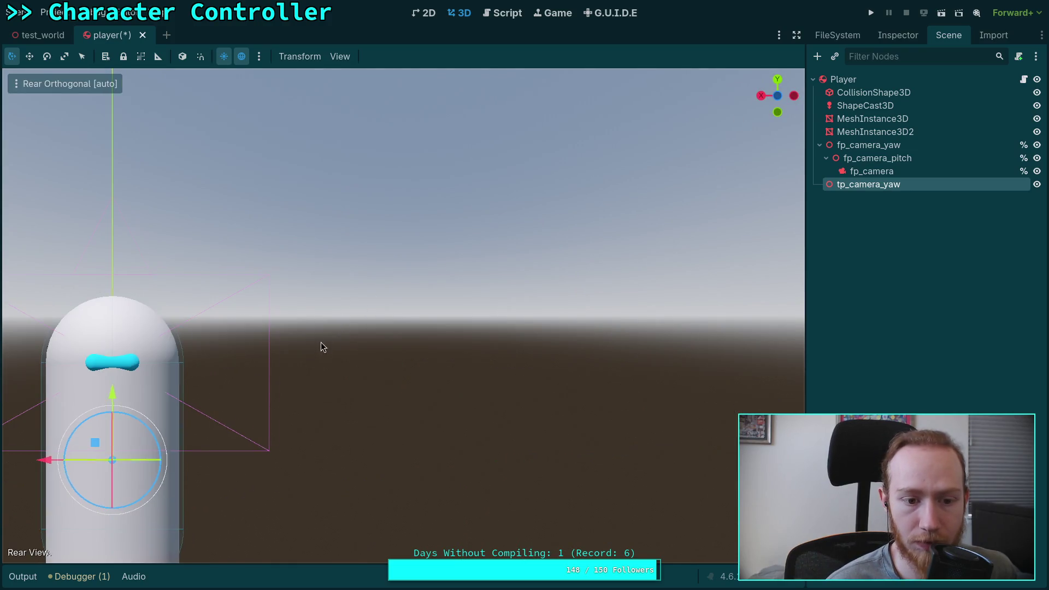
pyautogui.moveTo(320, 342); pyautogui.dragTo(467, 170)
pyautogui.moveTo(366, 166); pyautogui.dragTo(368, 163)
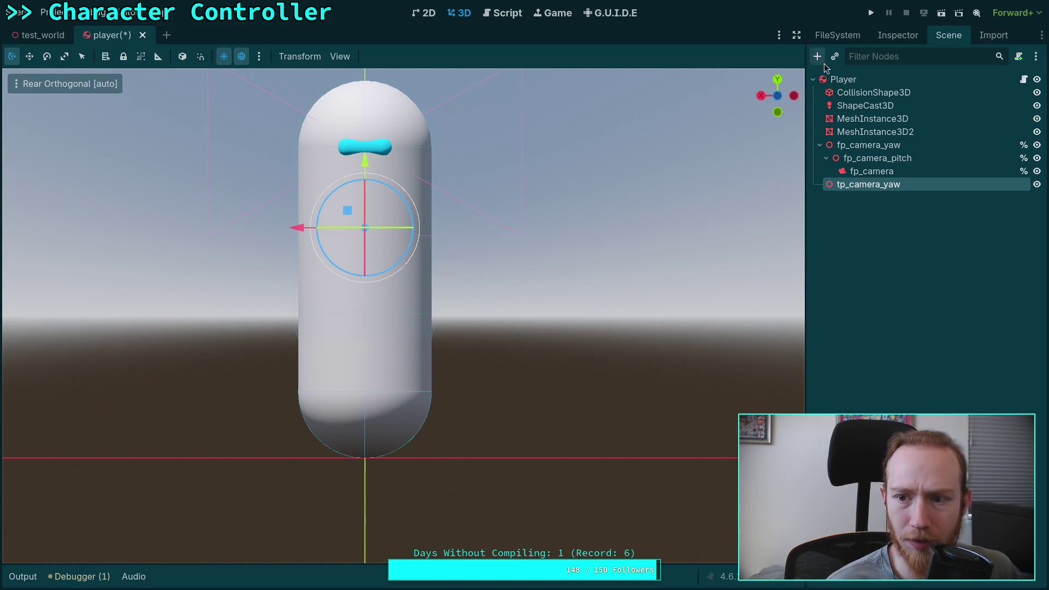
pyautogui.click(898, 35)
pyautogui.click(844, 135)
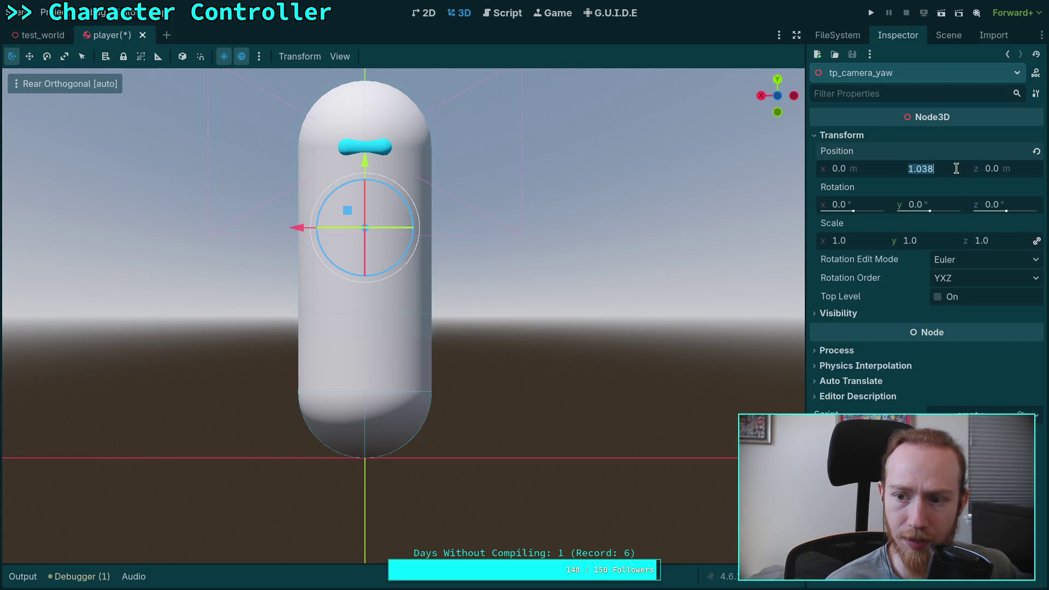
pyautogui.click(945, 171)
pyautogui.press('BackSpace')
pyautogui.press('BackSpace')
pyautogui.press('BackSpace')
pyautogui.press('Return')
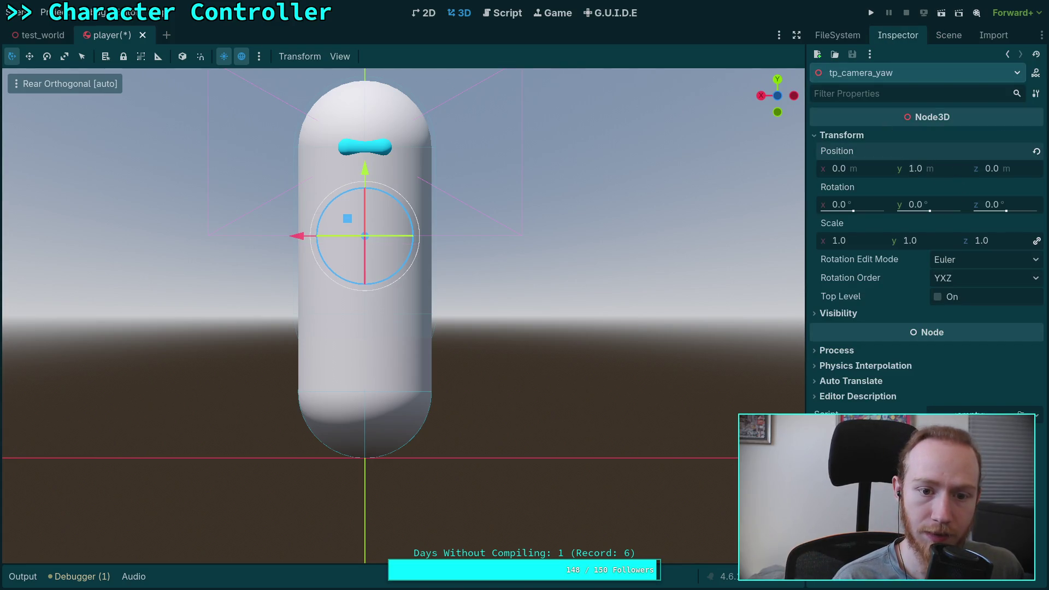
# Orbit the viewport back to perspective and bring up tp_camera_yaw's options in the Scene tree.
pyautogui.moveTo(622, 246)
pyautogui.mouseDown()
pyautogui.moveTo(487, 283)
pyautogui.moveTo(528, 256)
pyautogui.mouseUp()
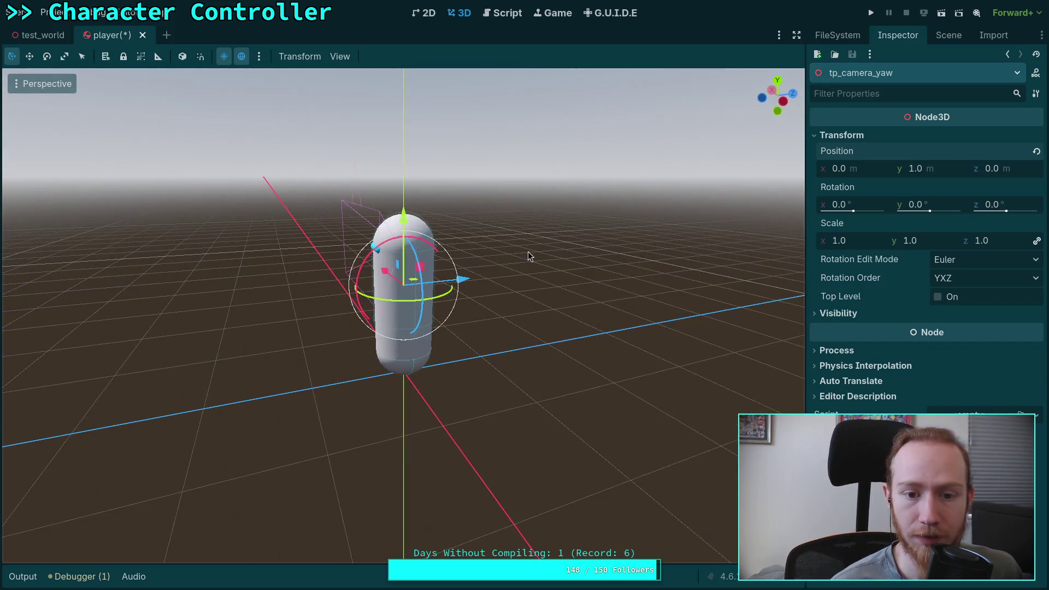
pyautogui.click(947, 35)
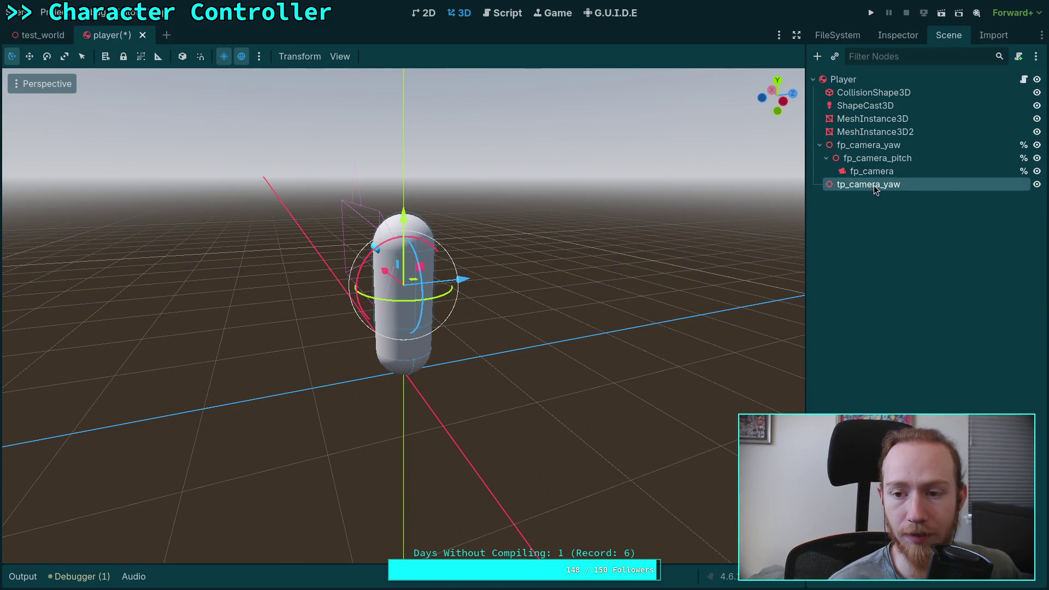
pyautogui.rightClick(874, 189)
# Add a Node3D child under tp_camera_yaw and name it tp_camera_pitch.
pyautogui.click(896, 202)
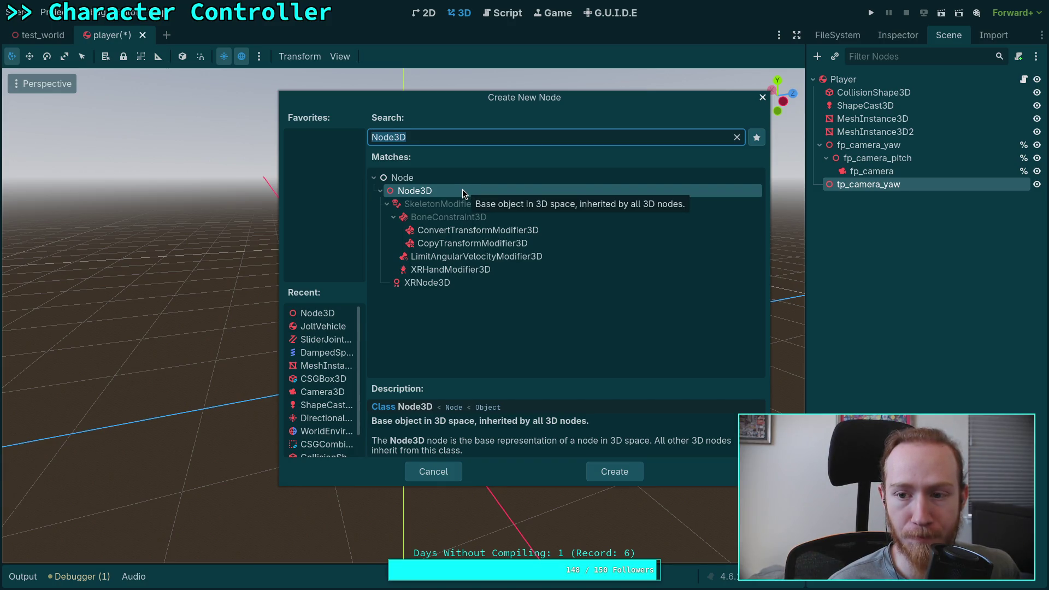
pyautogui.click(611, 471)
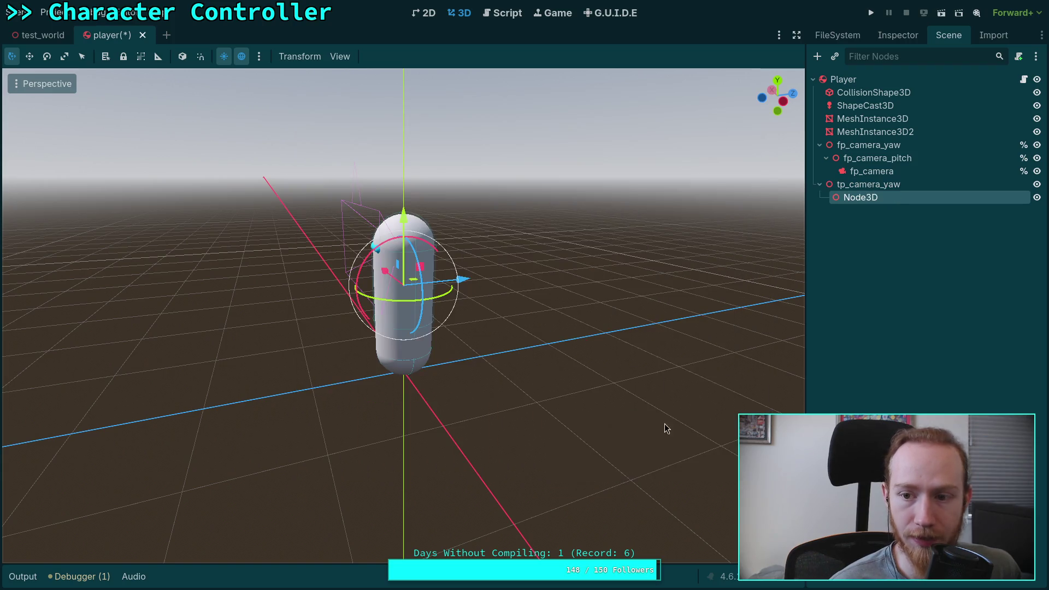
pyautogui.doubleClick(867, 198)
pyautogui.write('tp_camera_p')
pyautogui.write('ith')
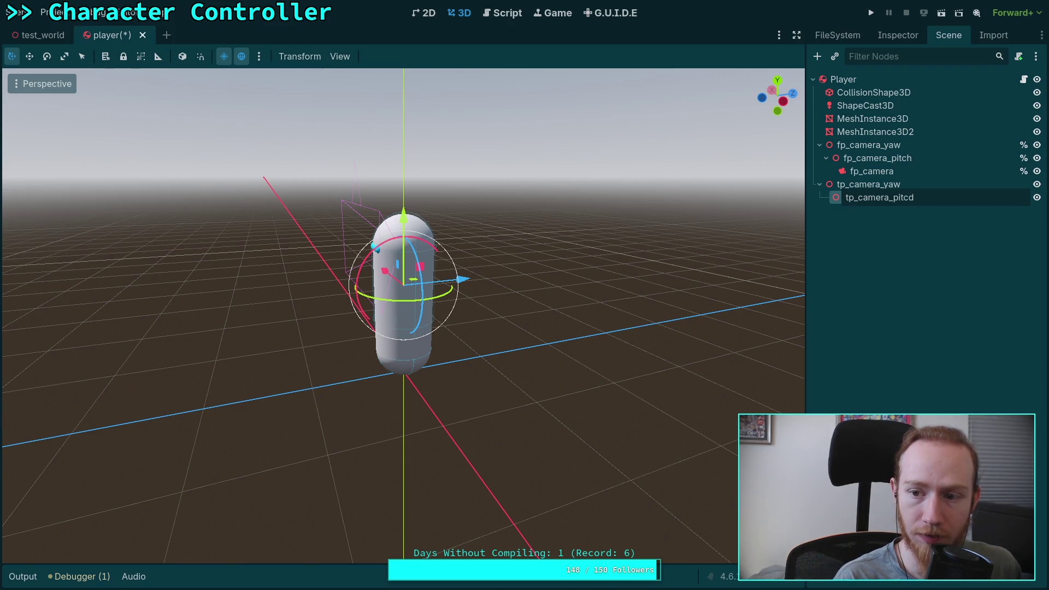
pyautogui.press('Return')
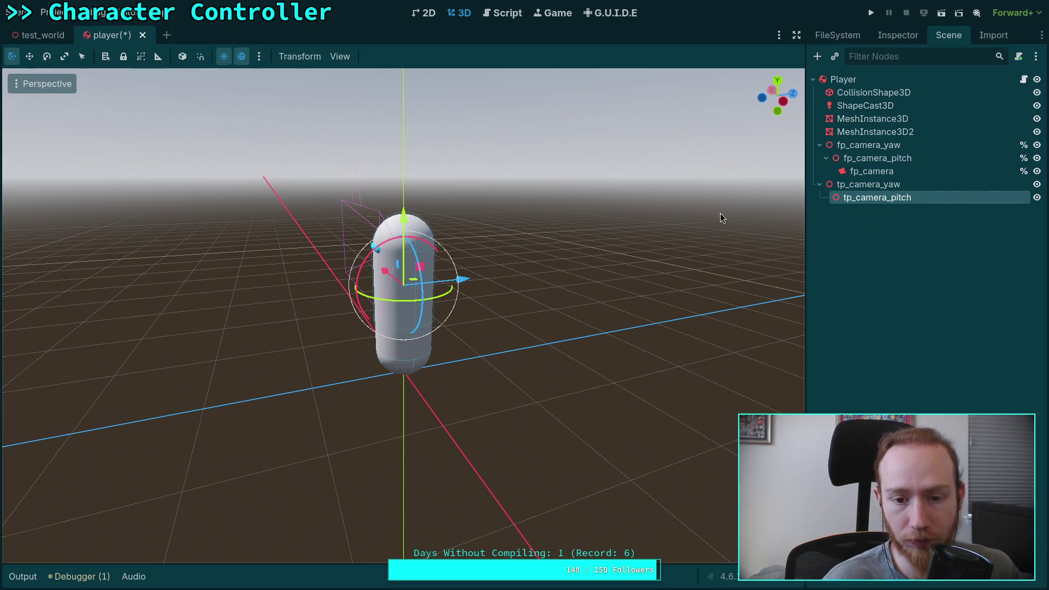
# Frame tp_camera_pitch in the viewport and drag it up along Y.
pyautogui.moveTo(651, 218)
pyautogui.mouseDown()
pyautogui.moveTo(608, 237)
pyautogui.moveTo(572, 218)
pyautogui.mouseUp()
pyautogui.scroll(5, 571, 218)
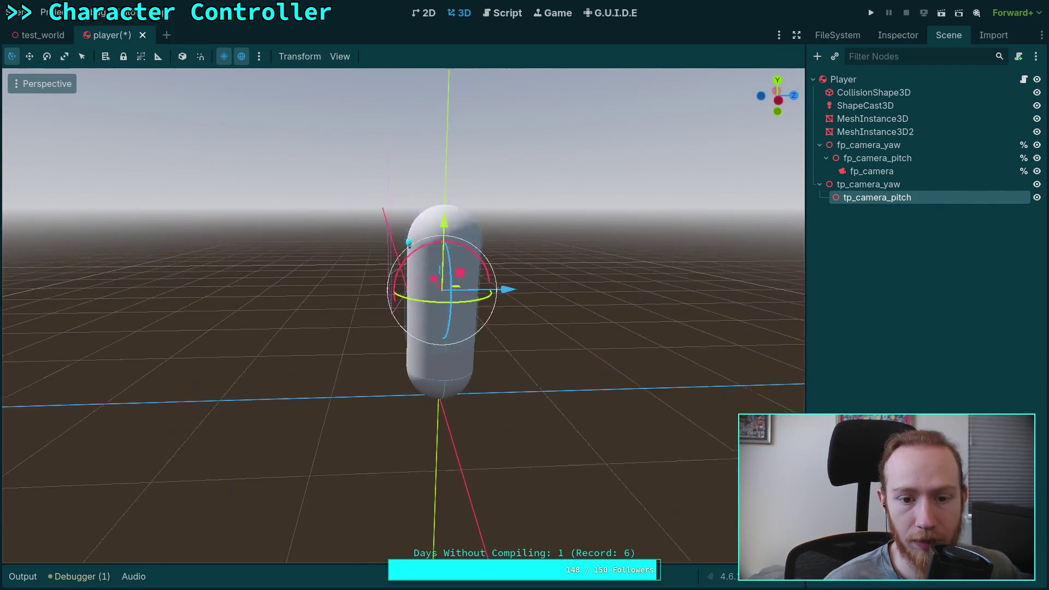
pyautogui.scroll(-3, 403, 315)
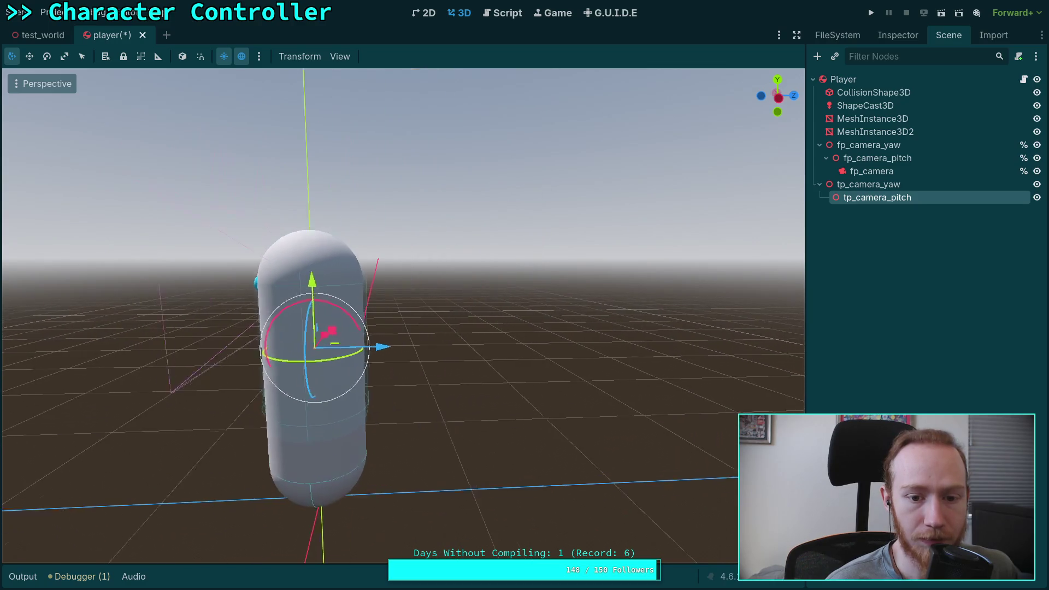
pyautogui.press('f')
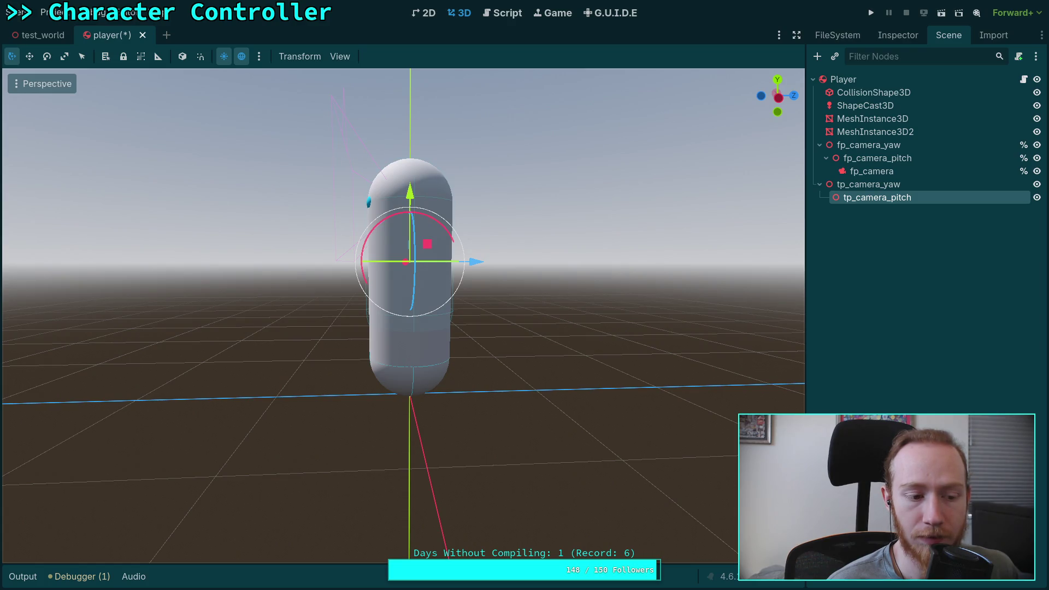
pyautogui.click(868, 184)
pyautogui.click(867, 197)
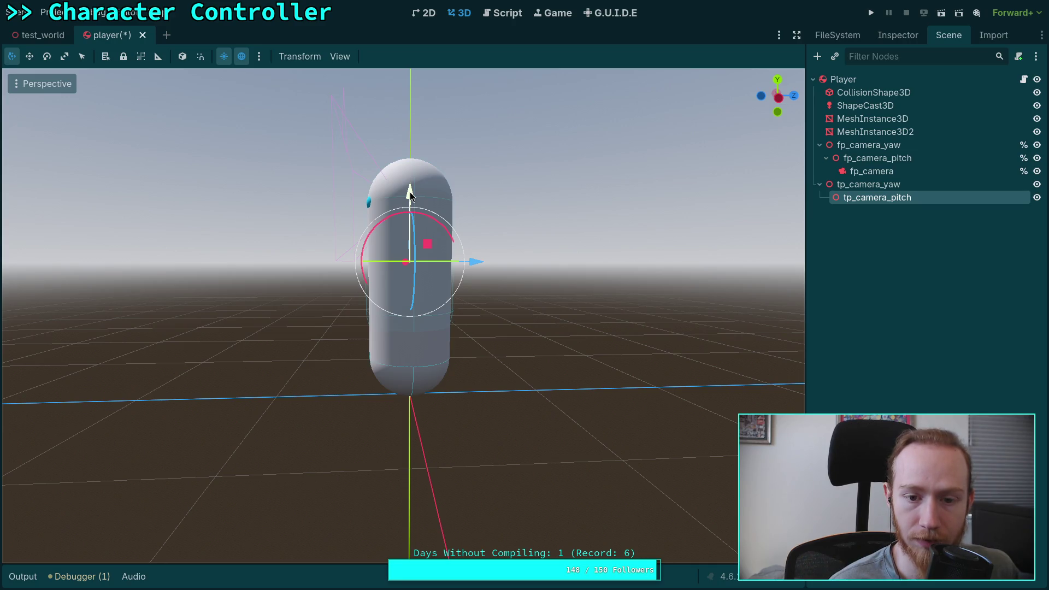
pyautogui.moveTo(409, 192); pyautogui.dragTo(410, 212)
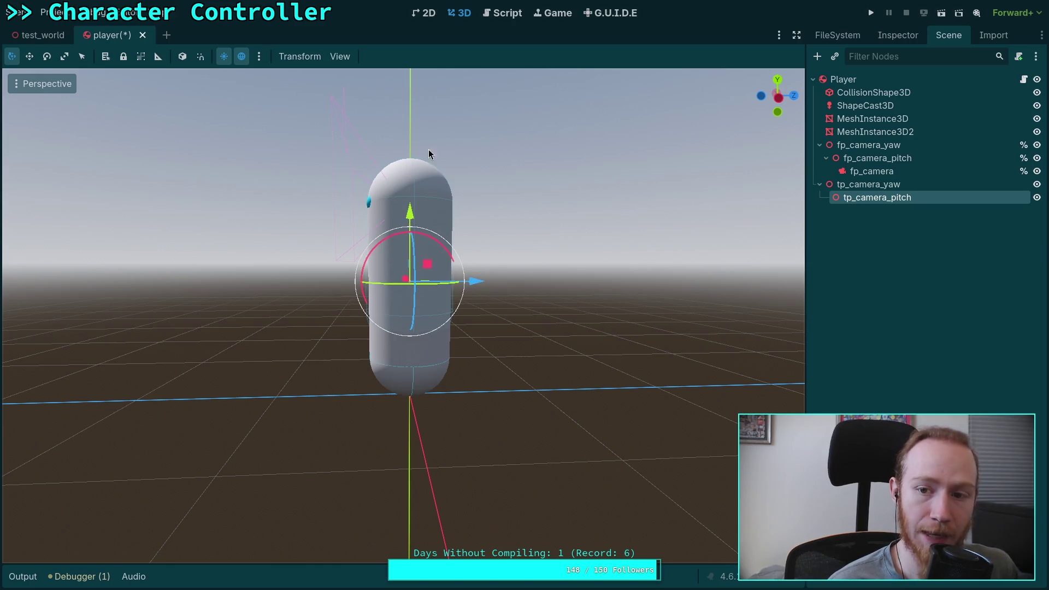
pyautogui.moveTo(408, 212)
pyautogui.mouseDown()
pyautogui.moveTo(410, 230)
pyautogui.moveTo(412, 180)
pyautogui.mouseUp()
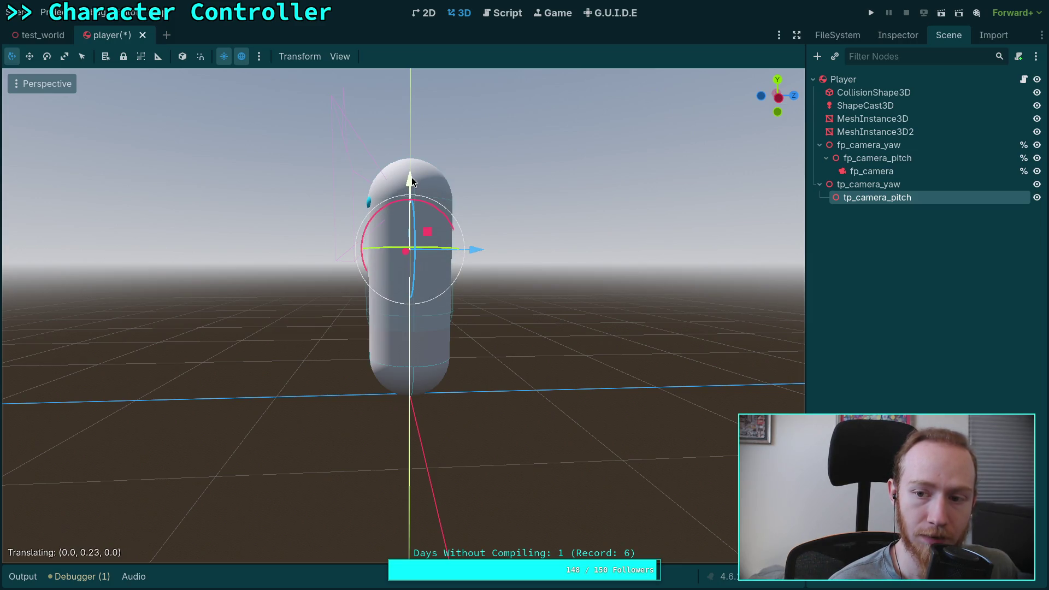
# Set tp_camera_pitch's Position Y to 0.08 m in the Inspector.
pyautogui.click(904, 34)
pyautogui.click(912, 135)
pyautogui.click(956, 169)
pyautogui.press('Right')
pyautogui.hotkey('shift', 'Left')
pyautogui.hotkey('shift', 'Left')
pyautogui.write('8')
pyautogui.press('Return')
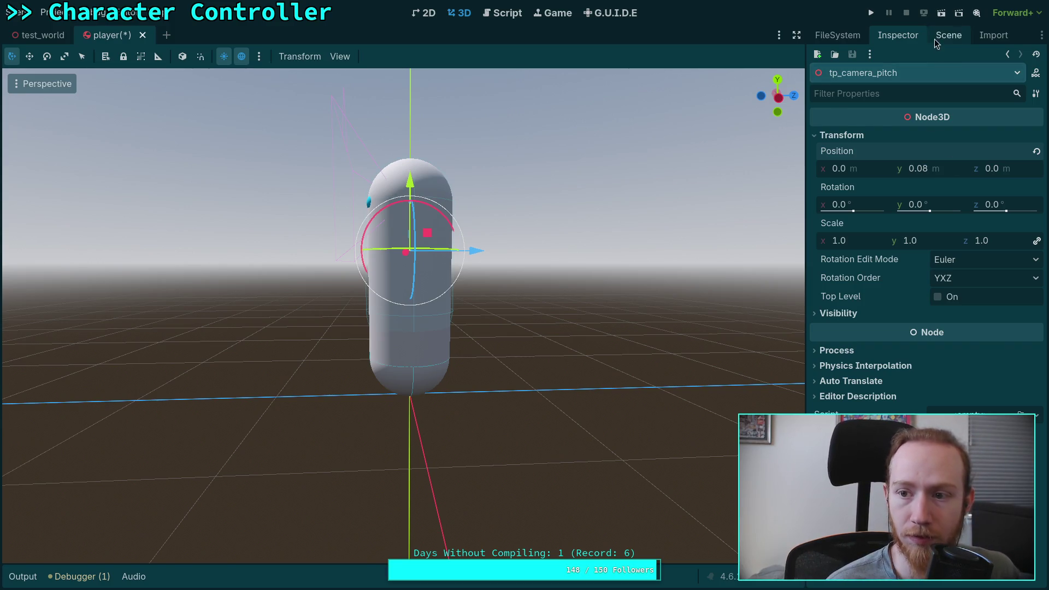
# Compare with tp_camera_yaw and change tp_camera_pitch's Position Y to 0.15 m.
pyautogui.click(936, 38)
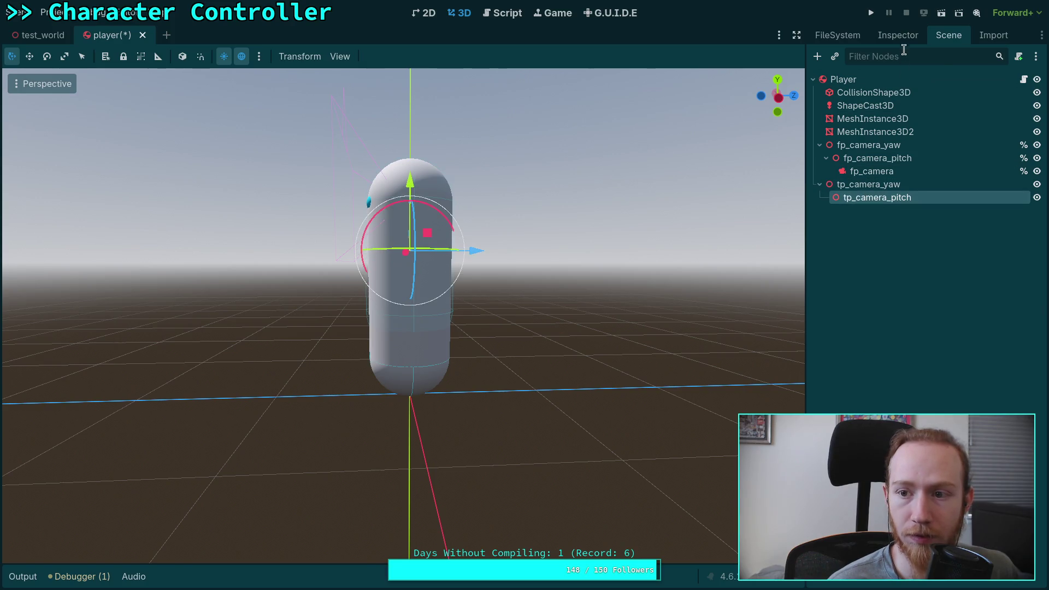
pyautogui.click(874, 185)
pyautogui.click(897, 35)
pyautogui.click(946, 168)
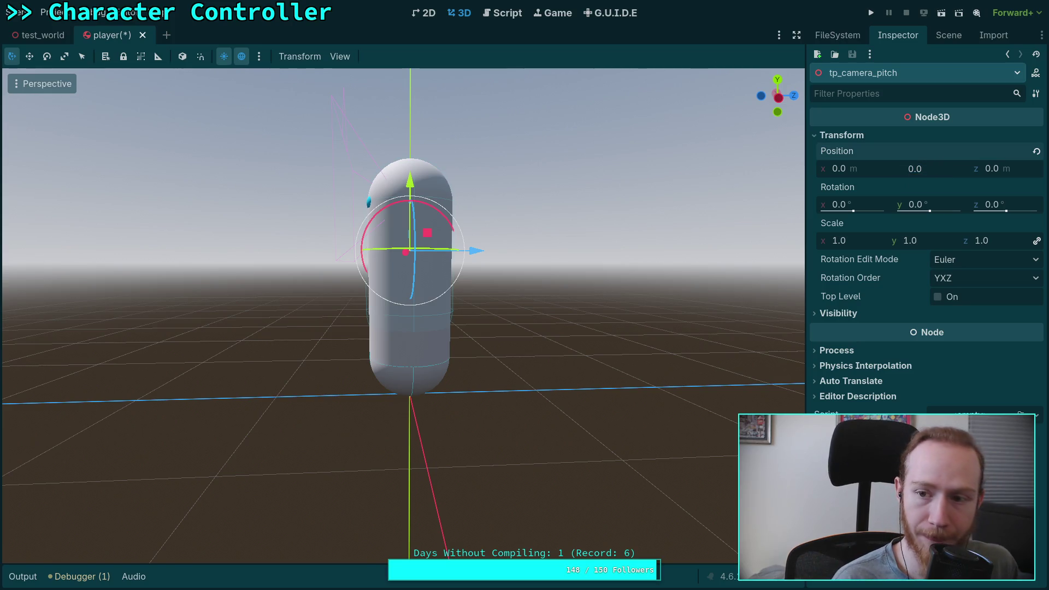
pyautogui.press('Return')
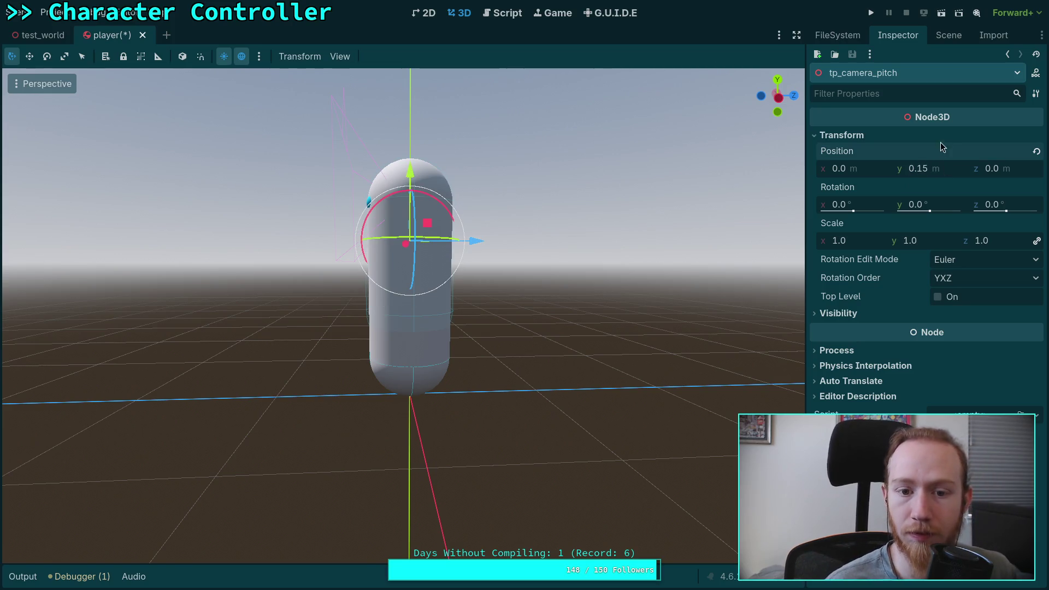
pyautogui.click(944, 38)
pyautogui.click(873, 185)
pyautogui.click(878, 197)
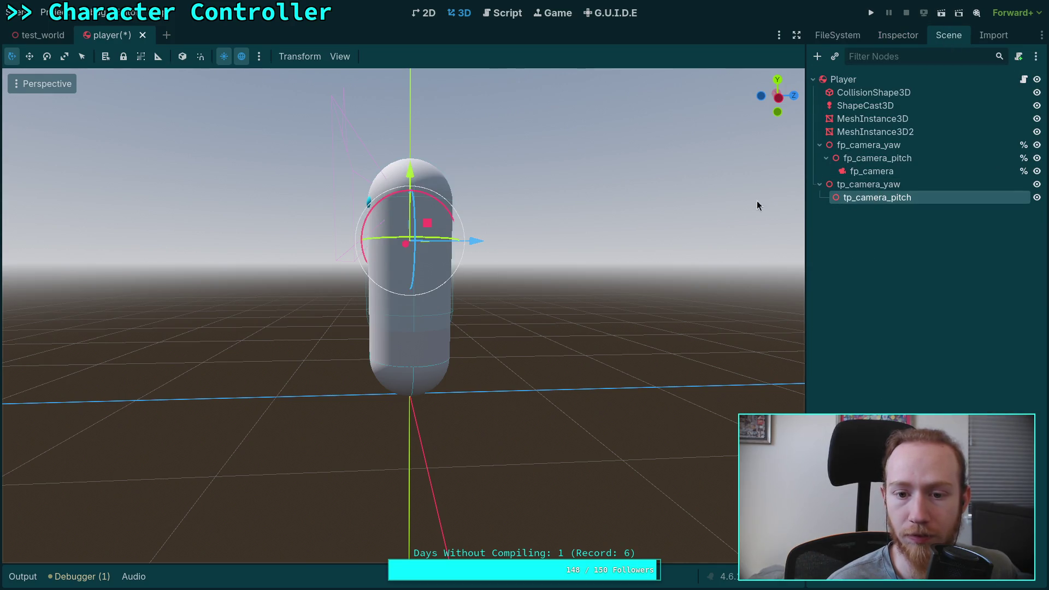
pyautogui.scroll(3, 605, 208)
pyautogui.scroll(-5, 605, 208)
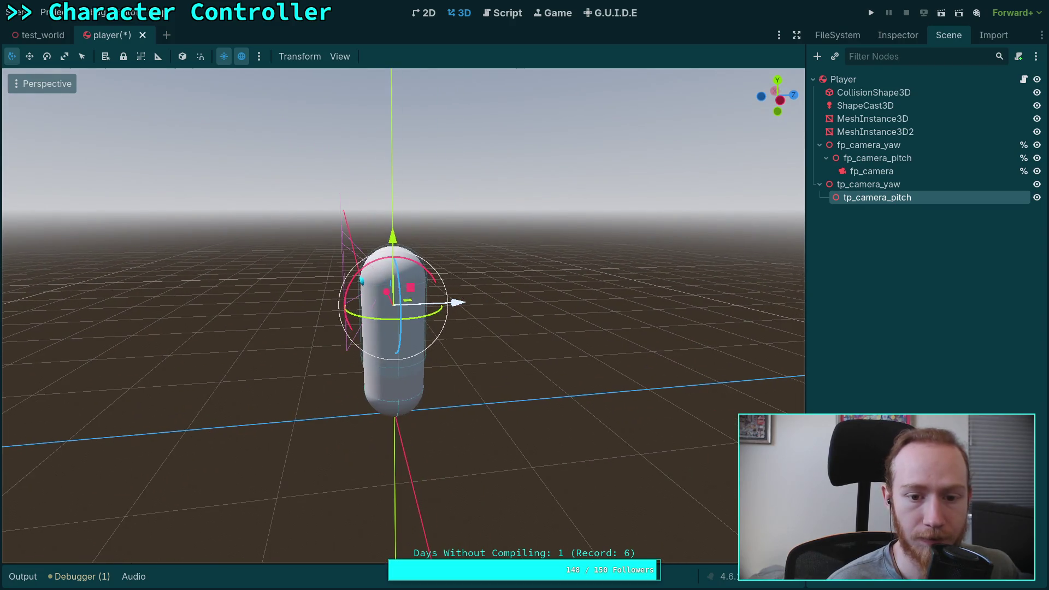
# Add a ShapeCast3D child under tp_camera_pitch and name it tp_camera_cast.
pyautogui.rightClick(887, 198)
pyautogui.click(901, 207)
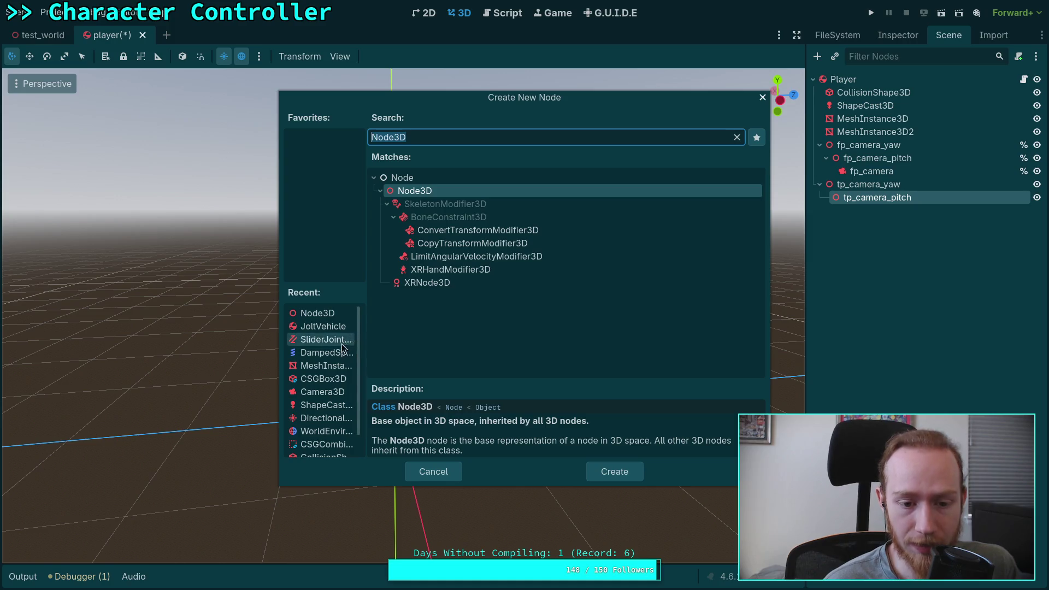
pyautogui.click(326, 405)
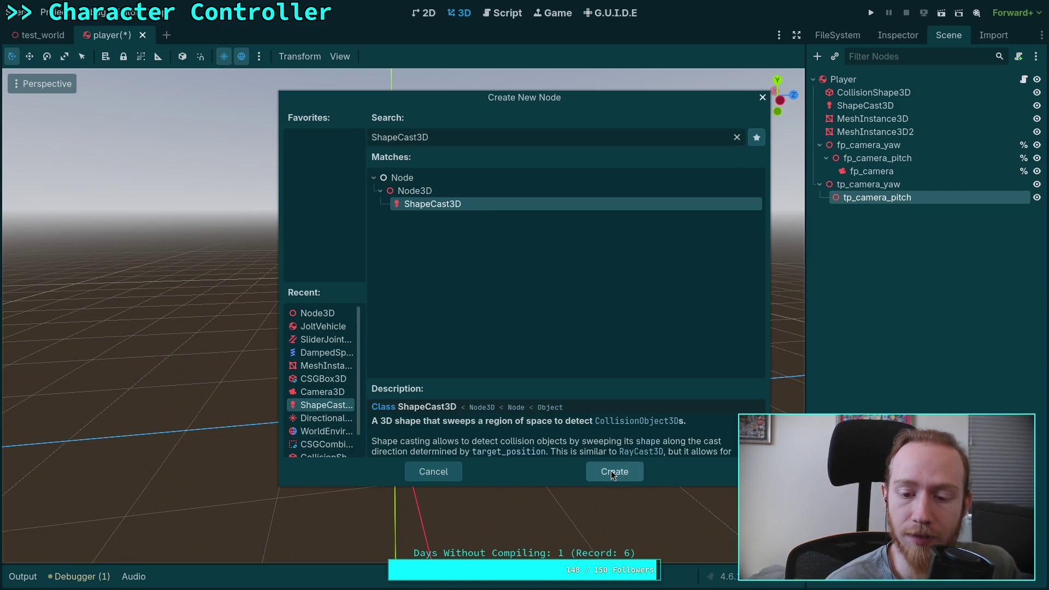
pyautogui.click(611, 471)
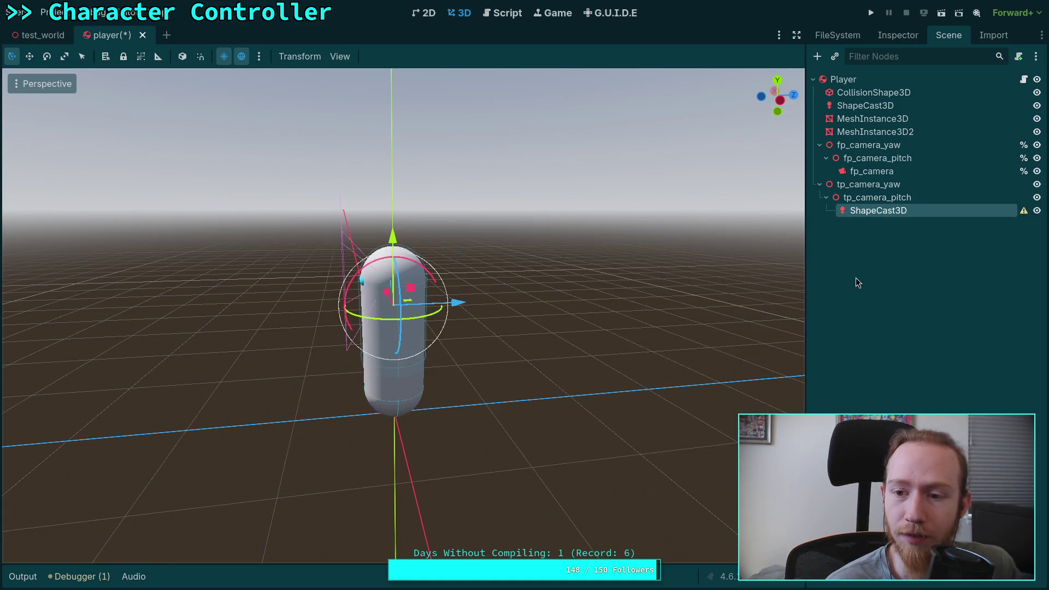
pyautogui.doubleClick(898, 217)
pyautogui.write('tp_')
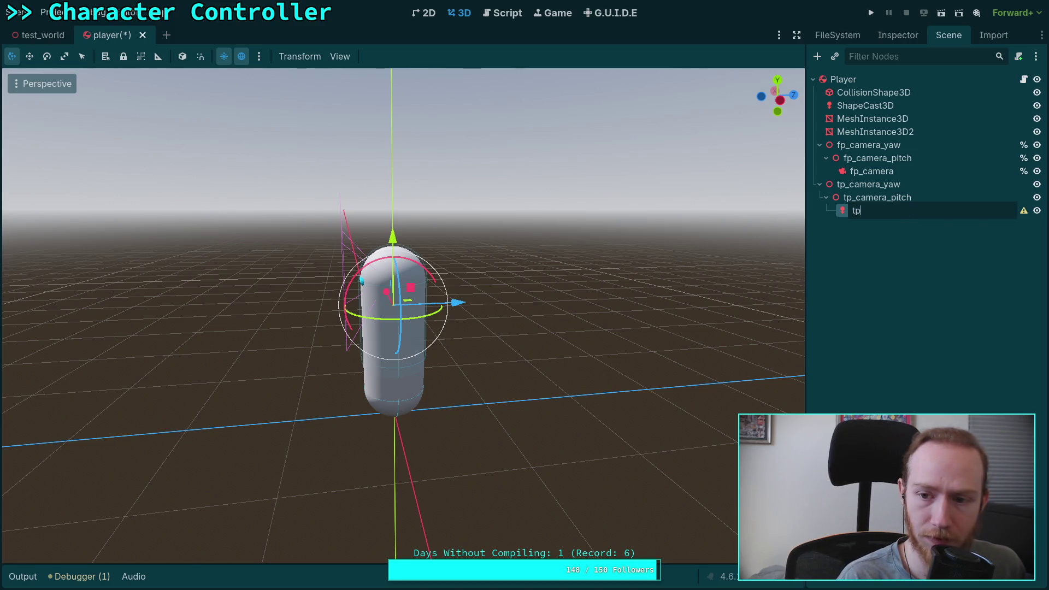
pyautogui.write('cam')
pyautogui.press('BackSpace')
pyautogui.write('era_cast')
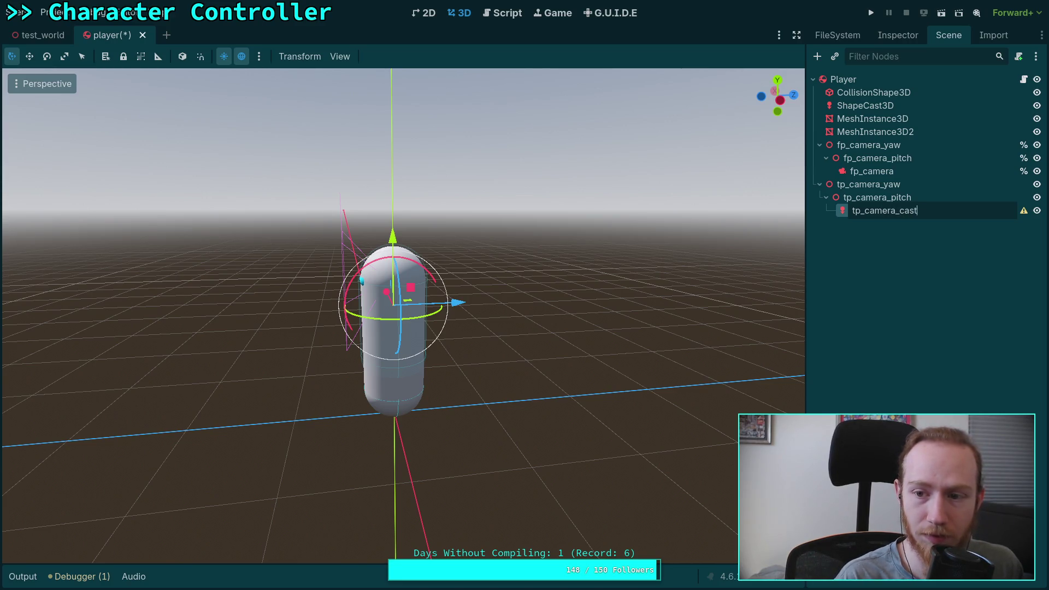
pyautogui.press('Return')
# Mark tp_camera_yaw and tp_camera_pitch as Access as Unique Name.
pyautogui.click(910, 188)
pyautogui.rightClick(909, 188)
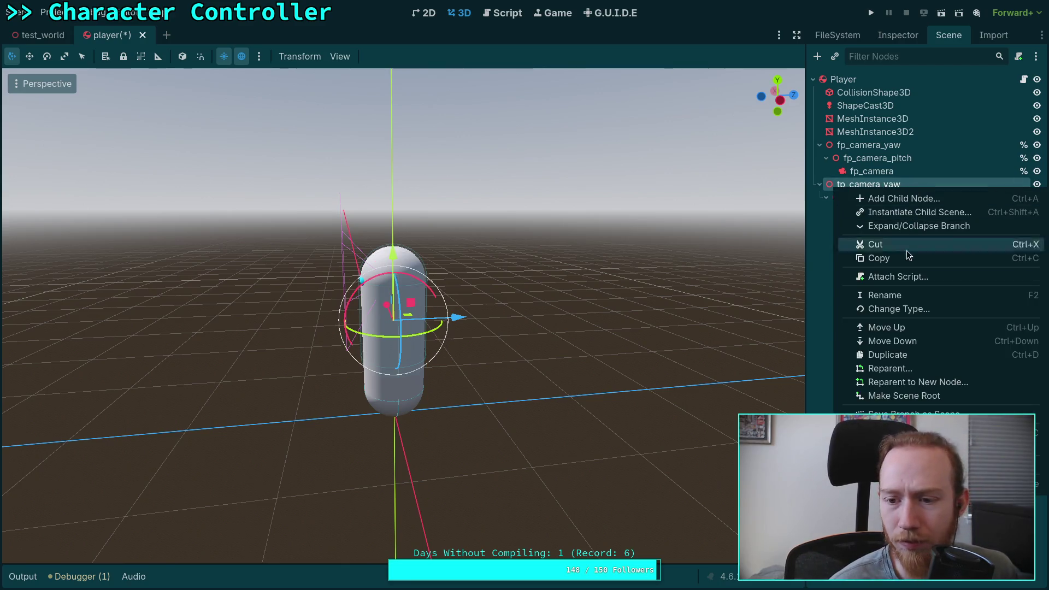
pyautogui.press('Escape')
pyautogui.click(938, 210)
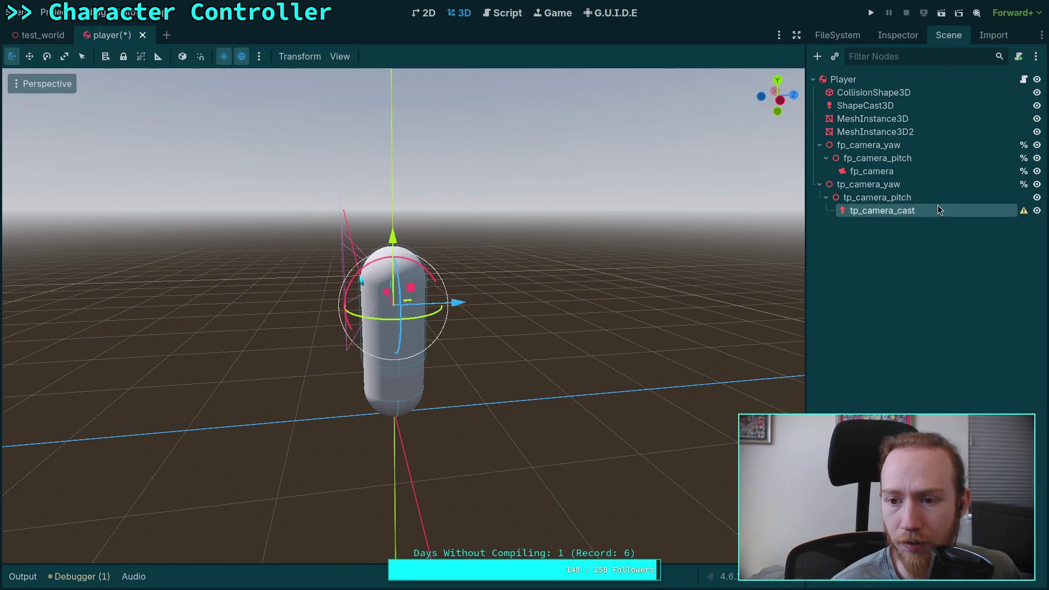
pyautogui.rightClick(946, 201)
pyautogui.press('Escape')
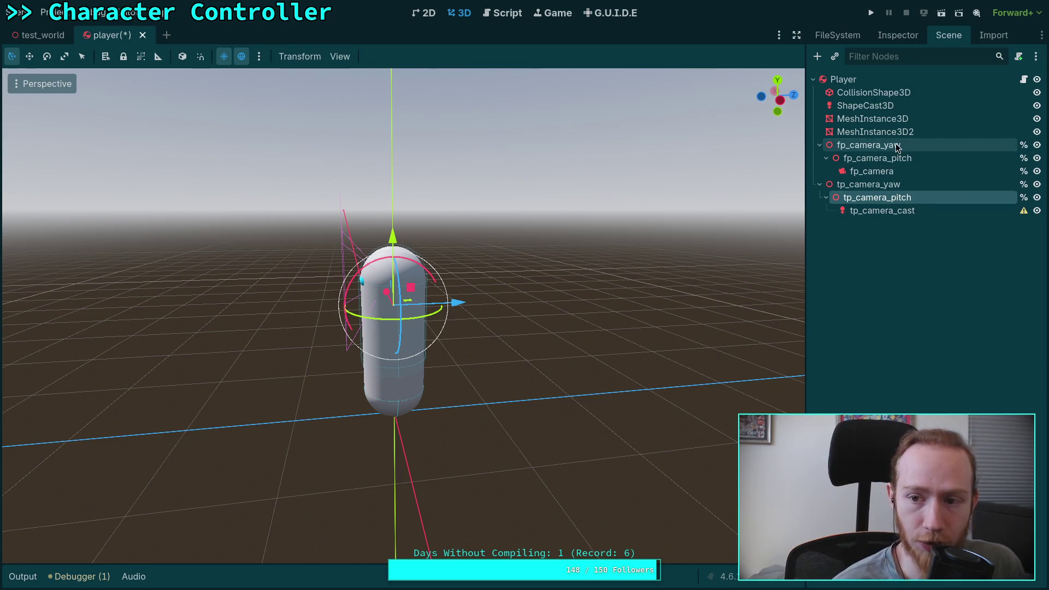
# Review the first- and third-person yaw and pitch nodes, then select tp_camera_cast.
pyautogui.click(874, 145)
pyautogui.click(875, 157)
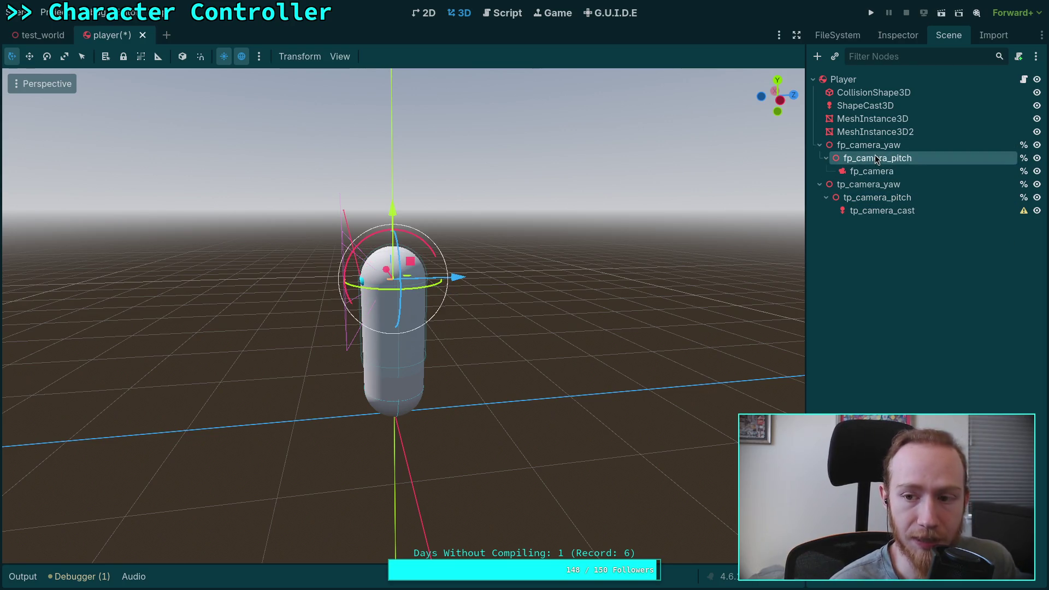
pyautogui.click(880, 185)
pyautogui.click(888, 198)
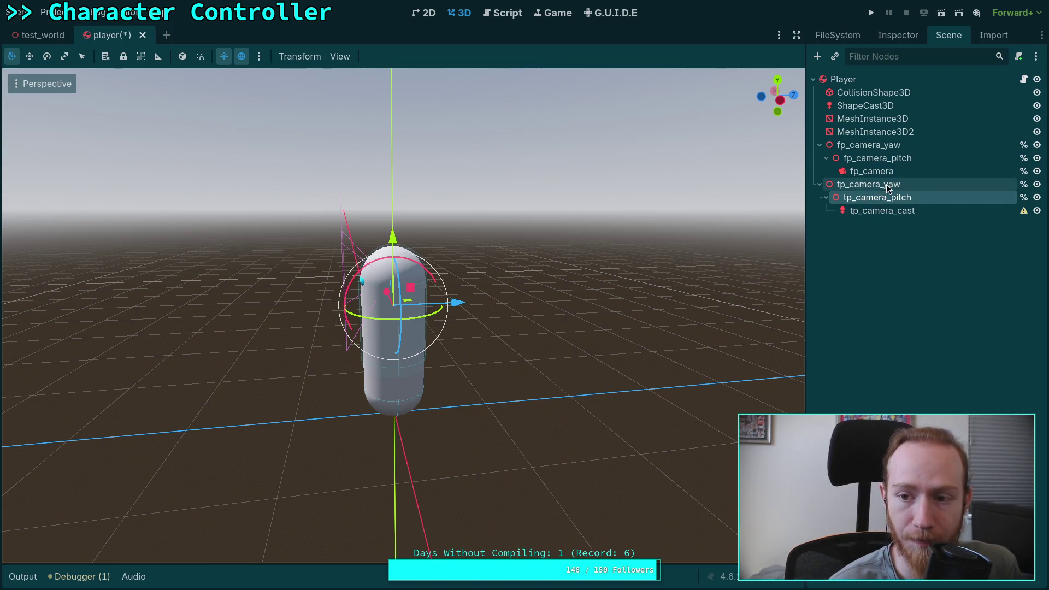
pyautogui.click(884, 212)
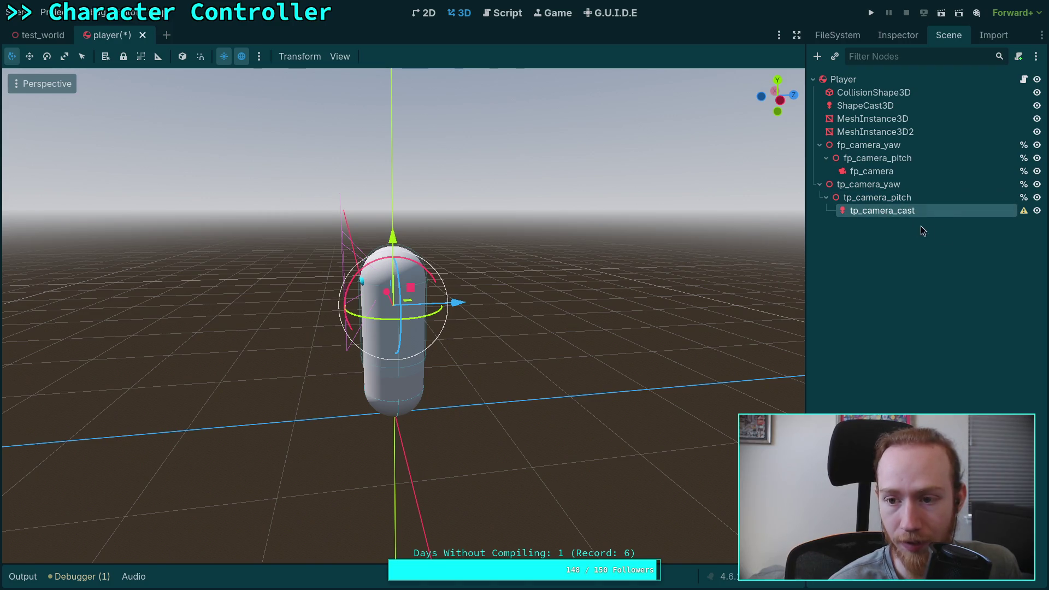
# Give tp_camera_cast a new SphereShape3D as its shape.
pyautogui.click(911, 37)
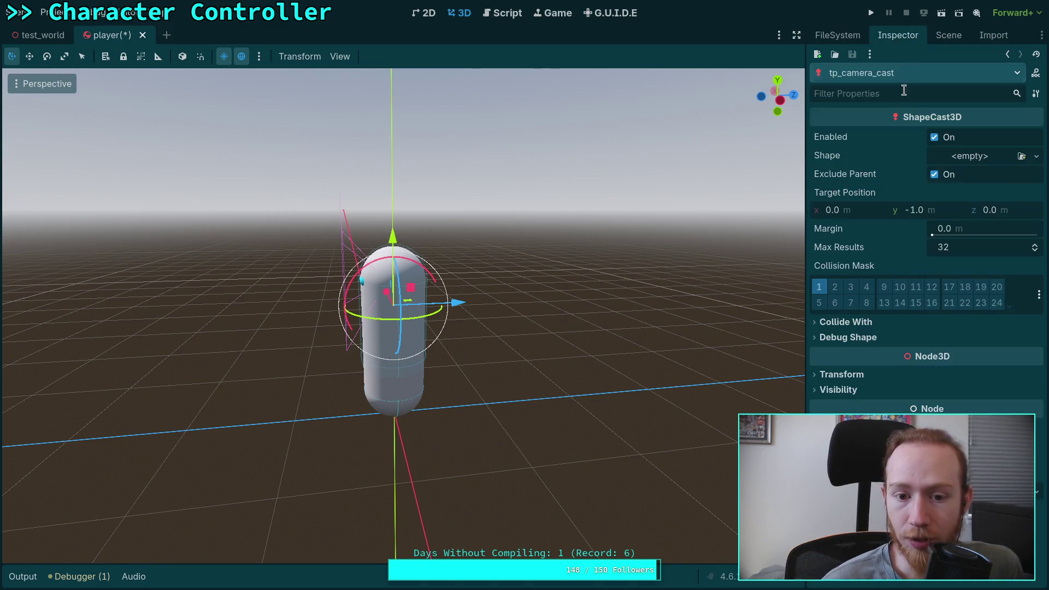
pyautogui.click(991, 156)
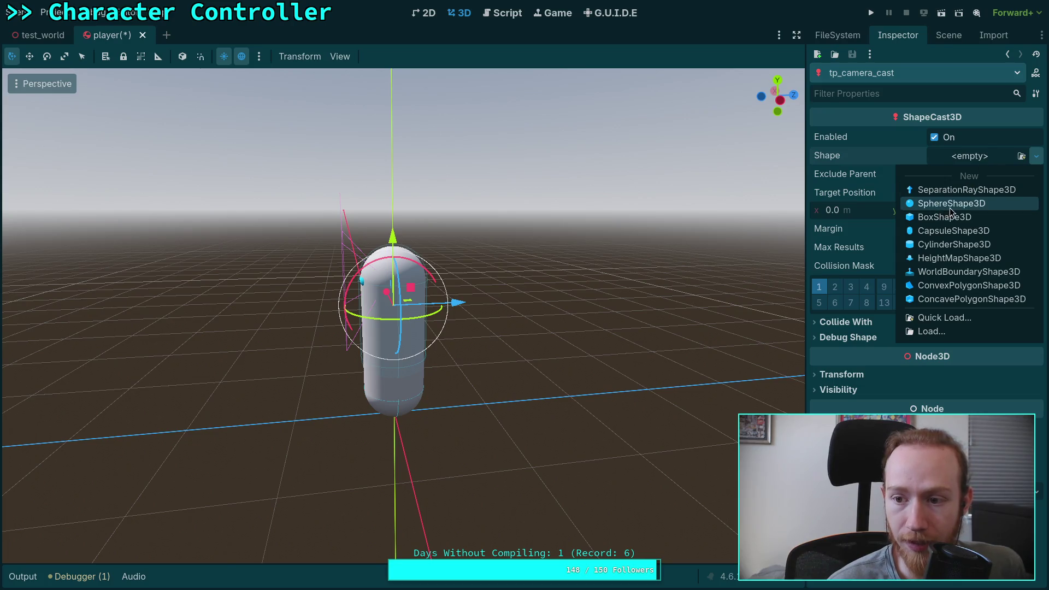
pyautogui.click(952, 204)
pyautogui.moveTo(591, 273)
pyautogui.mouseDown()
pyautogui.moveTo(541, 257)
pyautogui.moveTo(533, 208)
pyautogui.moveTo(530, 246)
pyautogui.moveTo(524, 233)
pyautogui.mouseUp()
pyautogui.click(984, 159)
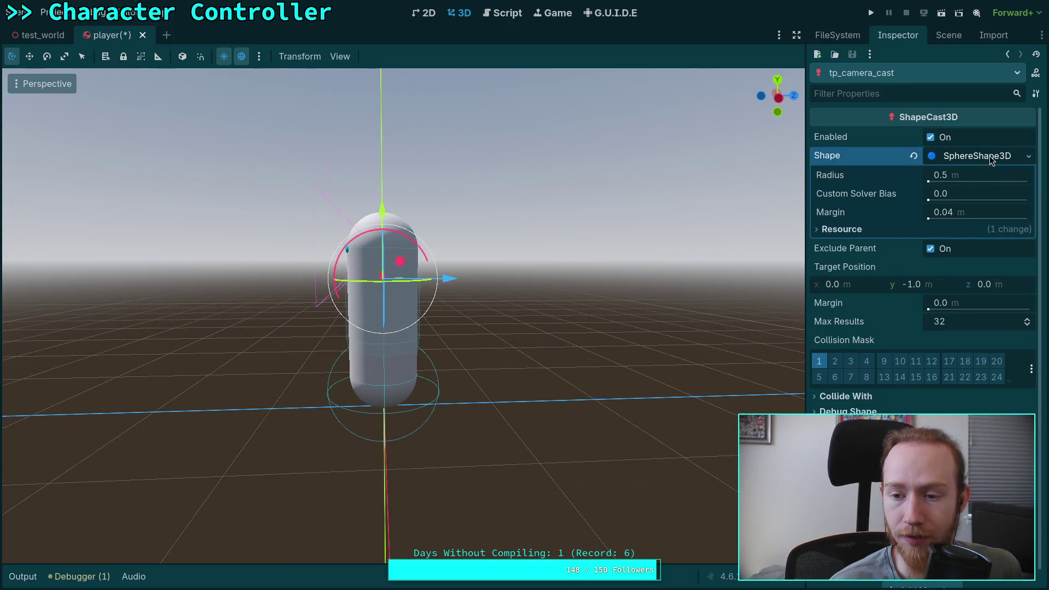
pyautogui.click(982, 159)
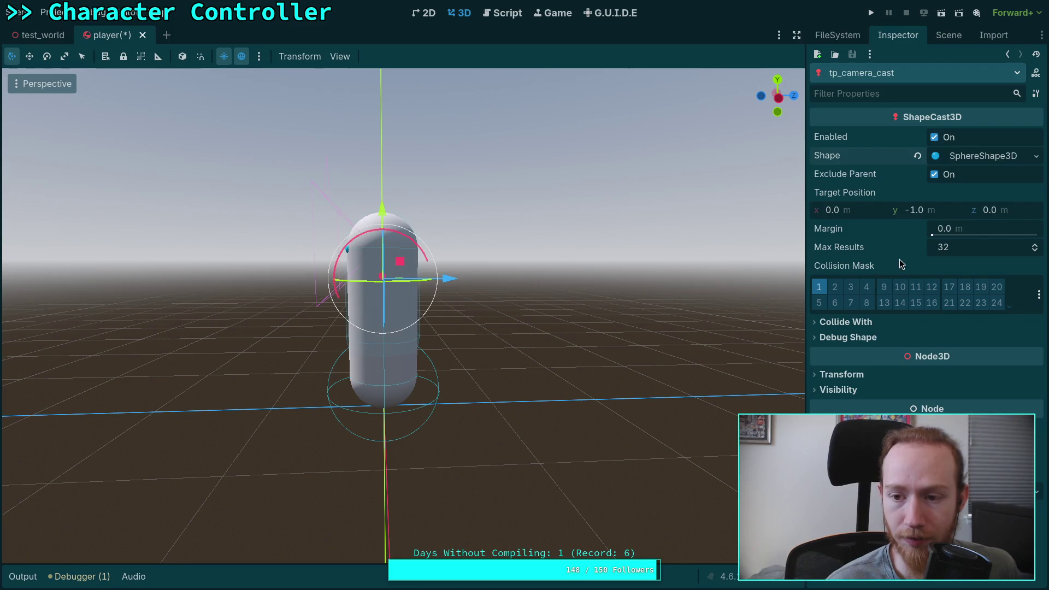
# Set the cast's Target Position y to 0 and push z outward.
pyautogui.click(919, 213)
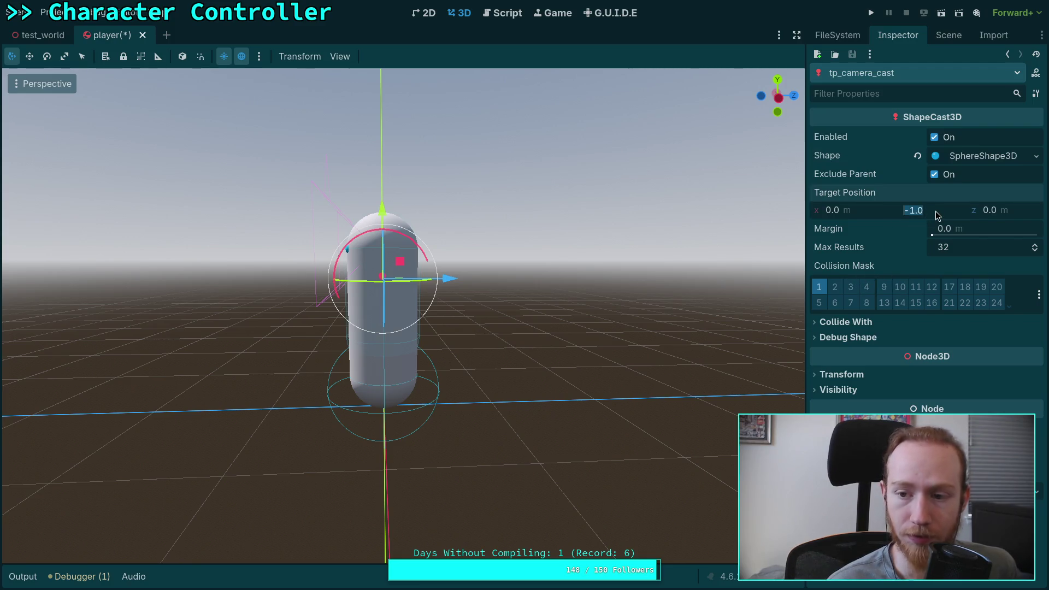
pyautogui.press('BackSpace')
pyautogui.write('0')
pyautogui.press('Return')
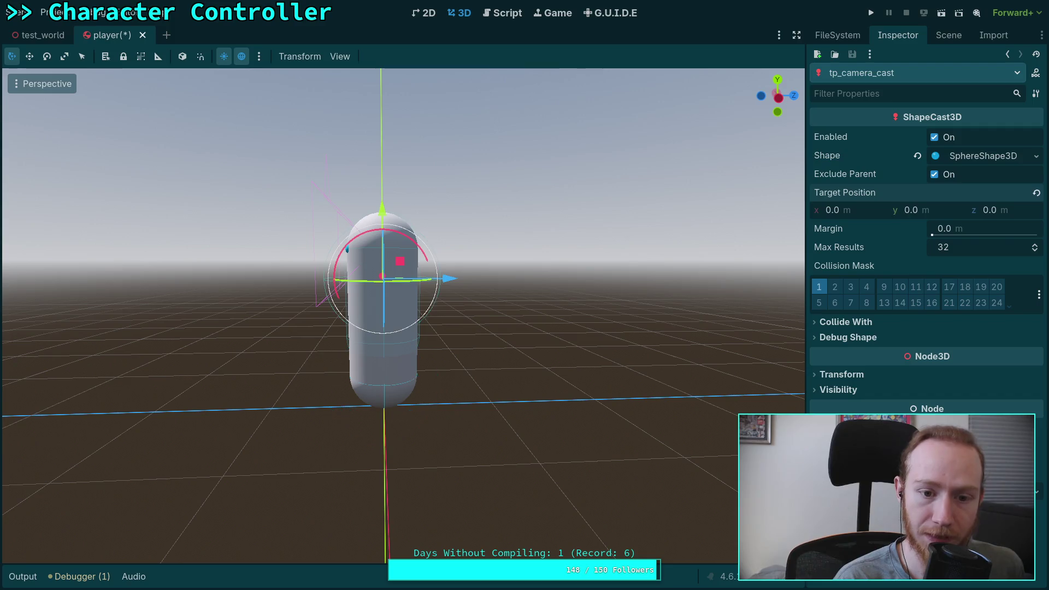
pyautogui.moveTo(993, 210); pyautogui.dragTo(1032, 209)
pyautogui.click(1015, 211)
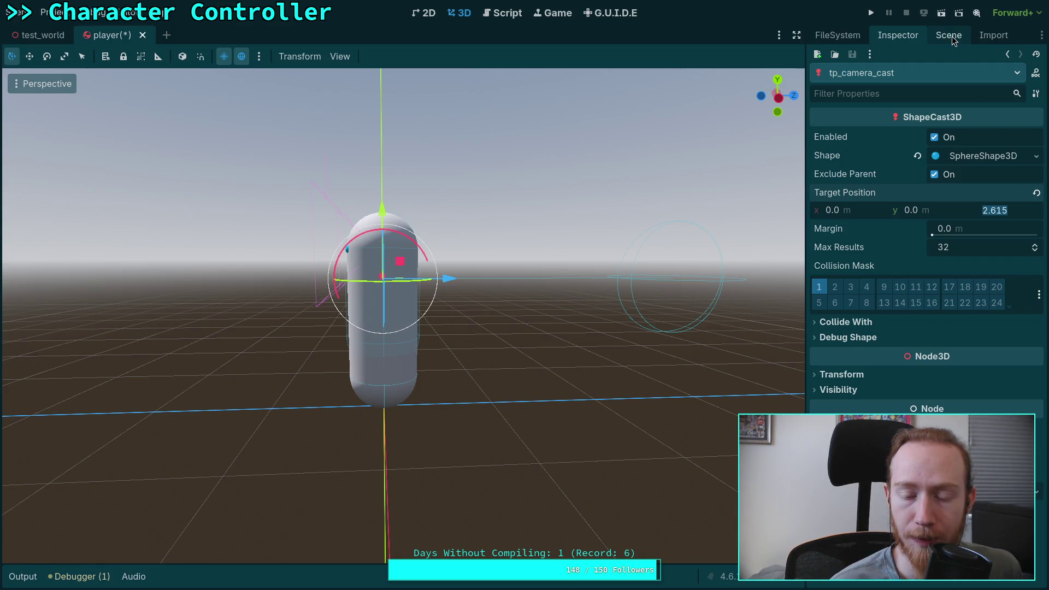
pyautogui.moveTo(492, 328)
pyautogui.mouseDown()
pyautogui.moveTo(415, 295)
pyautogui.moveTo(394, 251)
pyautogui.moveTo(350, 273)
pyautogui.moveTo(541, 211)
pyautogui.mouseUp()
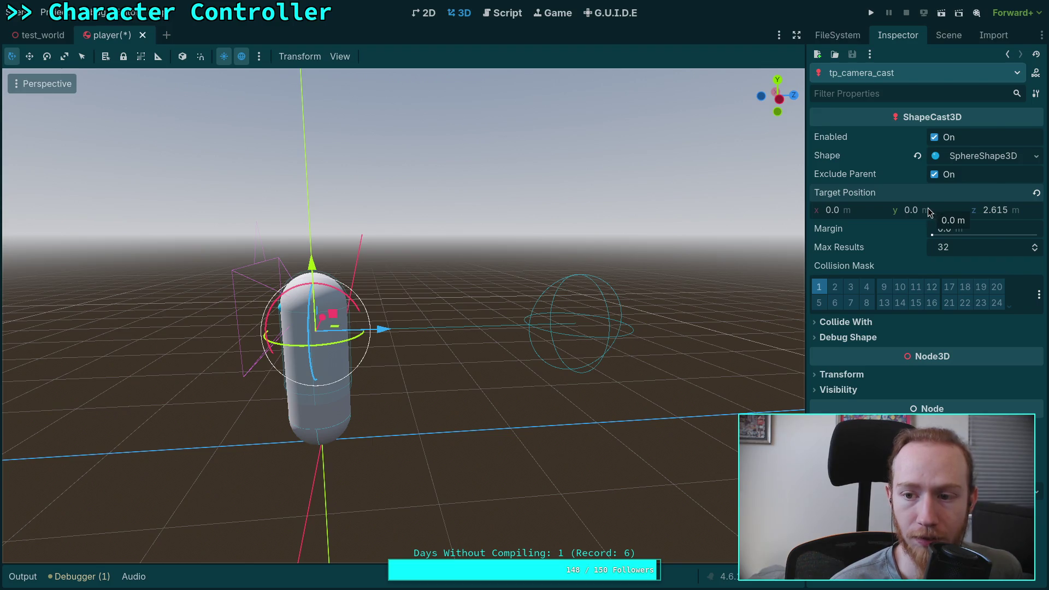
# Finalize the Target Position at 0, 0.8, 2.5 and return to the node tree.
pyautogui.moveTo(941, 211); pyautogui.dragTo(972, 211)
pyautogui.click(940, 213)
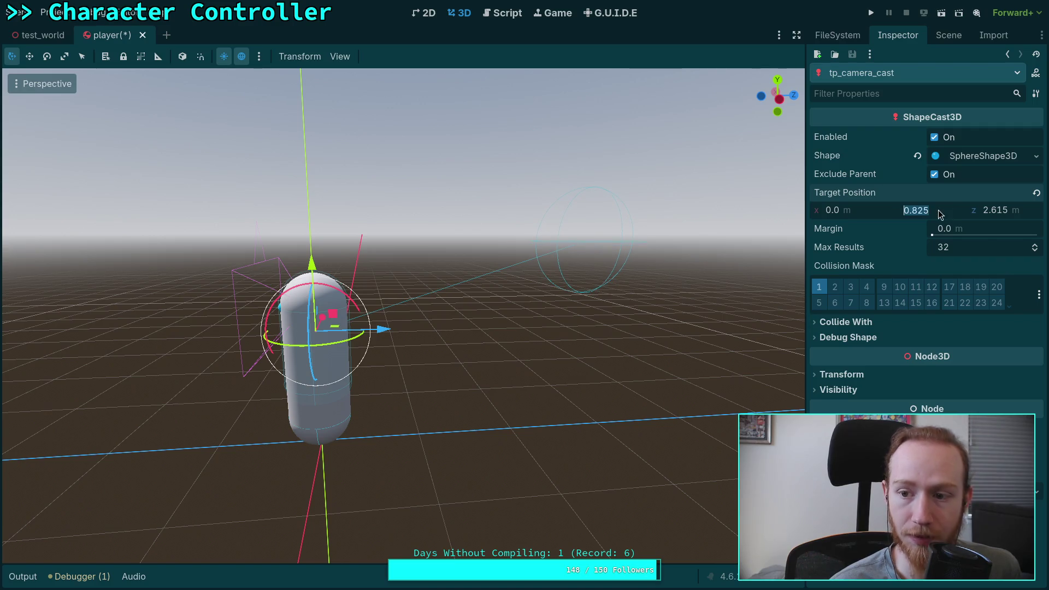
pyautogui.write('1')
pyautogui.press('Return')
pyautogui.click(929, 211)
pyautogui.write('0.8')
pyautogui.press('Return')
pyautogui.click(1013, 213)
pyautogui.press('Return')
pyautogui.moveTo(721, 241)
pyautogui.mouseDown()
pyautogui.moveTo(601, 246)
pyautogui.moveTo(632, 233)
pyautogui.mouseUp()
pyautogui.click(937, 31)
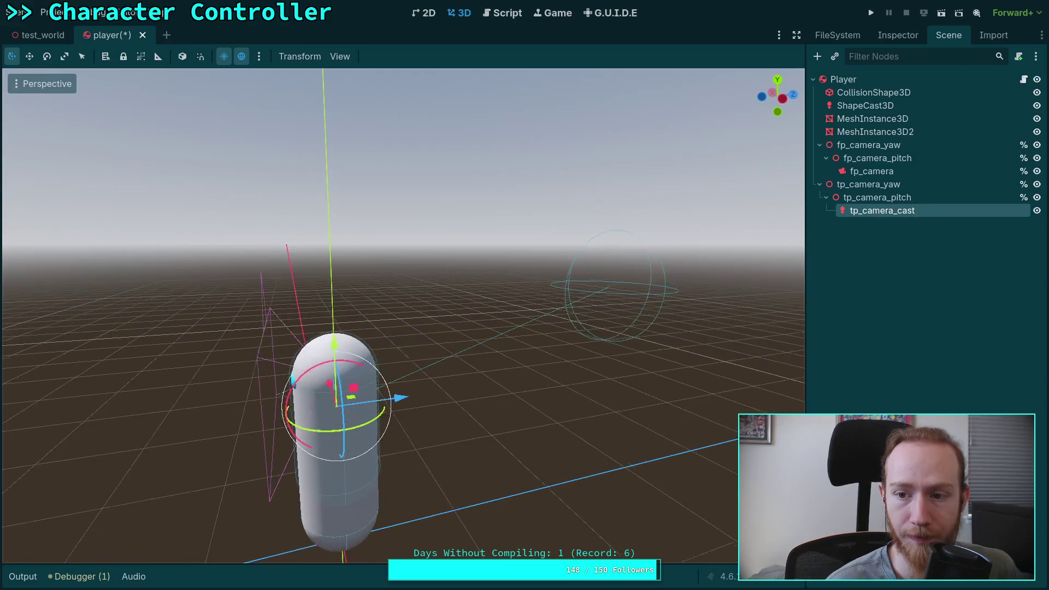
# Add a Camera3D child named tp_camera under tp_camera_pitch.
pyautogui.rightClick(931, 214)
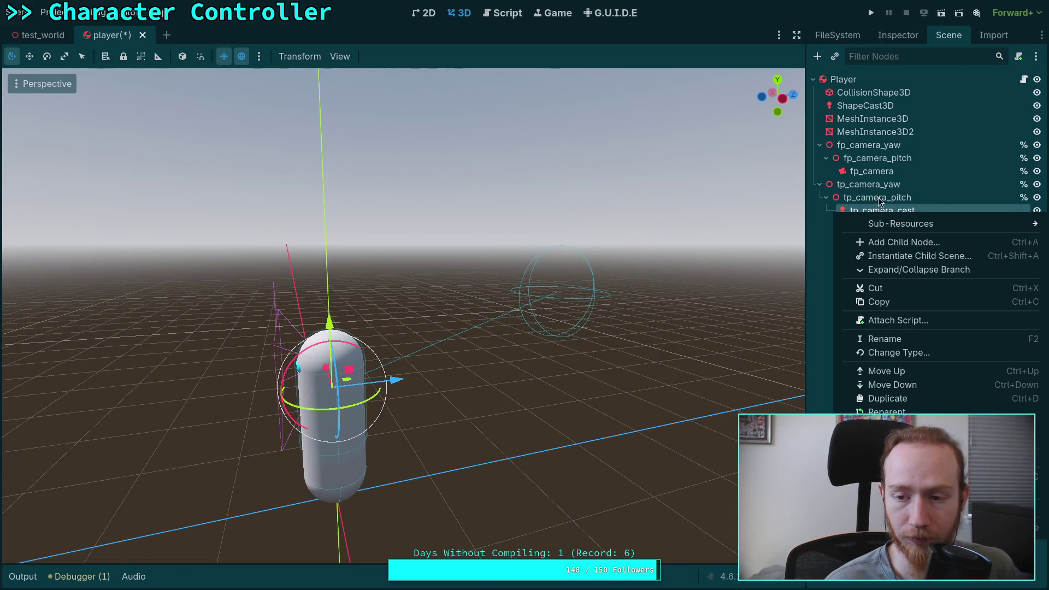
pyautogui.click(892, 198)
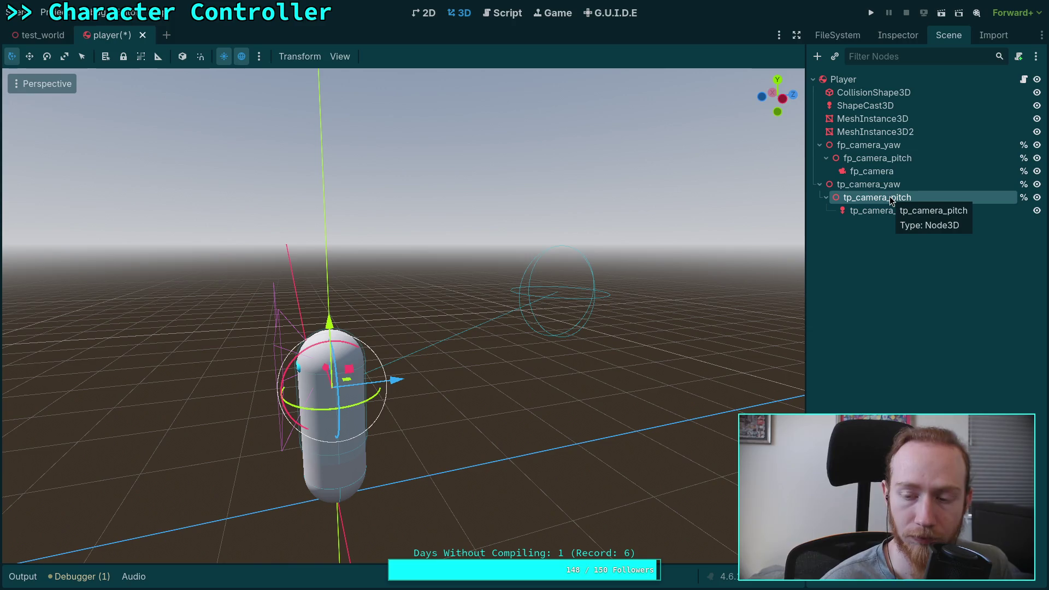
pyautogui.rightClick(896, 198)
pyautogui.click(897, 207)
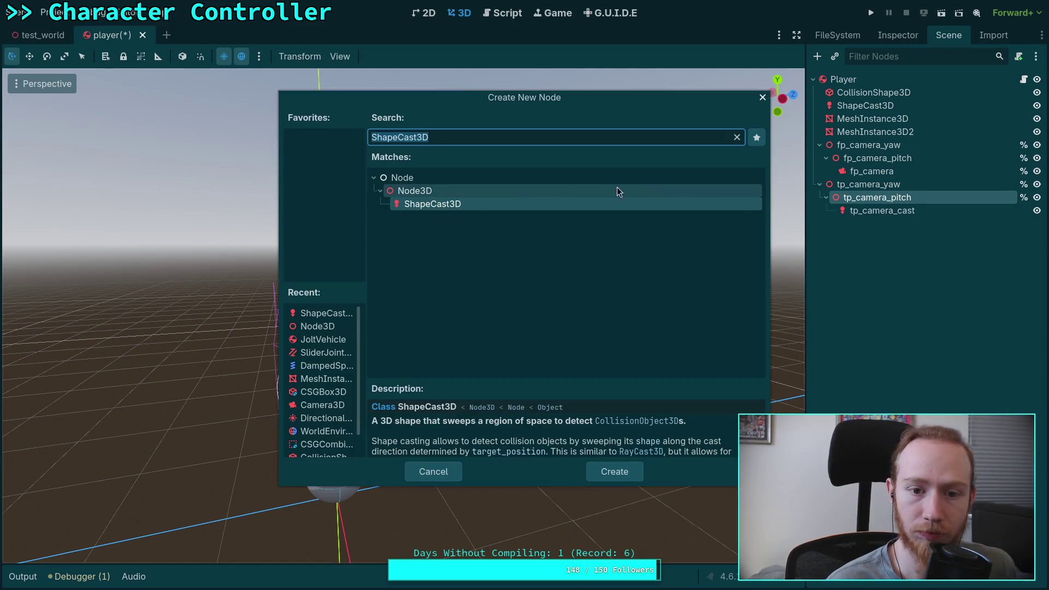
pyautogui.doubleClick(322, 405)
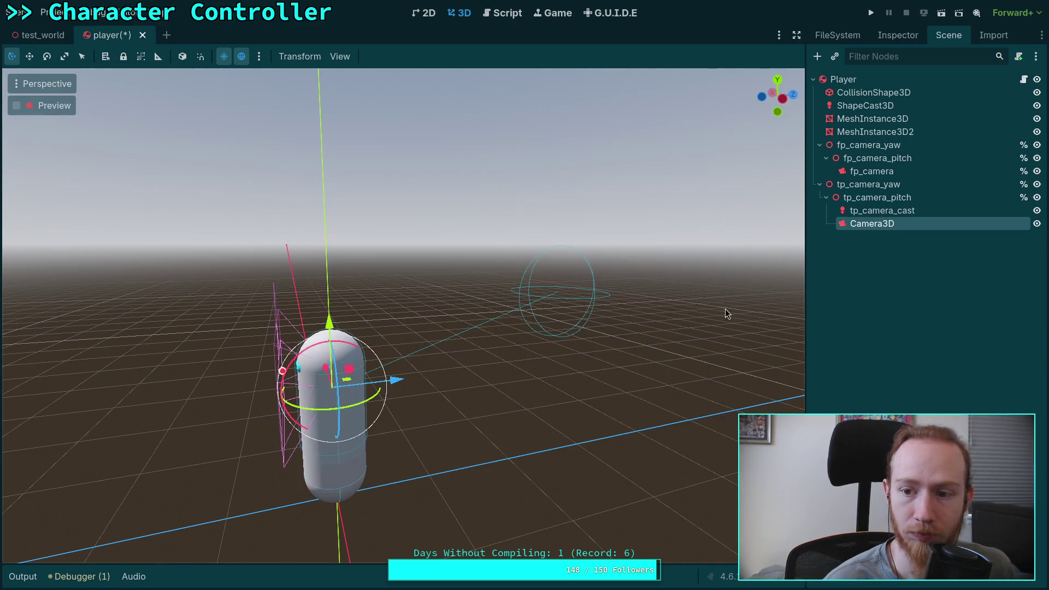
pyautogui.click(881, 224)
pyautogui.write('tp_camera')
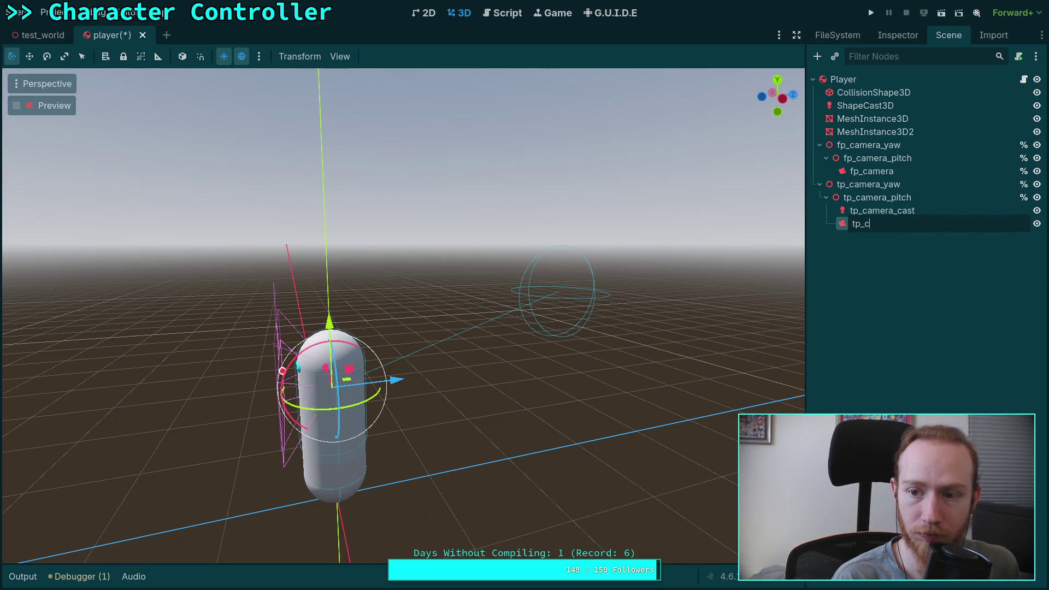
pyautogui.press('Return')
# Check the options of tp_camera_cast and tp_camera, then save the player scene with Ctrl+S.
pyautogui.click(942, 211)
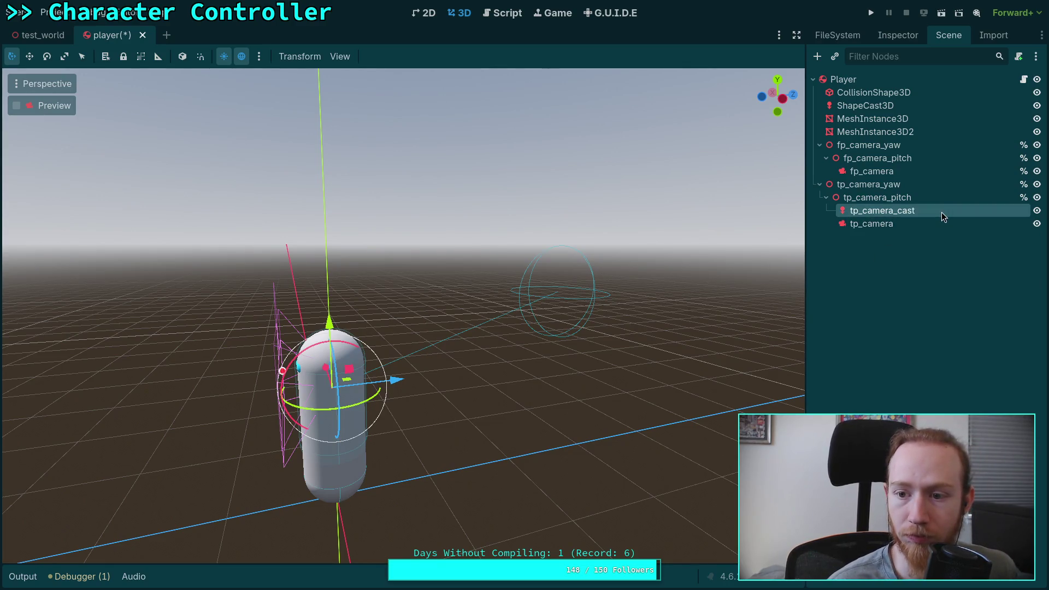
pyautogui.rightClick(942, 212)
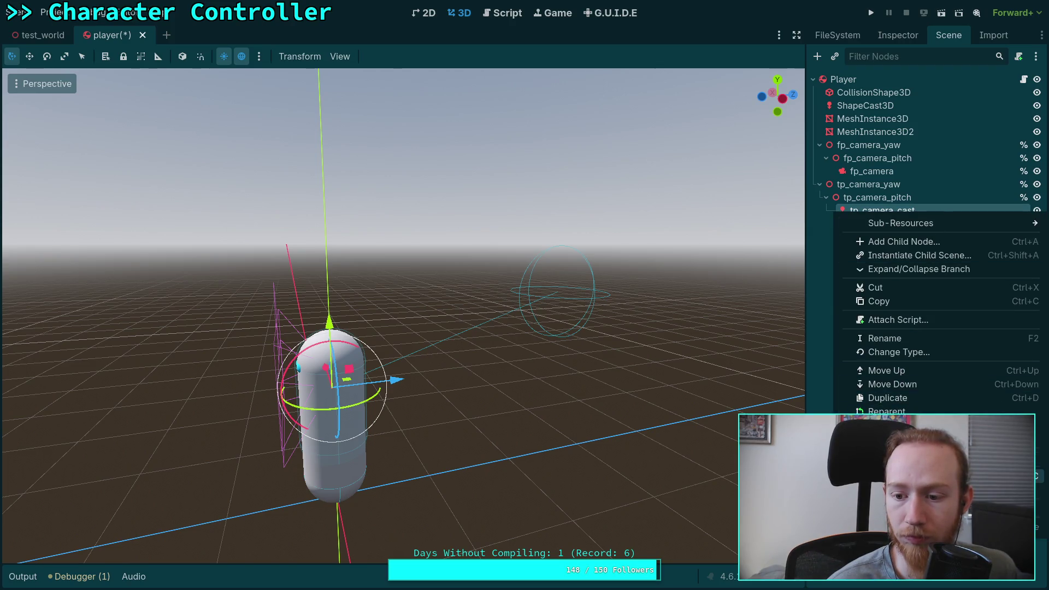
pyautogui.press('Escape')
pyautogui.rightClick(927, 222)
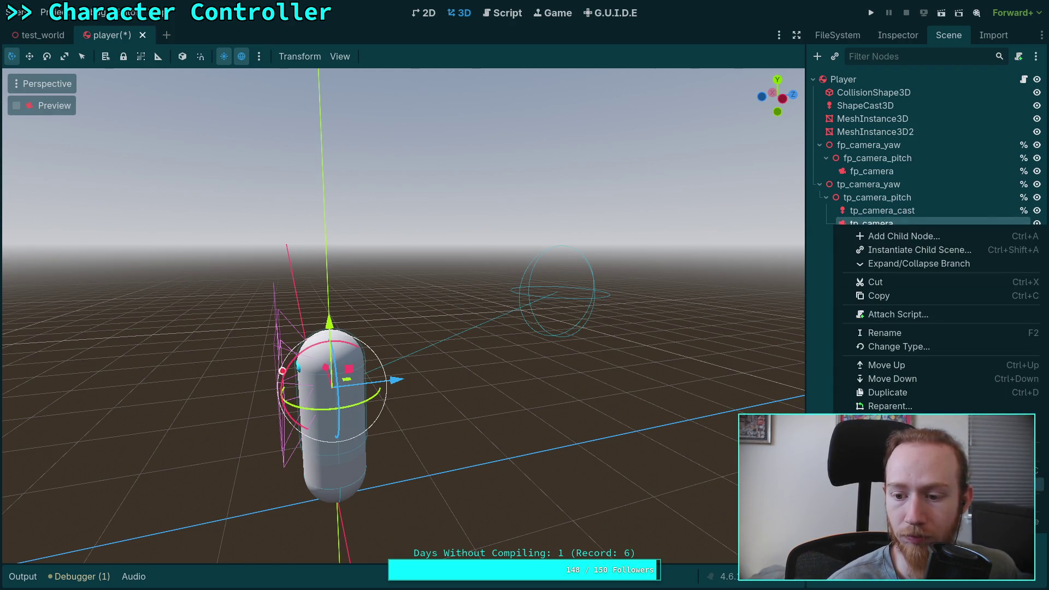
pyautogui.press('Escape')
pyautogui.click(862, 198)
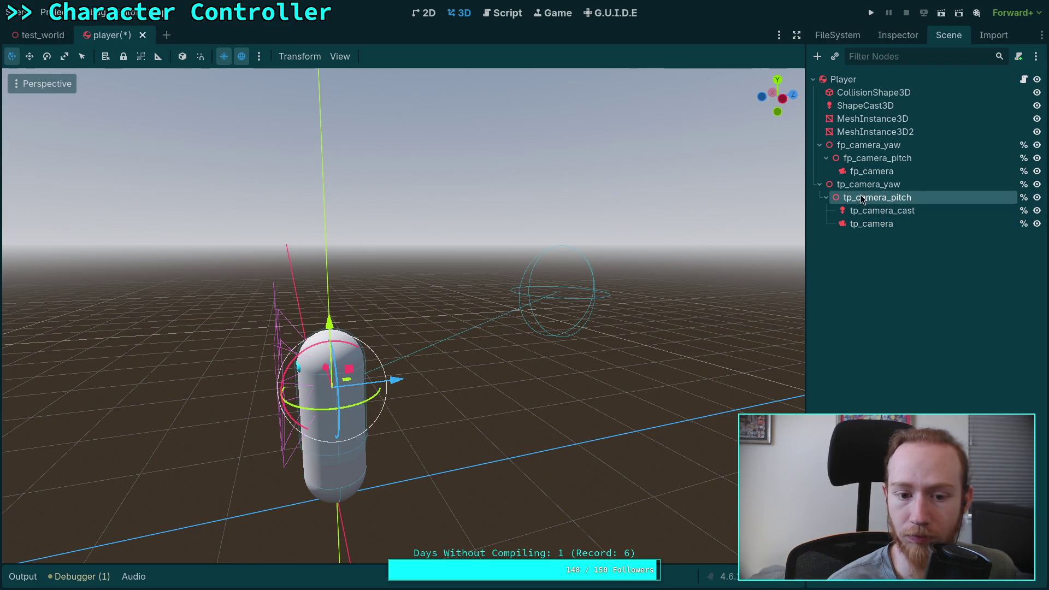
pyautogui.click(860, 227)
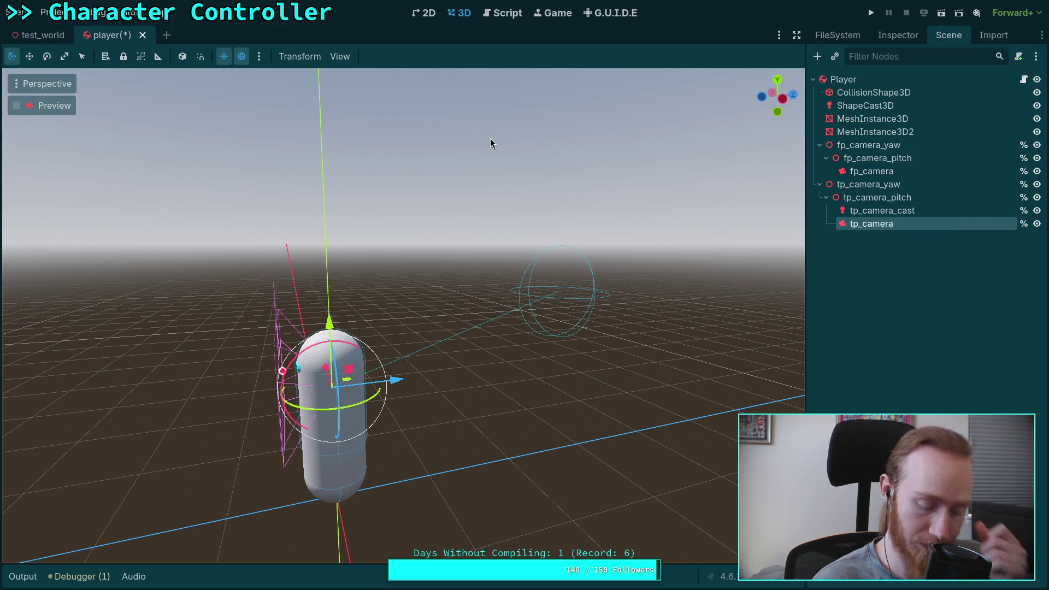
pyautogui.hotkey('ctrl', 's')
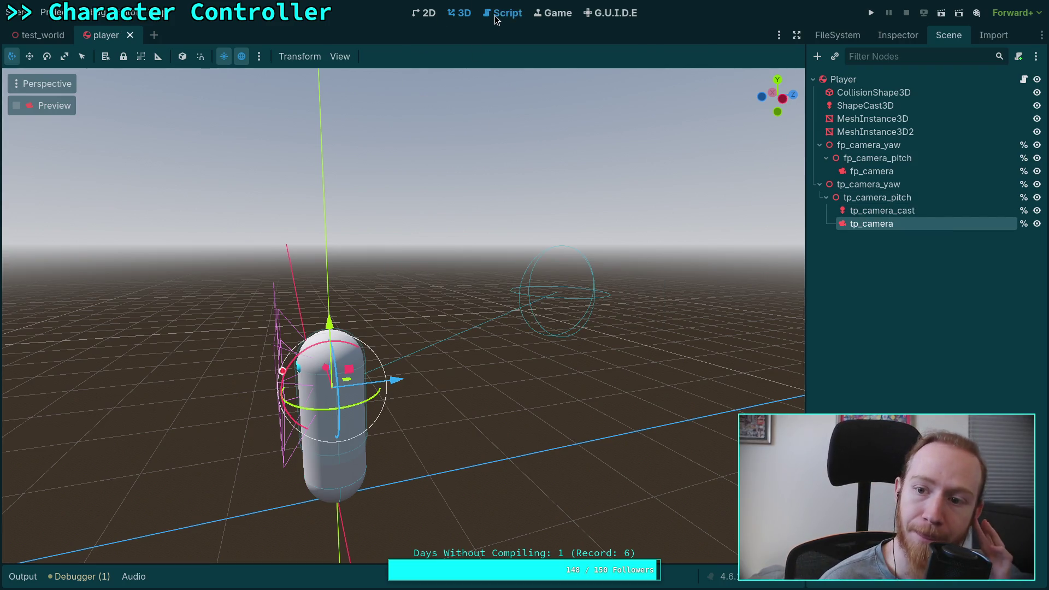
# In player.gd, change lines 20–22 to %fp_camera, %fp_camera_pitch and %fp_camera_yaw.
pyautogui.click(494, 15)
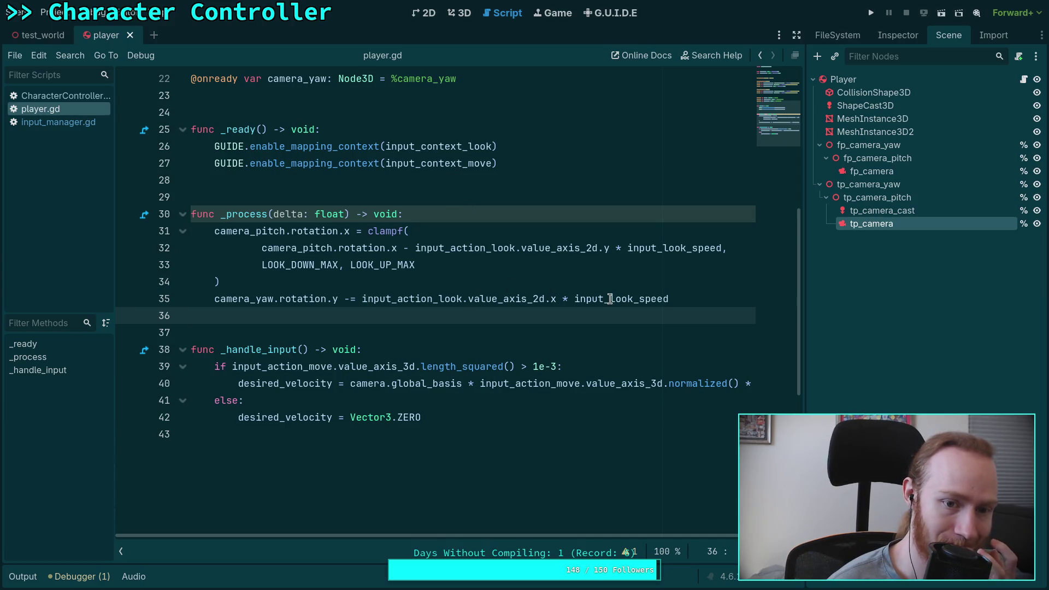
pyautogui.click(702, 299)
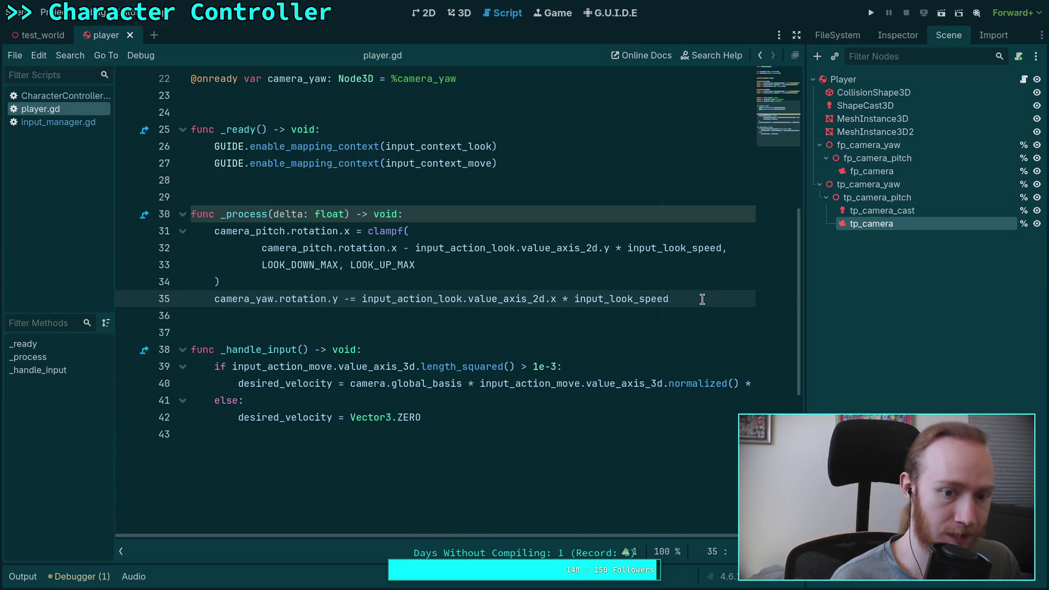
pyautogui.scroll(5, 371, 256)
pyautogui.scroll(-3, 371, 256)
pyautogui.click(386, 147)
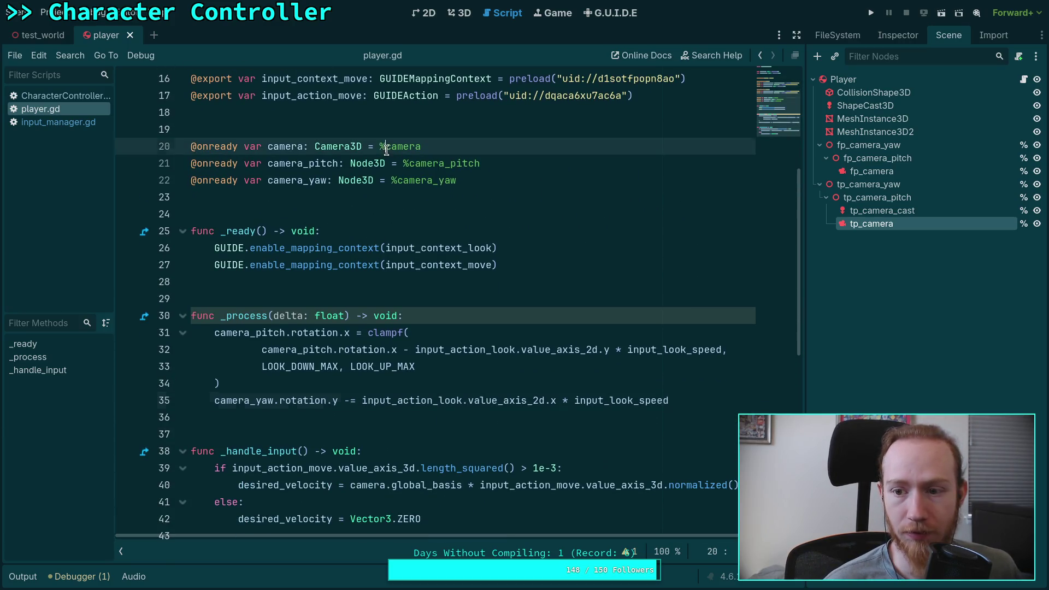
pyautogui.write('fp_')
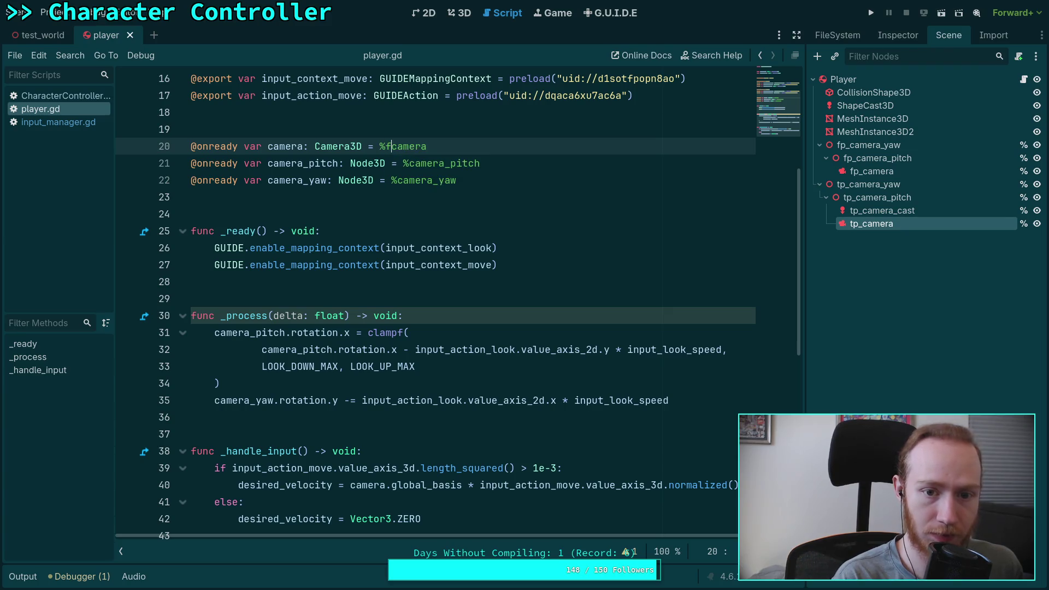
pyautogui.press('Escape')
pyautogui.click(410, 164)
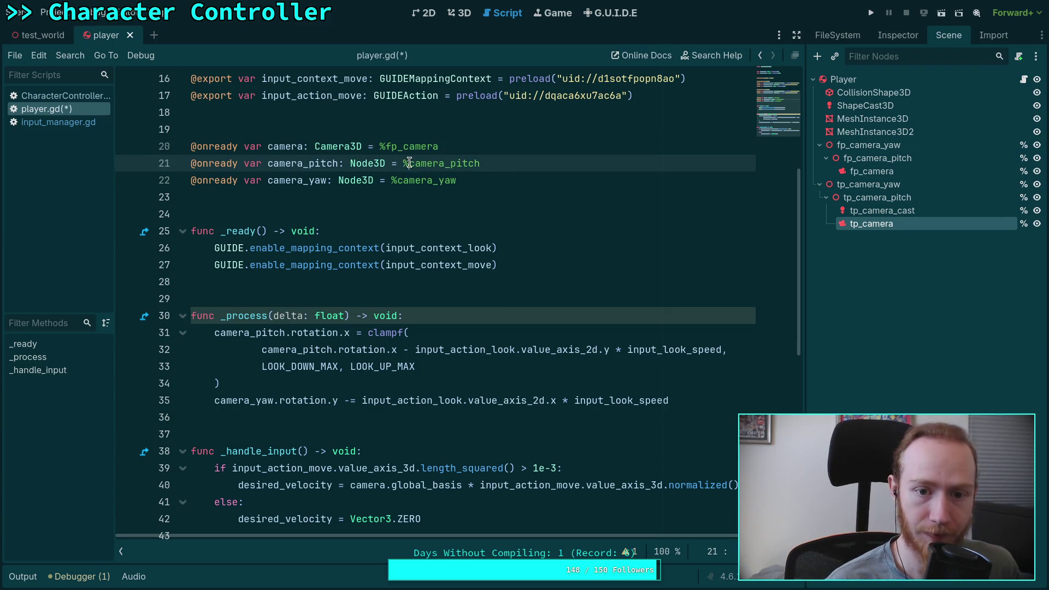
pyautogui.write('fp_')
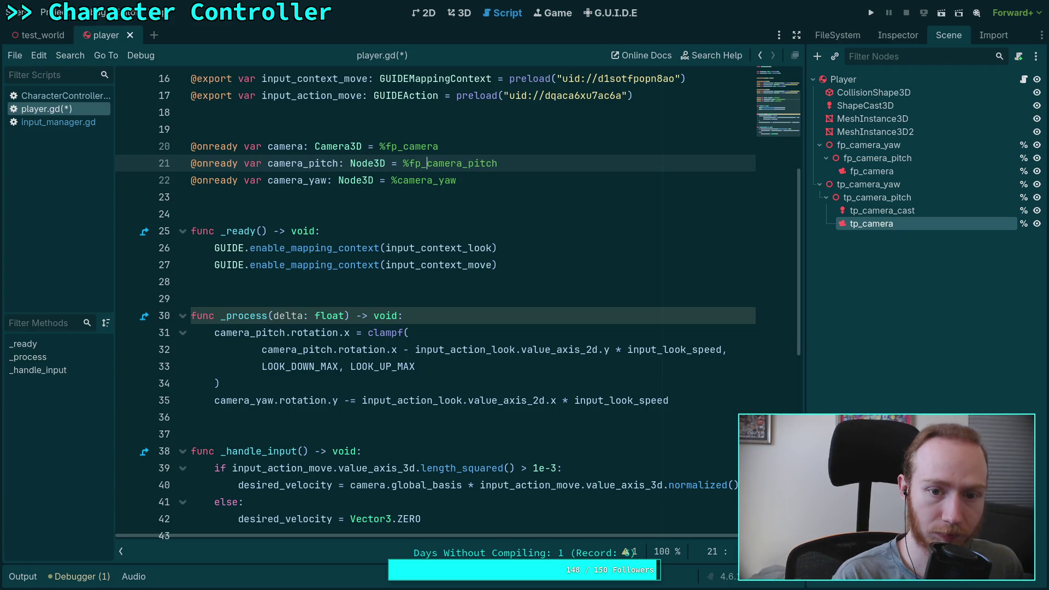
pyautogui.click(375, 153)
pyautogui.click(397, 180)
pyautogui.write('fp_')
pyautogui.press('Escape')
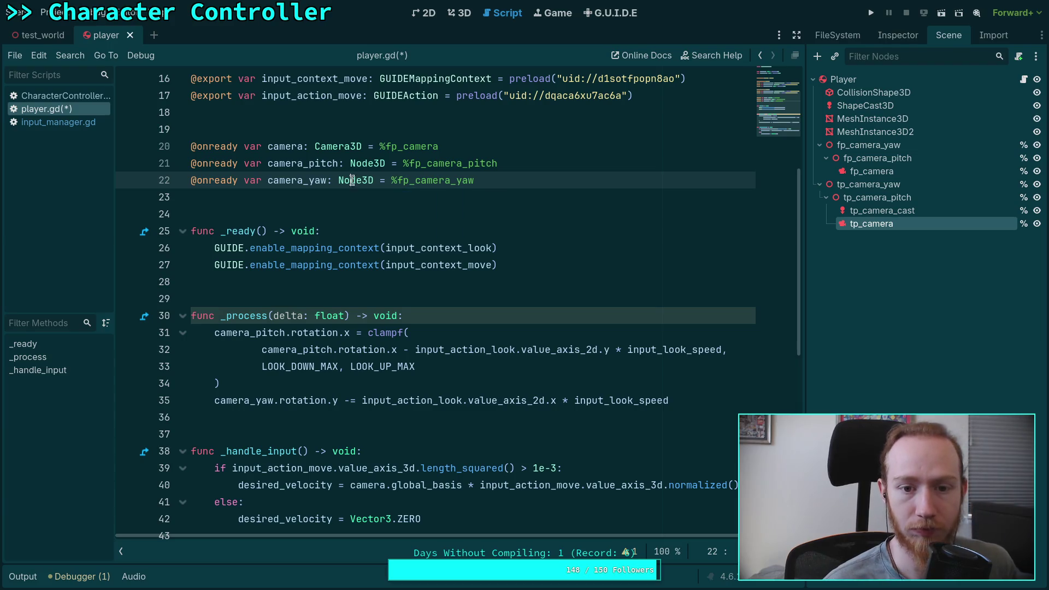
# Move to the empty line below the constants, then show tp_camera's properties.
pyautogui.click(720, 406)
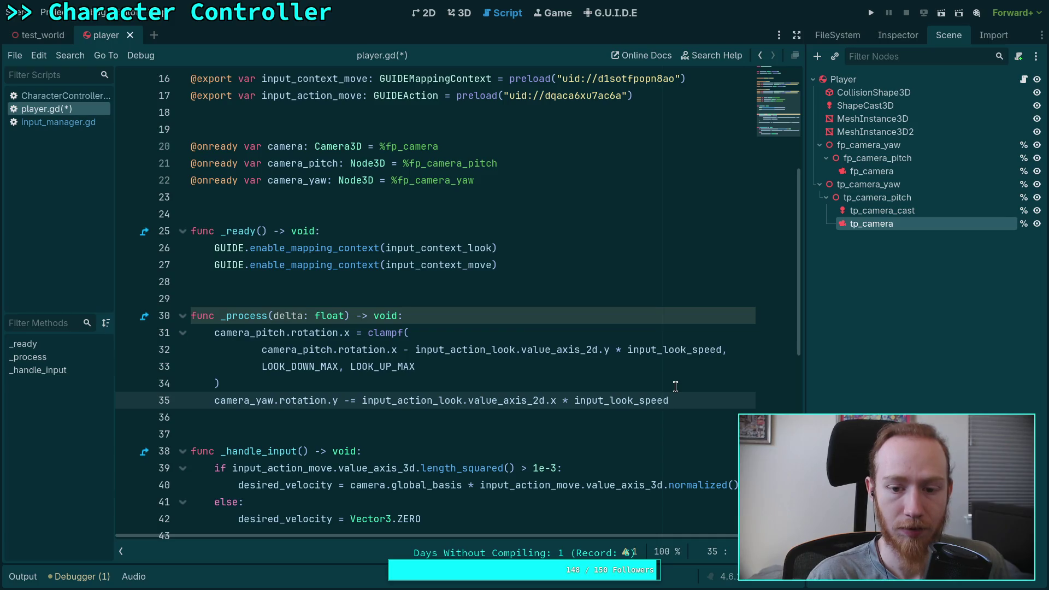
pyautogui.scroll(4, 675, 386)
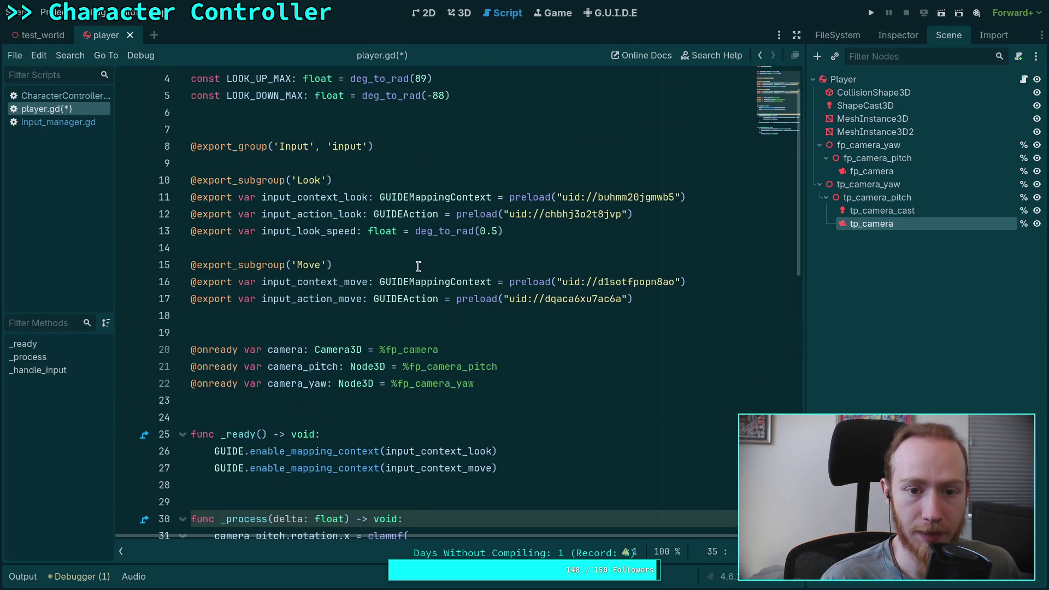
pyautogui.click(363, 147)
pyautogui.click(393, 127)
pyautogui.scroll(1, 448, 210)
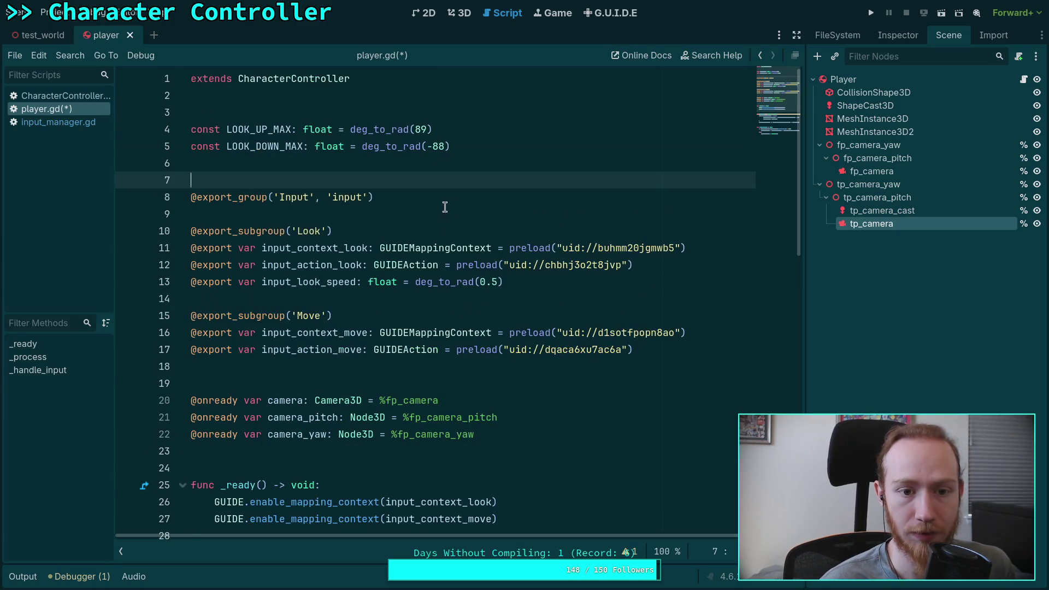
pyautogui.click(444, 163)
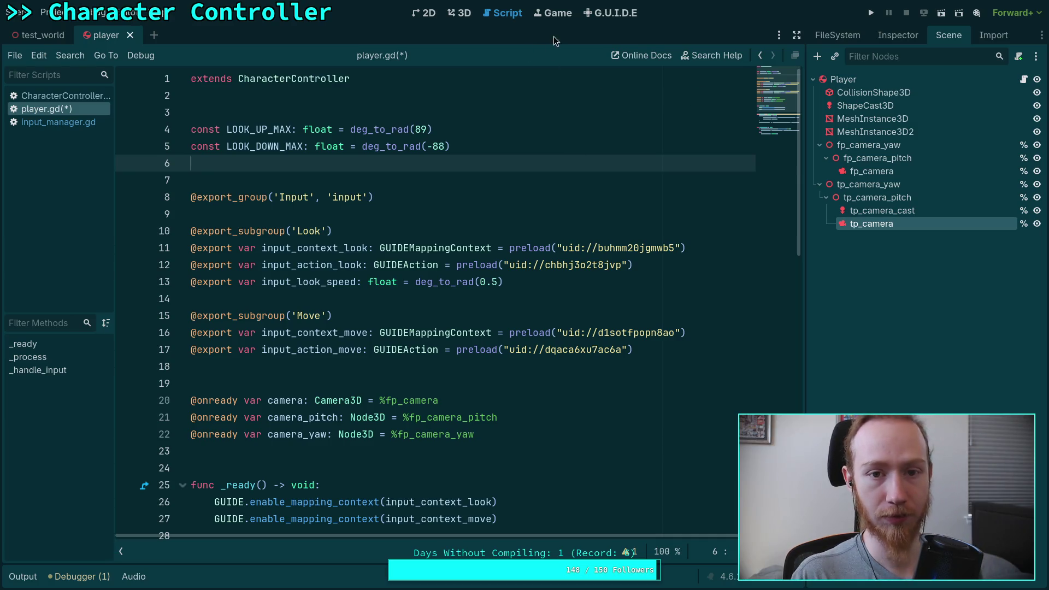
pyautogui.click(898, 36)
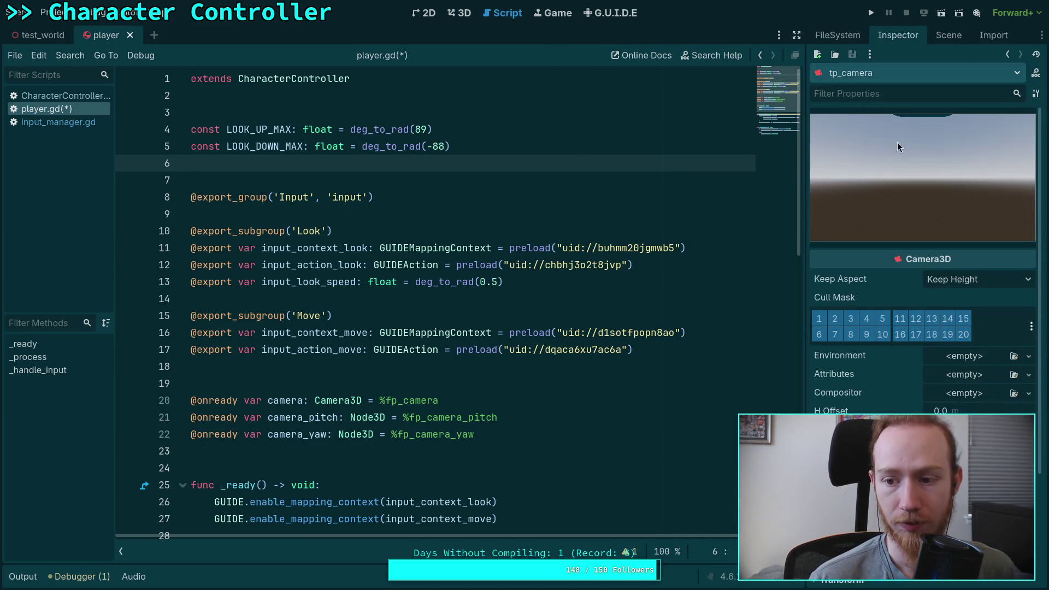
# Create a new GUIDEAction resource in the action folder, saved as camera_toggle.tres.
pyautogui.click(610, 13)
pyautogui.click(855, 36)
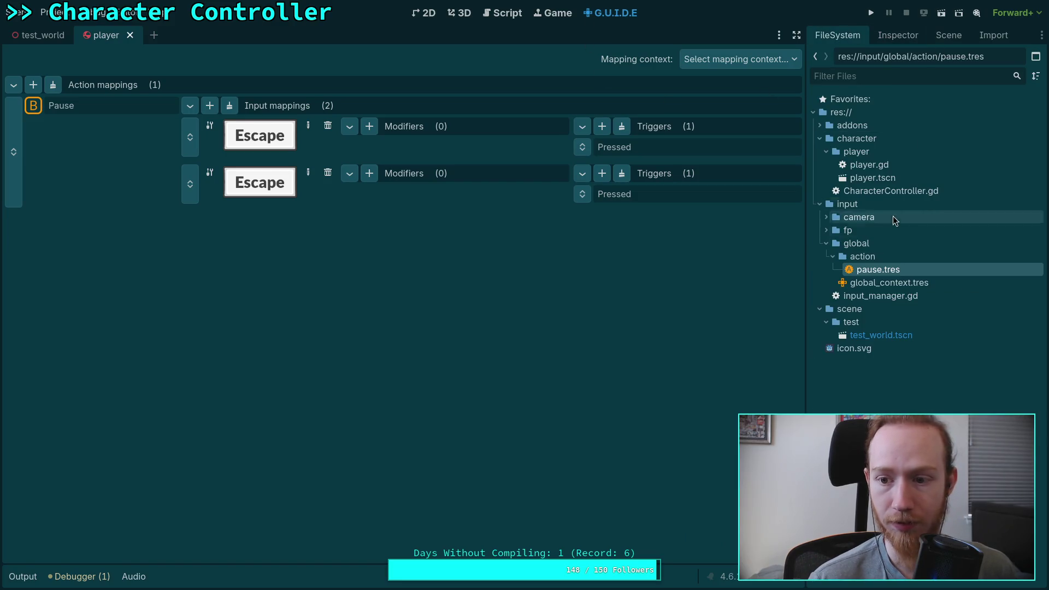
pyautogui.rightClick(871, 256)
pyautogui.moveTo(914, 268)
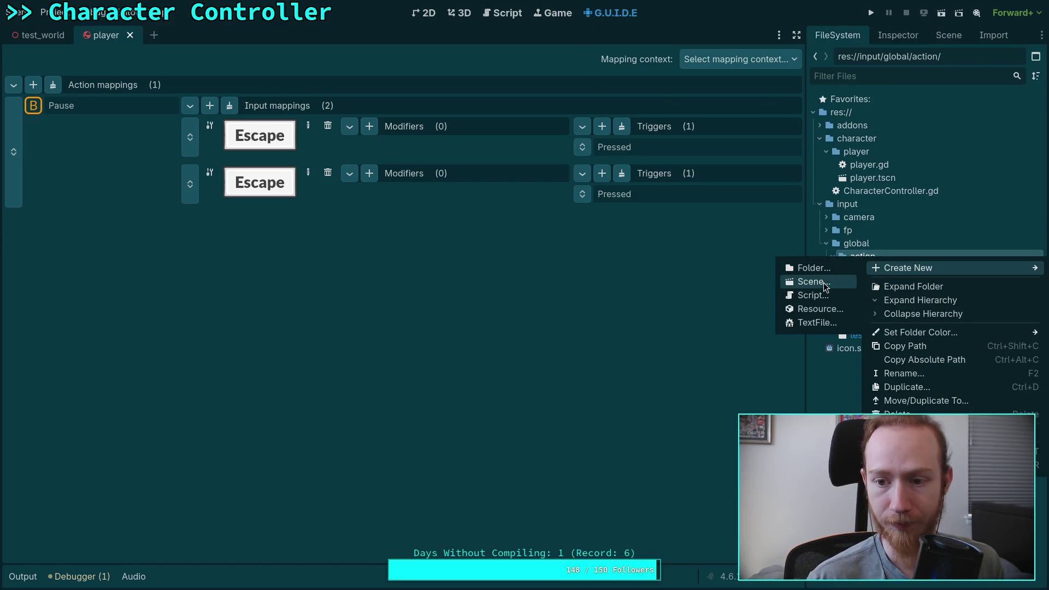
pyautogui.click(819, 308)
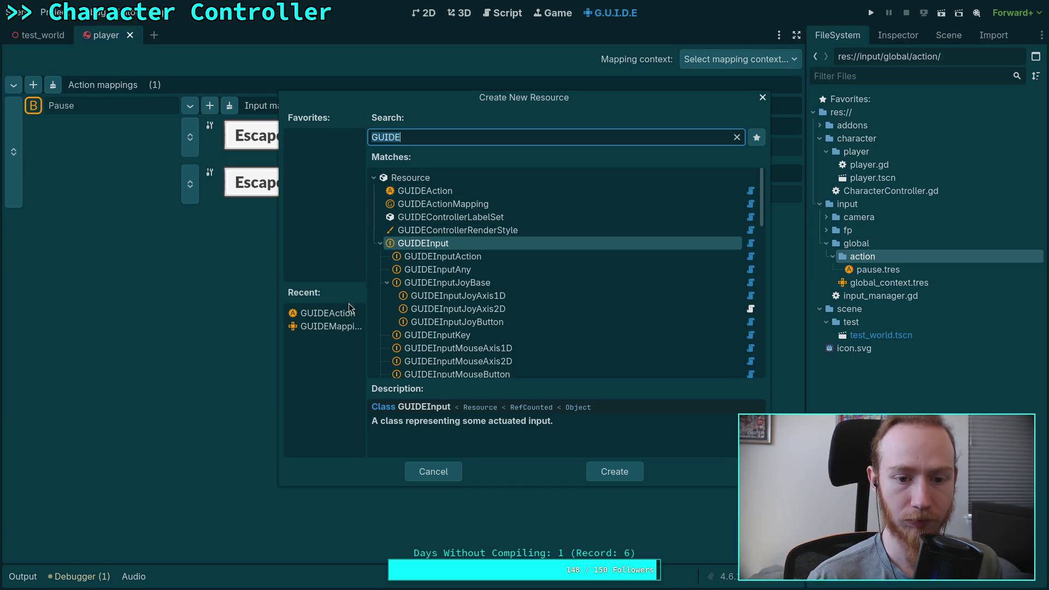
pyautogui.doubleClick(464, 191)
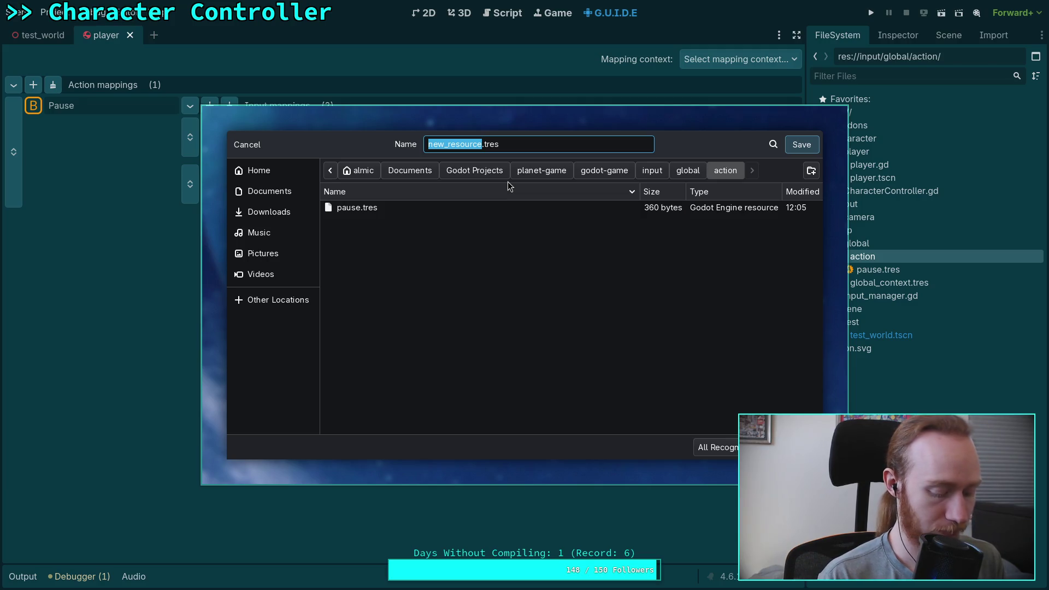
pyautogui.write('s')
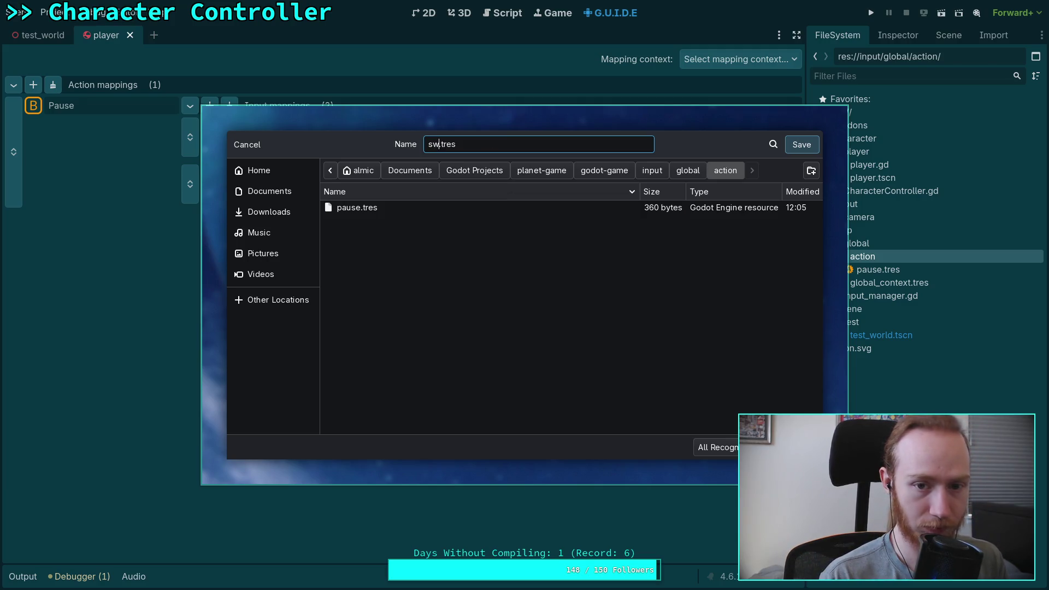
pyautogui.press('BackSpace')
pyautogui.write('camera_')
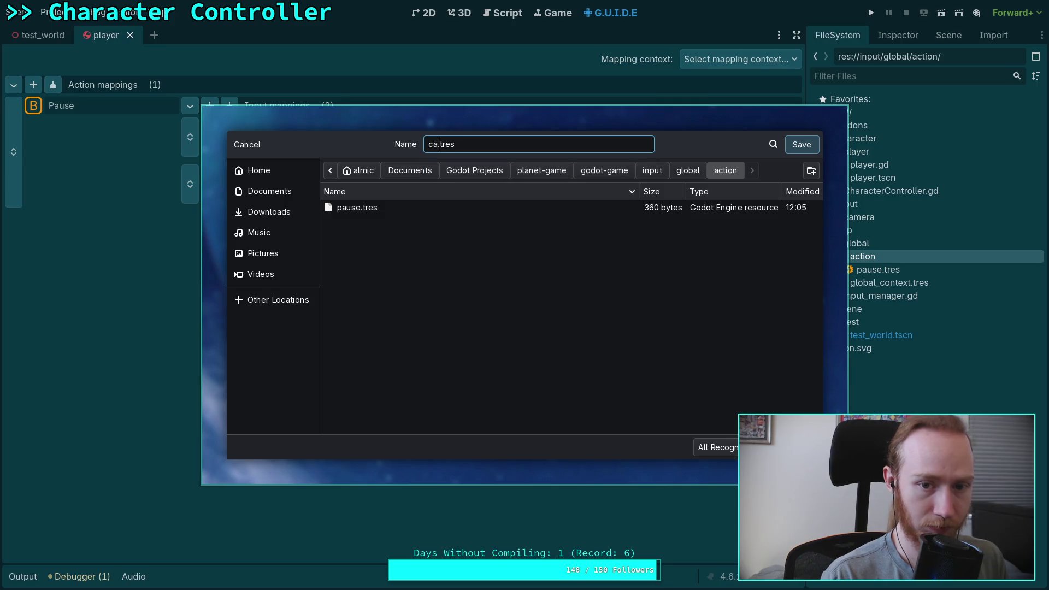
pyautogui.write('toggl')
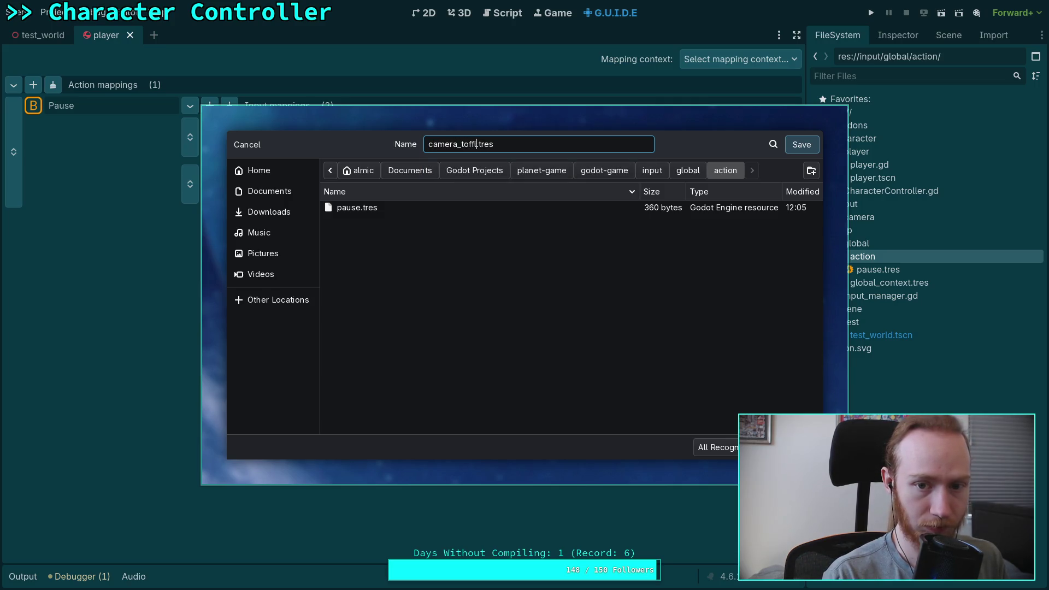
pyautogui.write('e')
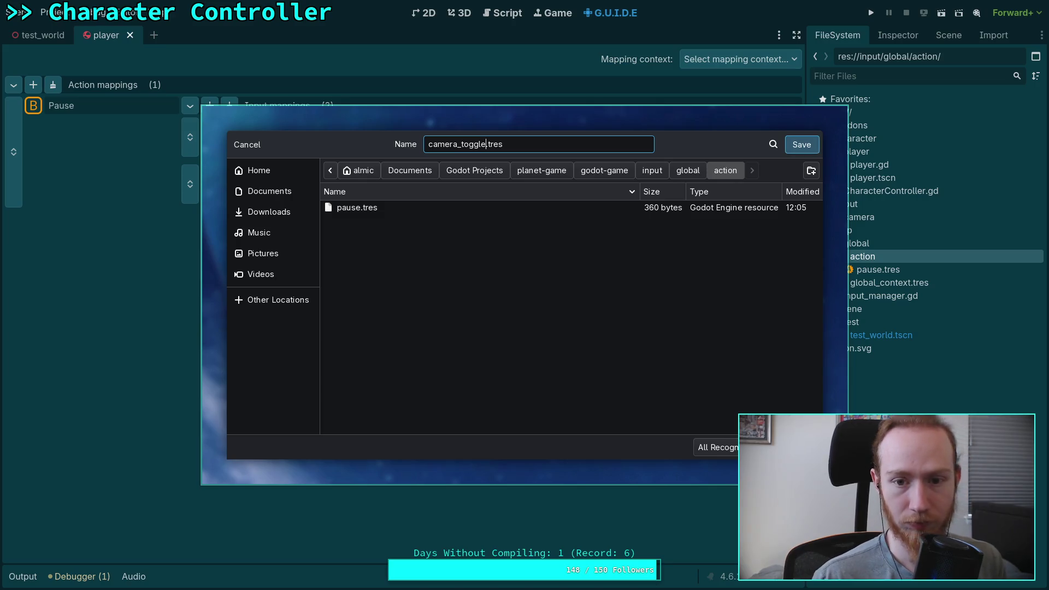
pyautogui.press('Return')
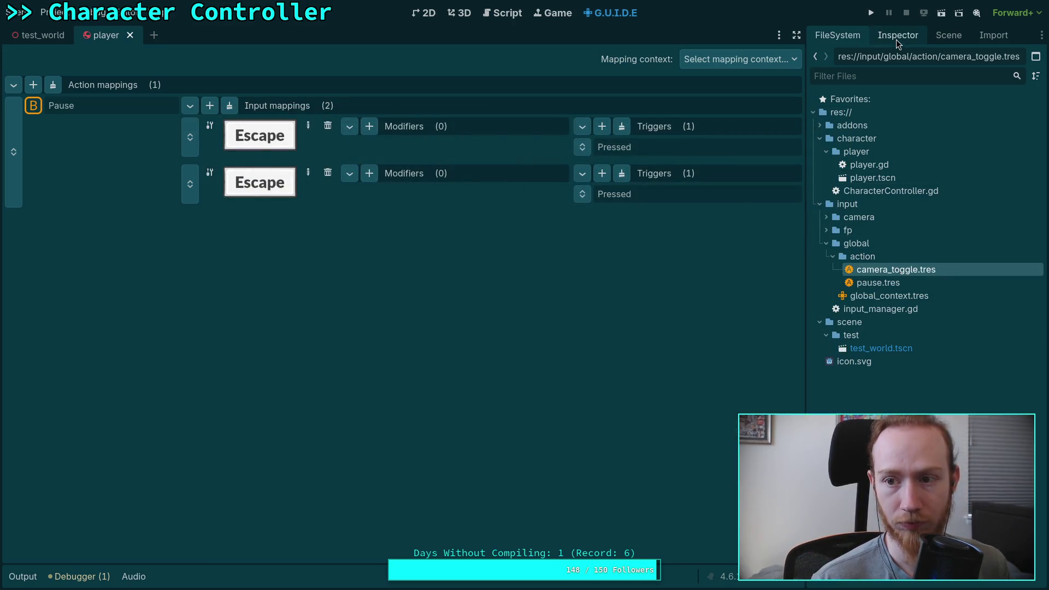
# Name the action camera_toggle, make it remappable, and set display name Toggle Camera.
pyautogui.click(897, 37)
pyautogui.click(962, 141)
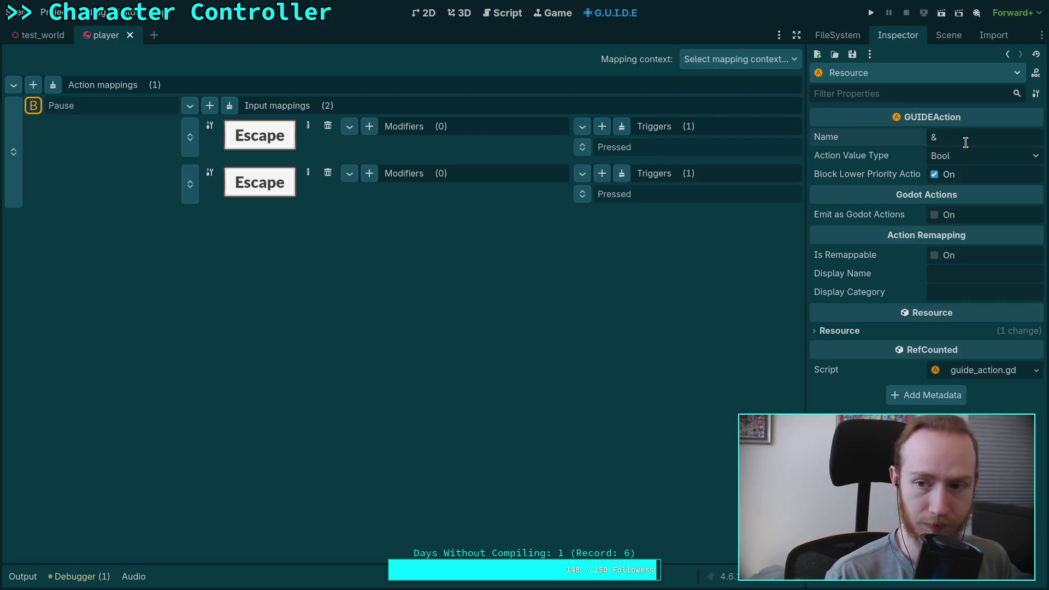
pyautogui.write('ga')
pyautogui.write('camera')
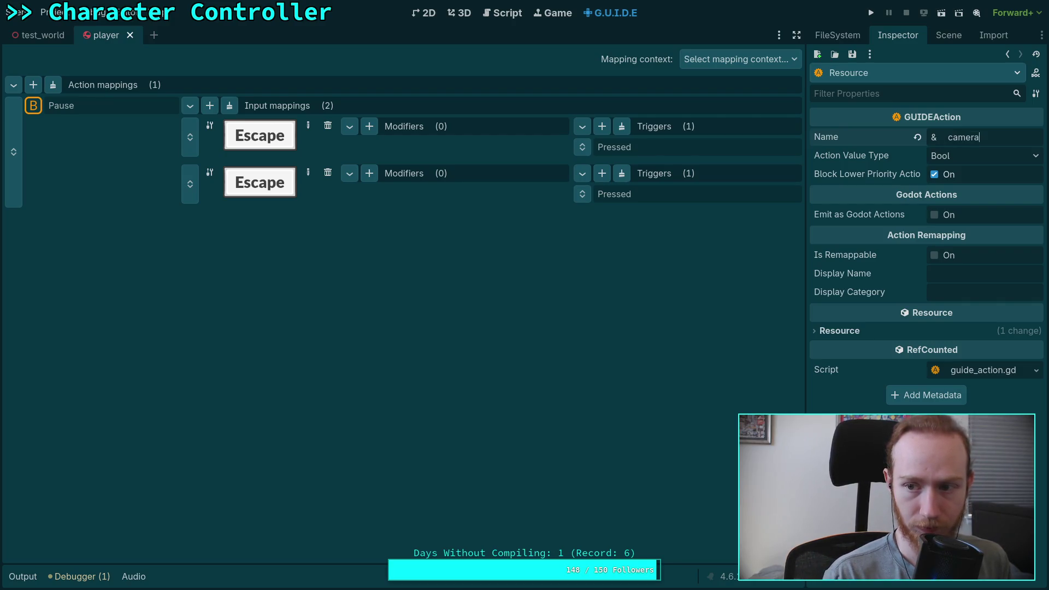
pyautogui.write('ggle')
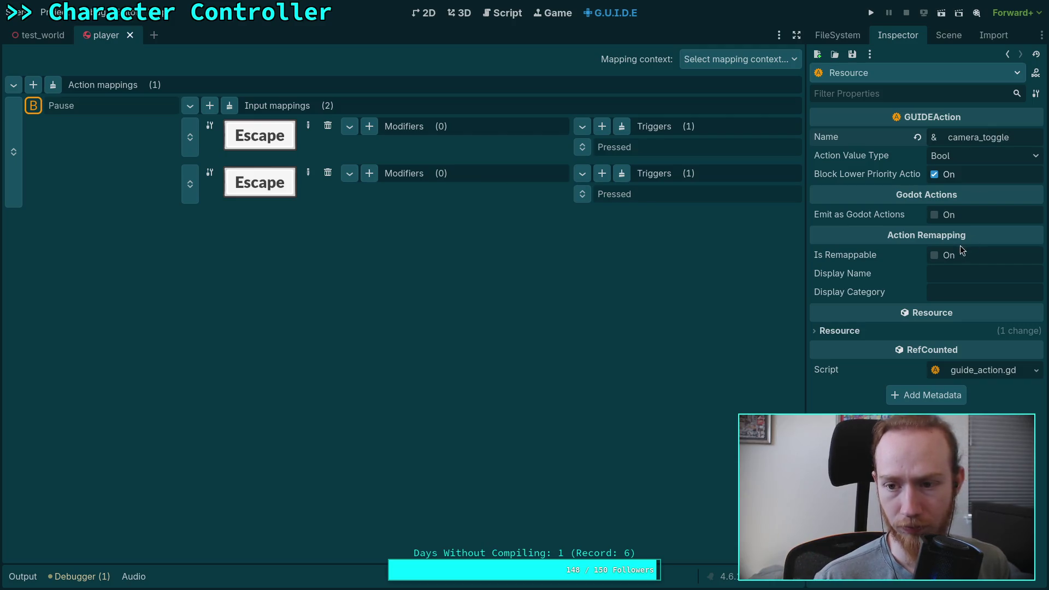
pyautogui.click(934, 255)
pyautogui.click(958, 273)
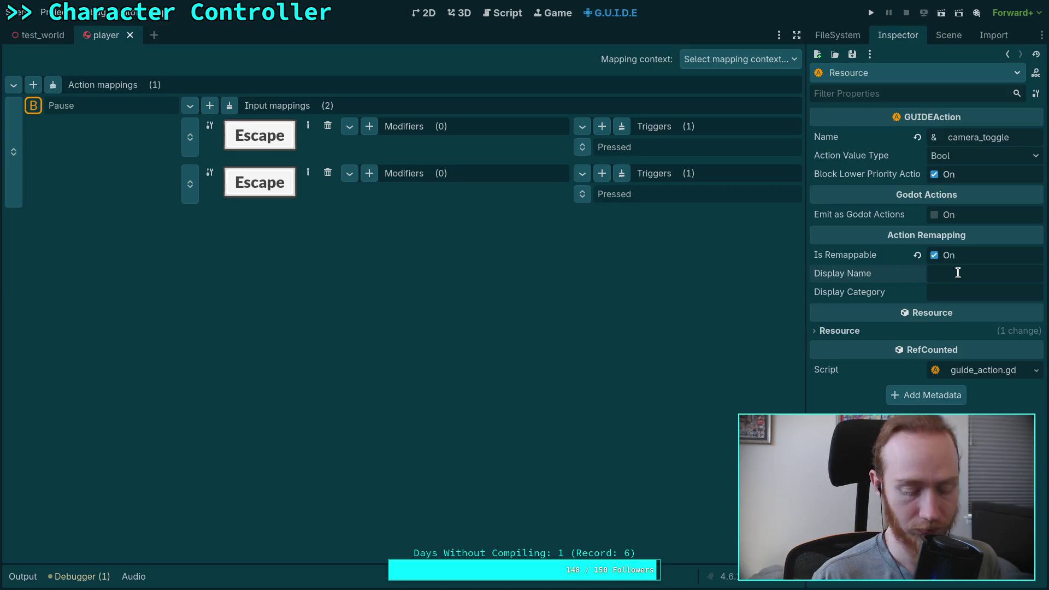
pyautogui.write('To')
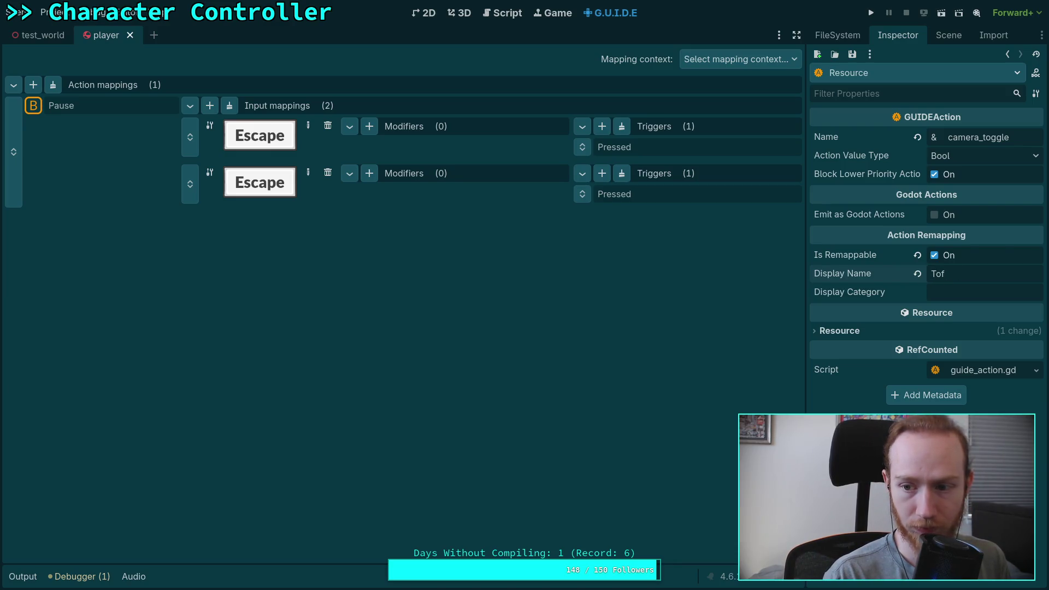
pyautogui.write('ggle Camera')
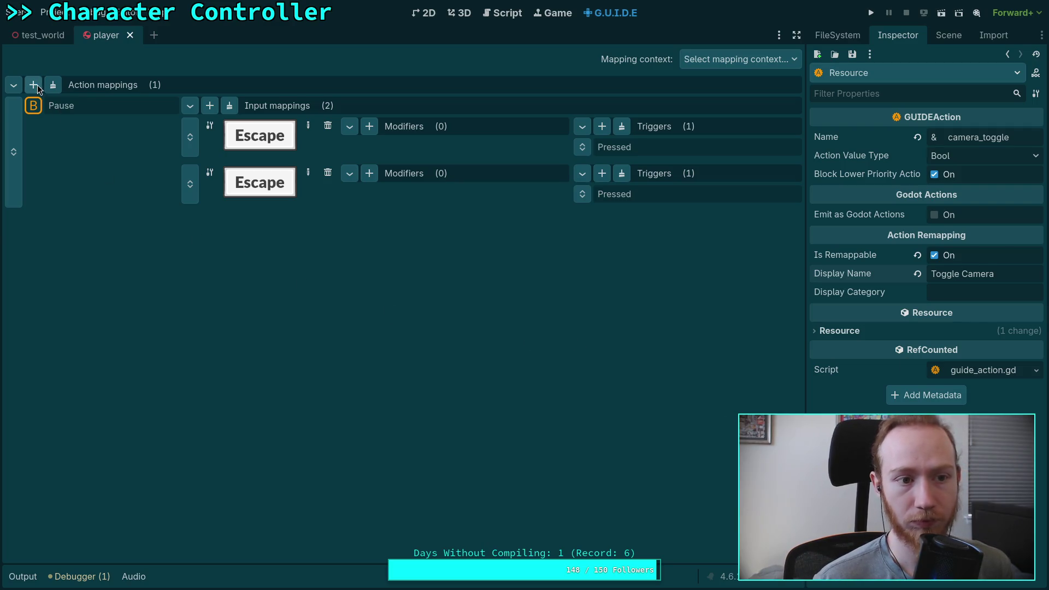
# Add a global-context action mapping for camera_toggle.tres with a new input mapping.
pyautogui.click(34, 84)
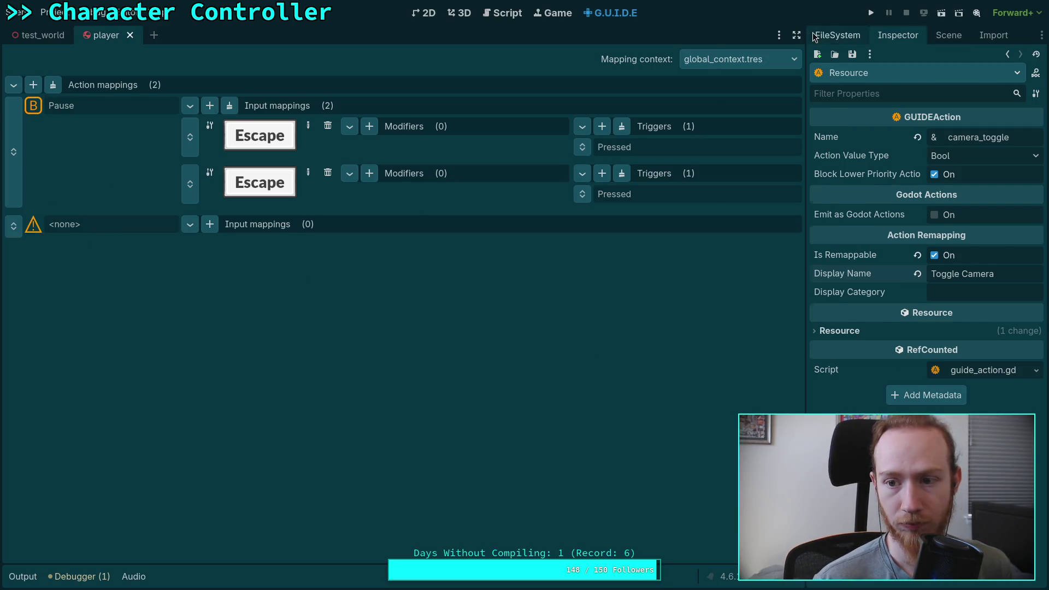
pyautogui.click(831, 35)
pyautogui.moveTo(896, 270)
pyautogui.mouseDown()
pyautogui.moveTo(692, 274)
pyautogui.moveTo(104, 224)
pyautogui.mouseUp()
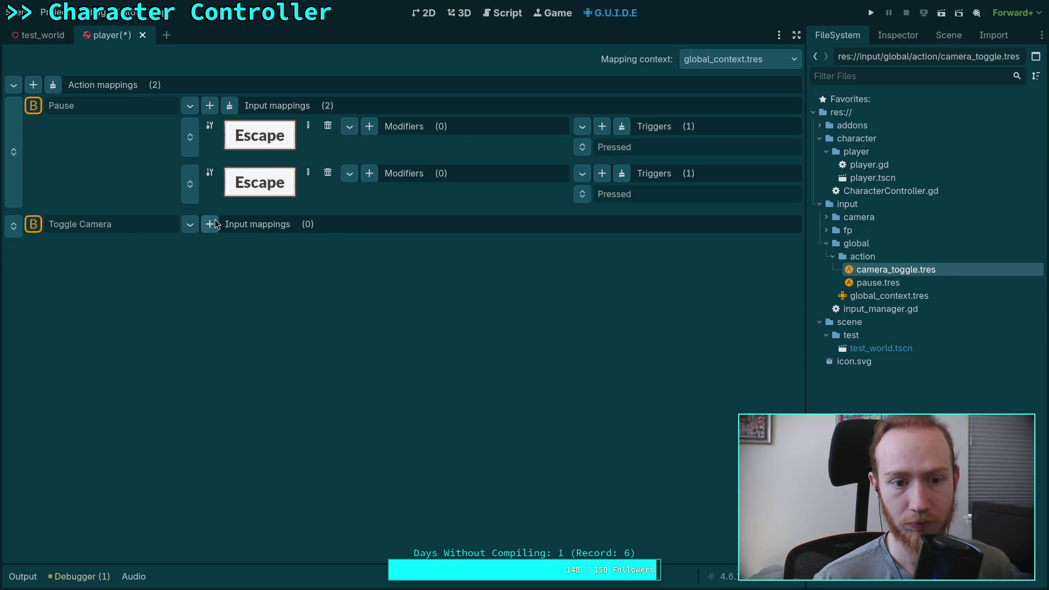
pyautogui.click(210, 224)
pyautogui.click(302, 245)
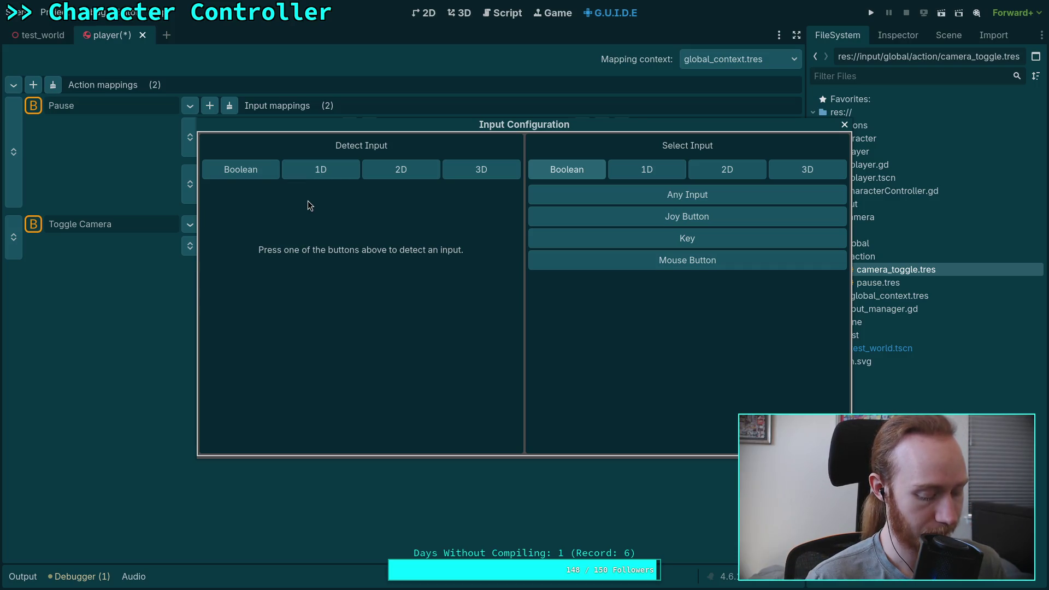
# Bind Toggle Camera to Shift+1 with a Pressed trigger and save the player scene.
pyautogui.click(257, 172)
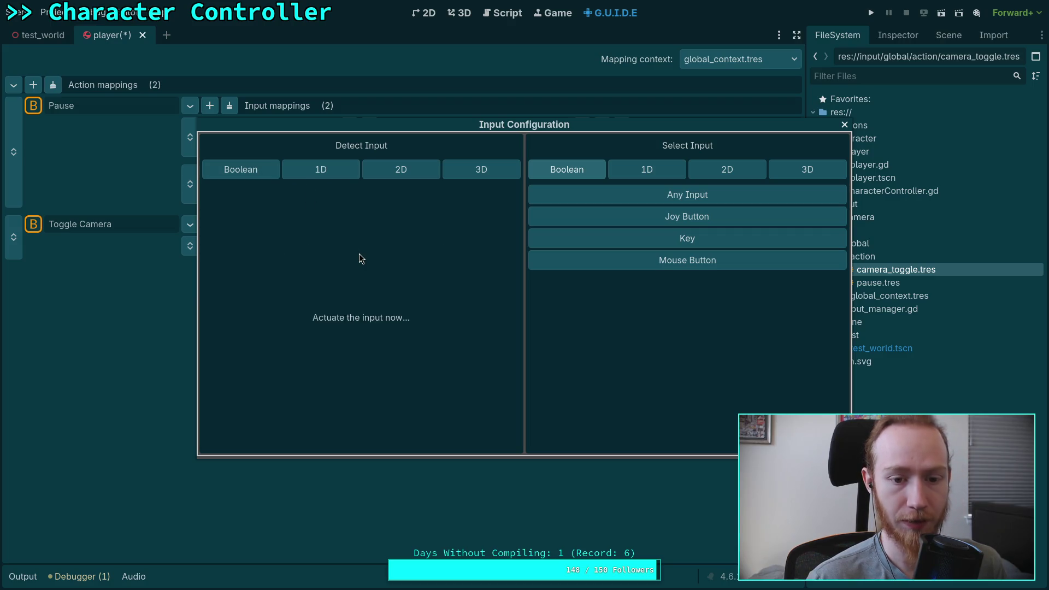
pyautogui.hotkey('shift', '1')
pyautogui.click(366, 441)
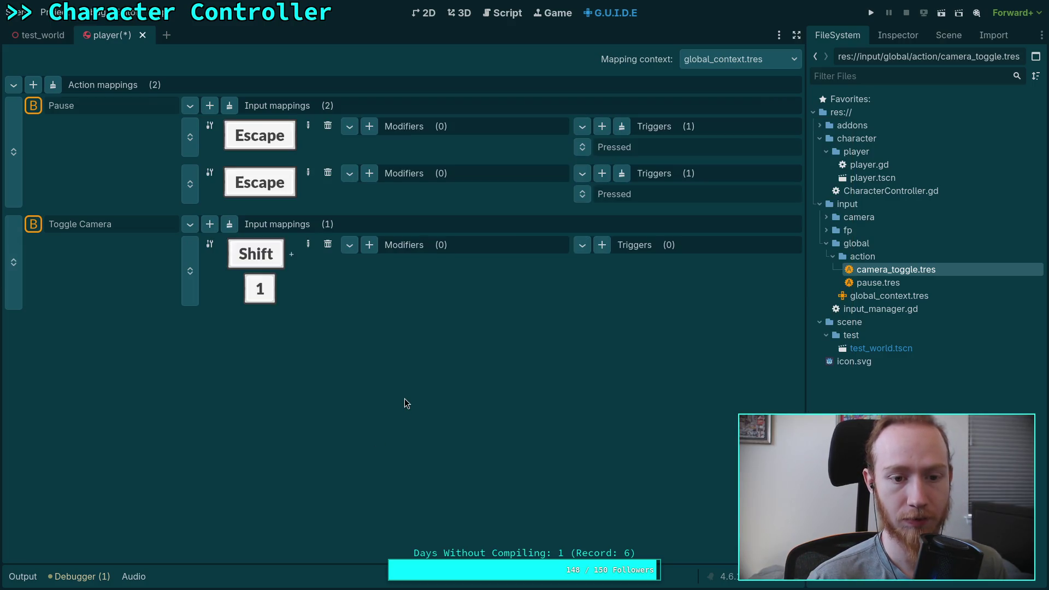
pyautogui.click(601, 244)
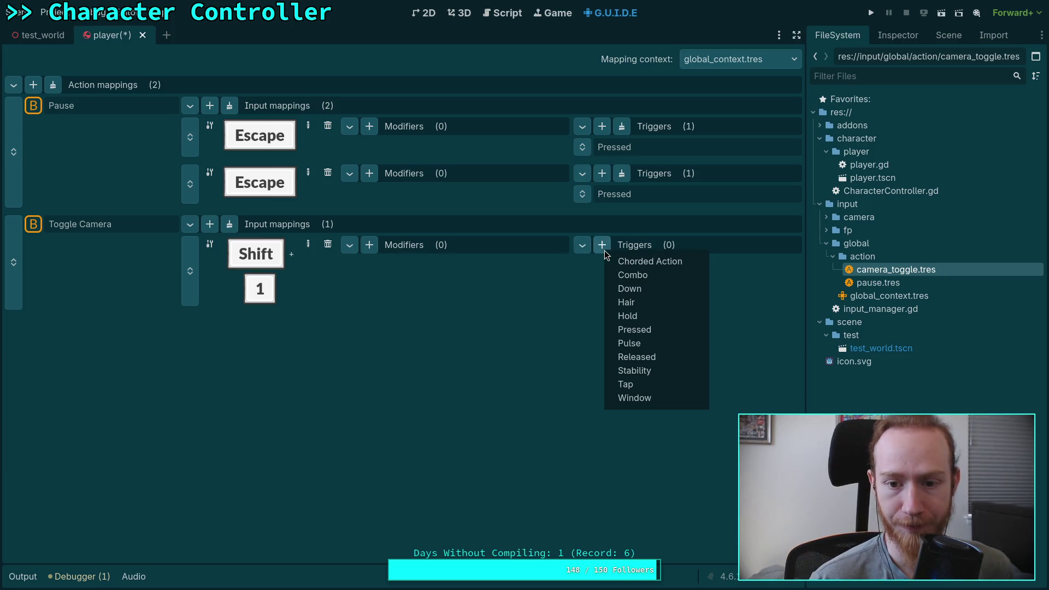
pyautogui.click(645, 329)
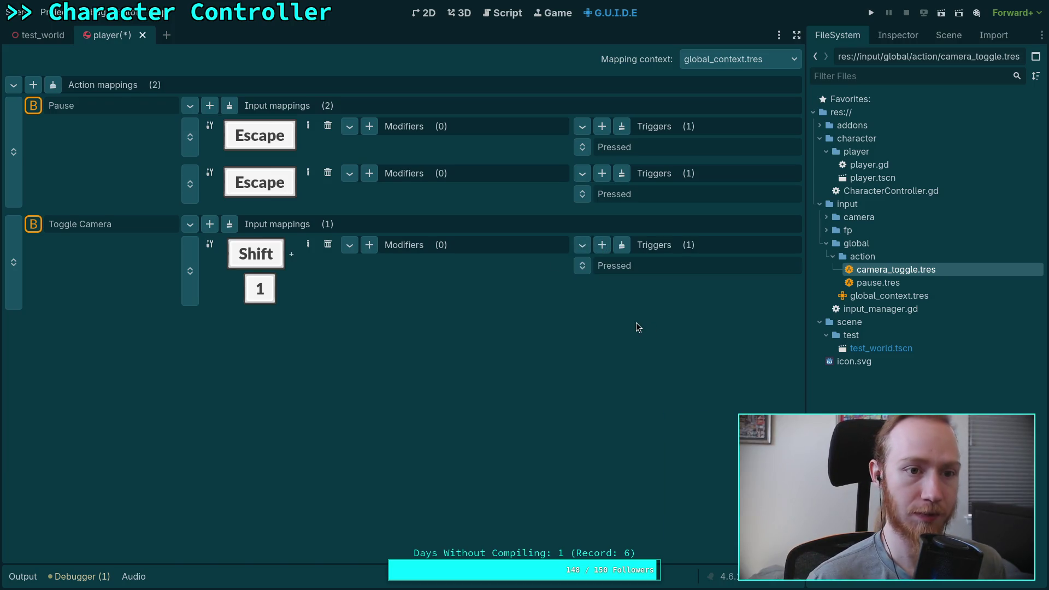
pyautogui.hotkey('ctrl', 's')
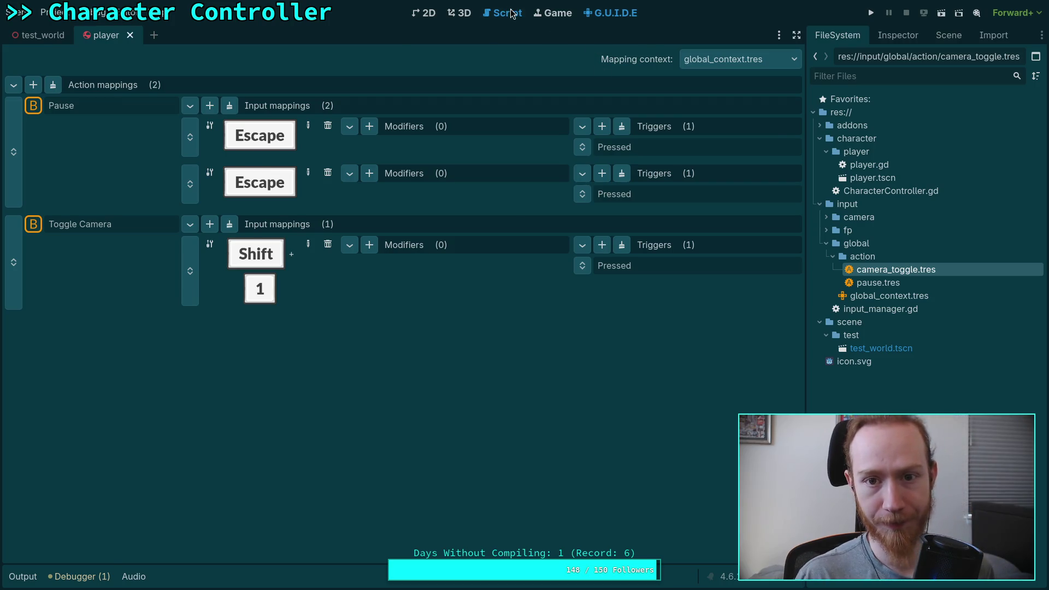
# Insert a preload of camera_toggle.tres on its own line after the move exports in player.gd.
pyautogui.click(495, 13)
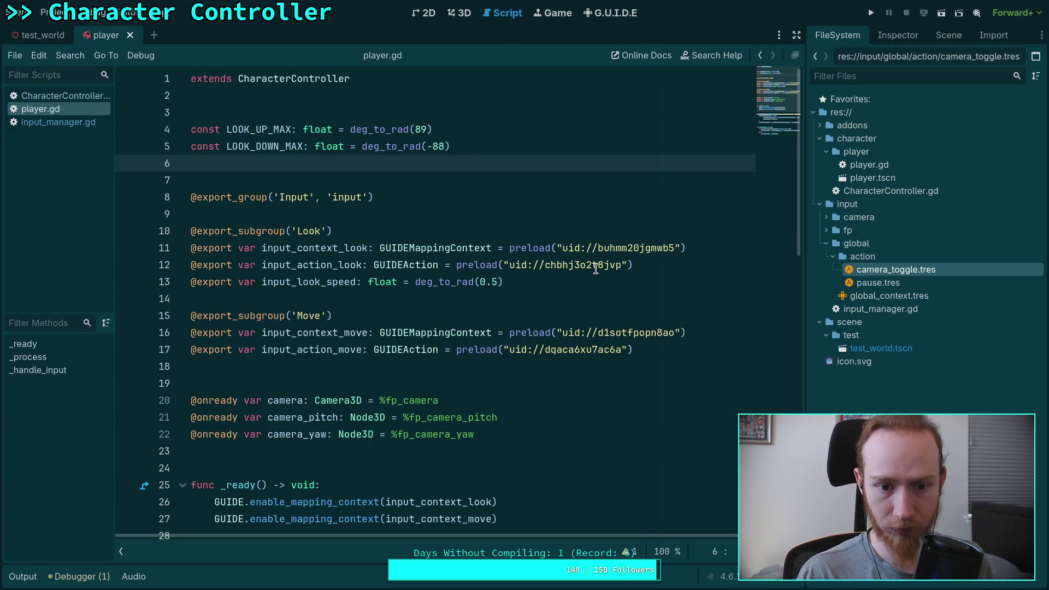
pyautogui.click(596, 265)
pyautogui.moveTo(596, 268)
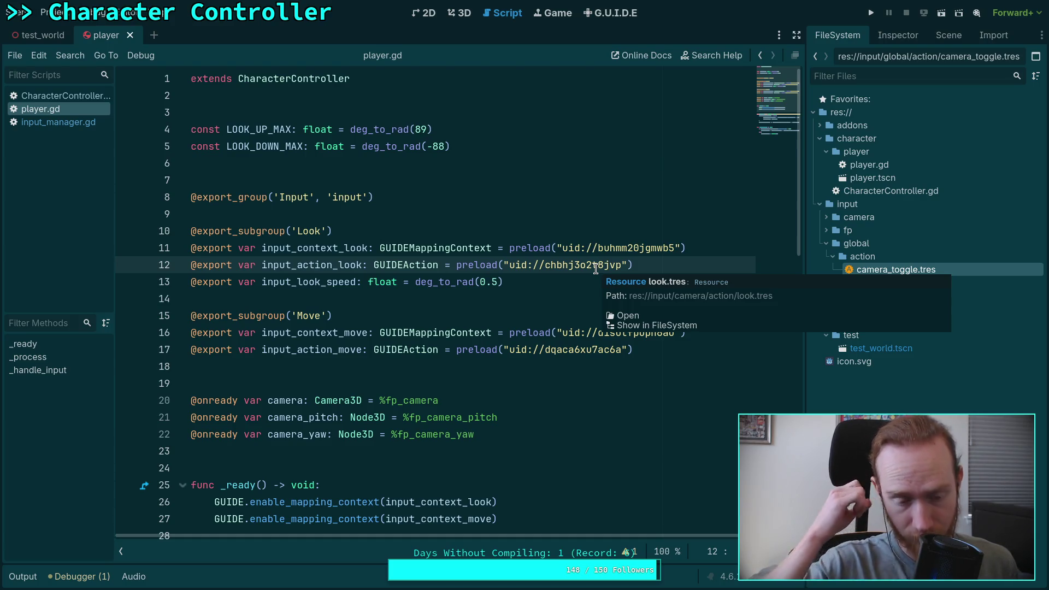
pyautogui.click(372, 366)
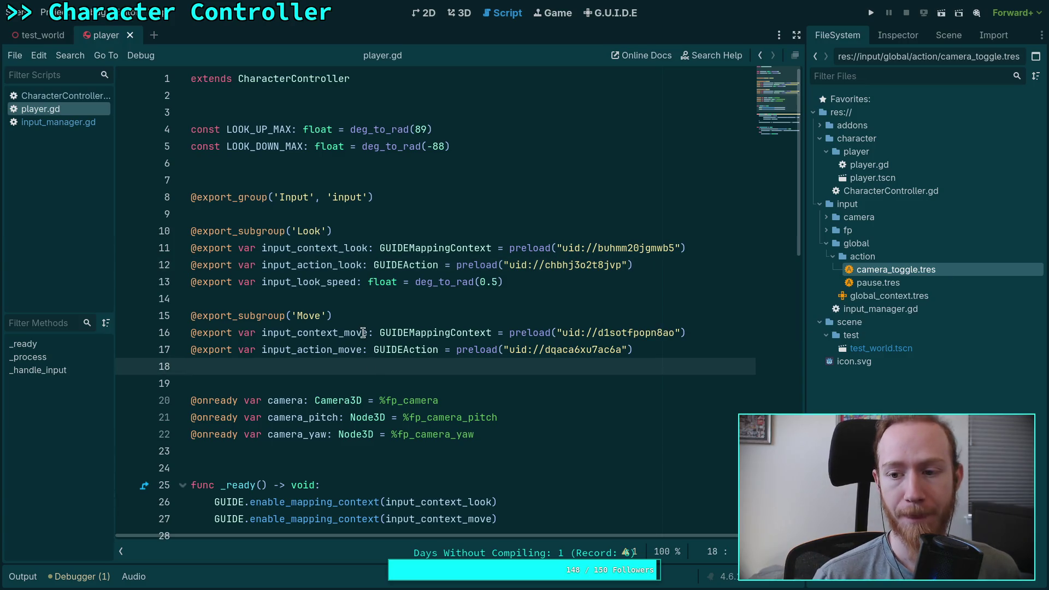
pyautogui.scroll(-1, 354, 327)
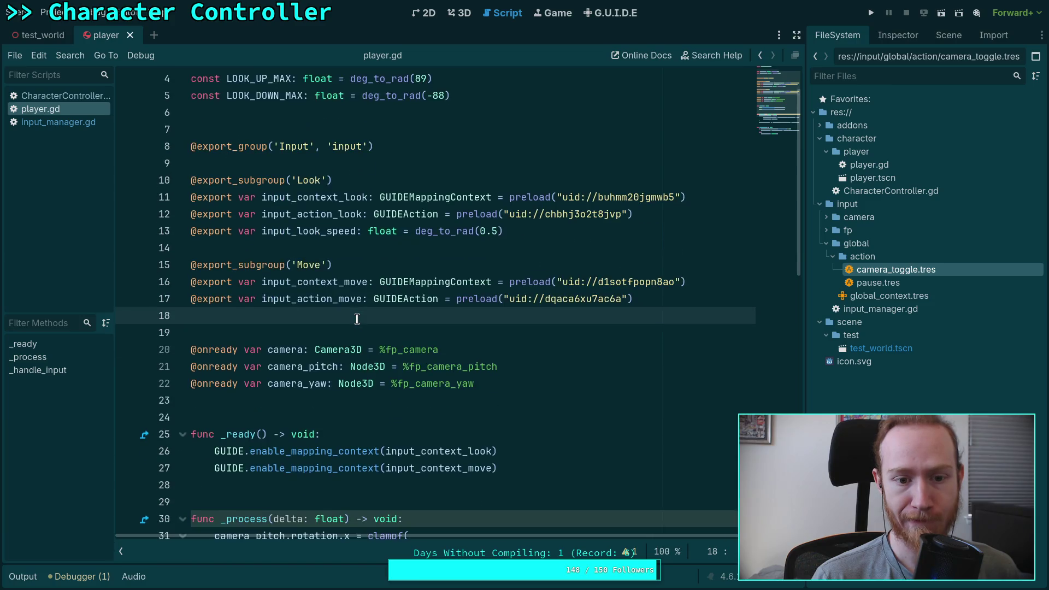
pyautogui.moveTo(918, 267)
pyautogui.mouseDown()
pyautogui.moveTo(526, 242)
pyautogui.moveTo(687, 220)
pyautogui.mouseUp()
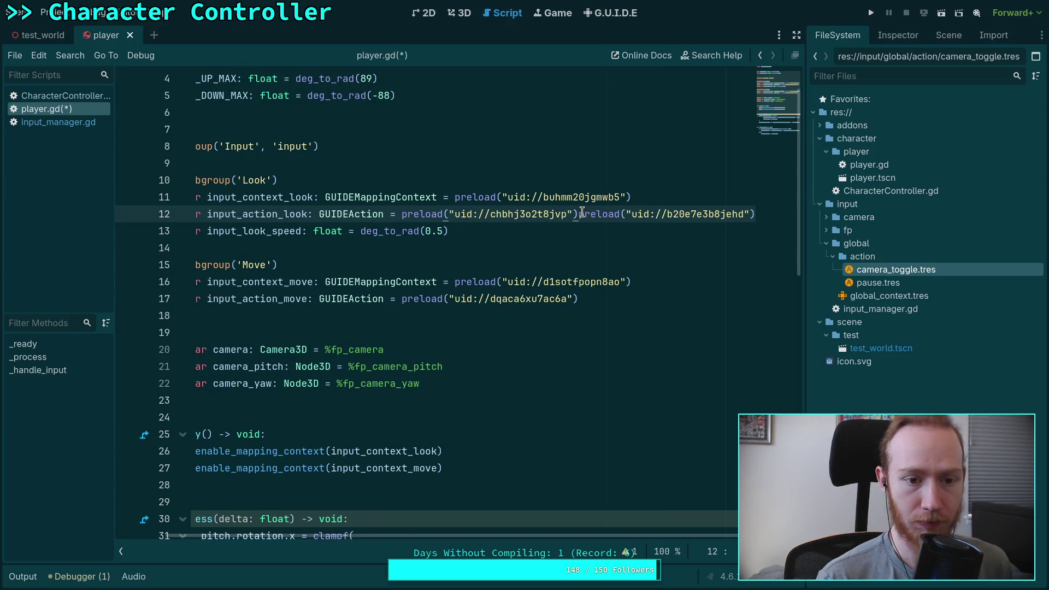
pyautogui.press('Left')
pyautogui.press('Return')
pyautogui.write('@export var ')
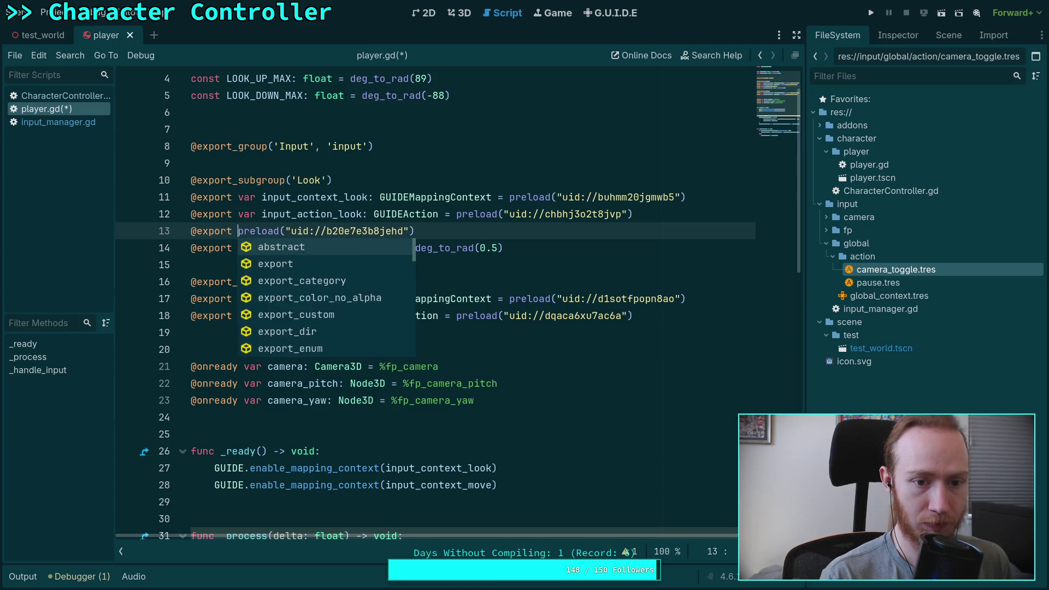
pyautogui.write('input_action')
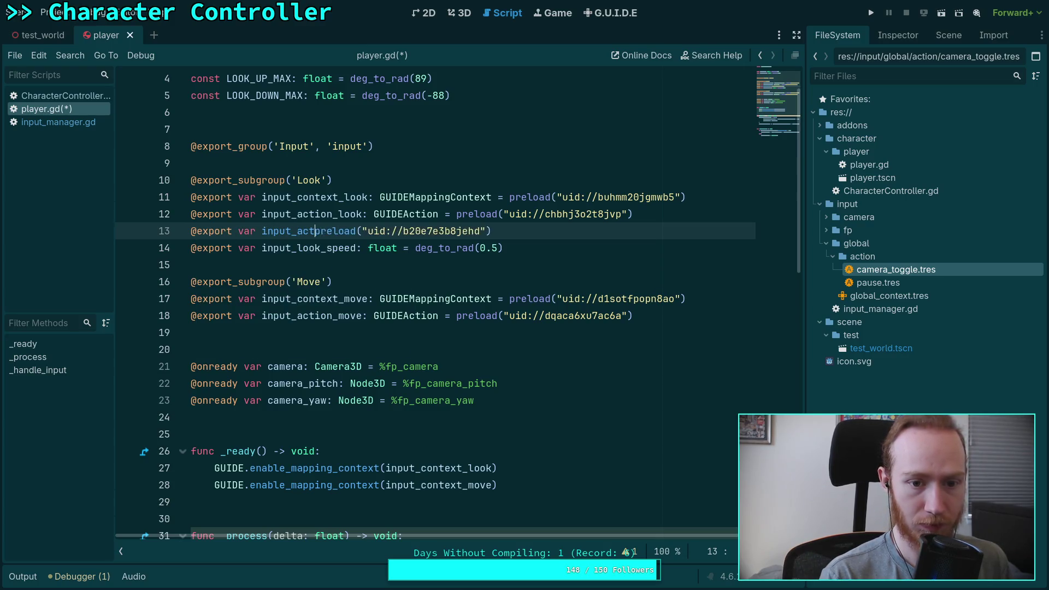
pyautogui.write('_')
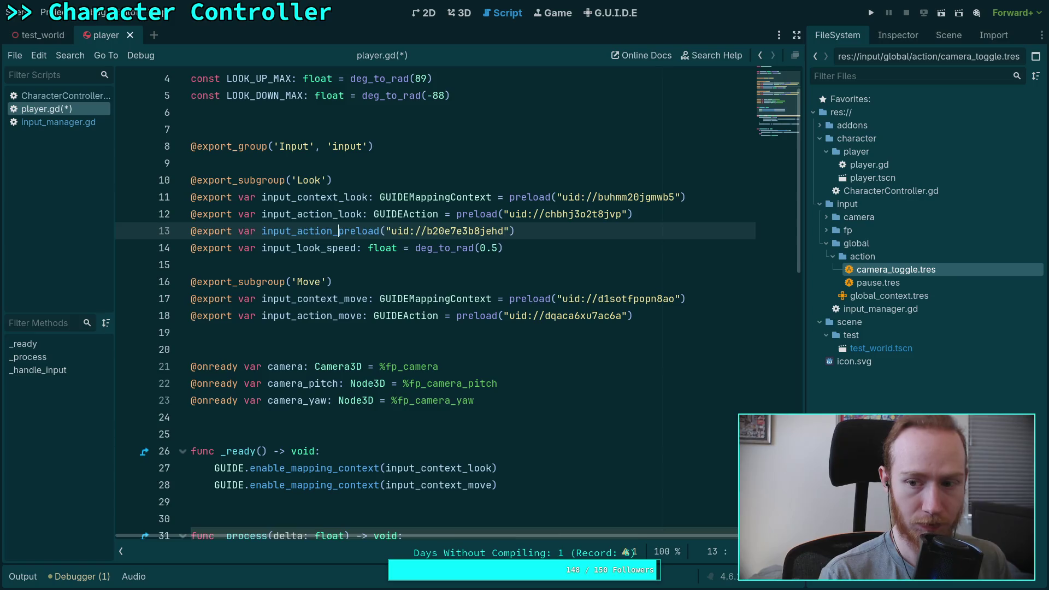
pyautogui.write('camera_toggle: Gei')
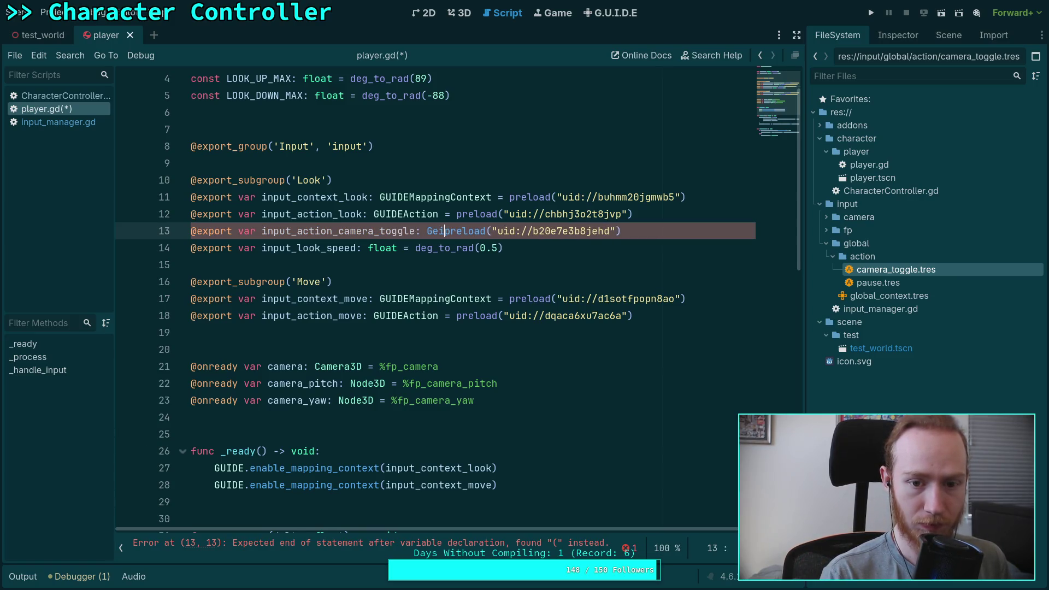
pyautogui.press('BackSpace')
pyautogui.press('BackSpace')
pyautogui.write('UD')
pyautogui.press('Down')
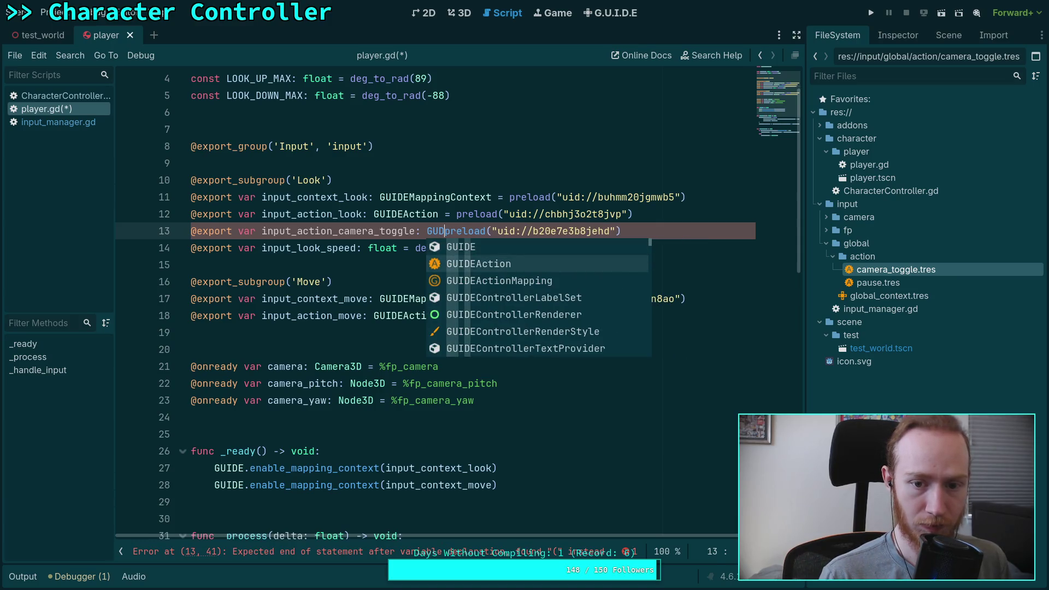
pyautogui.press('Tab')
pyautogui.write('= pre')
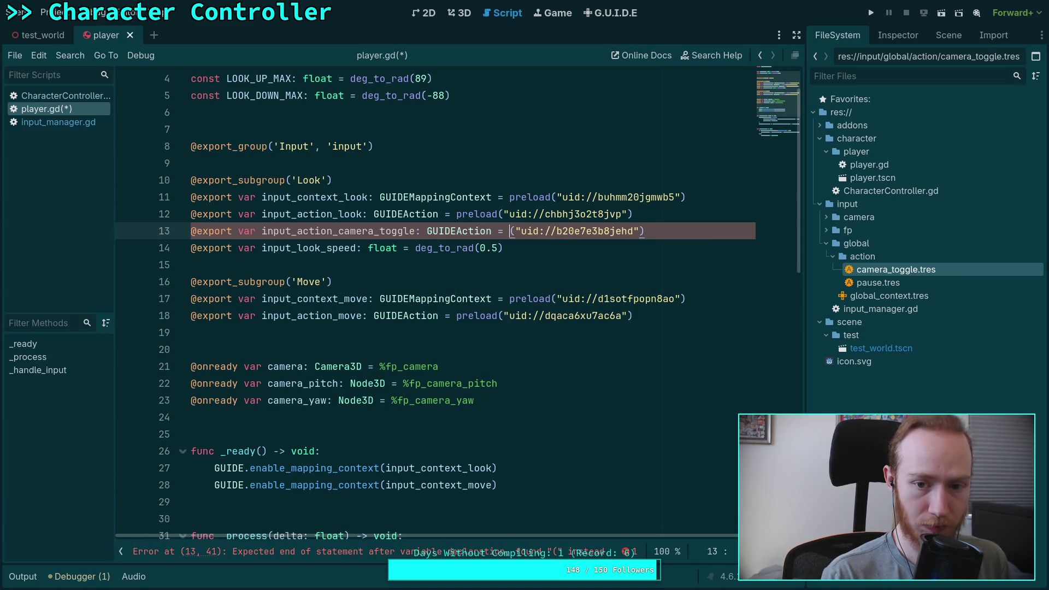
pyautogui.press('Tab')
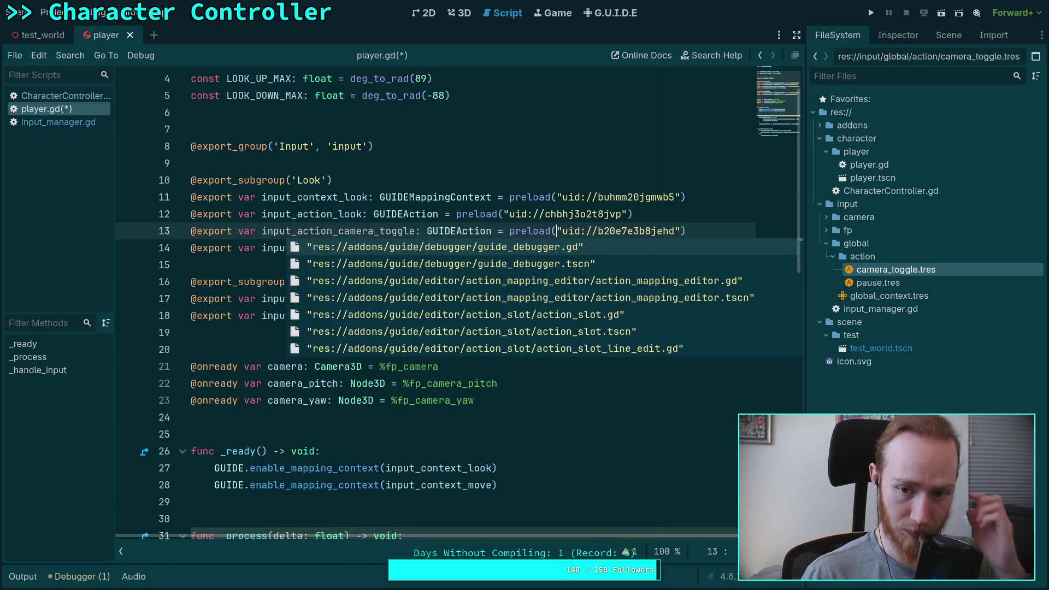
# Move input_look_speed to the top of the Look group and save the script.
pyautogui.click(606, 180)
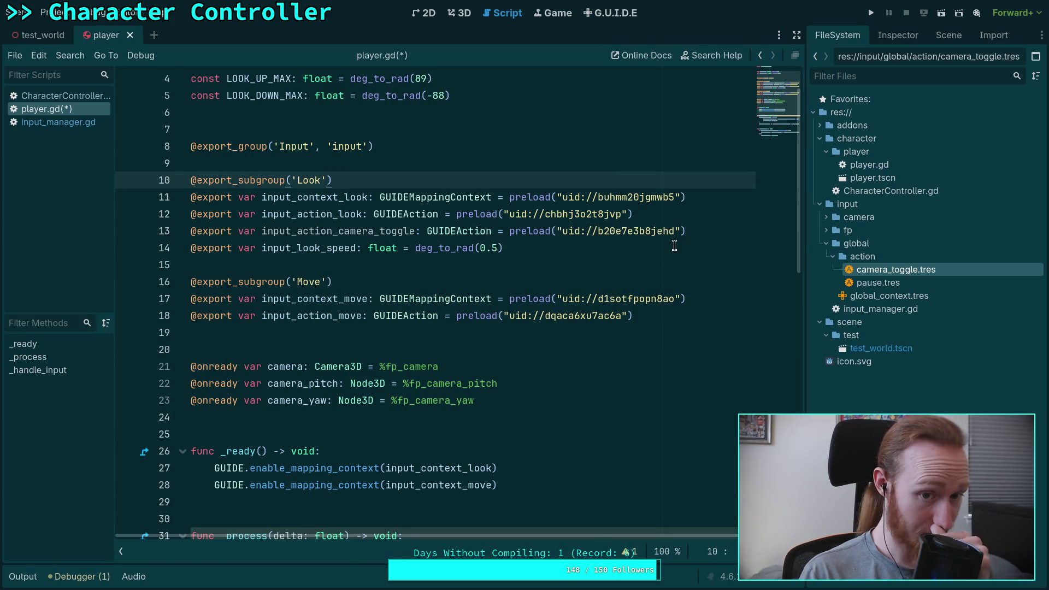
pyautogui.click(629, 248)
pyautogui.hotkey('alt', 'Up')
pyautogui.hotkey('alt', 'Up')
pyautogui.hotkey('alt', 'Up')
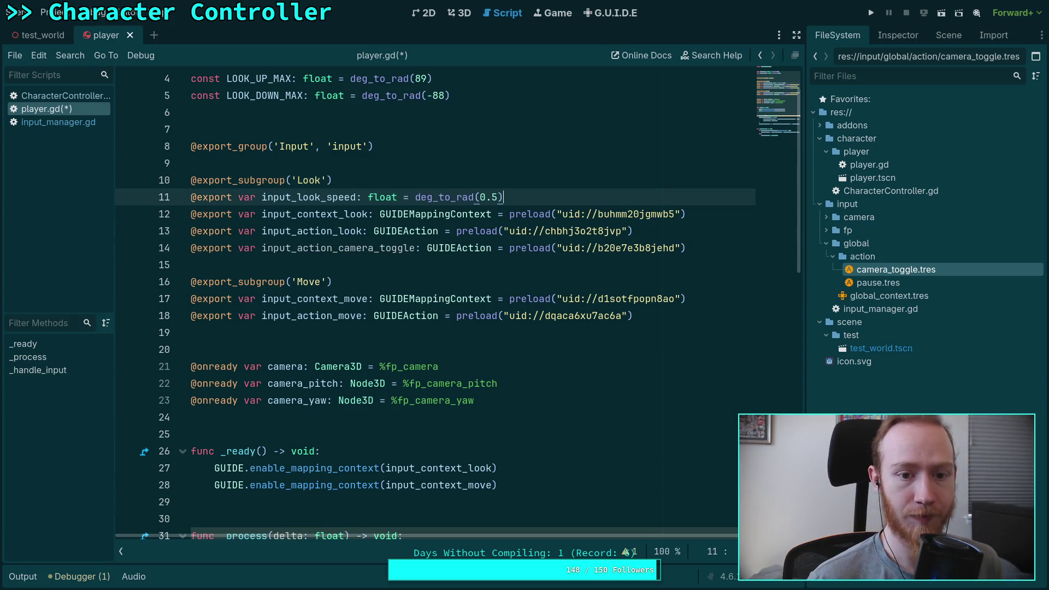
pyautogui.hotkey('ctrl', 's')
# Add a new line in _process after the yaw rotation line.
pyautogui.click(29, 356)
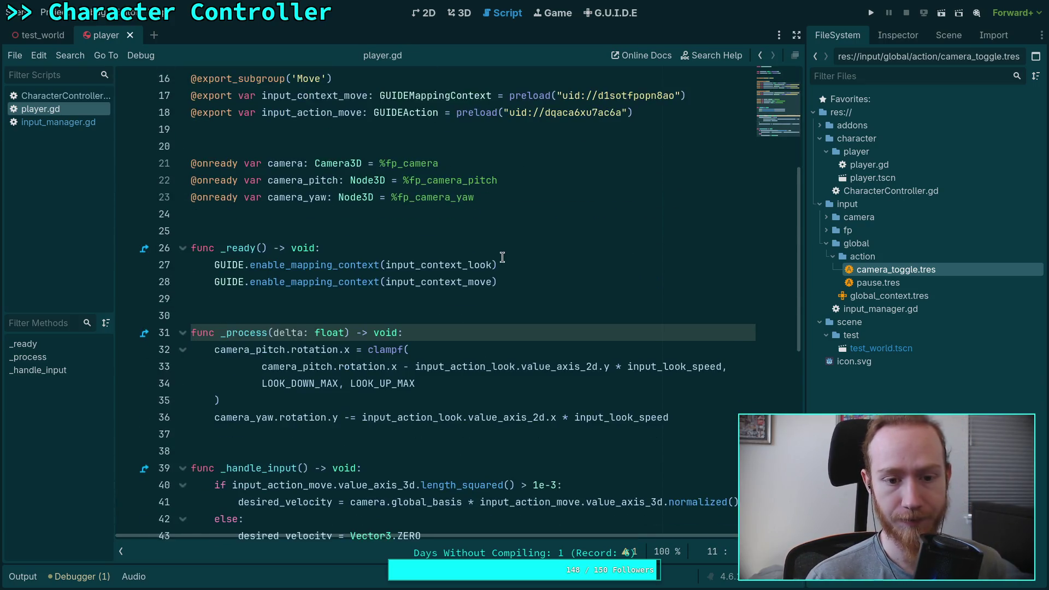
pyautogui.click(703, 315)
pyautogui.press('Return')
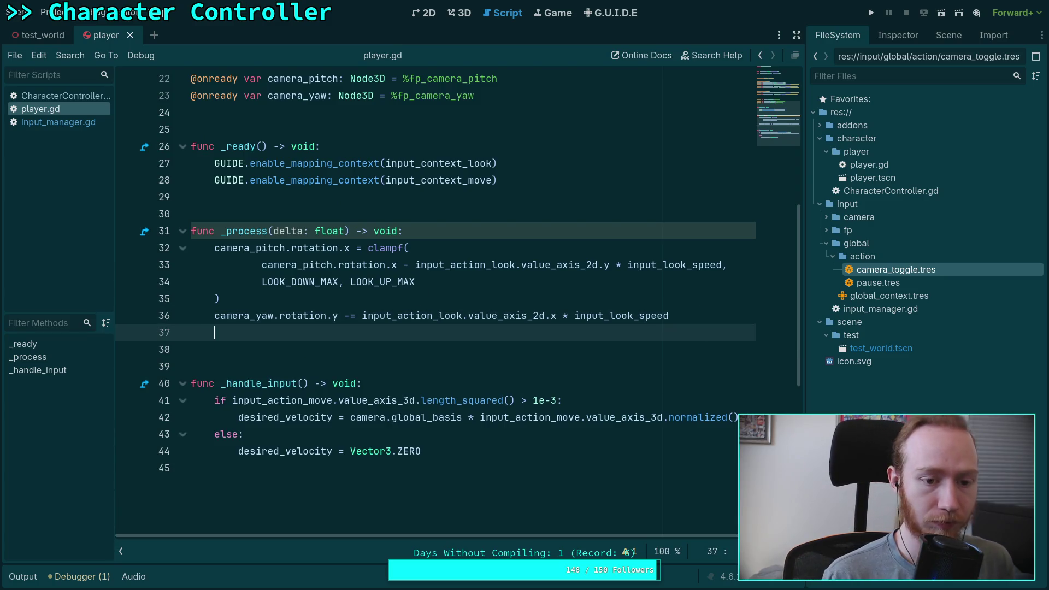
pyautogui.scroll(4, 441, 323)
pyautogui.click(480, 318)
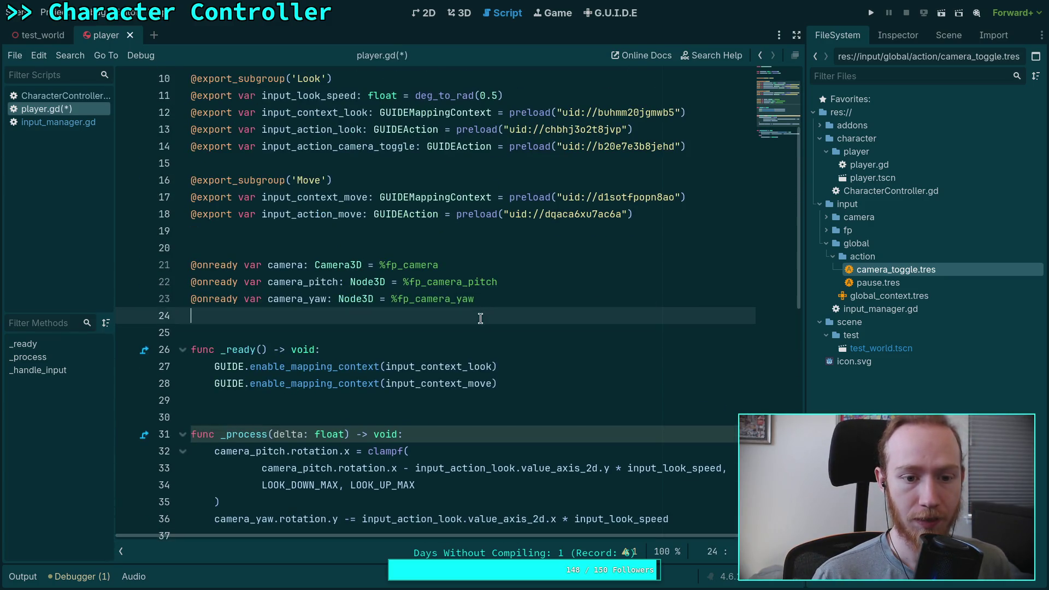
# Declare var camera_third_person: bool = false with a ## comment above it.
pyautogui.press('Return')
pyautogui.press('Return')
pyautogui.press('Up')
pyautogui.write('var ')
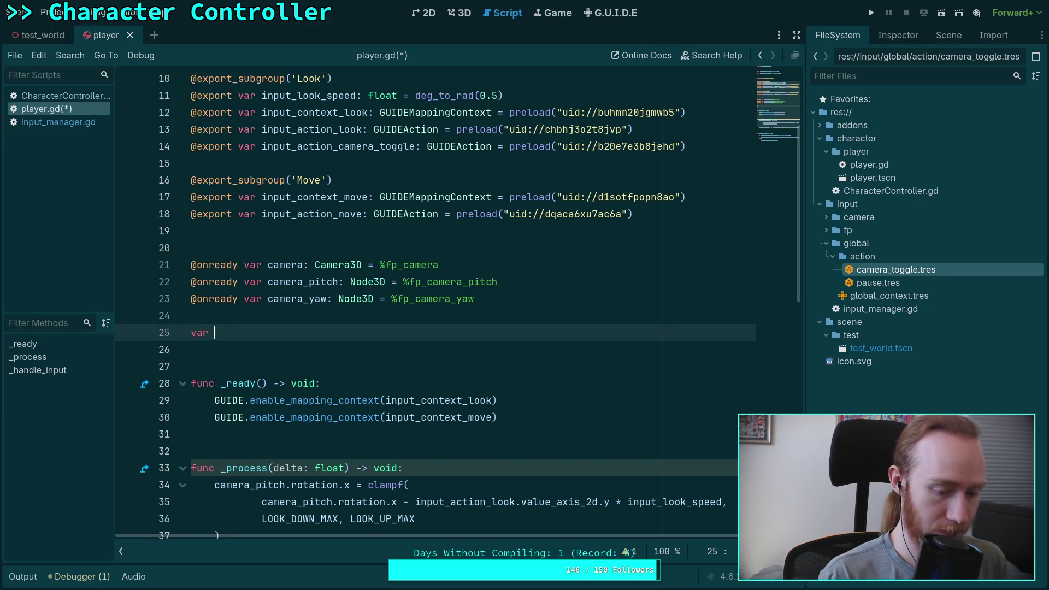
pyautogui.write('camera_mode')
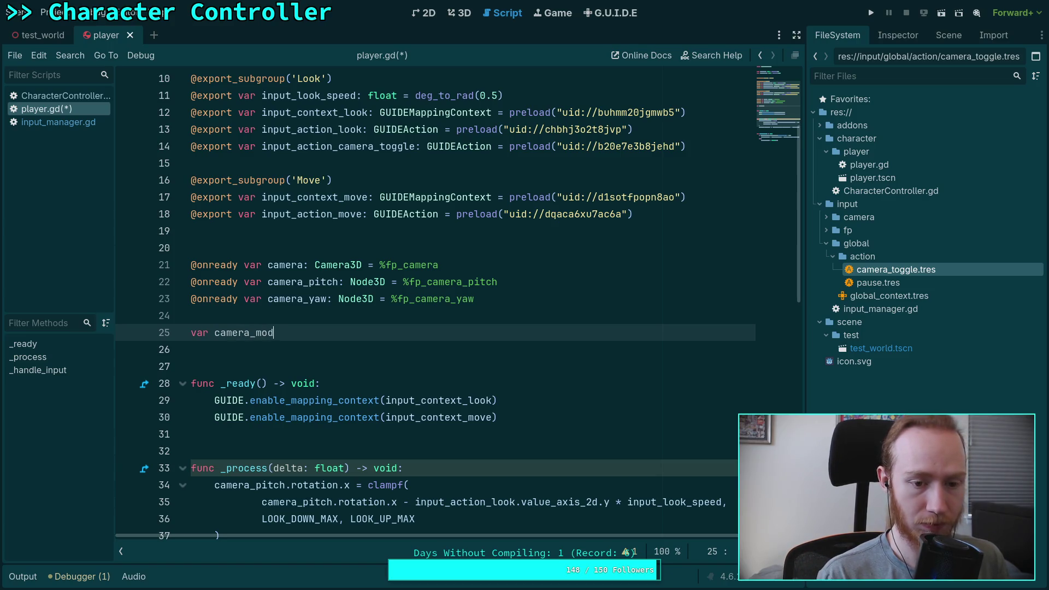
pyautogui.press('BackSpace')
pyautogui.press('BackSpace')
pyautogui.write('rd_p')
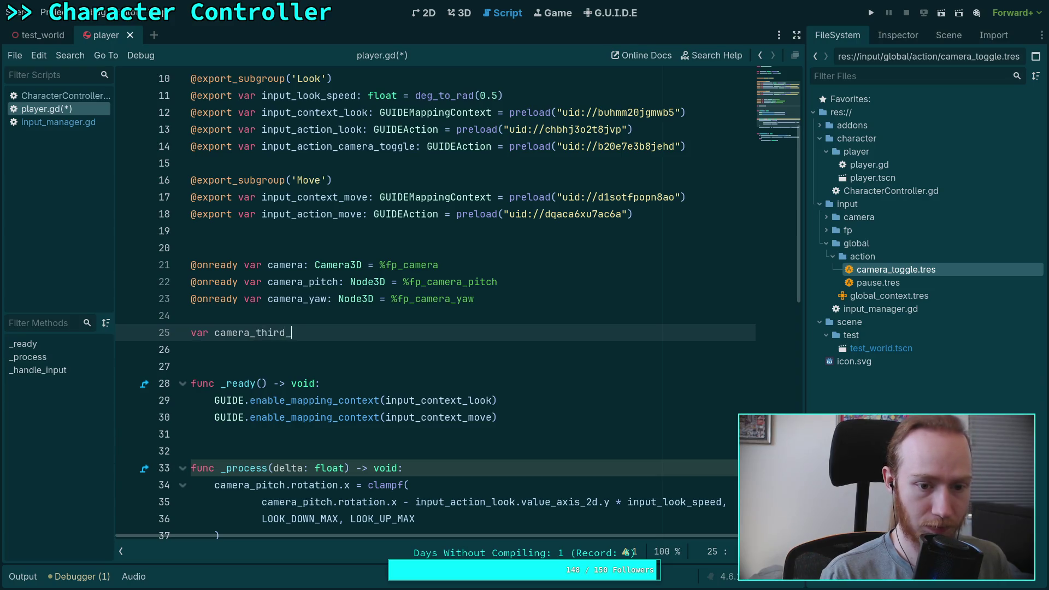
pyautogui.write('erson: bool = false')
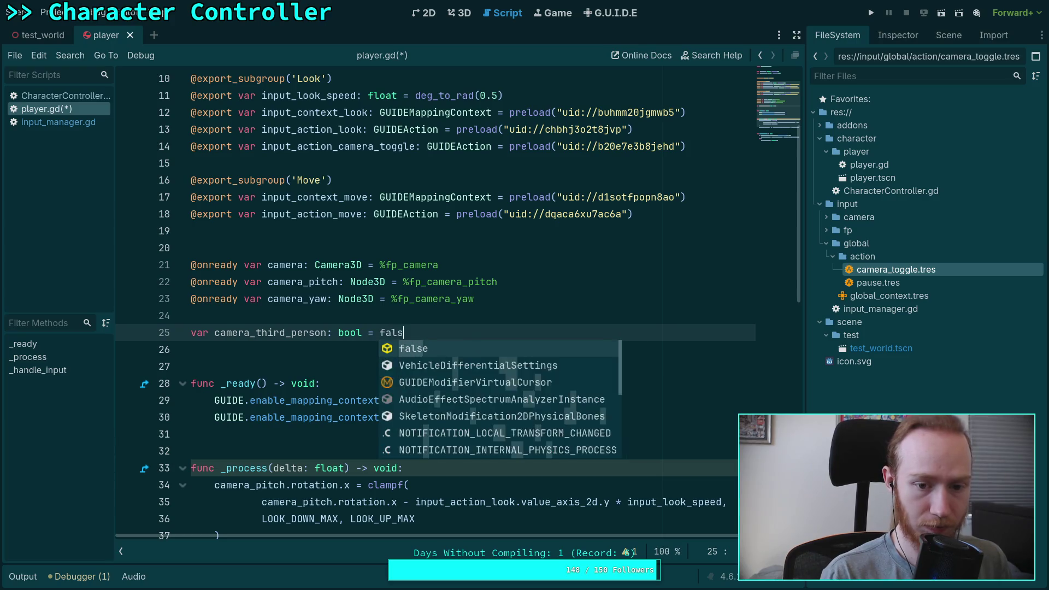
pyautogui.click(191, 315)
pyautogui.press('Return')
pyautogui.write('## Togg')
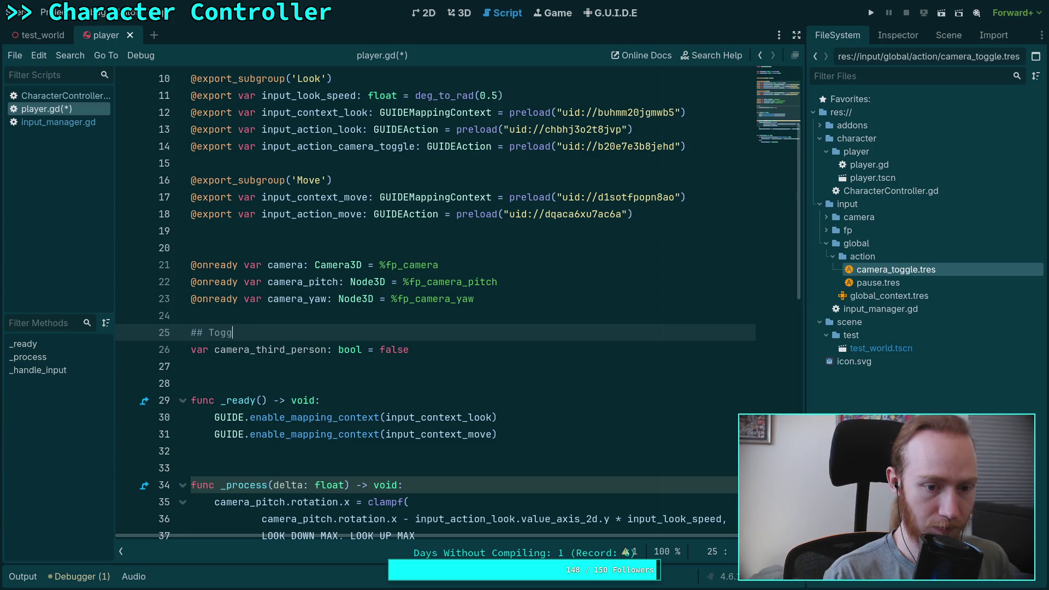
pyautogui.write('camera mode')
# Add an if camera_third_person: check in _process after the yaw rotation line.
pyautogui.click(453, 369)
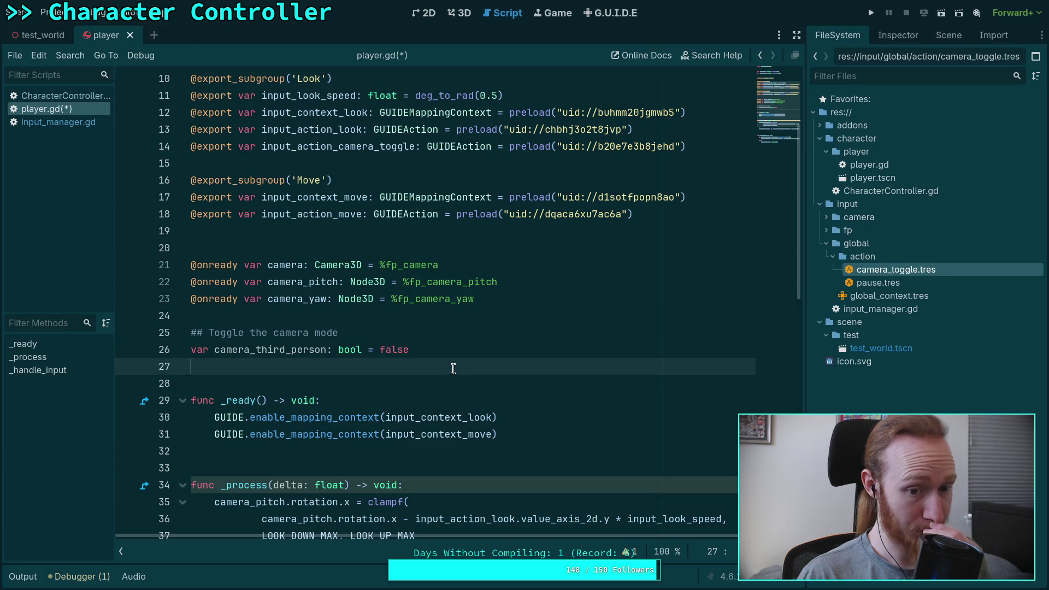
pyautogui.scroll(-3, 453, 369)
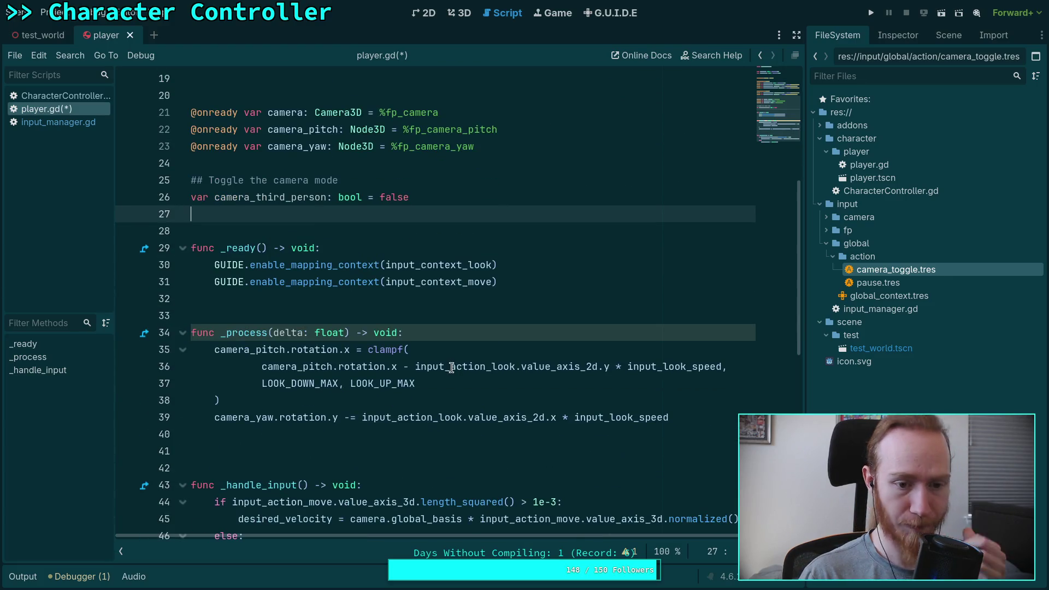
pyautogui.click(710, 419)
pyautogui.press('Down')
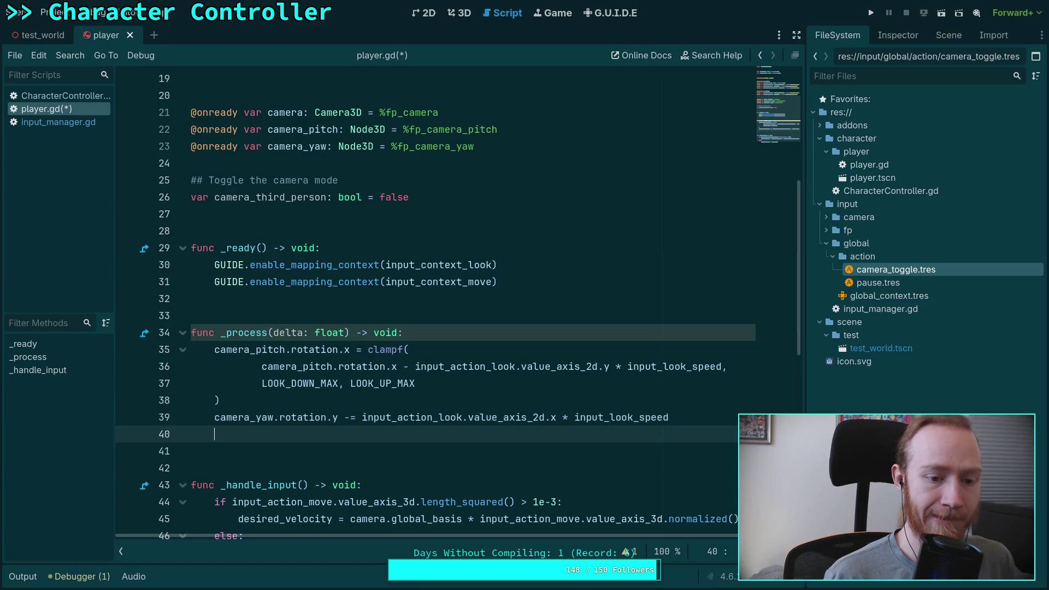
pyautogui.press('Return')
pyautogui.write('a')
pyautogui.press('Down')
pyautogui.press('Down')
pyautogui.press('Return')
pyautogui.write(':')
pyautogui.press('Return')
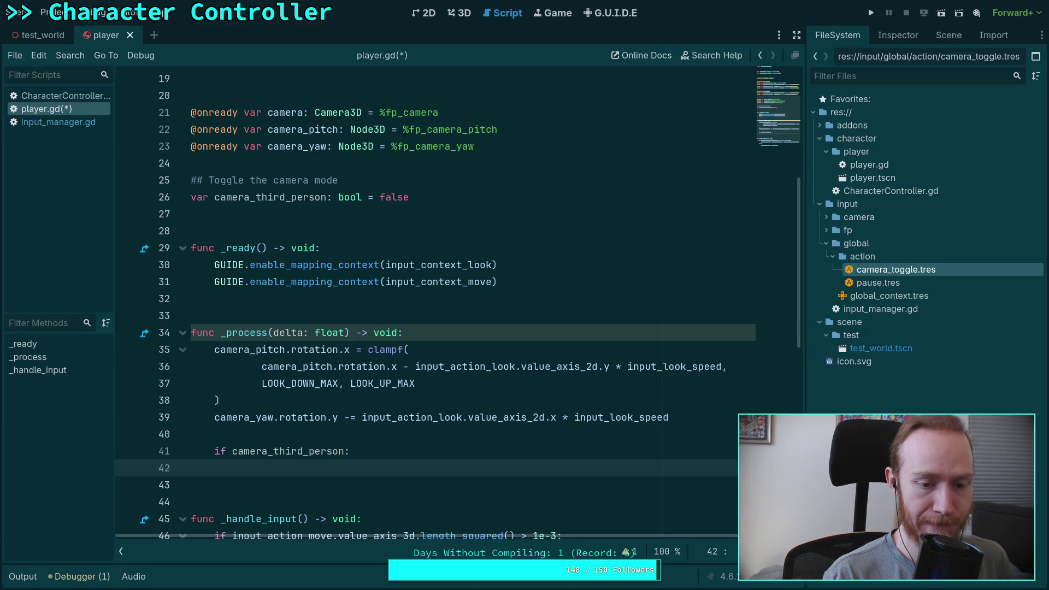
pyautogui.scroll(2, 437, 273)
pyautogui.click(948, 34)
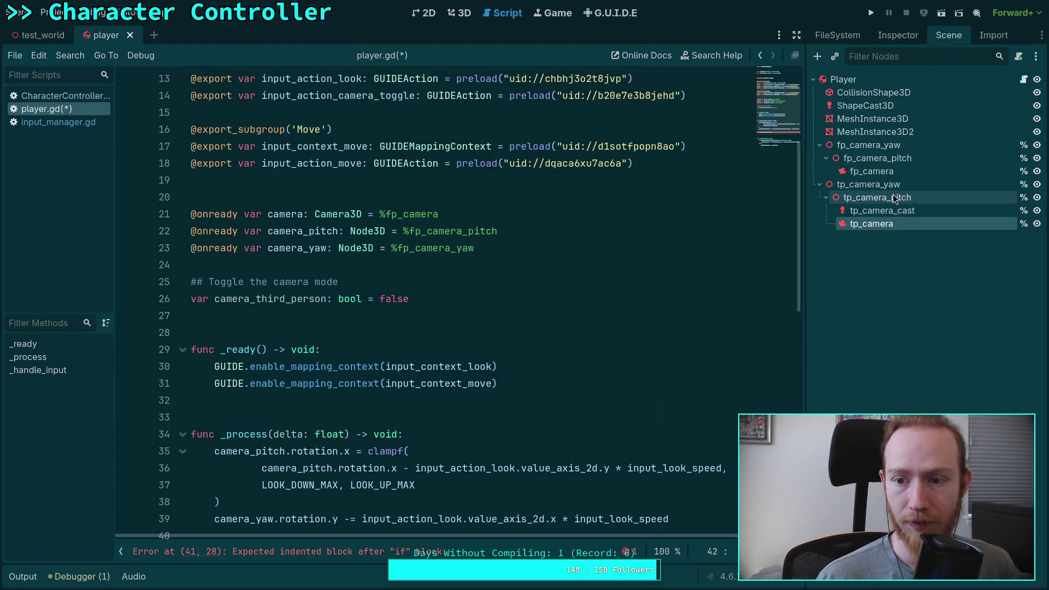
pyautogui.moveTo(899, 187)
pyautogui.mouseDown()
pyautogui.moveTo(355, 261)
pyautogui.moveTo(355, 213)
pyautogui.moveTo(357, 261)
pyautogui.mouseUp()
pyautogui.click(535, 249)
pyautogui.press('Return')
pyautogui.moveTo(874, 197)
pyautogui.mouseDown()
pyautogui.moveTo(763, 229)
pyautogui.moveTo(395, 298)
pyautogui.mouseUp()
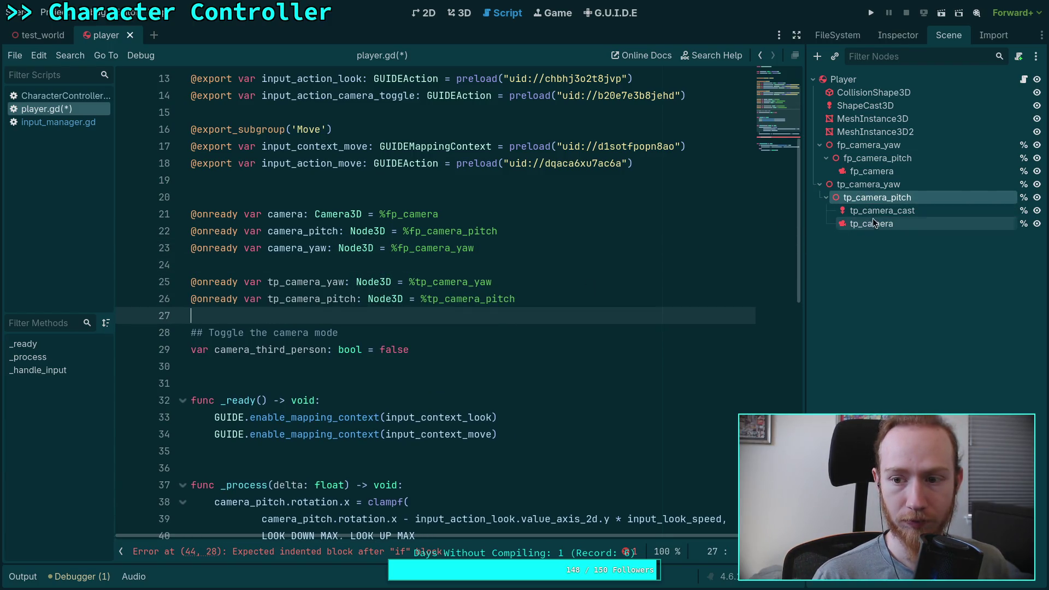
pyautogui.moveTo(886, 217)
pyautogui.mouseDown()
pyautogui.moveTo(457, 303)
pyautogui.moveTo(432, 311)
pyautogui.moveTo(866, 227)
pyautogui.moveTo(394, 335)
pyautogui.mouseUp()
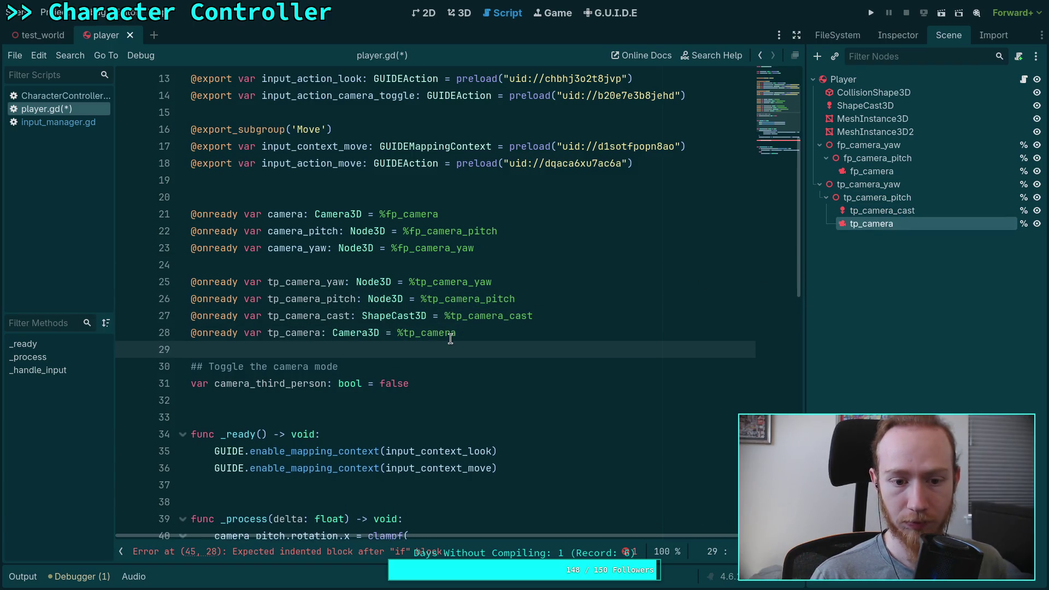
pyautogui.click(511, 327)
pyautogui.scroll(-6, 514, 331)
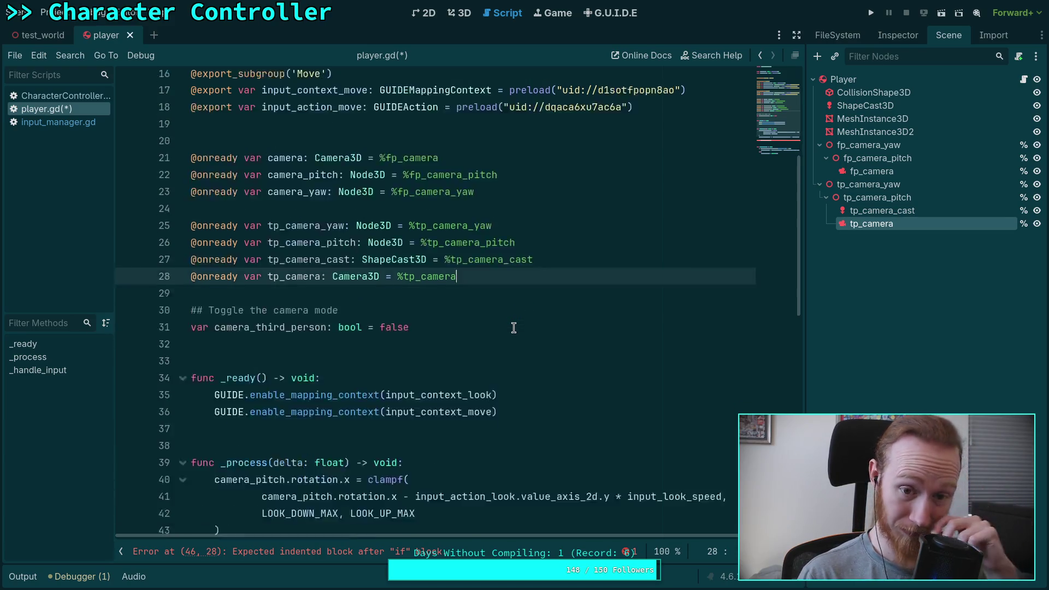
pyautogui.scroll(-1, 518, 336)
# Write an if camera.current: check inside the third-person block.
pyautogui.click(395, 297)
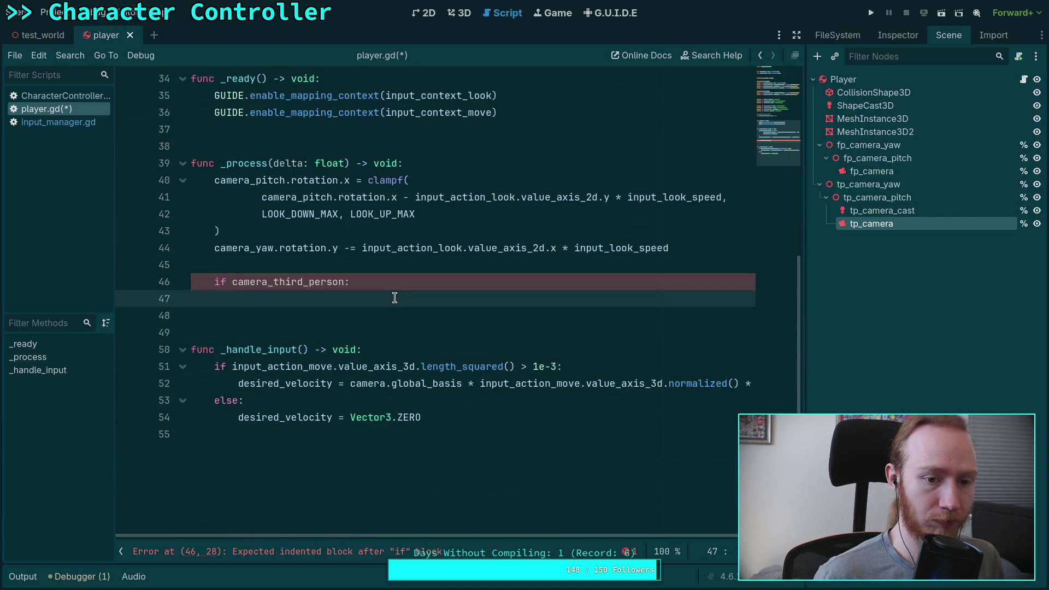
pyautogui.write('if')
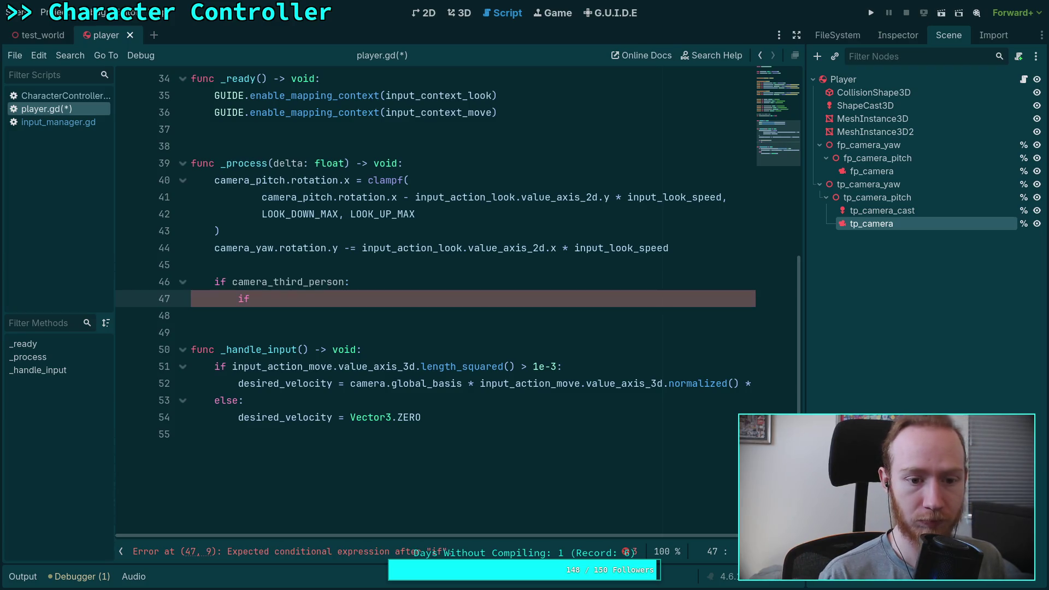
pyautogui.press('Return')
pyautogui.press('BackSpace')
pyautogui.press('BackSpace')
pyautogui.press('BackSpace')
pyautogui.write('.is_cur')
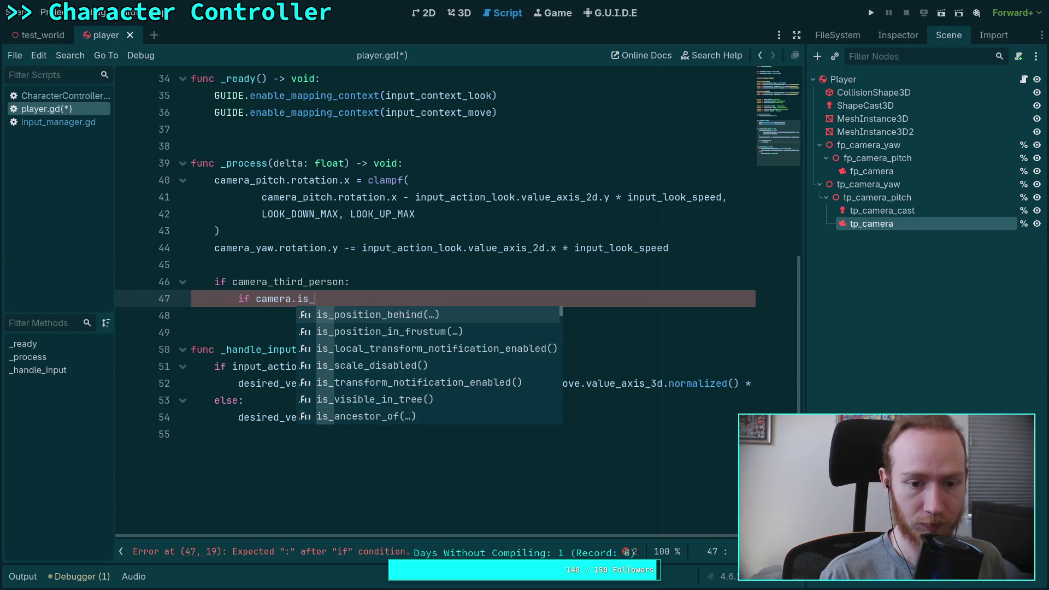
pyautogui.press('BackSpace')
pyautogui.press('BackSpace')
pyautogui.press('BackSpace')
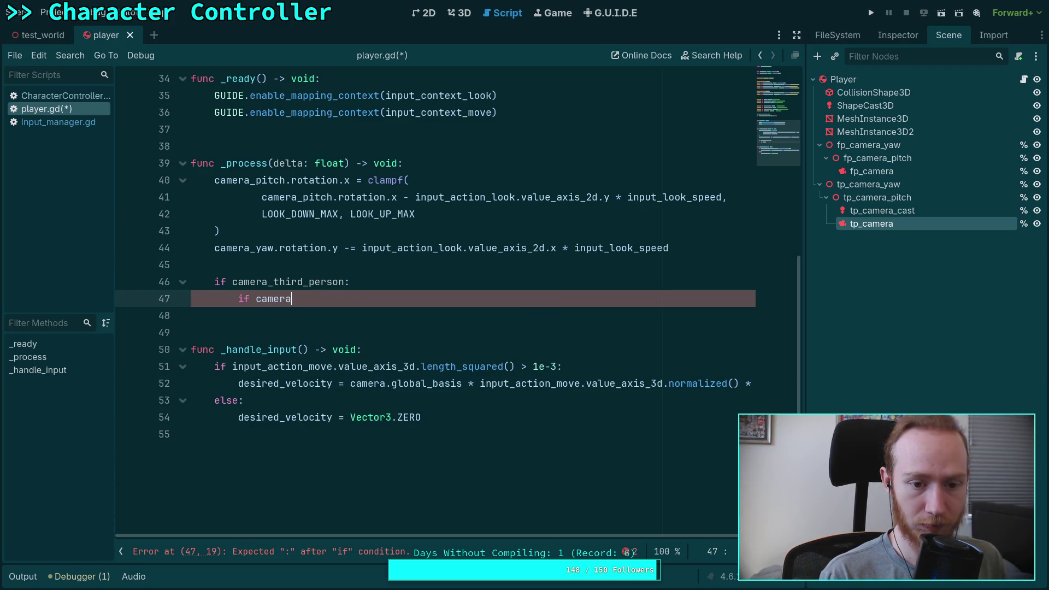
pyautogui.write('curr')
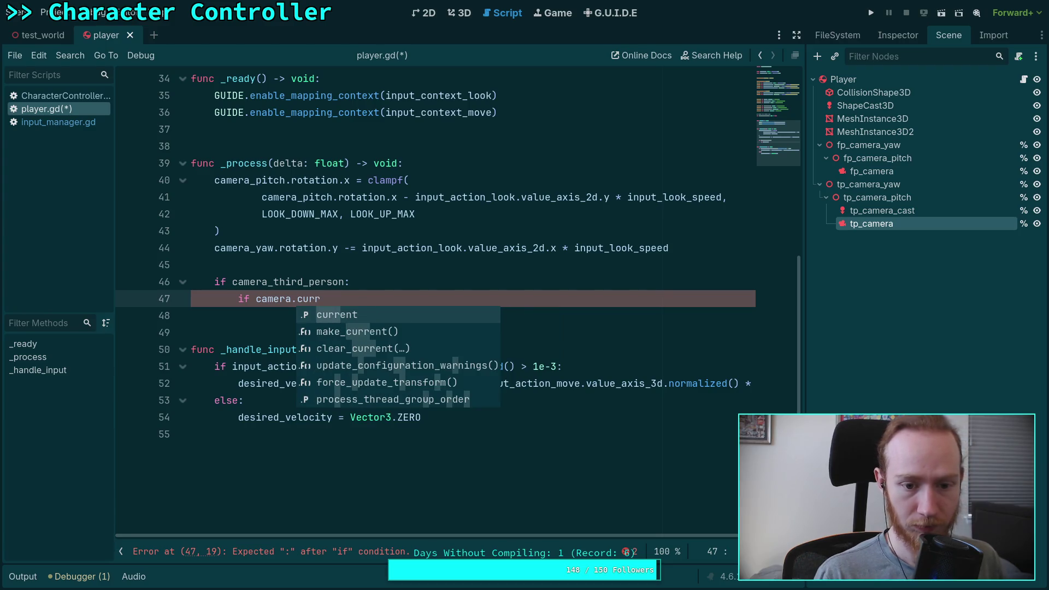
pyautogui.press('Return')
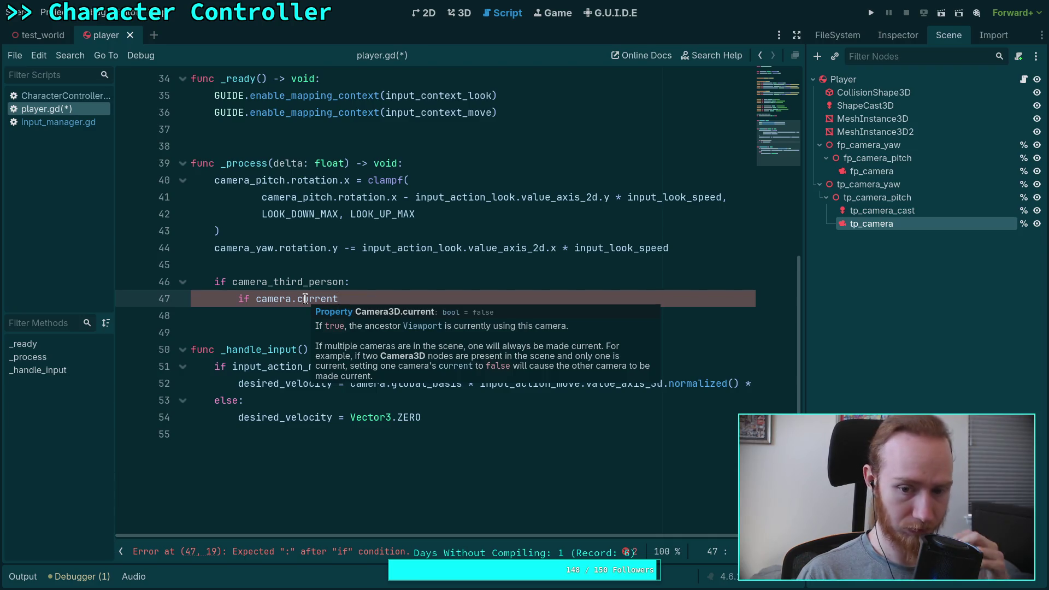
pyautogui.write(':')
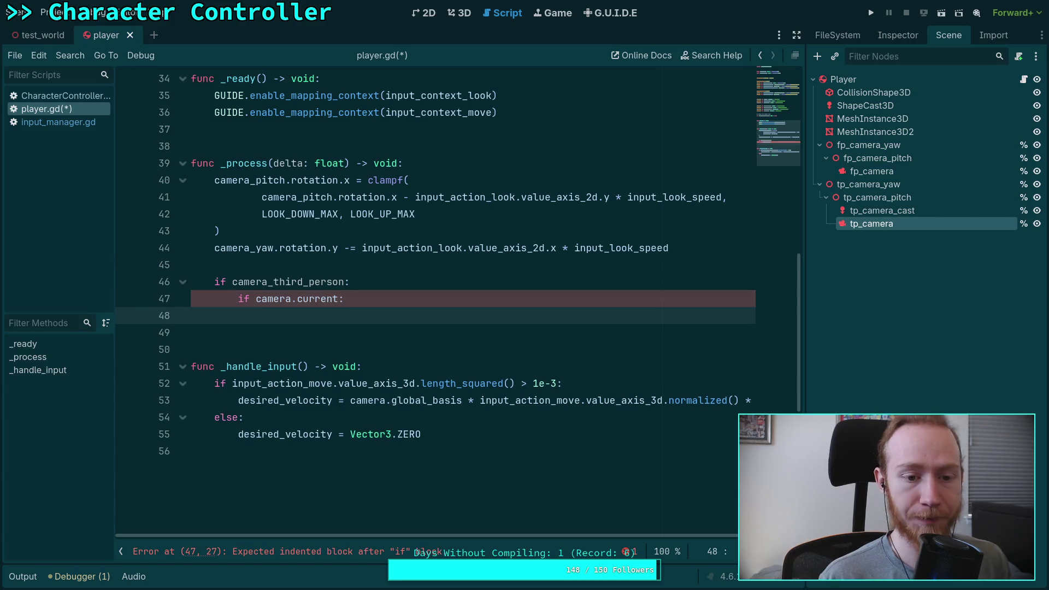
pyautogui.press('Return')
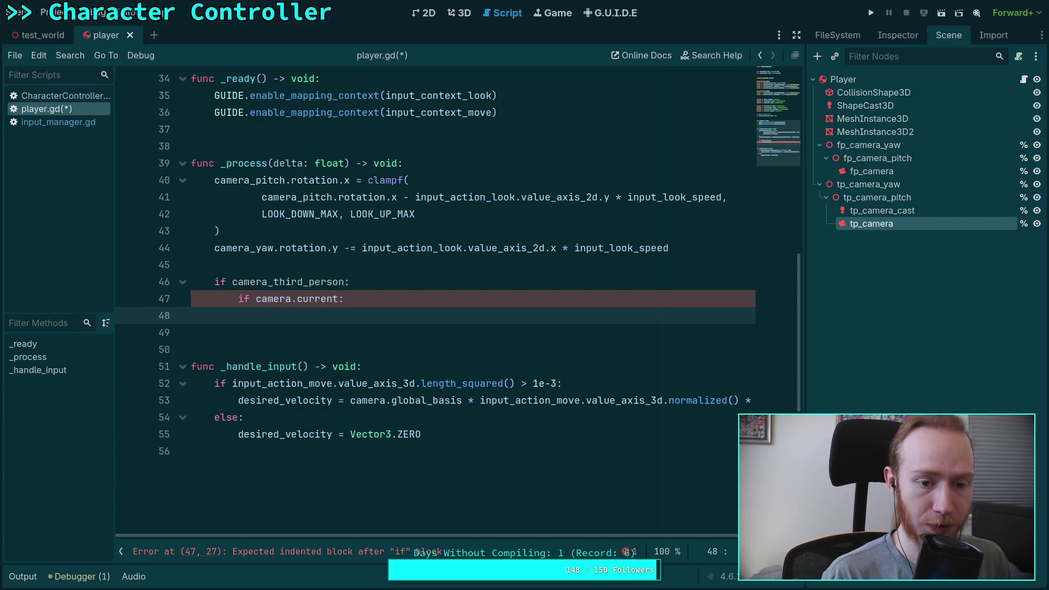
# Call tp_camera.make_current() in the body of the camera.current check.
pyautogui.write('camera')
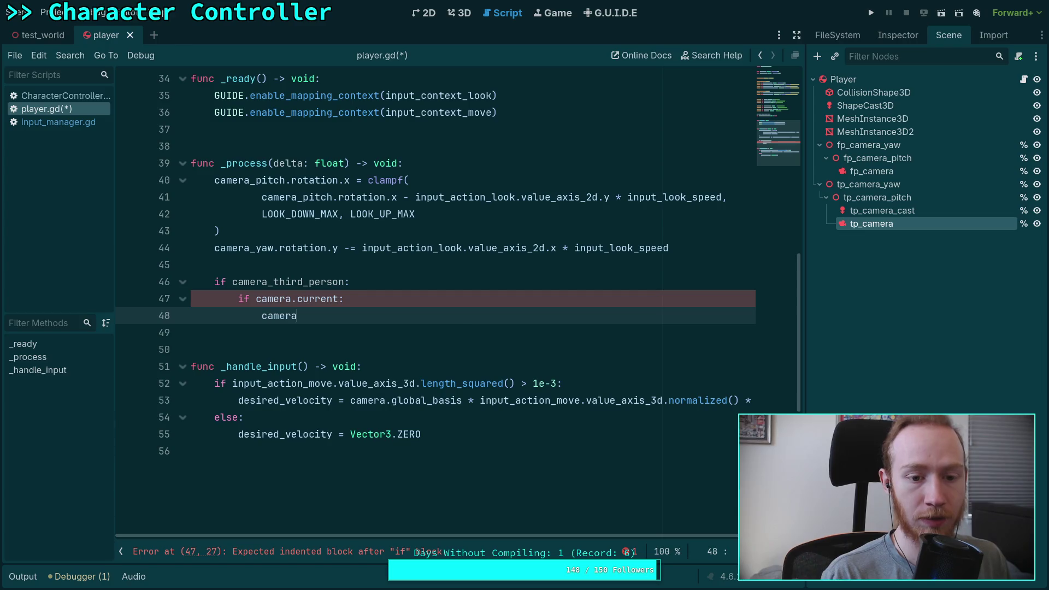
pyautogui.press('Down')
pyautogui.press('Down')
pyautogui.press('Return')
pyautogui.write('.mak')
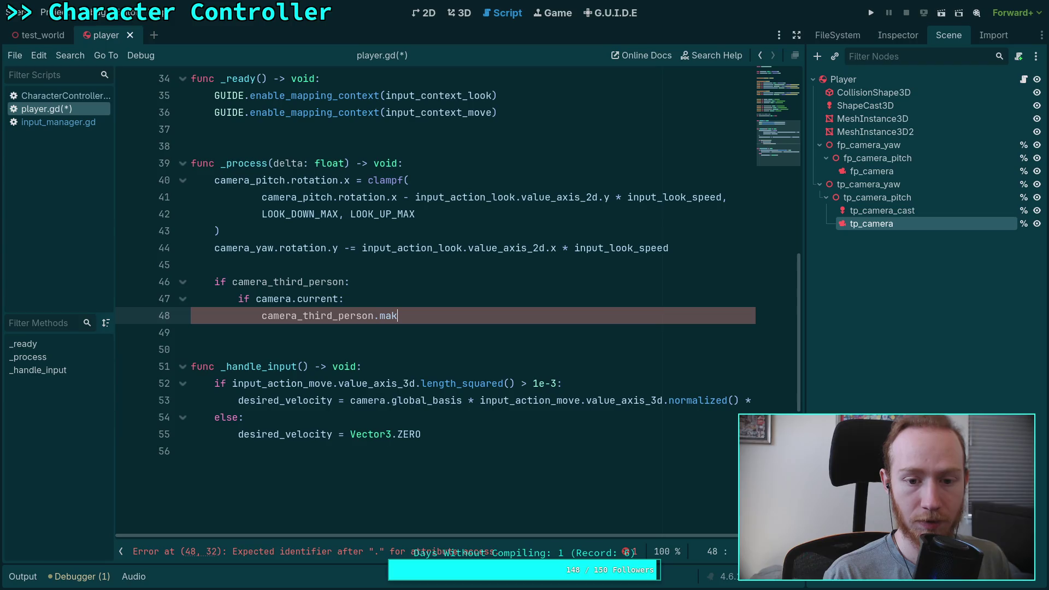
pyautogui.hotkey('ctrl', 's')
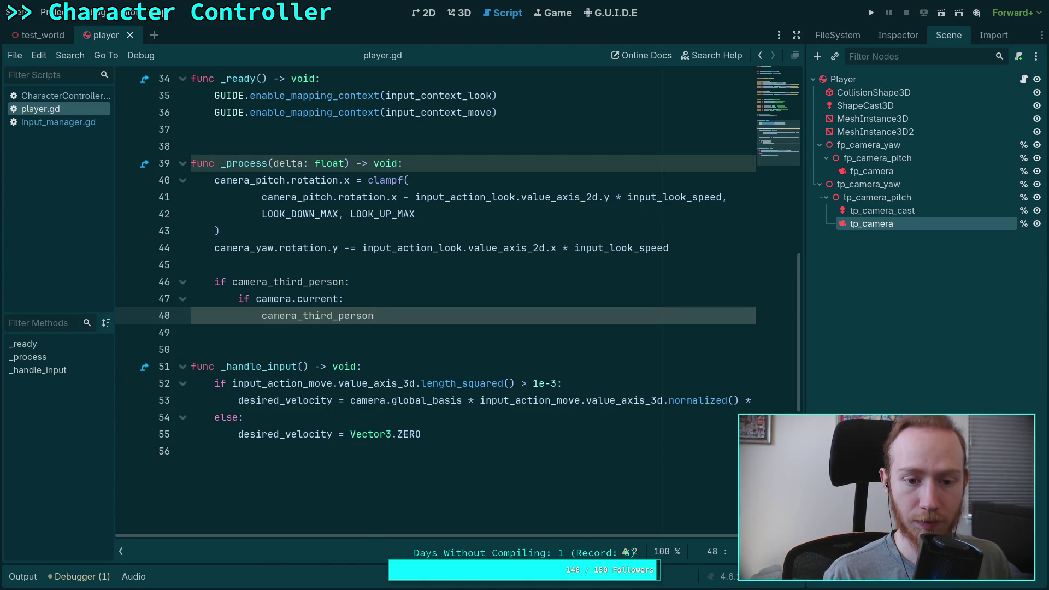
pyautogui.press('BackSpace')
pyautogui.press('BackSpace')
pyautogui.press('BackSpace')
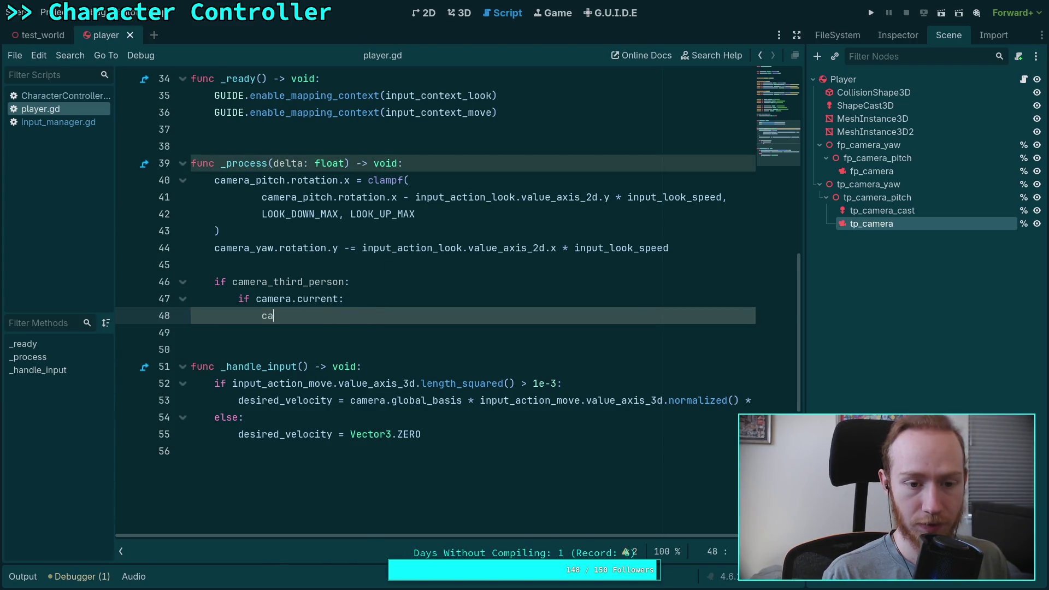
pyautogui.write('cam')
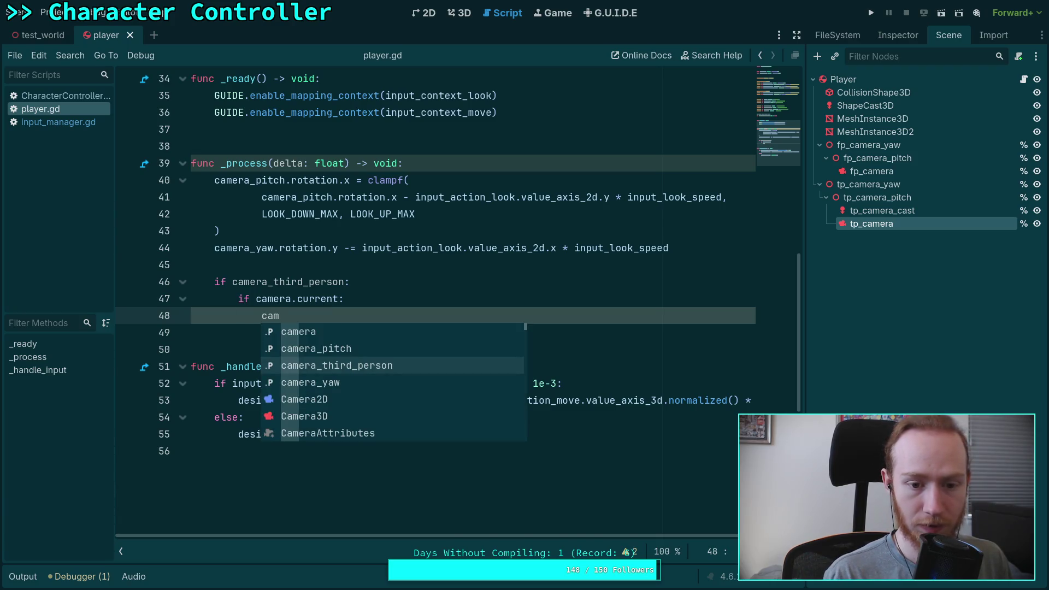
pyautogui.press('Down')
pyautogui.press('Down')
pyautogui.press('Down')
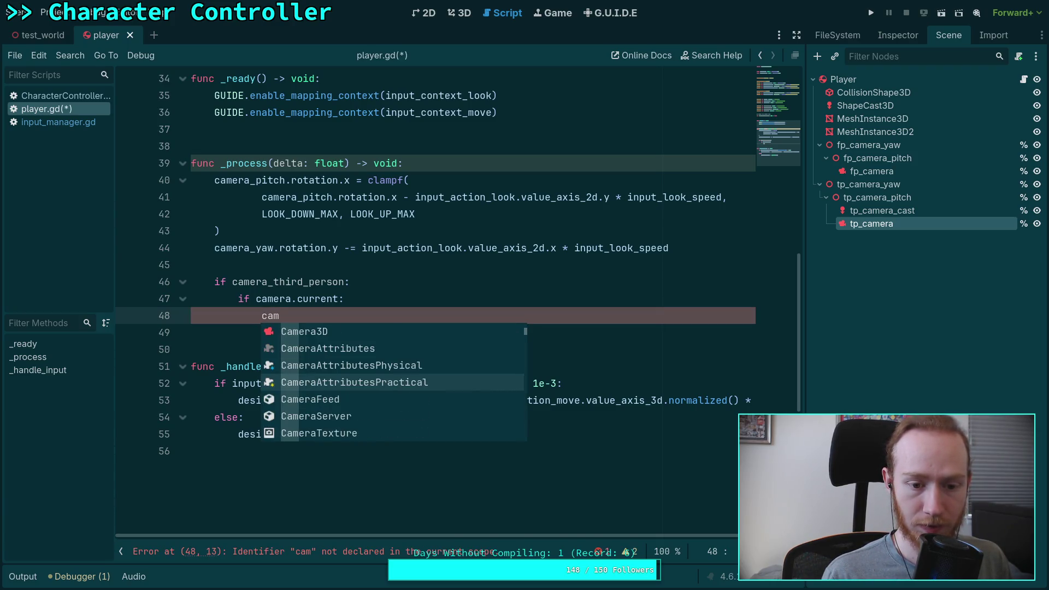
pyautogui.press('BackSpace')
pyautogui.press('BackSpace')
pyautogui.press('BackSpace')
pyautogui.write('tp_')
pyautogui.press('Return')
pyautogui.write('.ma')
pyautogui.press('Return')
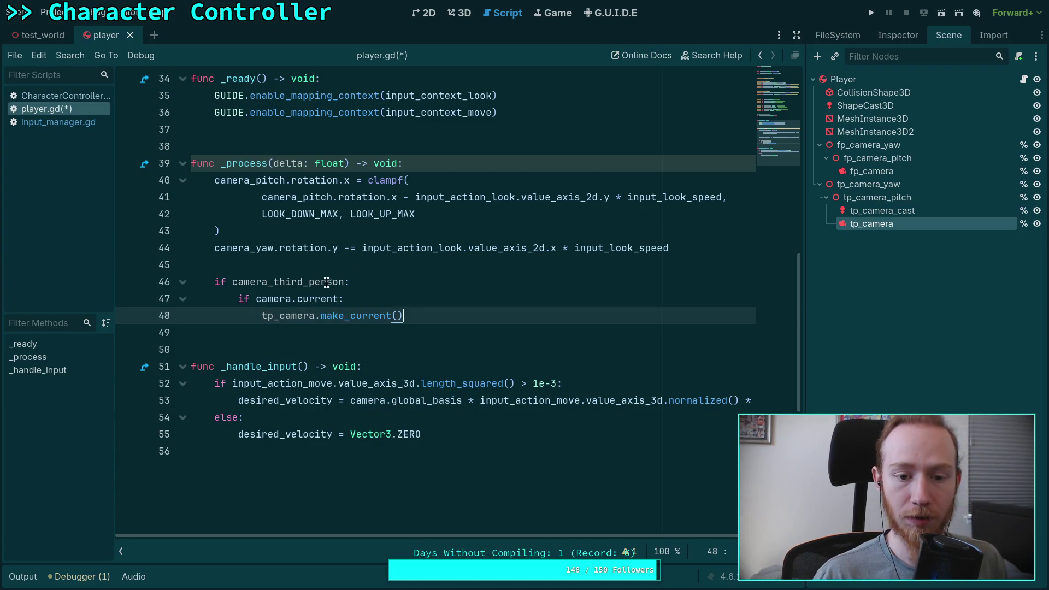
pyautogui.moveTo(343, 317)
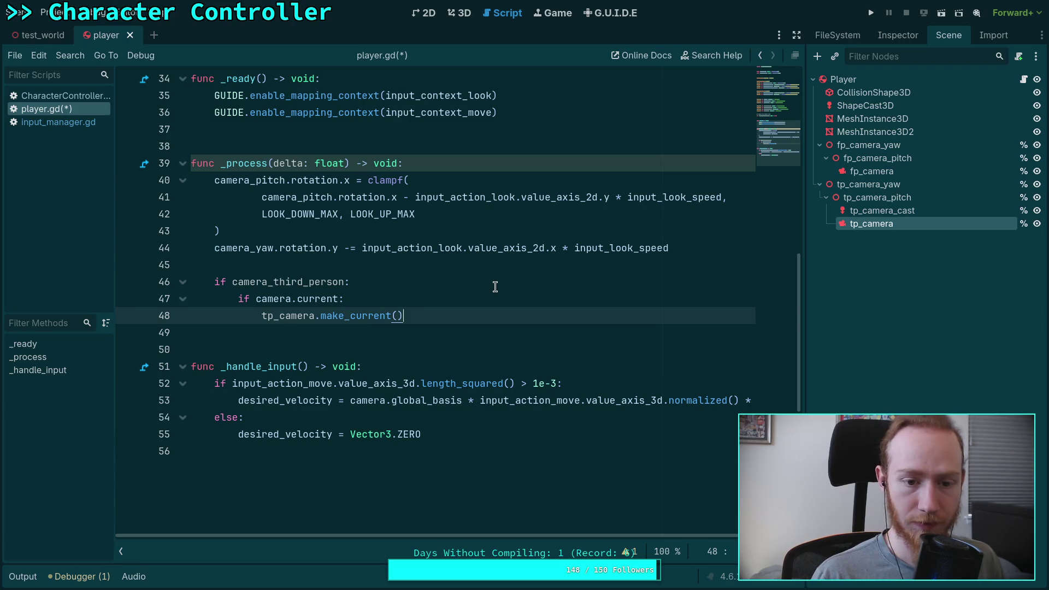
pyautogui.press('Return')
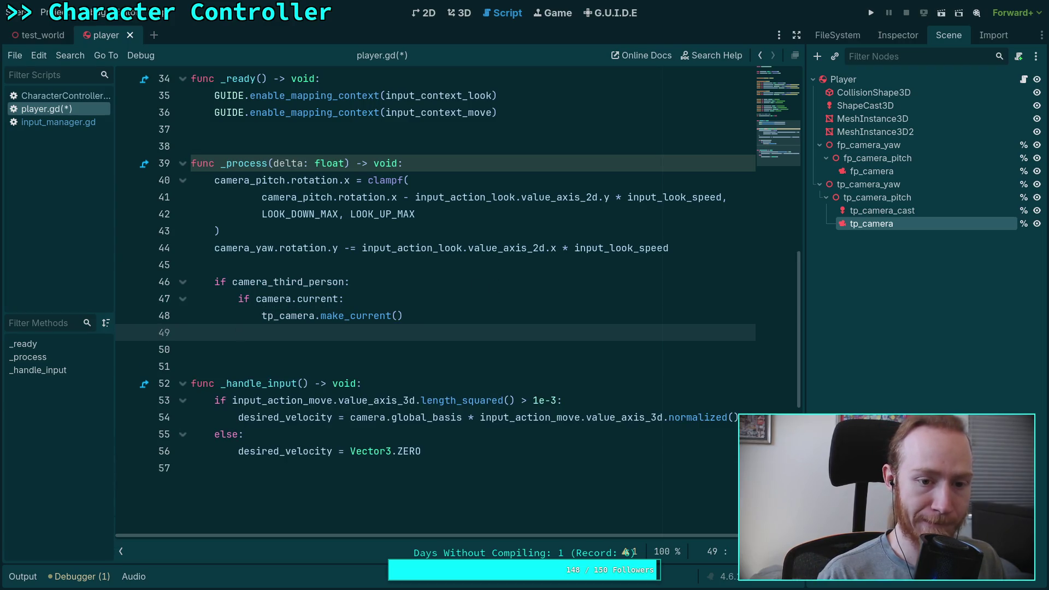
# Add the line tp_camera_pitch.rotation.x = camera_pitch.rotation.x.
pyautogui.press('BackSpace')
pyautogui.press('BackSpace')
pyautogui.write('tp')
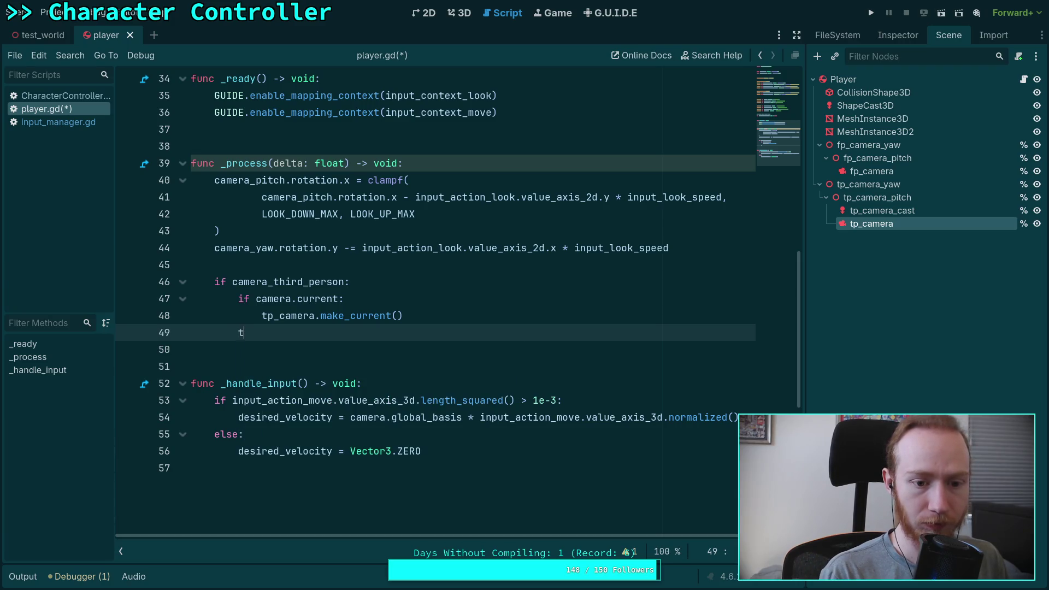
pyautogui.press('Down')
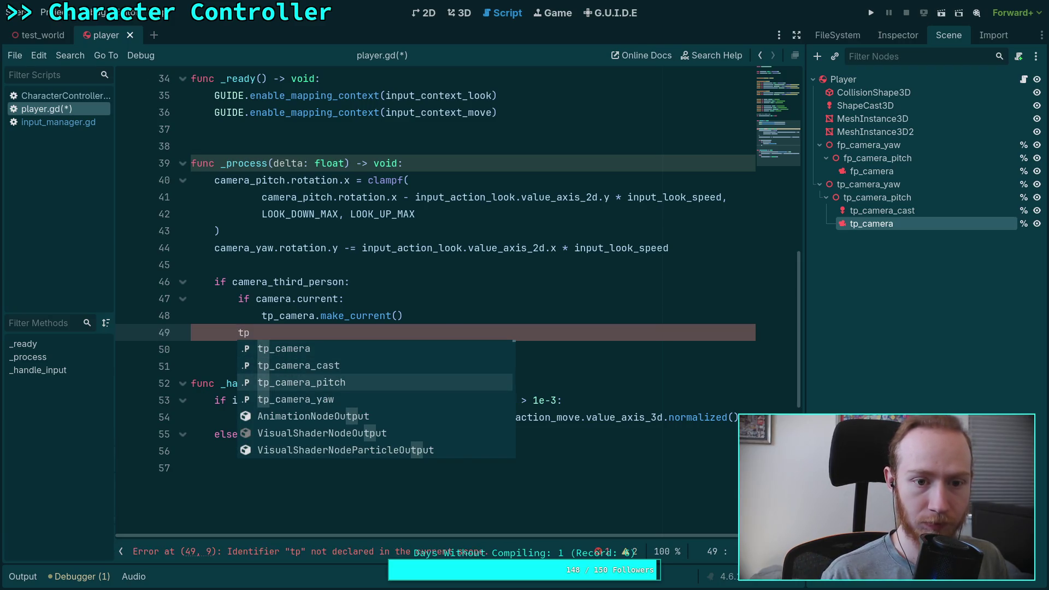
pyautogui.press('Return')
pyautogui.write('.rotation')
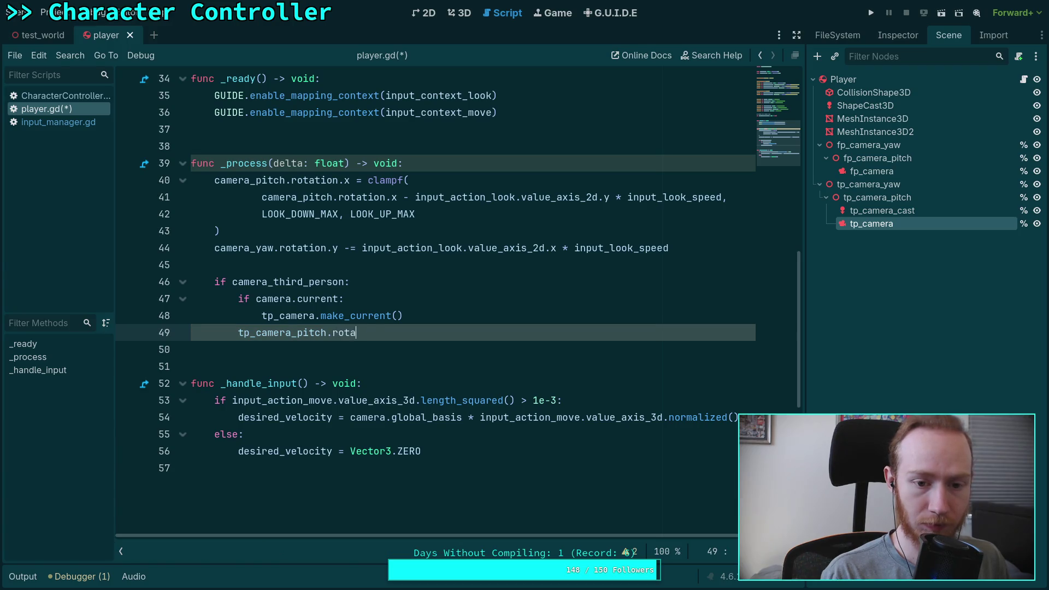
pyautogui.write('.x = ')
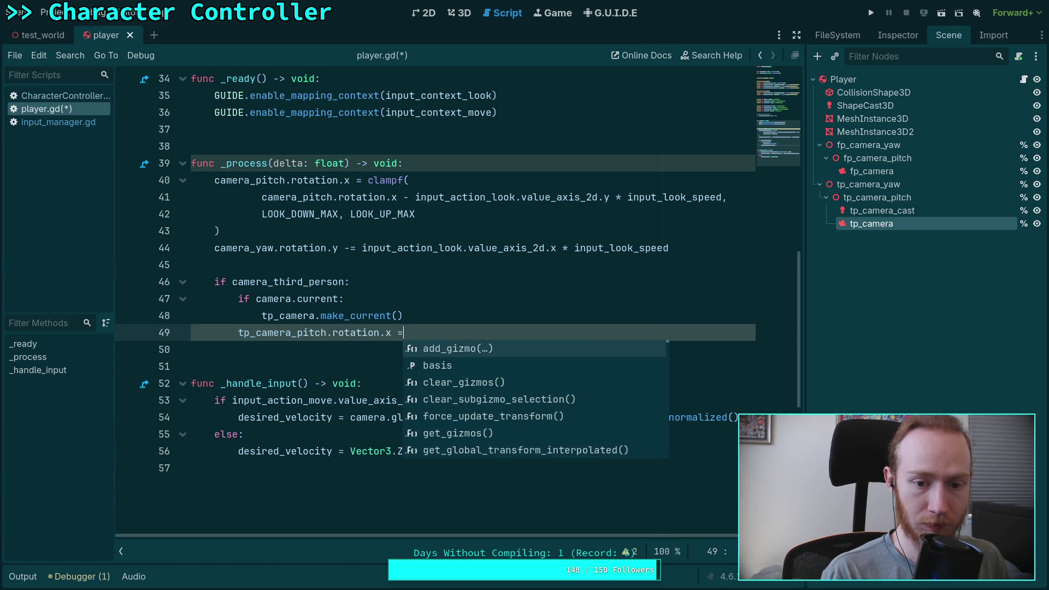
pyautogui.write('cam')
pyautogui.press('Down')
pyautogui.press('Return')
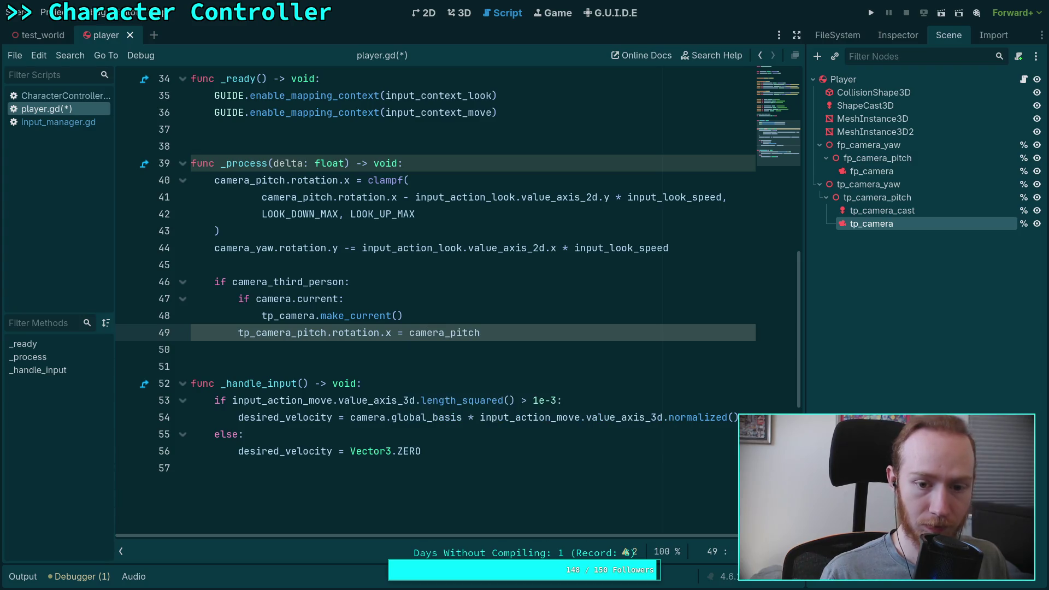
pyautogui.write('otati')
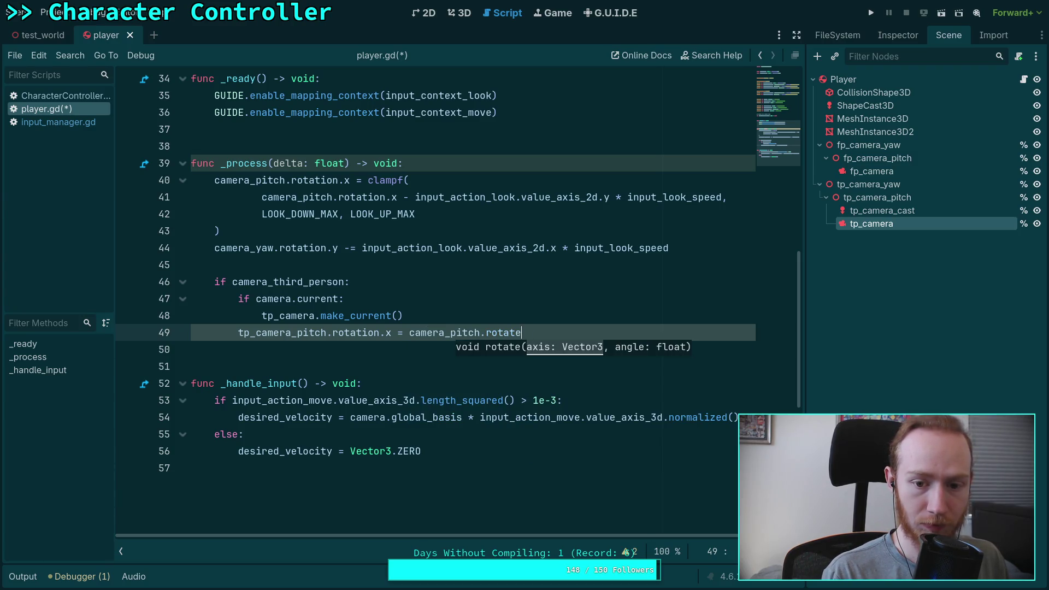
pyautogui.press('Return')
pyautogui.write('x')
pyautogui.press('Return')
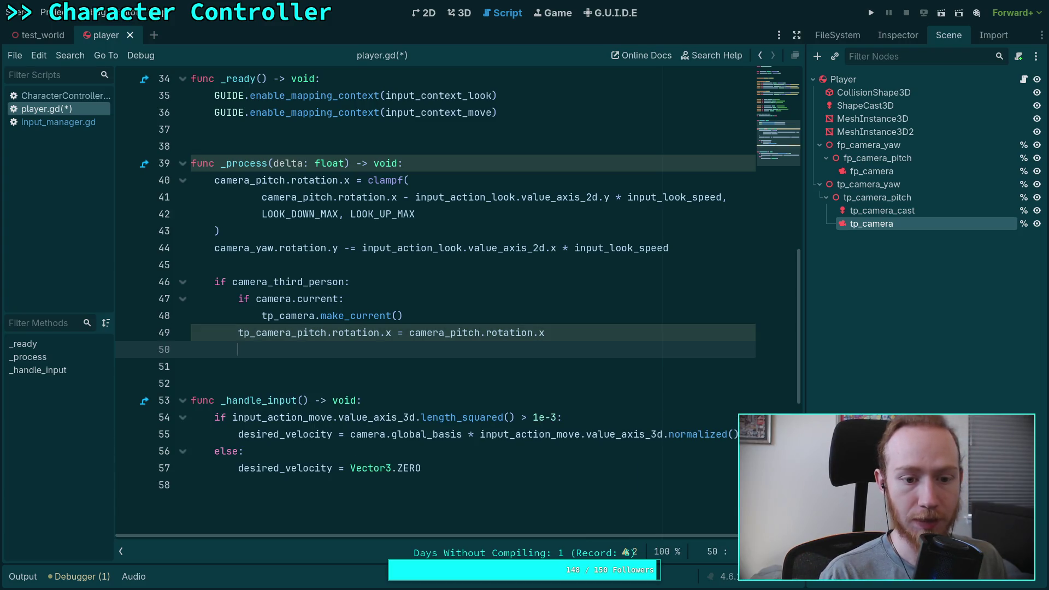
# Add tp_camera_yaw.rotation.y = camera_yaw.rotation.y and save the script.
pyautogui.write('tp_cam')
pyautogui.press('Down')
pyautogui.press('Down')
pyautogui.press('Down')
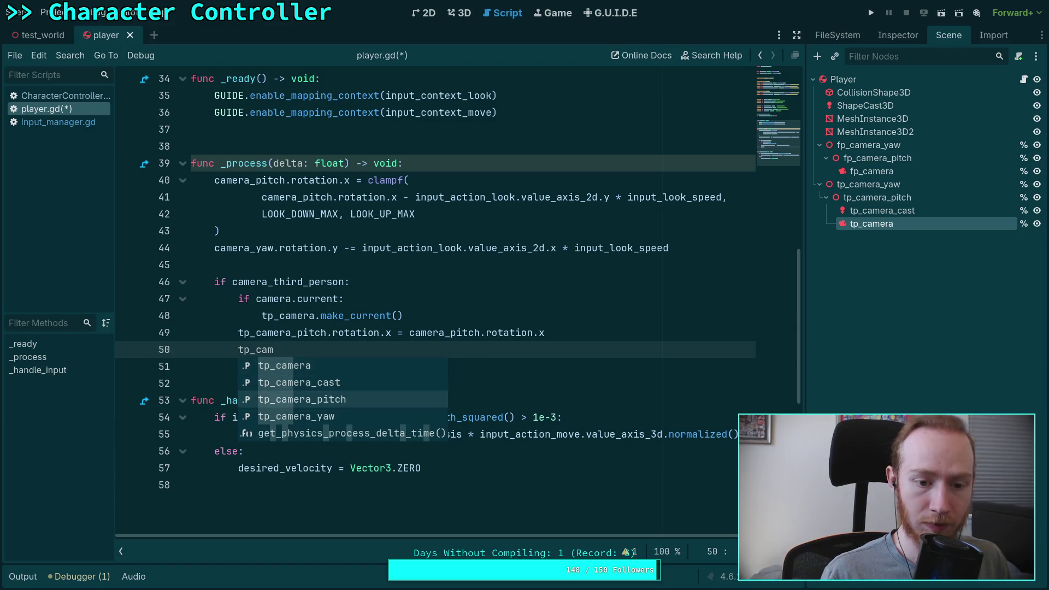
pyautogui.press('Return')
pyautogui.write('.rotation.y = ')
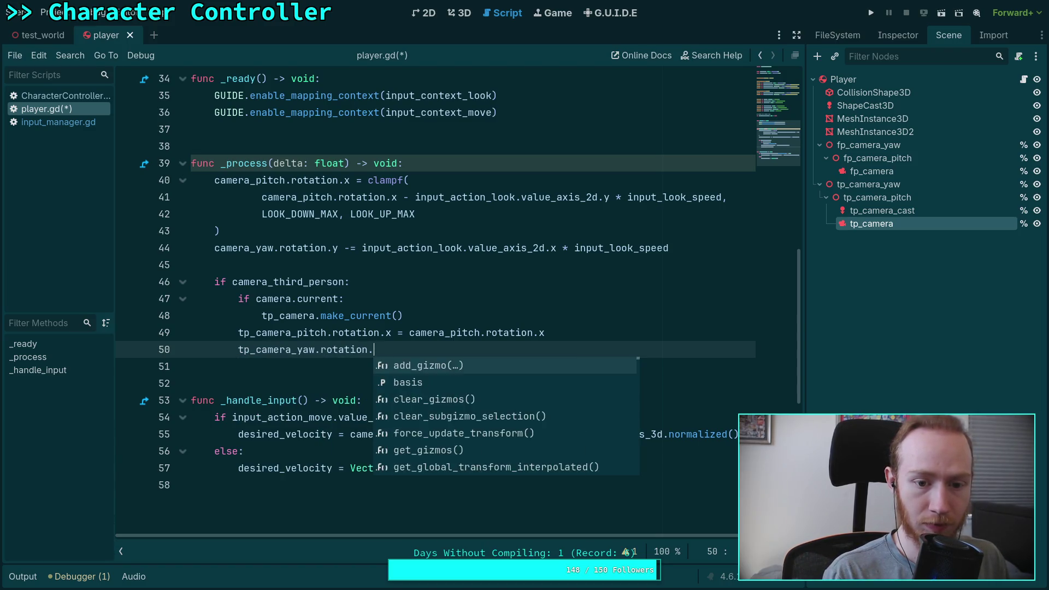
pyautogui.write('camera')
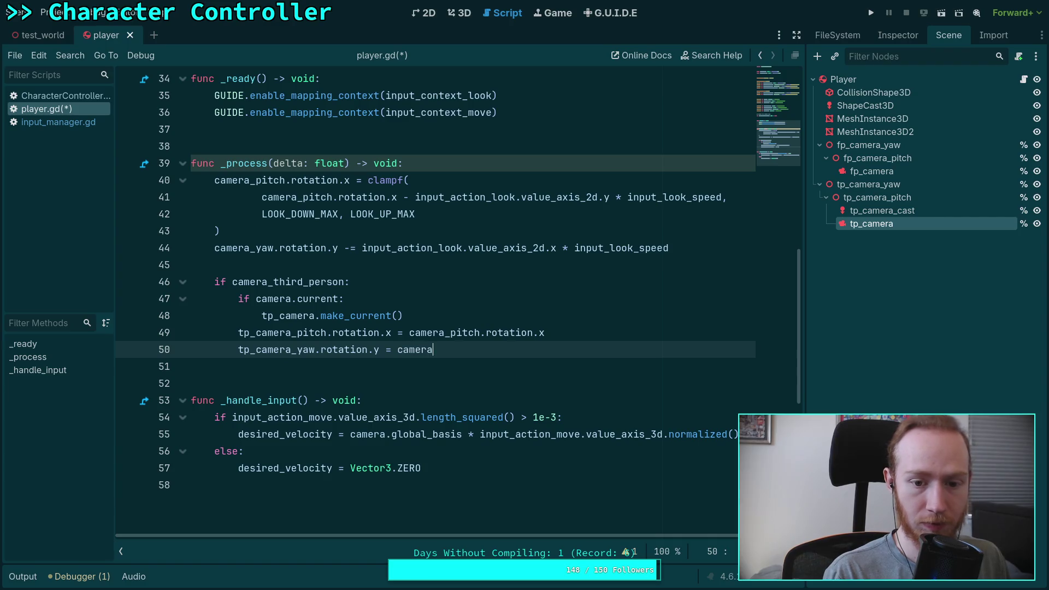
pyautogui.press('Down')
pyautogui.press('Down')
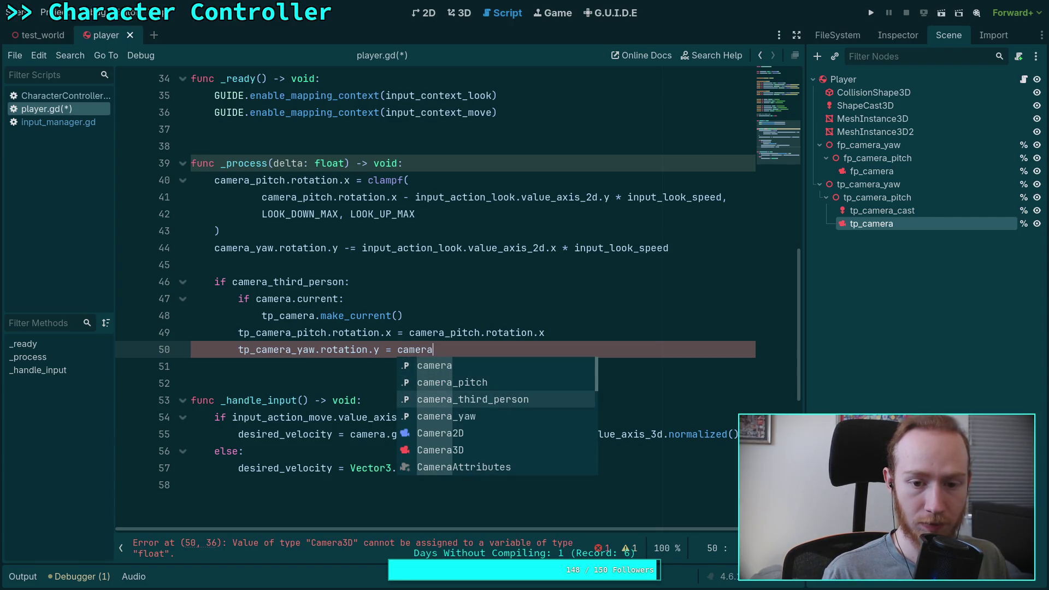
pyautogui.press('Down')
pyautogui.press('Return')
pyautogui.write('otation.y')
pyautogui.hotkey('ctrl', 's')
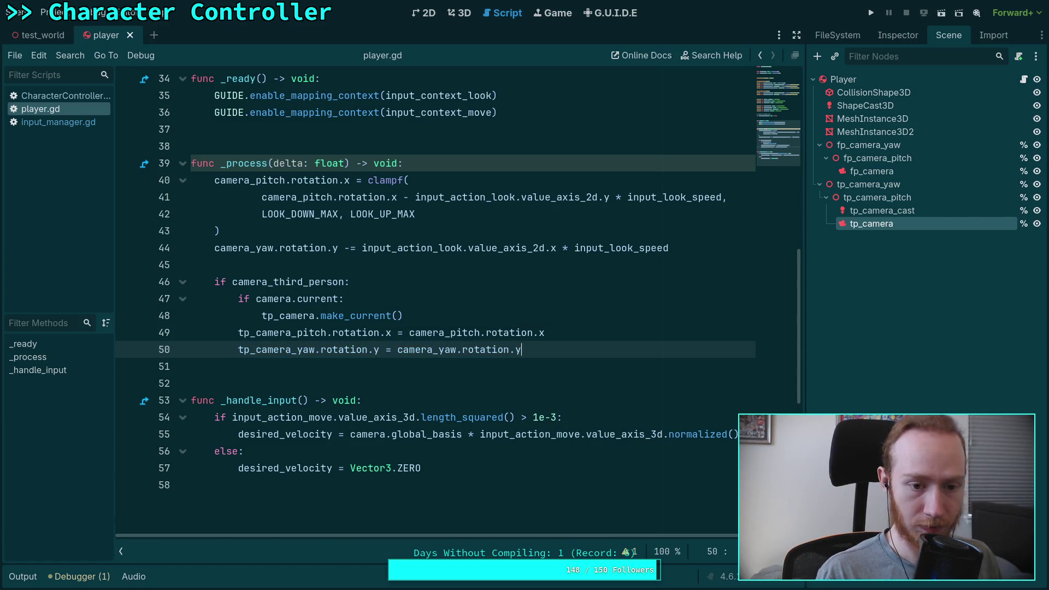
pyautogui.moveTo(521, 344)
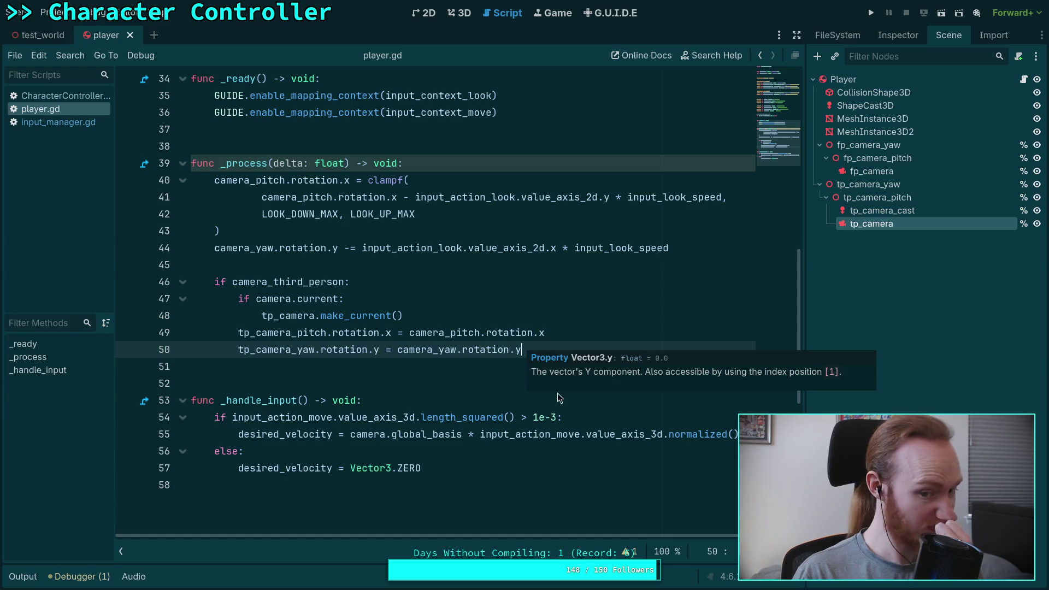
pyautogui.press('Return')
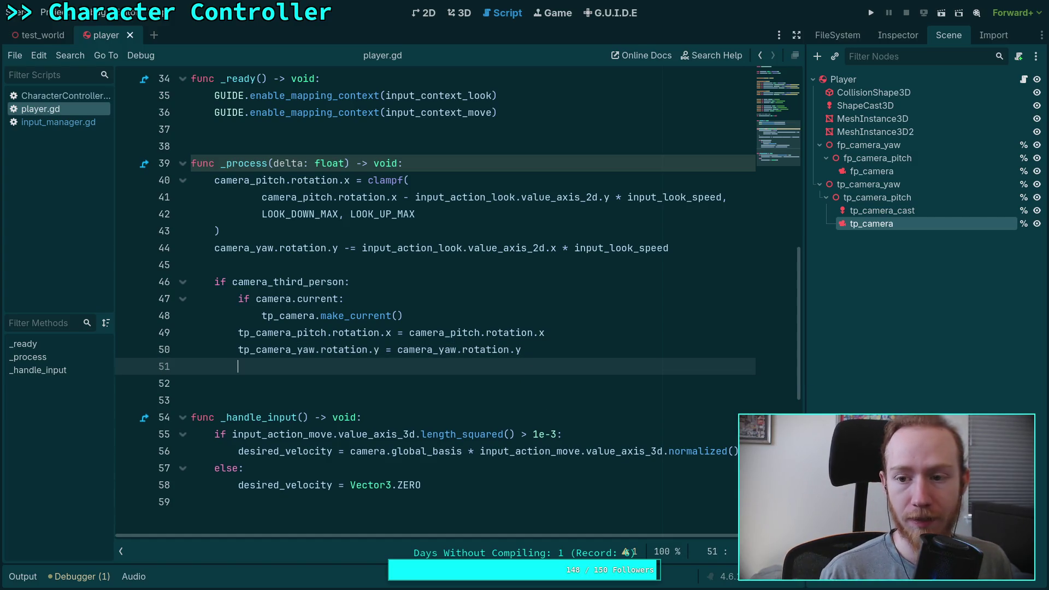
pyautogui.click(870, 215)
# Change tp_camera_cast's collision mask from layer 1 to layer 5, then add a blank script line.
pyautogui.click(881, 37)
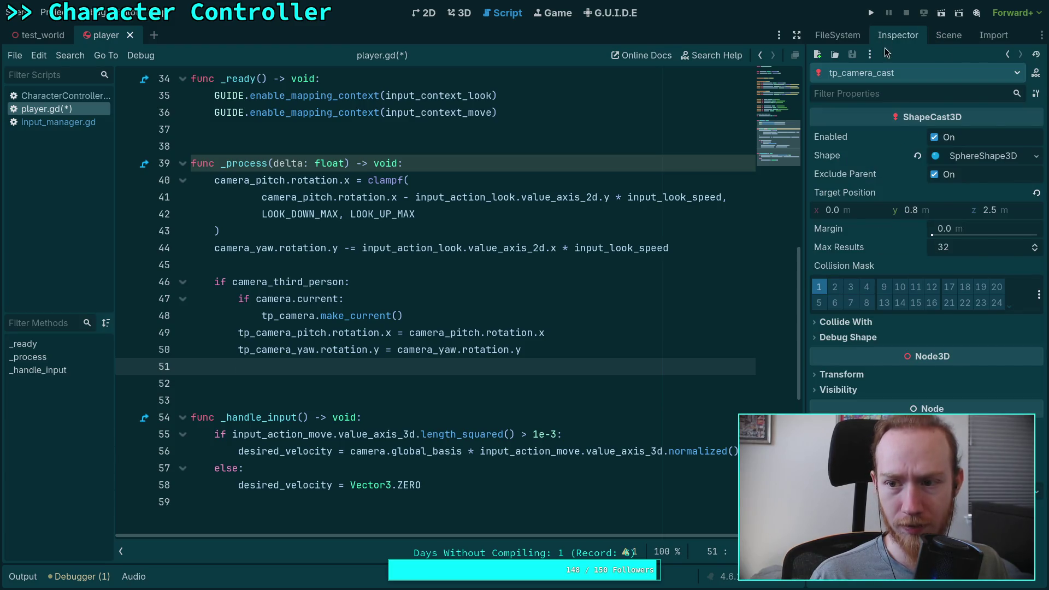
pyautogui.click(819, 287)
pyautogui.click(824, 304)
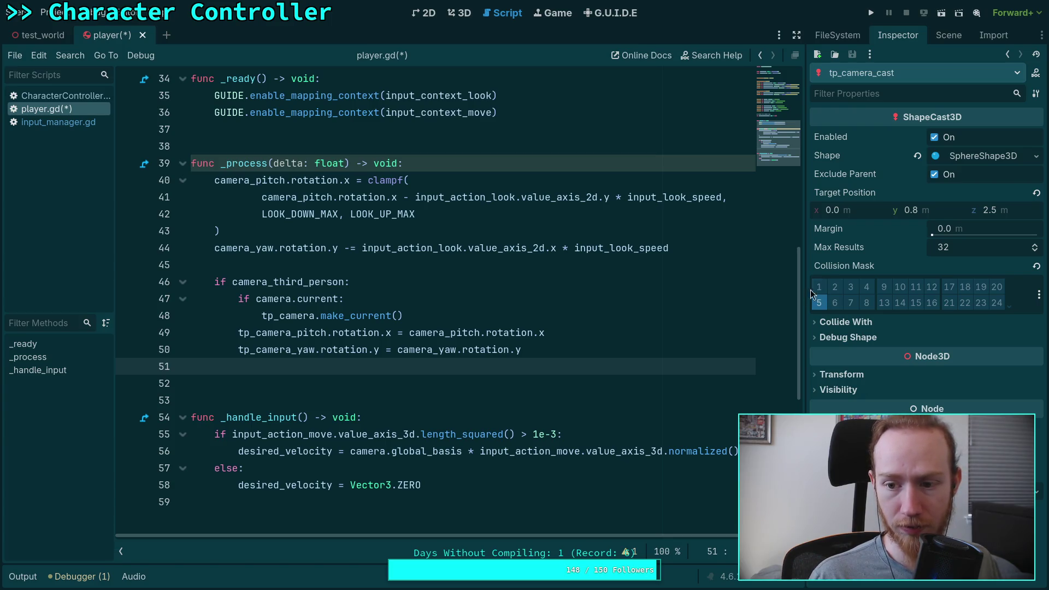
pyautogui.click(819, 321)
pyautogui.click(819, 322)
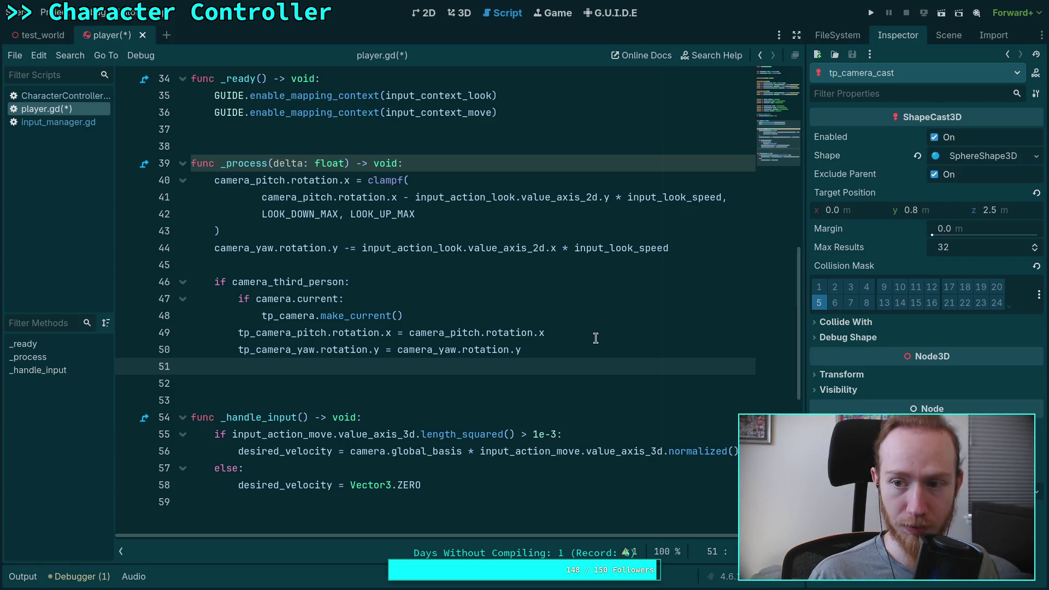
pyautogui.moveTo(838, 171)
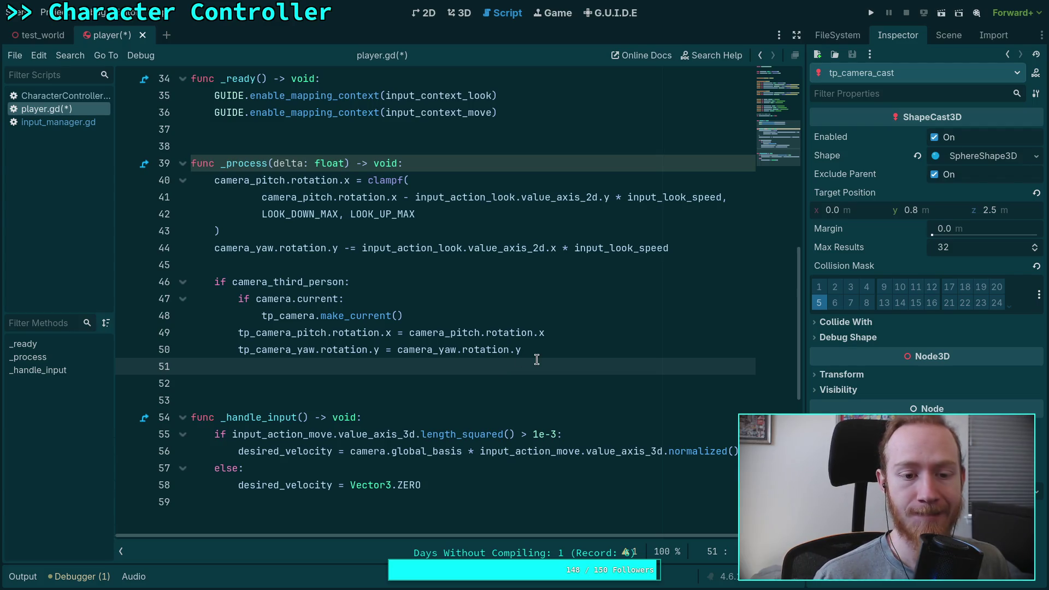
pyautogui.press('Return')
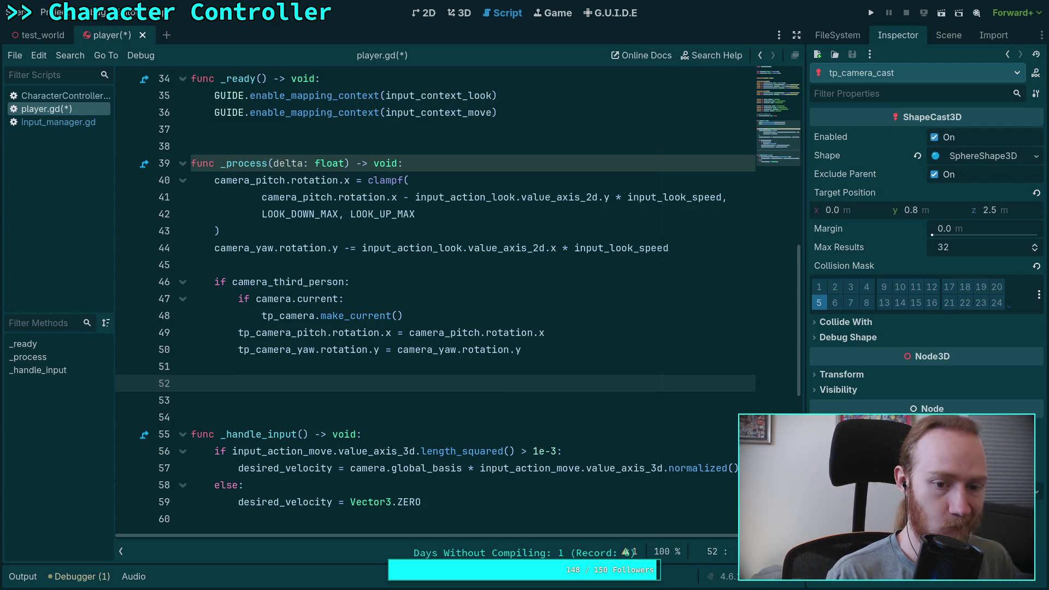
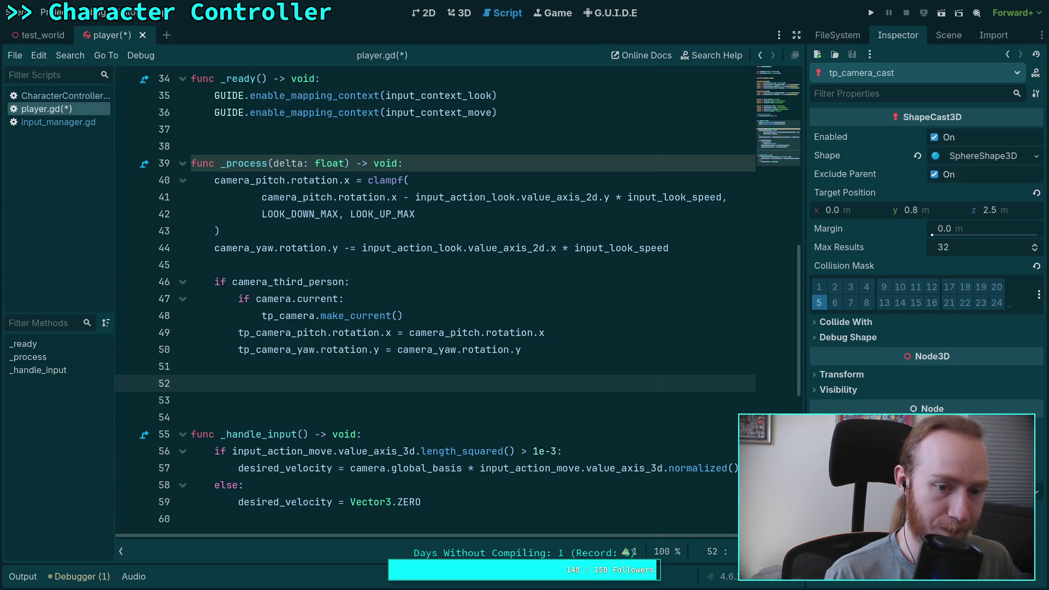
# Write tp_camera_cast.get_closest_collision_safe_fraction() on line 52 using autocomplete.
pyautogui.write('tp_ca')
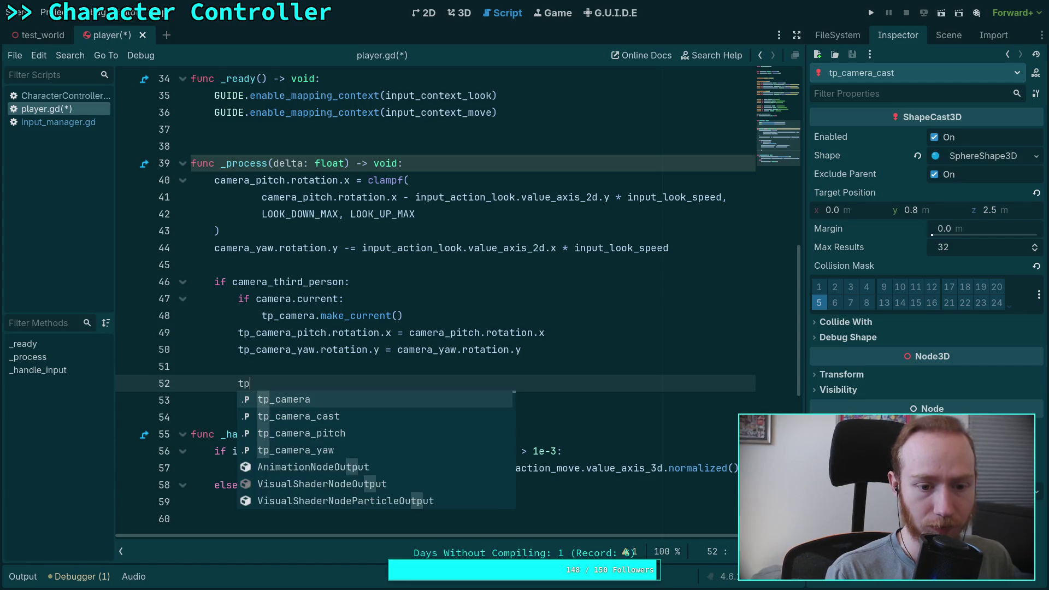
pyautogui.press('Down')
pyautogui.press('Return')
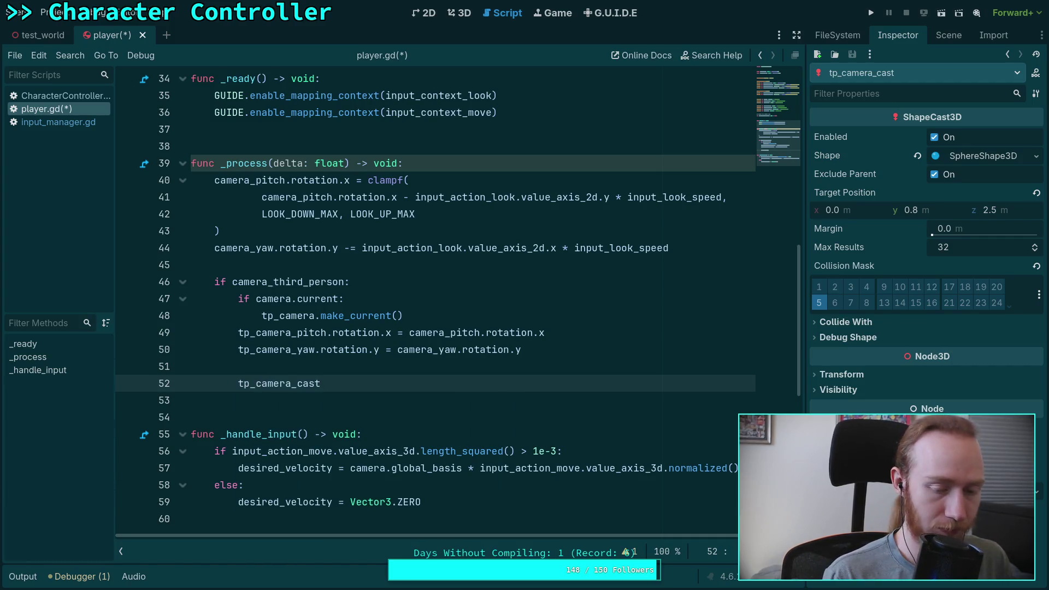
pyautogui.write('saf')
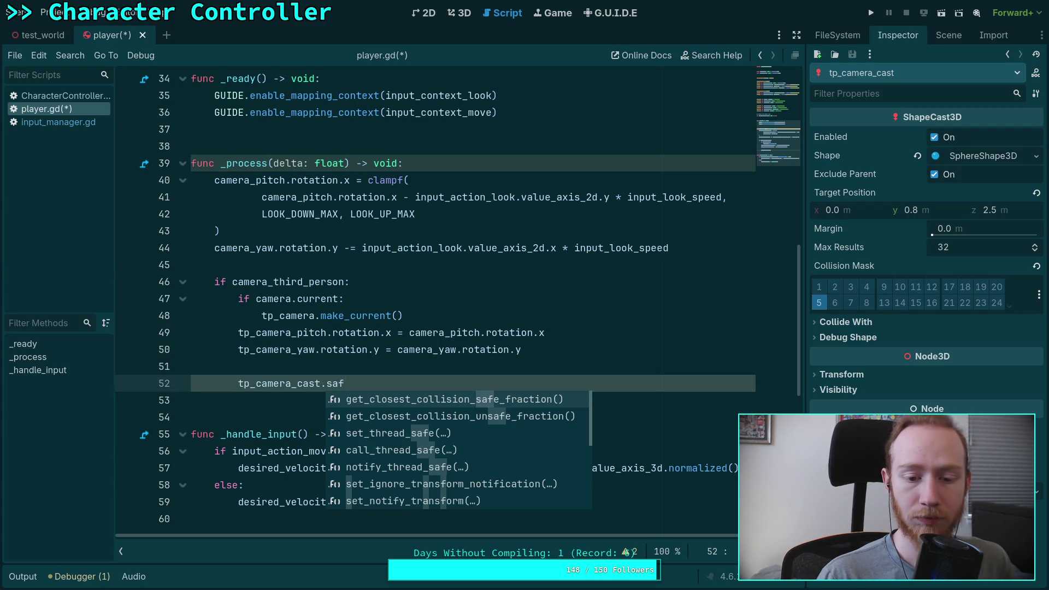
pyautogui.press('Return')
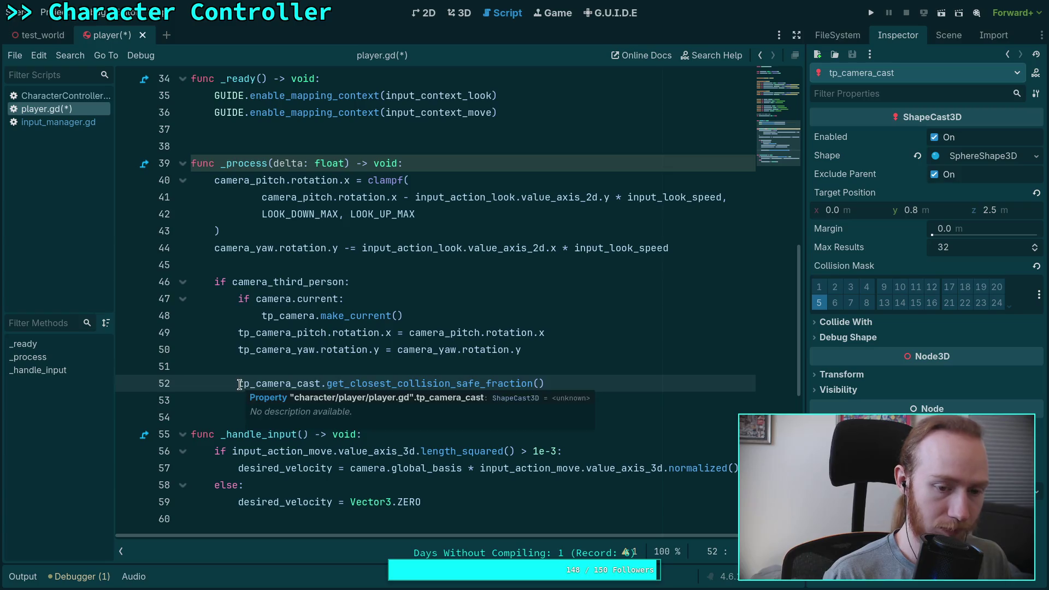
# Prefix line 52 with the declaration 'var offset: float ='.
pyautogui.click(239, 385)
pyautogui.write('var')
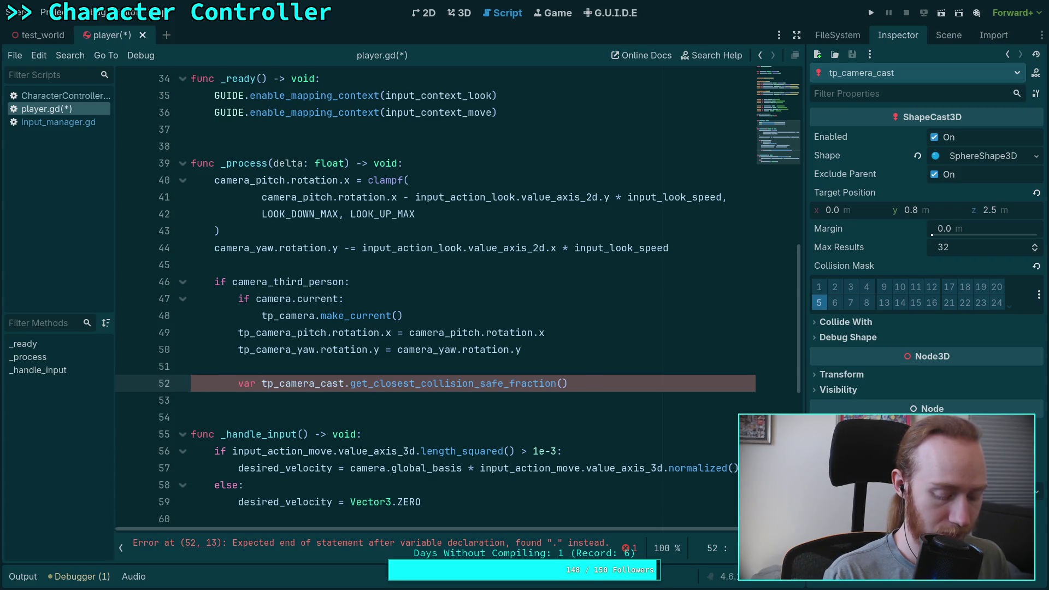
pyautogui.write('offset: float')
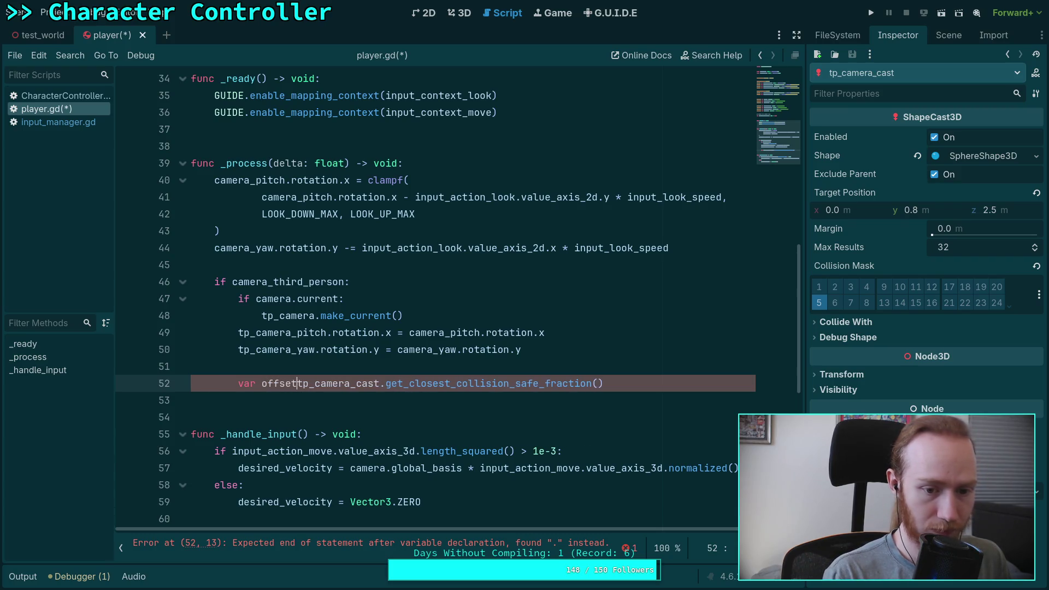
pyautogui.write(' =')
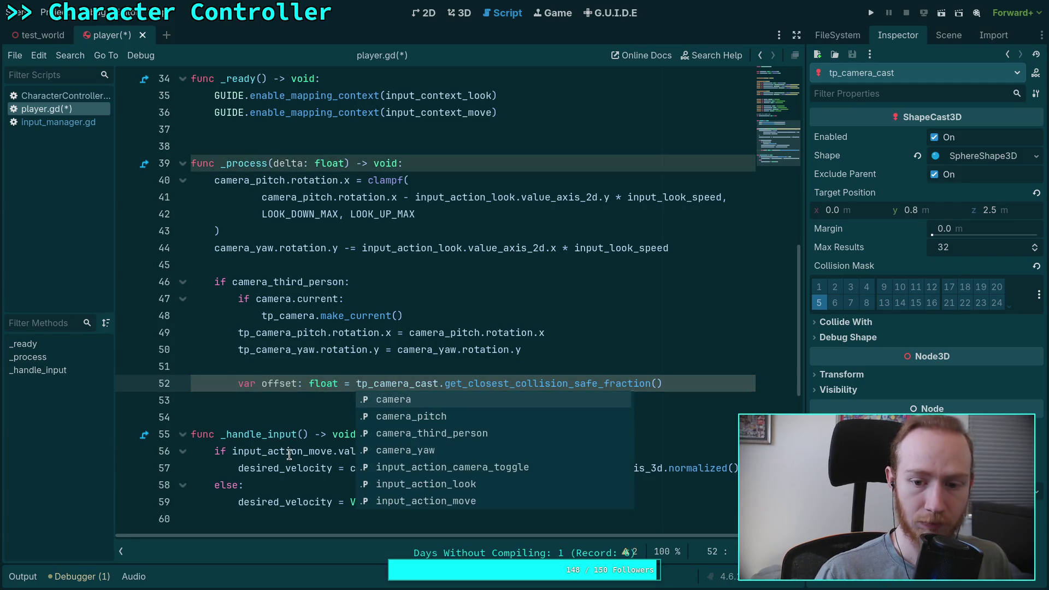
pyautogui.press('End')
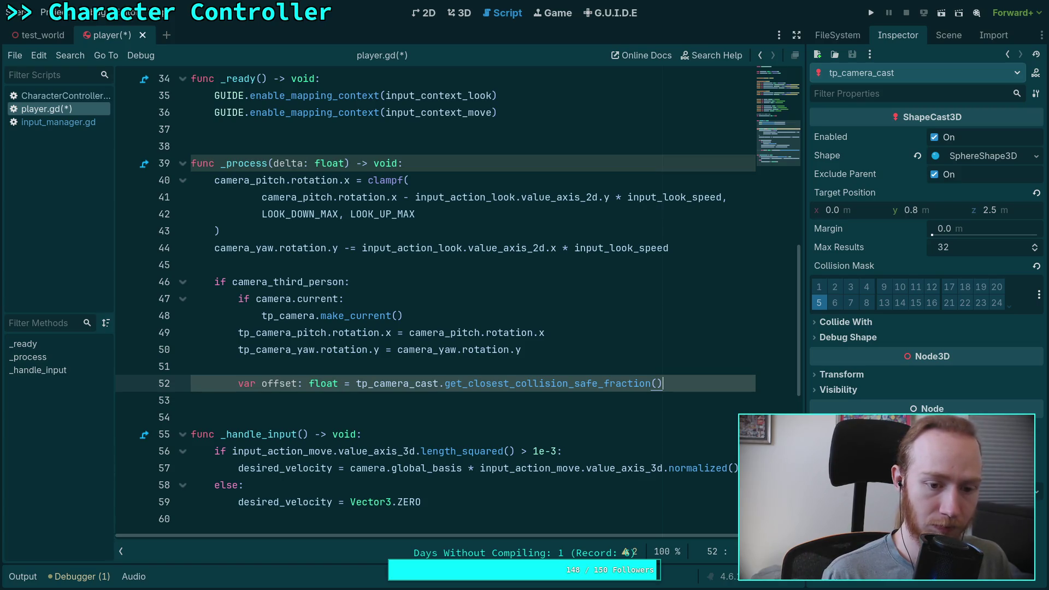
pyautogui.press('Return')
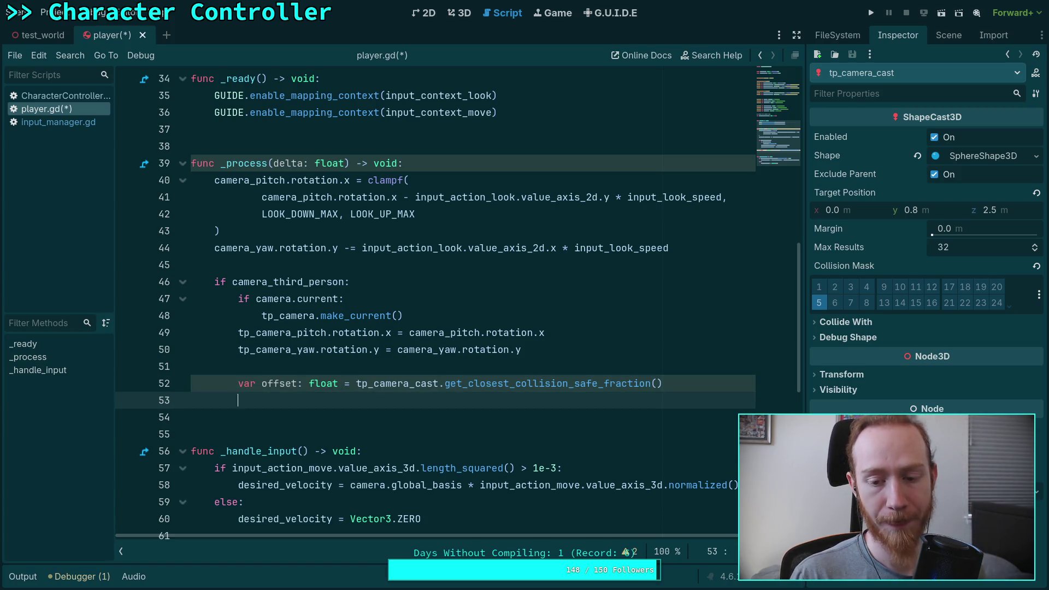
pyautogui.click(692, 382)
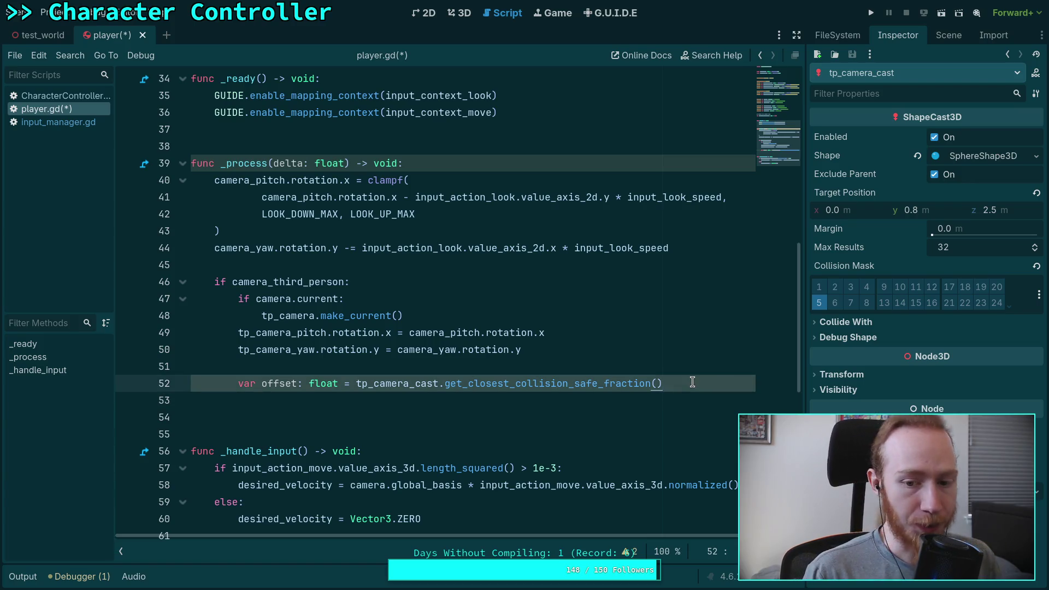
# Retype offset as Vector3 and multiply tp_camera_cast.target_position by the safe fraction.
pyautogui.doubleClick(317, 386)
pyautogui.write('Vec')
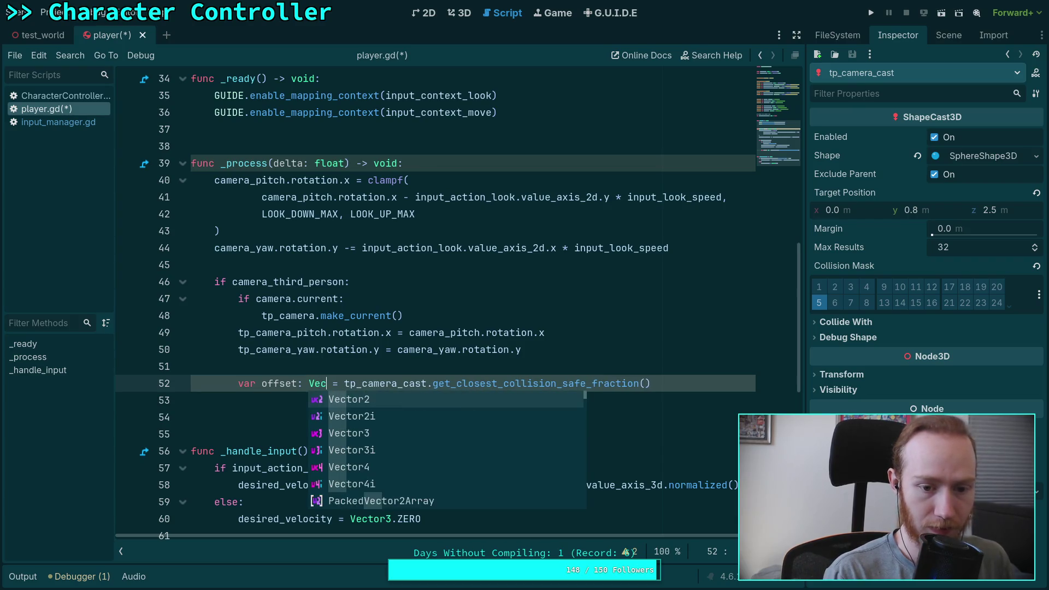
pyautogui.write('tor3')
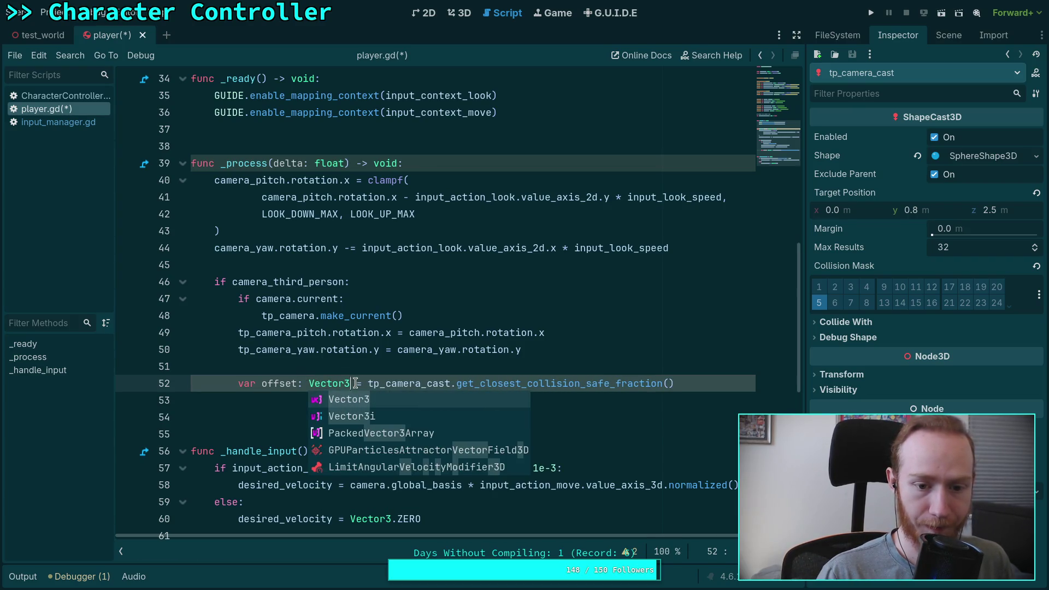
pyautogui.click(362, 383)
pyautogui.write('tp_camera_cast.')
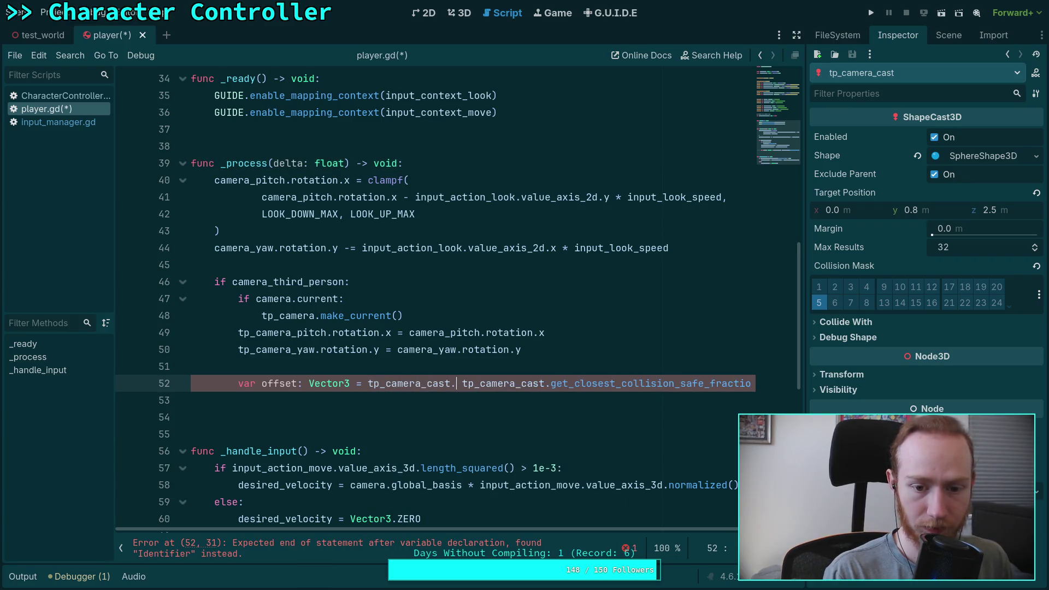
pyautogui.write('t')
pyautogui.press('Return')
pyautogui.write('*')
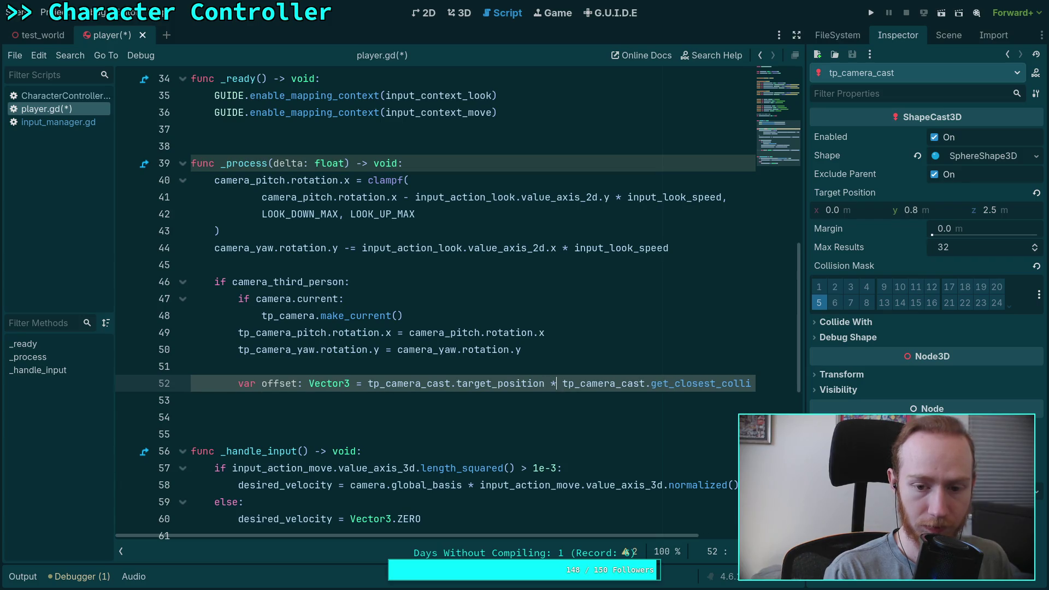
pyautogui.press('Return')
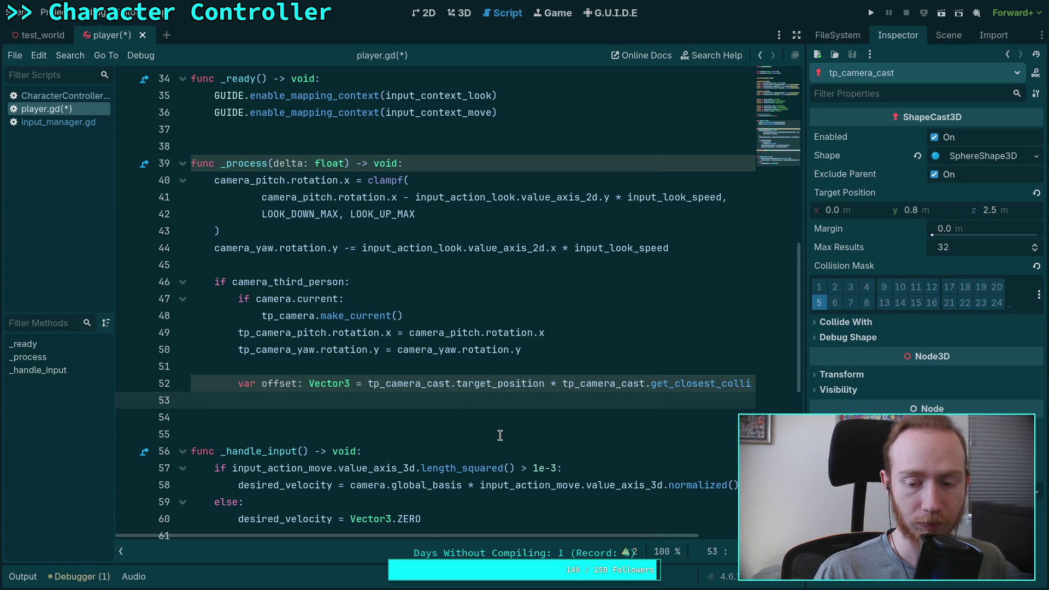
# Add line 53 assigning tp_camera.position.z = -offset.
pyautogui.moveTo(505, 535); pyautogui.dragTo(696, 543)
pyautogui.click(391, 408)
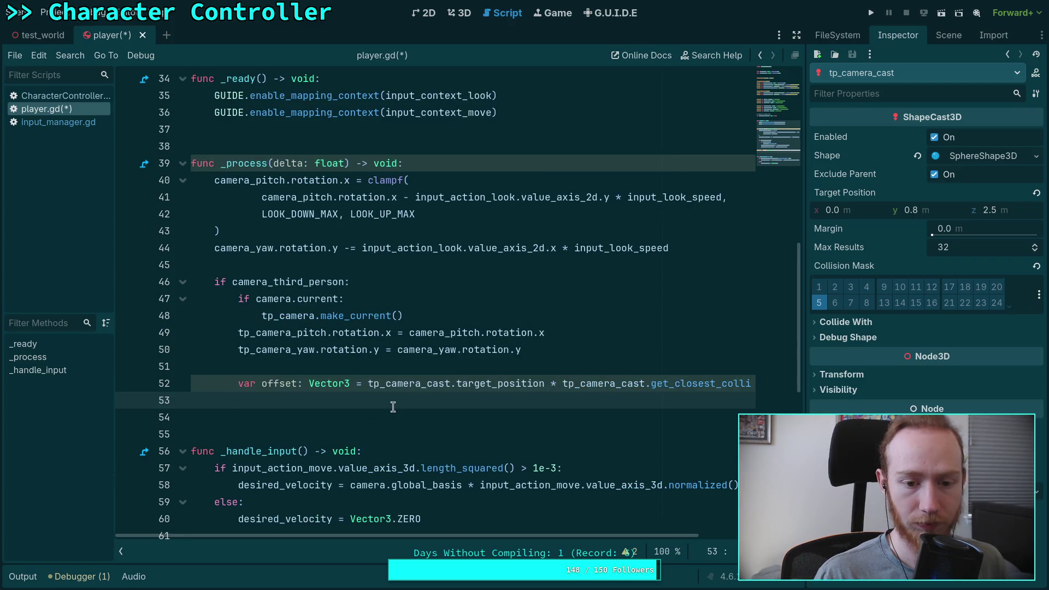
pyautogui.write('came')
pyautogui.press('BackSpace')
pyautogui.press('BackSpace')
pyautogui.press('BackSpace')
pyautogui.write('tp_ca')
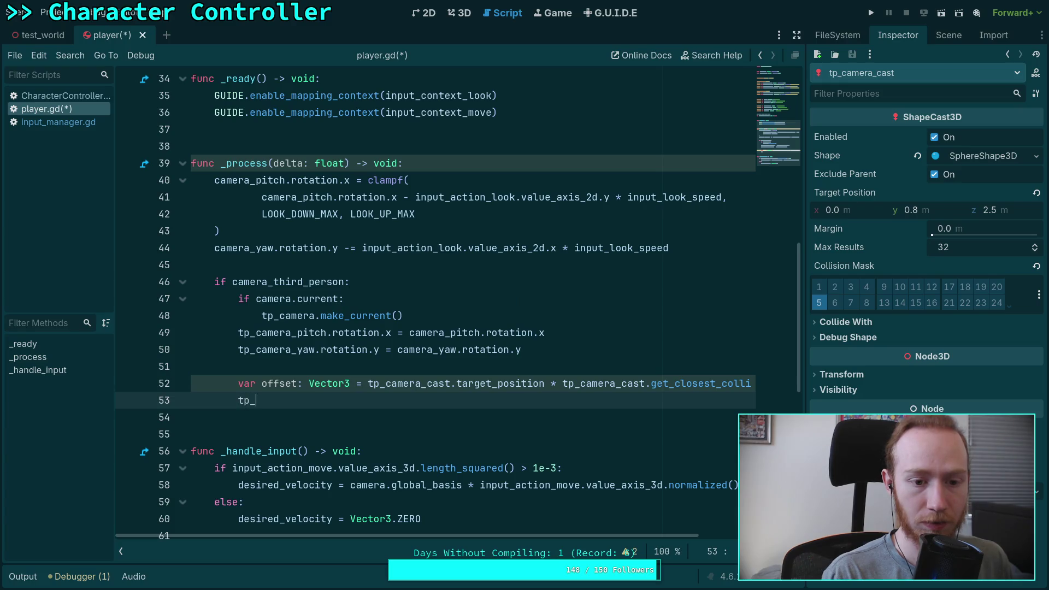
pyautogui.press('Return')
pyautogui.write('.')
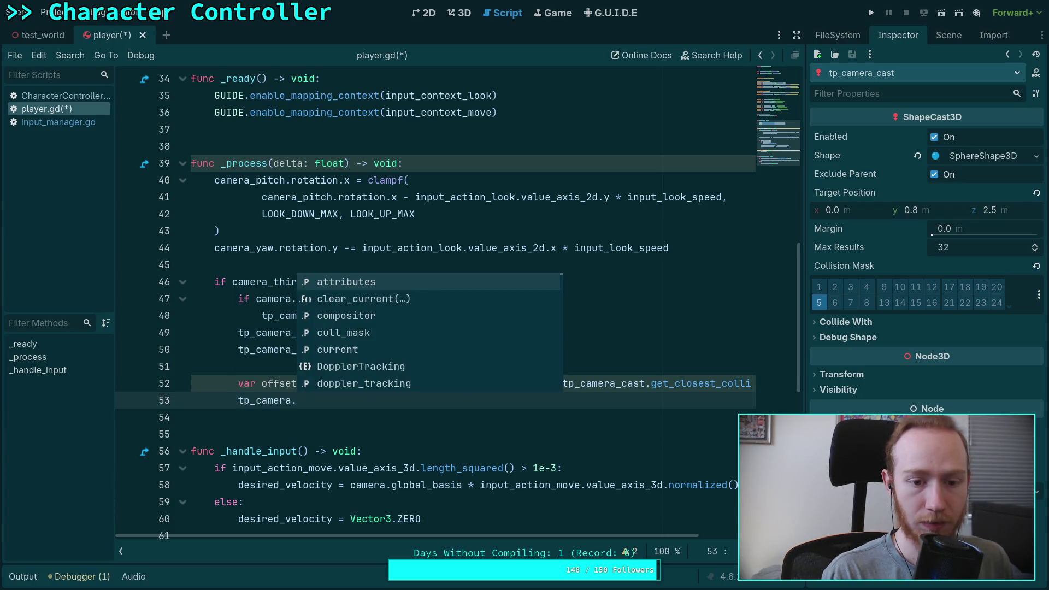
pyautogui.write('po')
pyautogui.press('Return')
pyautogui.write('.')
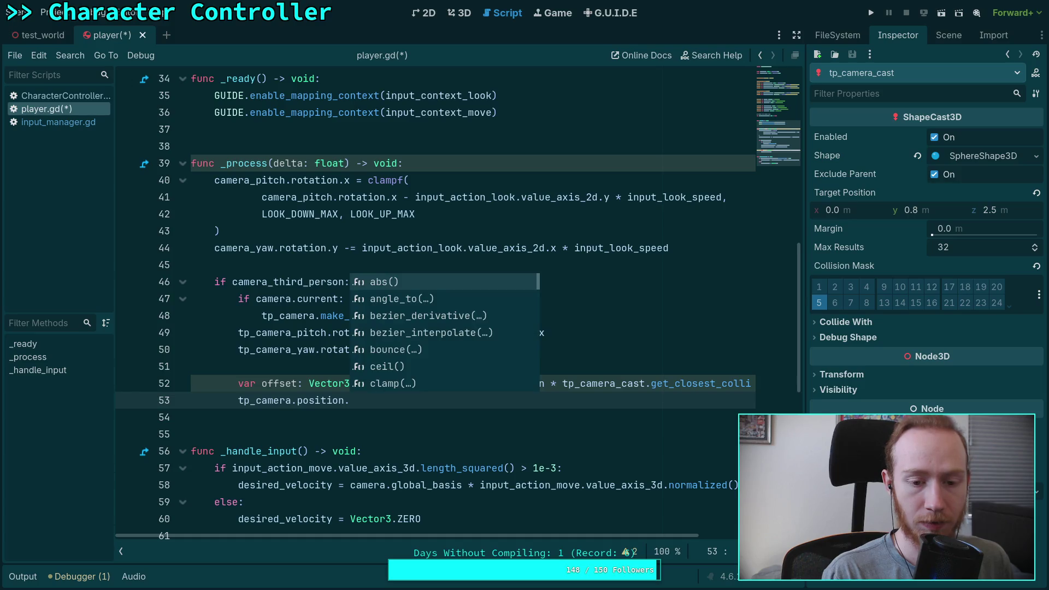
pyautogui.write('z = -of')
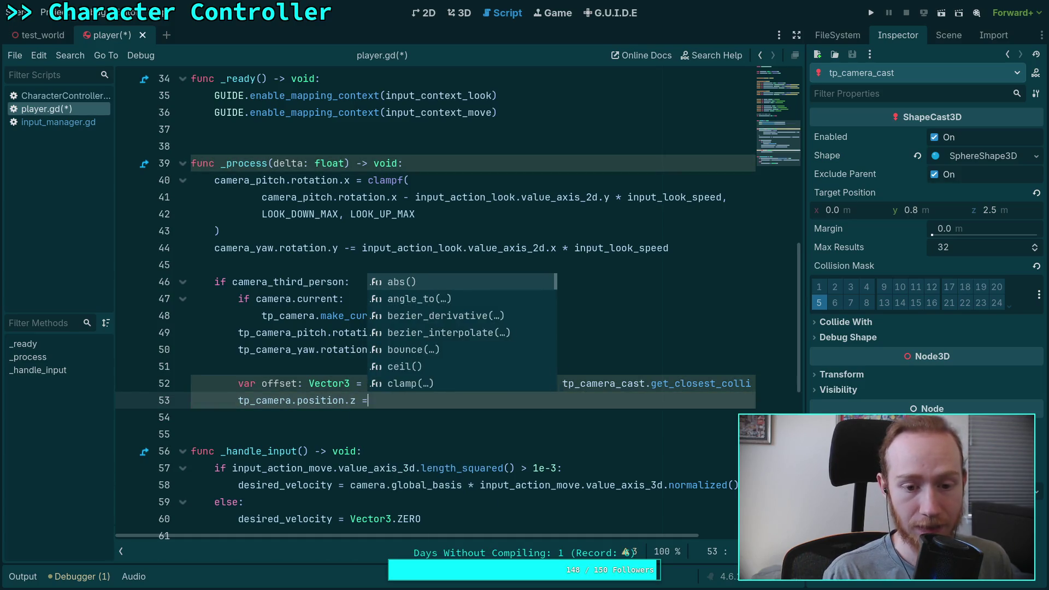
pyautogui.press('Return')
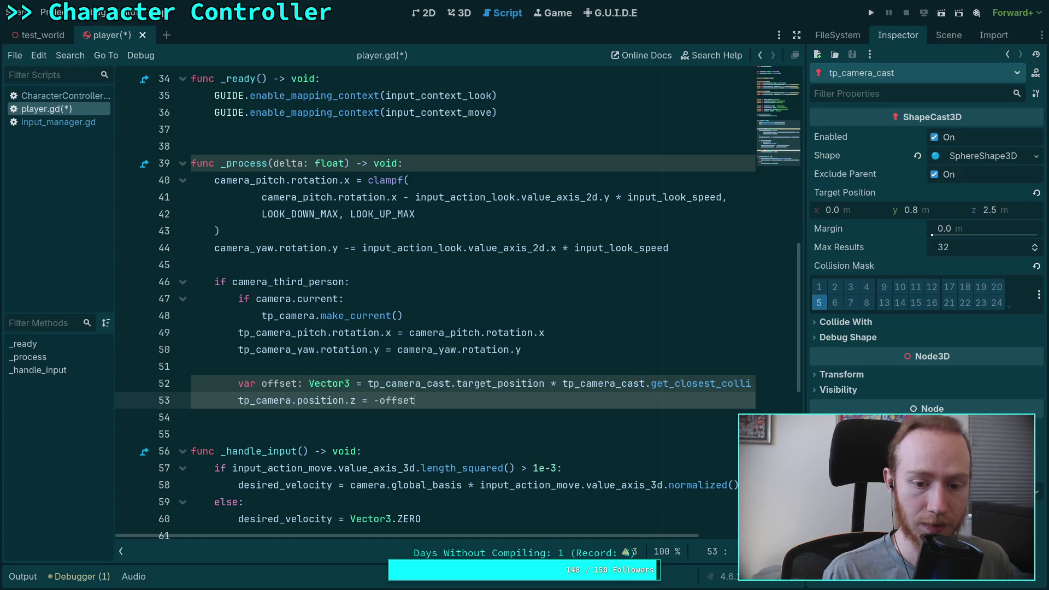
# Remove the minus sign so line 53 reads tp_camera.position.z = offset, and save.
pyautogui.press('BackSpace')
pyautogui.press('BackSpace')
pyautogui.press('BackSpace')
pyautogui.write('off')
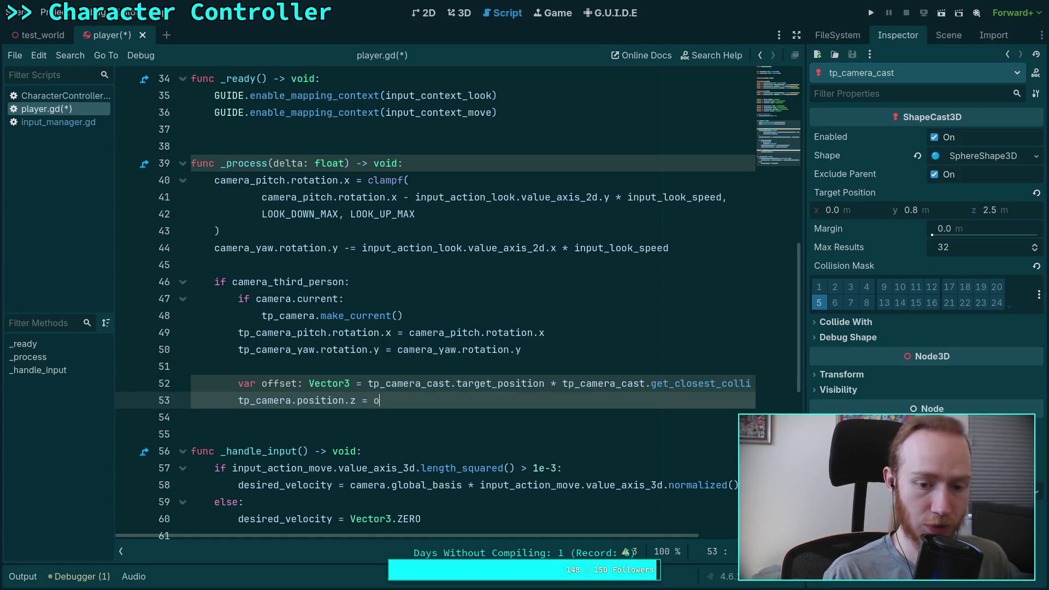
pyautogui.press('Return')
pyautogui.hotkey('ctrl', 's')
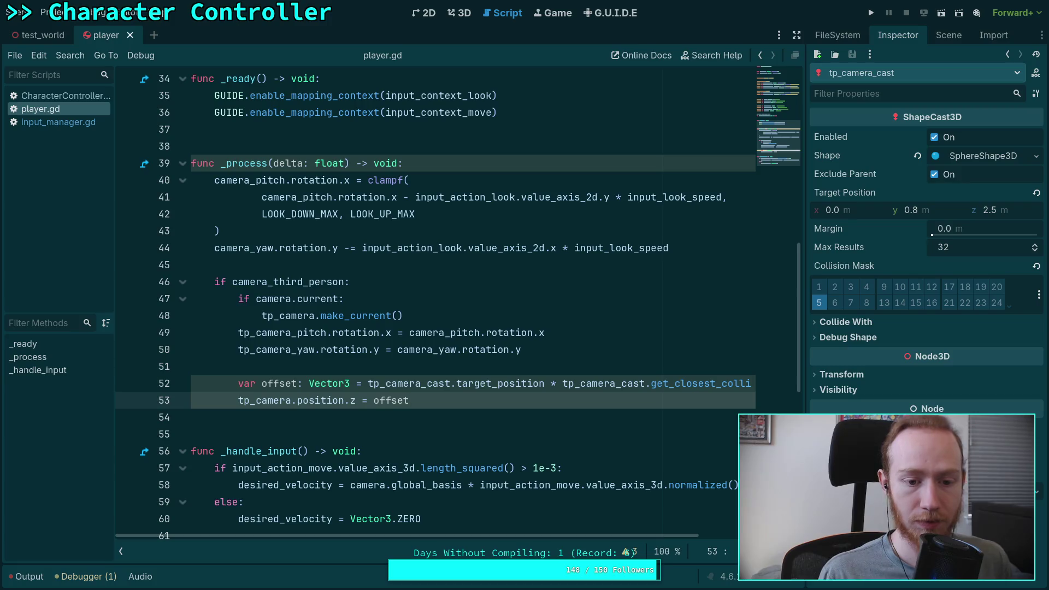
# Drop .z so offset is assigned to the whole tp_camera.position.
pyautogui.click(354, 413)
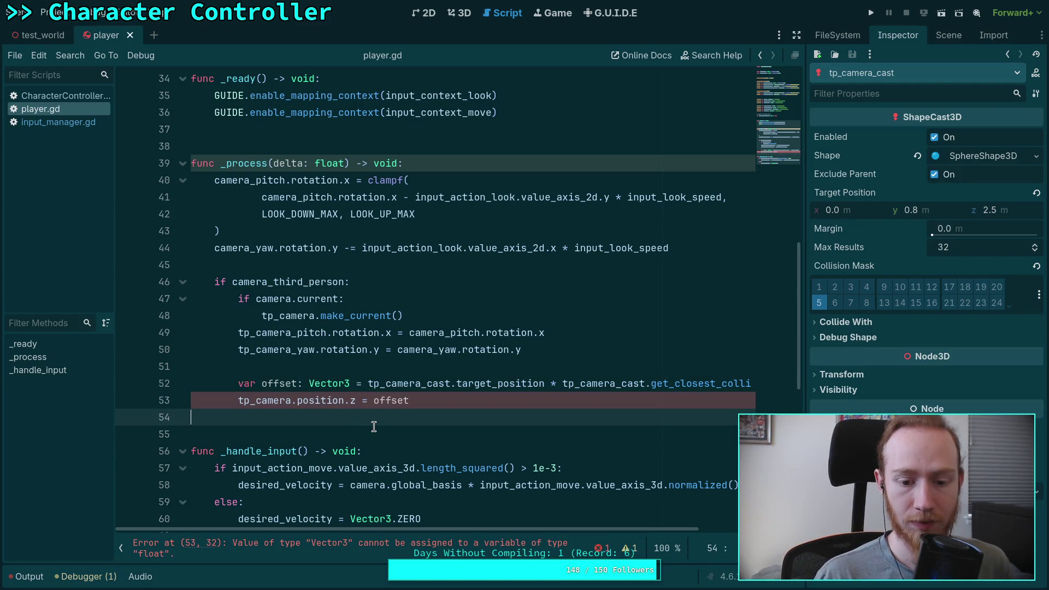
pyautogui.doubleClick(352, 404)
pyautogui.press('BackSpace')
pyautogui.press('BackSpace')
pyautogui.click(323, 418)
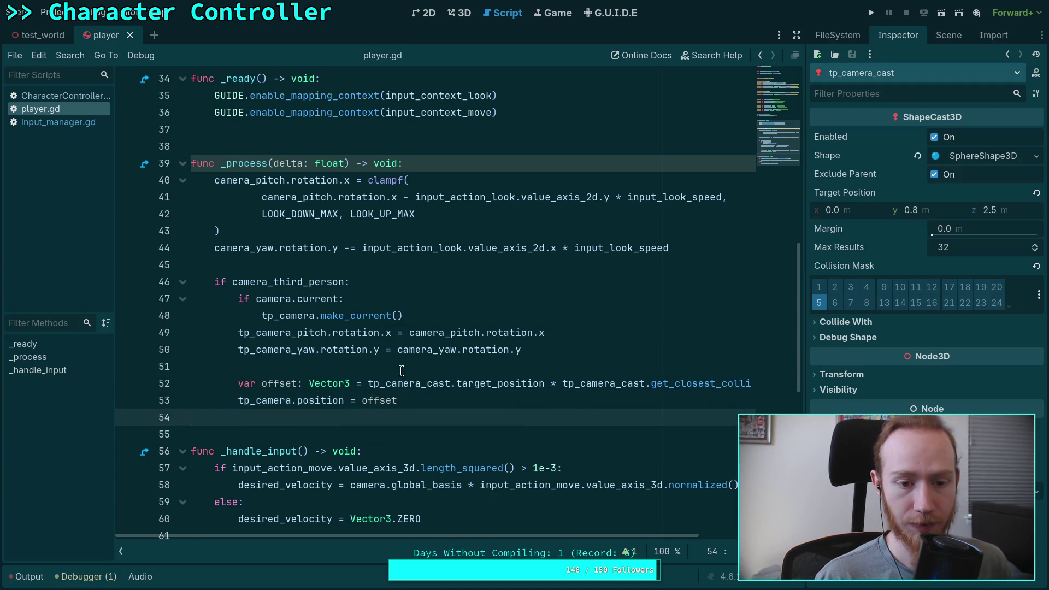
pyautogui.scroll(1, 442, 350)
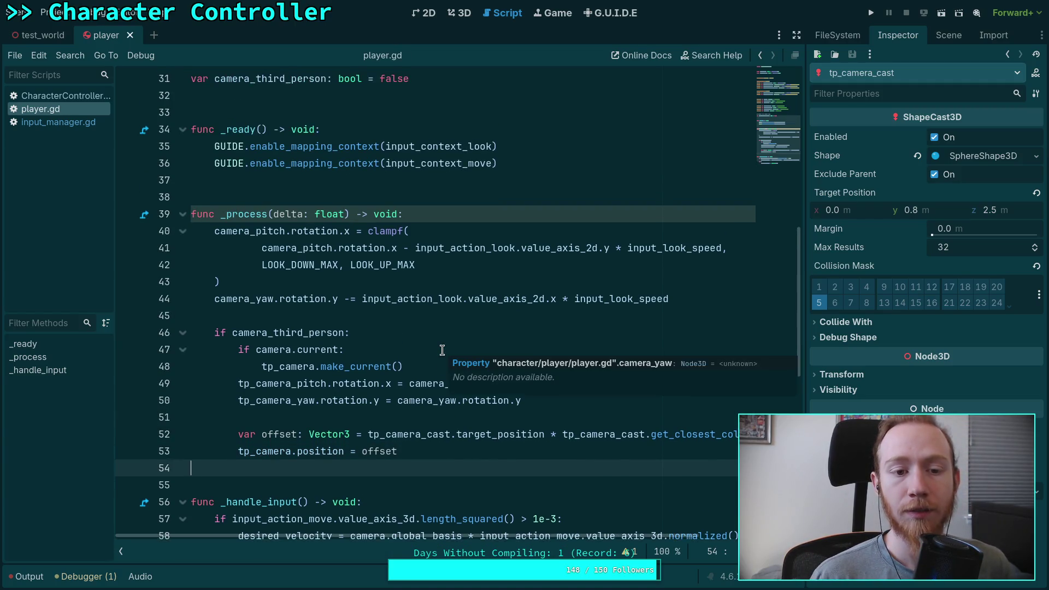
pyautogui.scroll(2, 442, 351)
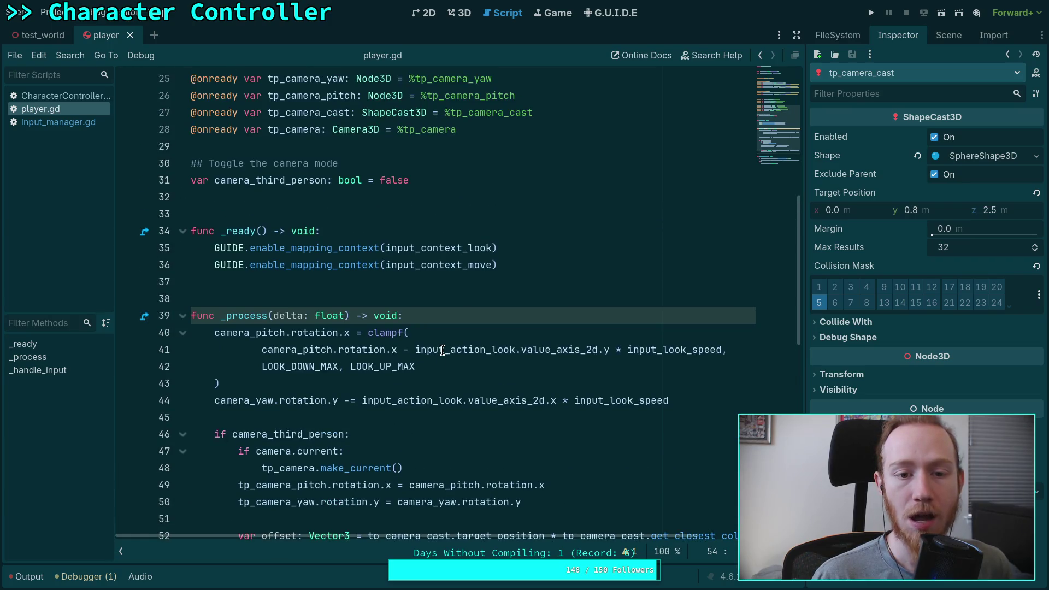
pyautogui.scroll(6, 442, 350)
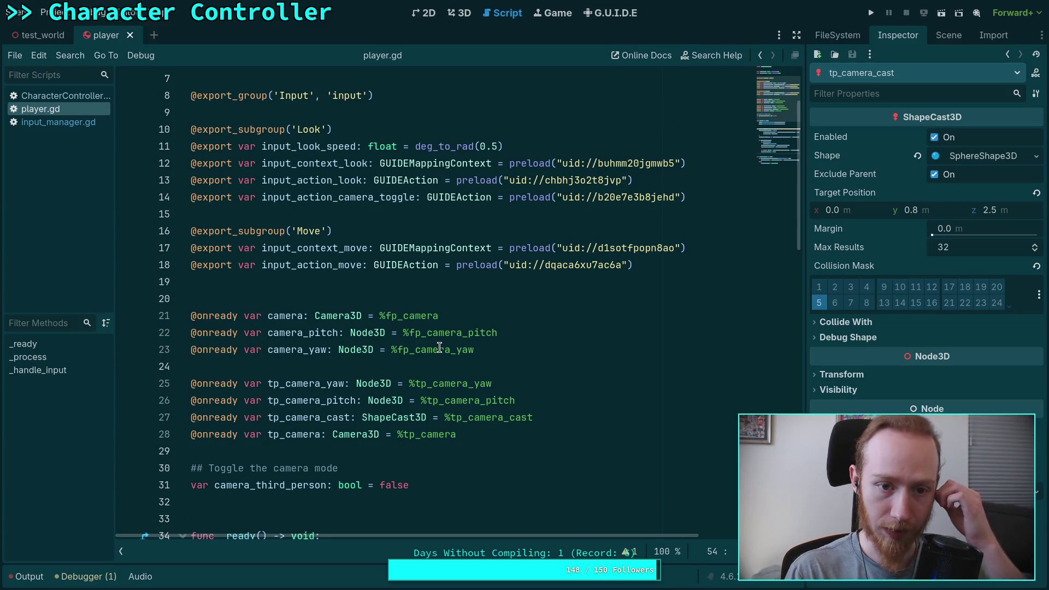
pyautogui.scroll(-1, 440, 348)
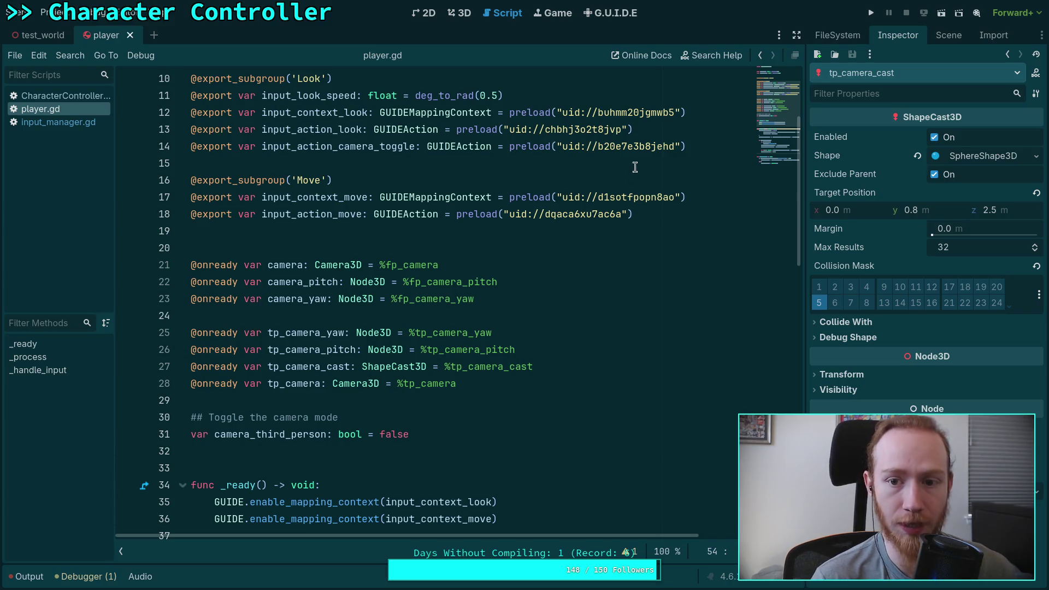
pyautogui.click(646, 131)
pyautogui.scroll(-7, 665, 335)
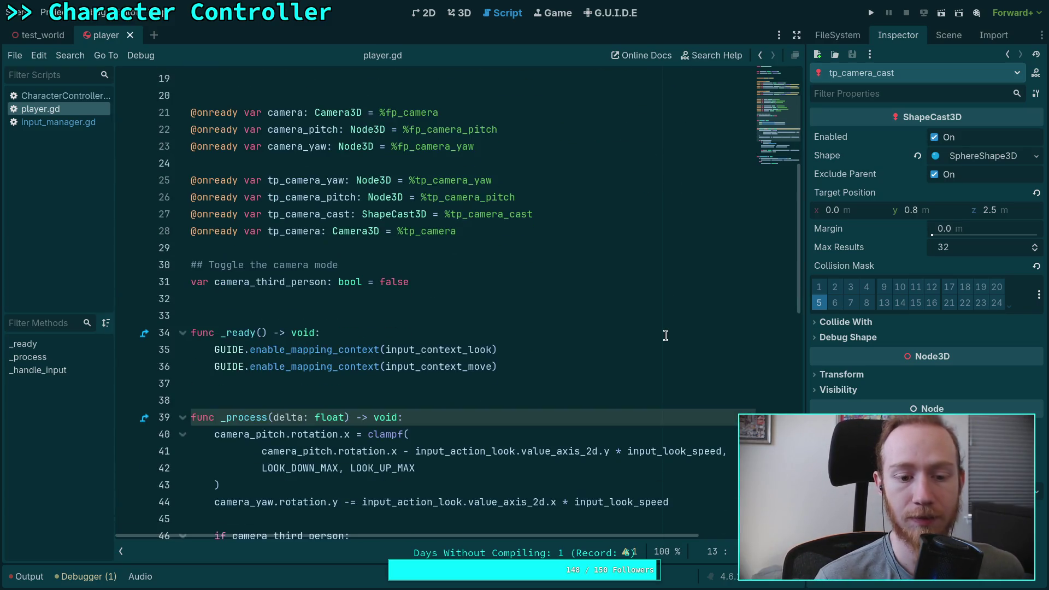
pyautogui.click(432, 338)
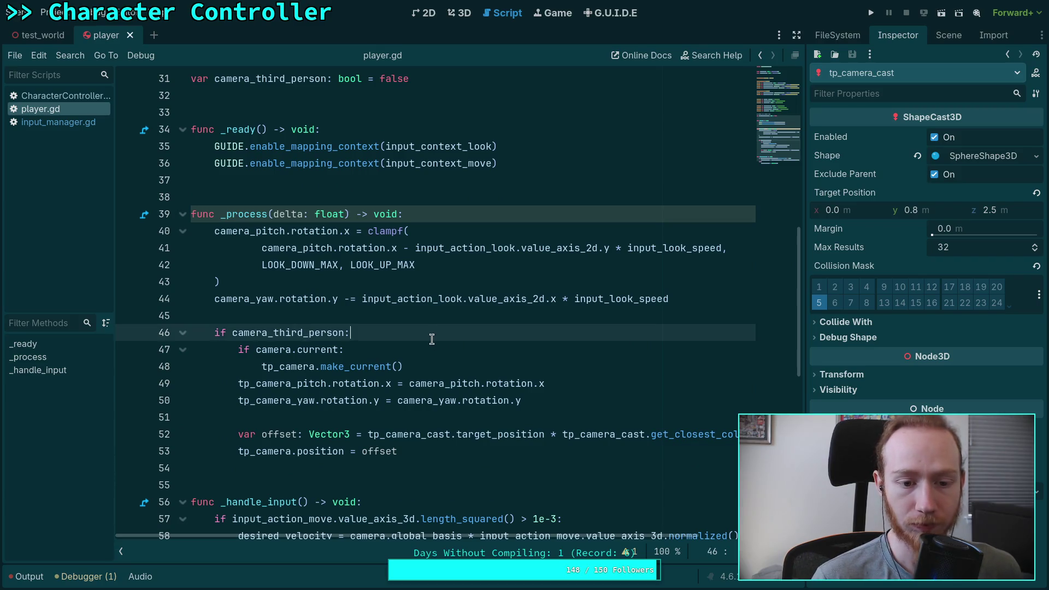
pyautogui.click(64, 121)
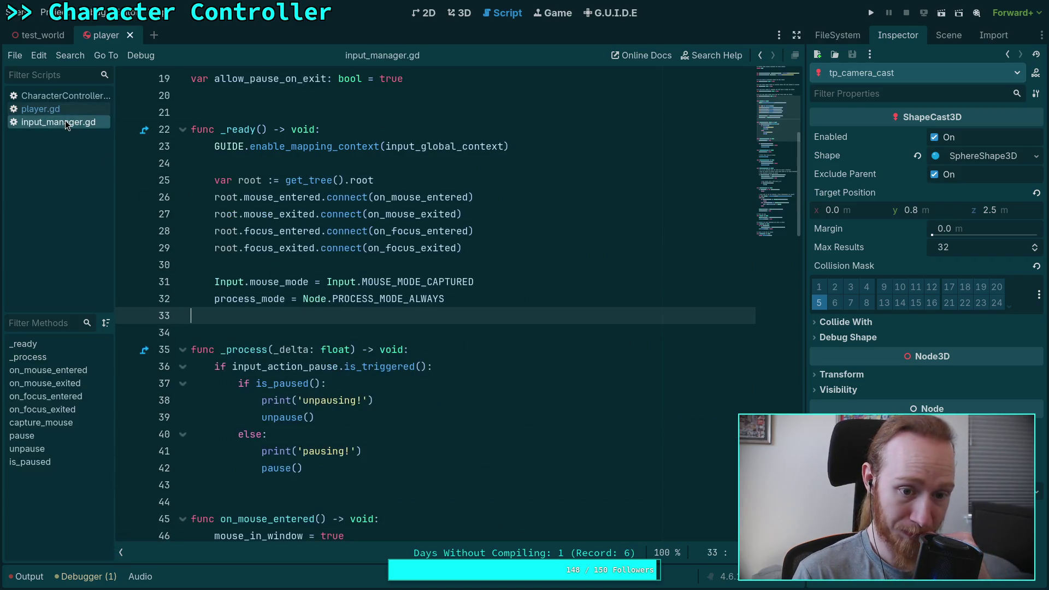
pyautogui.scroll(-2, 423, 396)
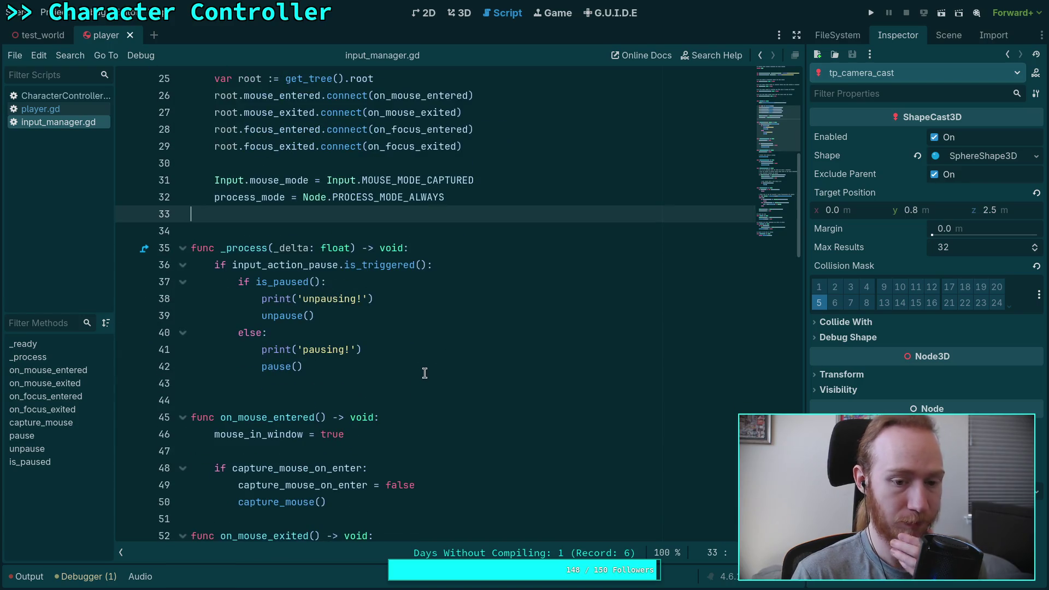
pyautogui.click(95, 109)
pyautogui.scroll(-1, 434, 366)
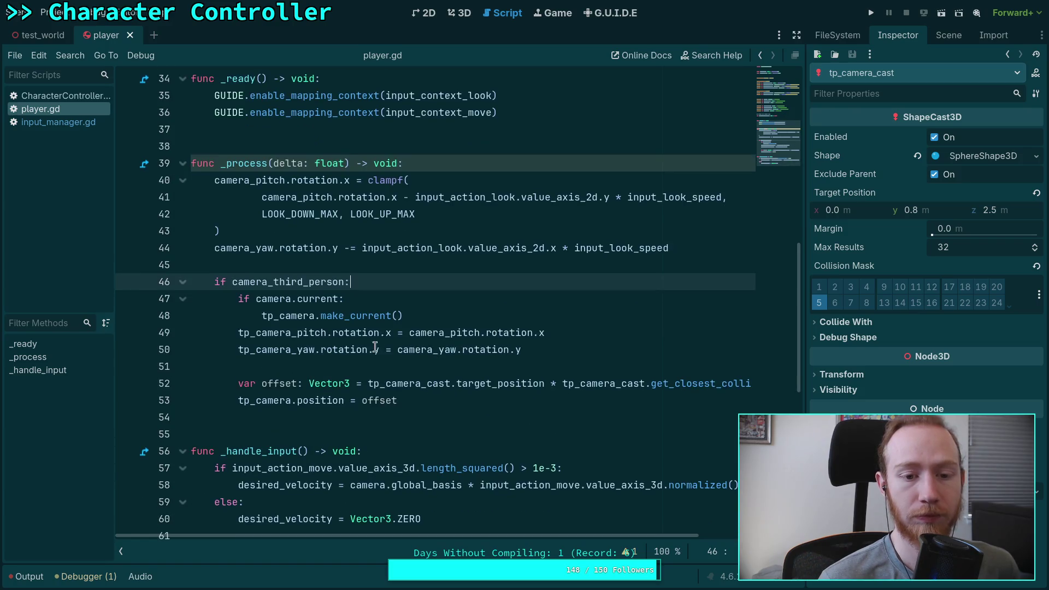
pyautogui.click(459, 261)
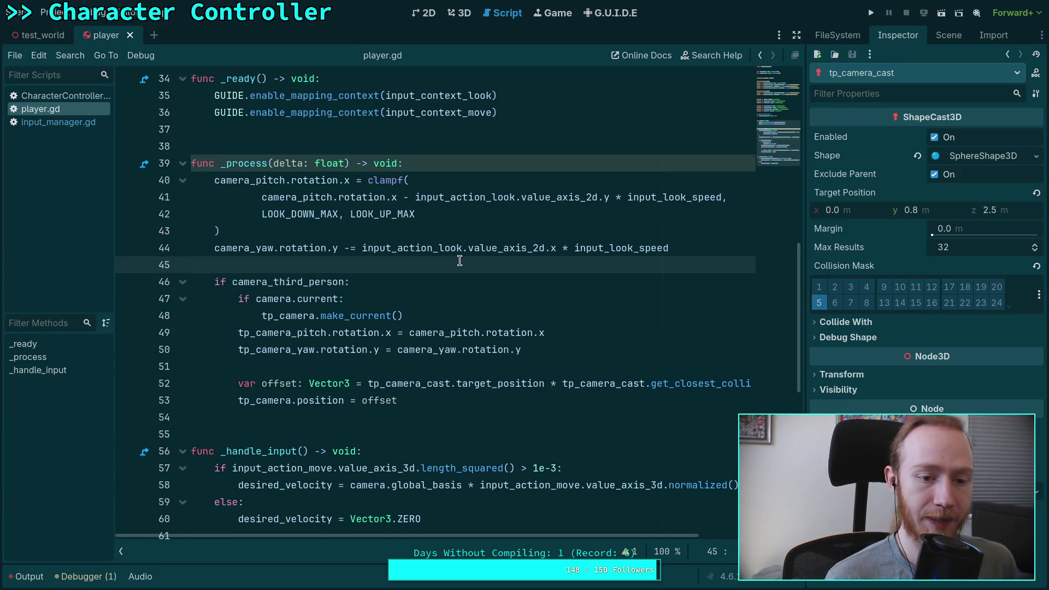
# Add 'if input_action_camera_toggle.is_triggered():' above the third-person camera block.
pyautogui.press('Return')
pyautogui.press('Return')
pyautogui.press('Up')
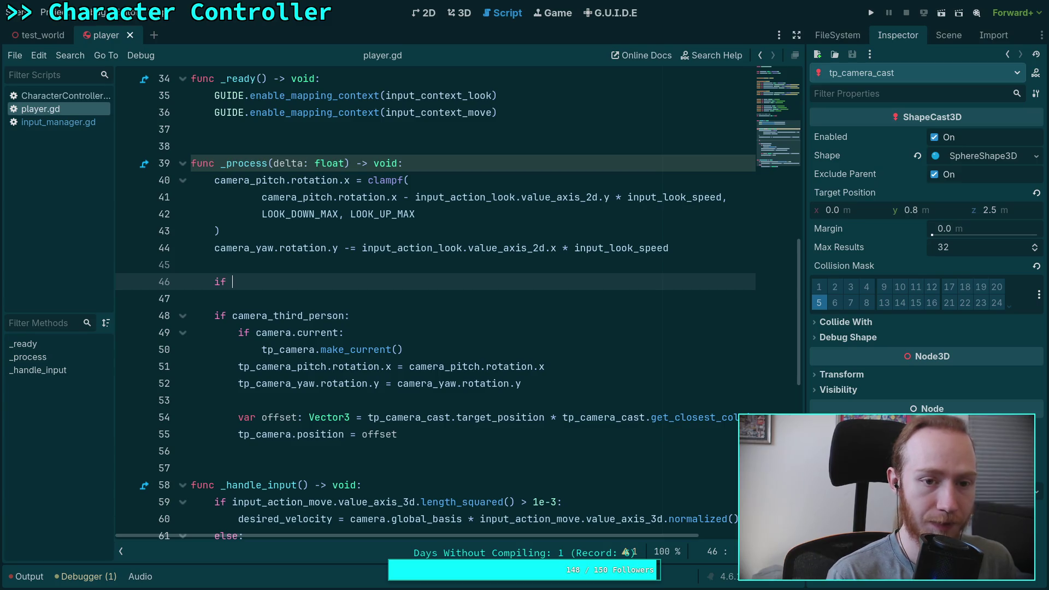
pyautogui.write('cam')
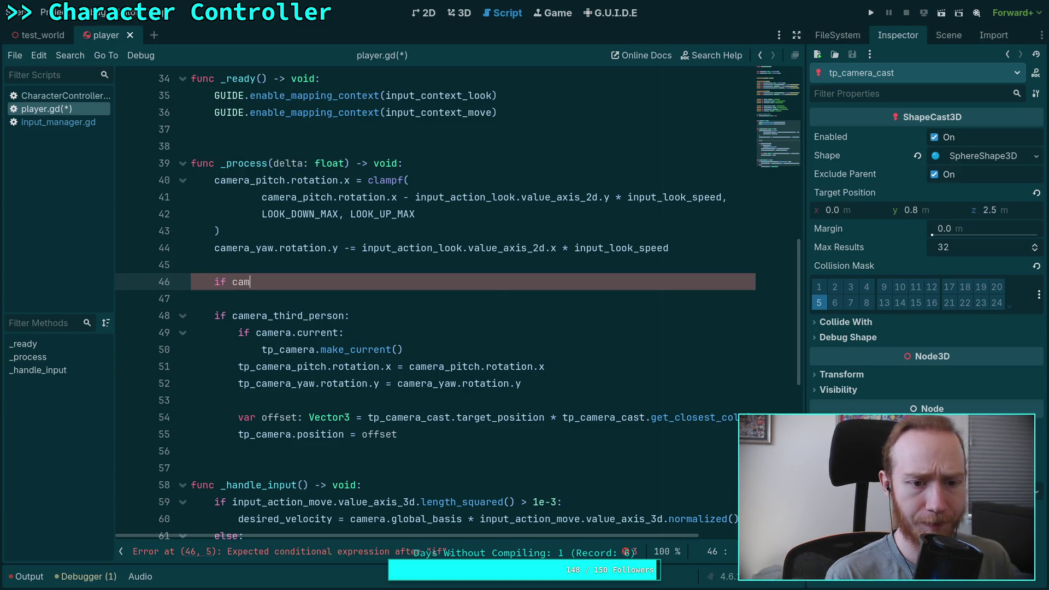
pyautogui.press('BackSpace')
pyautogui.press('BackSpace')
pyautogui.press('BackSpace')
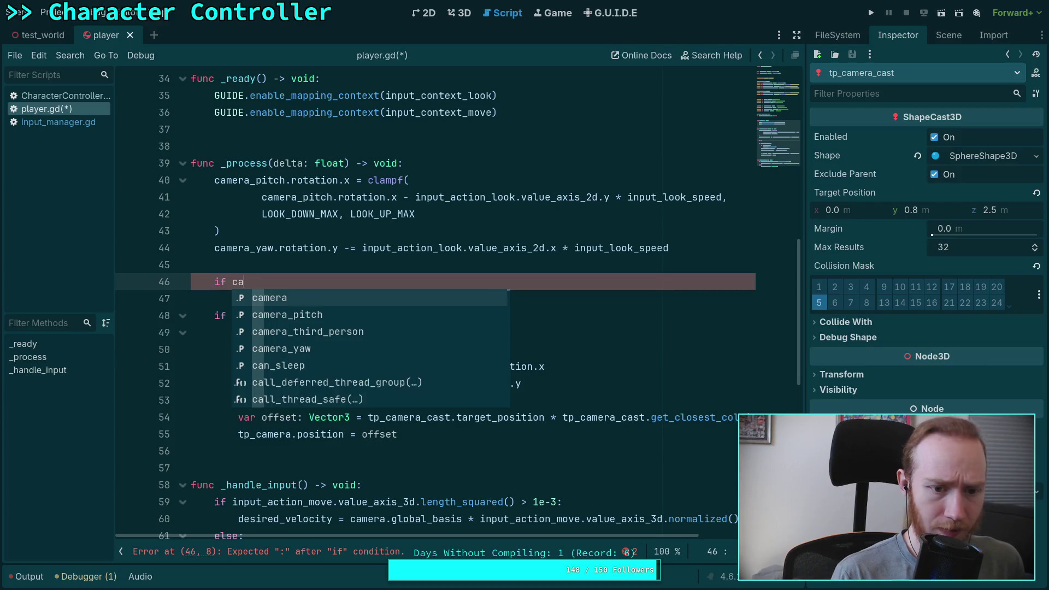
pyautogui.write('look')
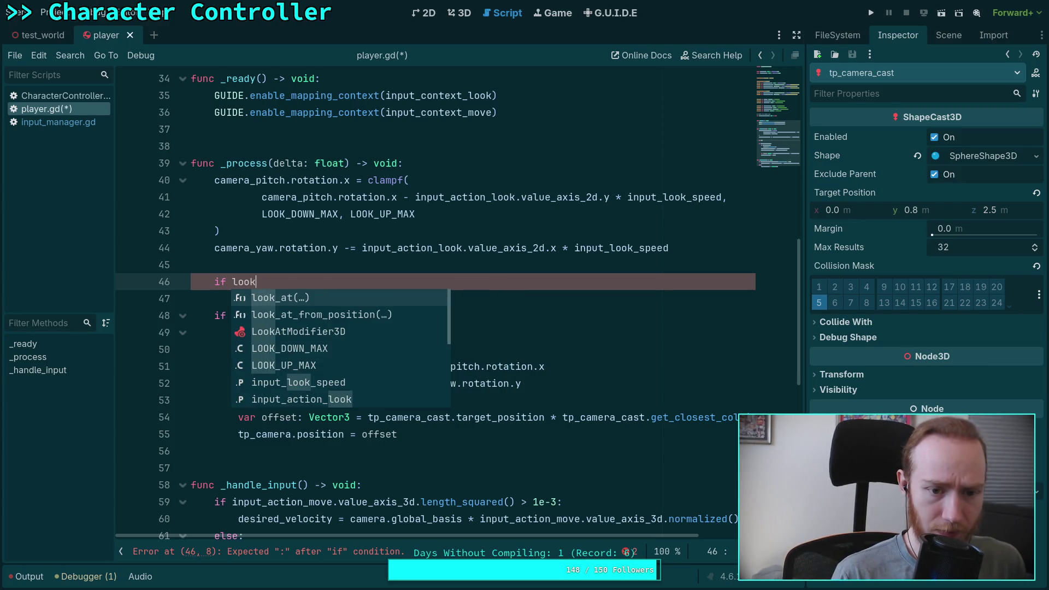
pyautogui.press('BackSpace')
pyautogui.press('BackSpace')
pyautogui.press('BackSpace')
pyautogui.write('input')
pyautogui.press('Return')
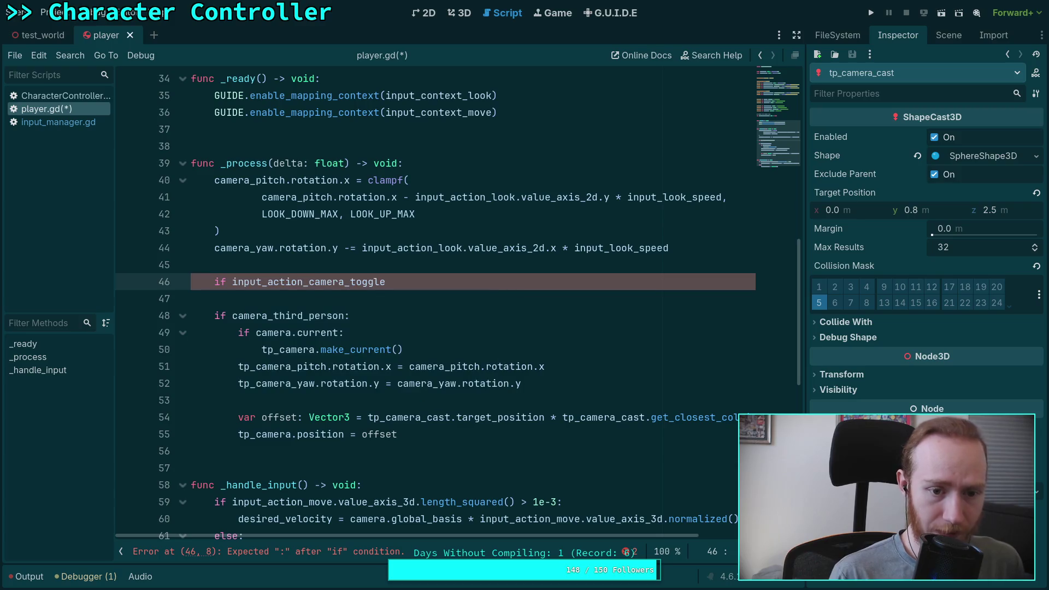
pyautogui.write('.is')
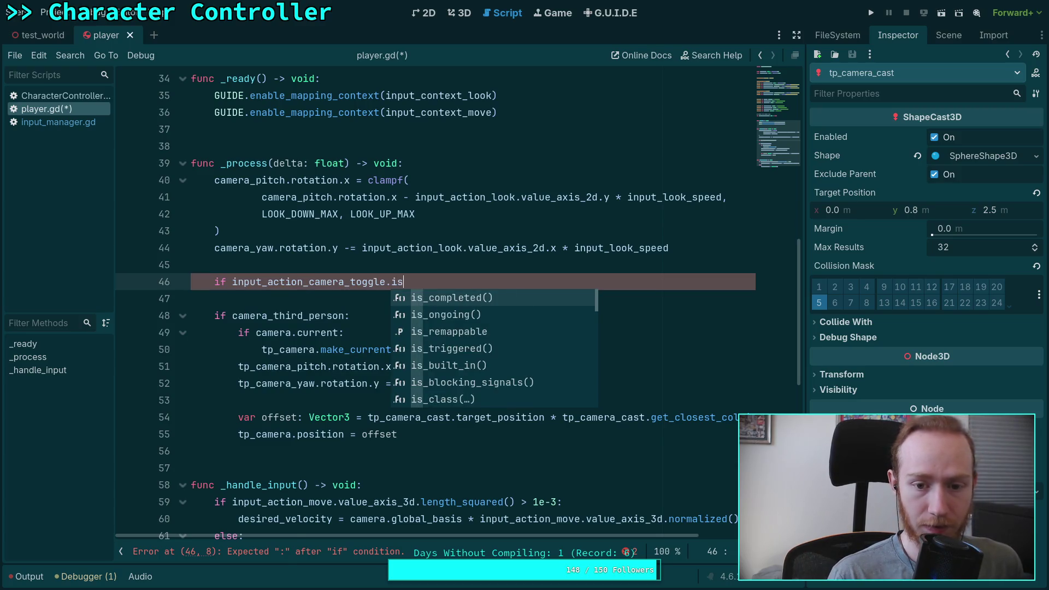
pyautogui.press('Down')
pyautogui.press('Down')
pyautogui.press('Down')
pyautogui.press('Return')
pyautogui.write(':')
pyautogui.press('Return')
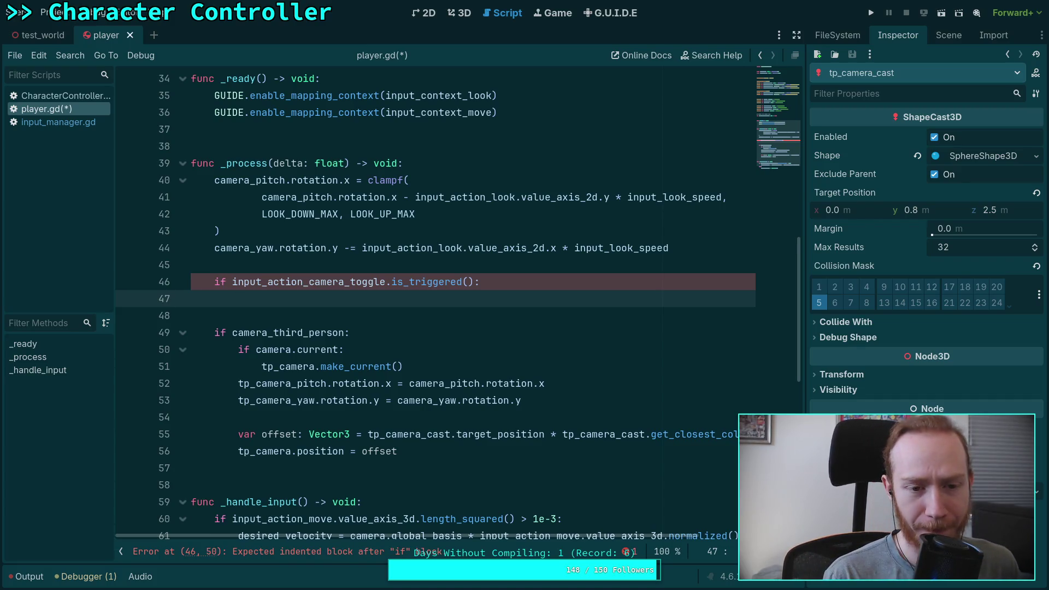
# Write 'camera_third_person = not camera_third_person' under the condition and save.
pyautogui.write('if')
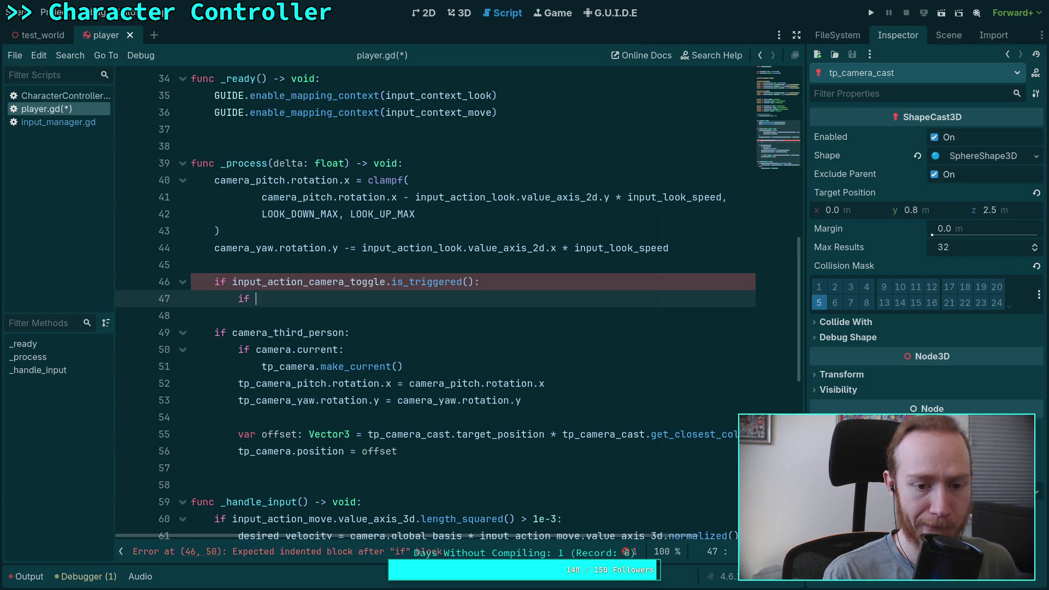
pyautogui.write('cam')
pyautogui.press('BackSpace')
pyautogui.press('BackSpace')
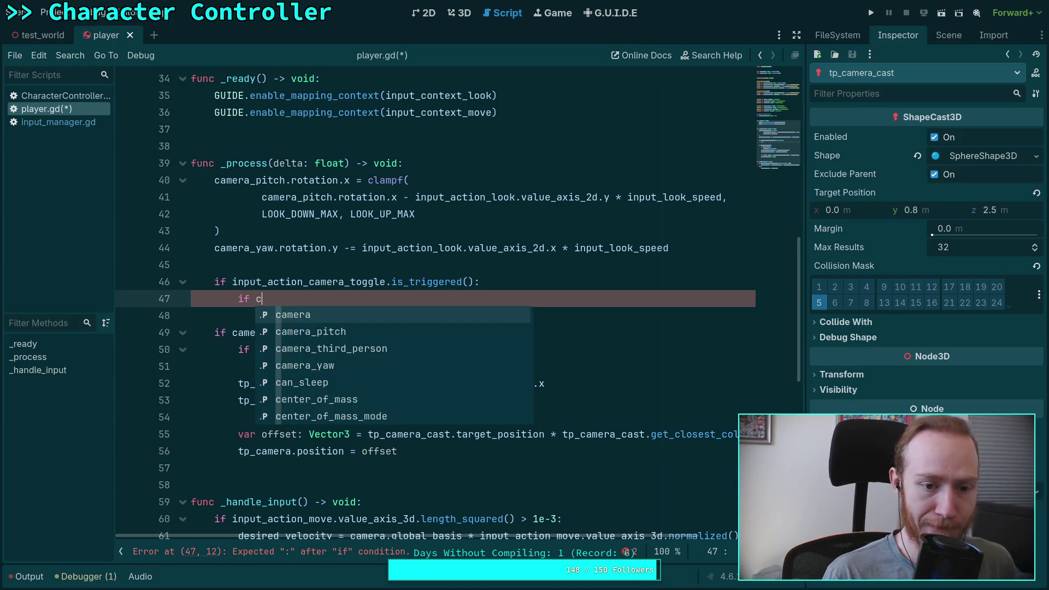
pyautogui.press('BackSpace')
pyautogui.press('BackSpace')
pyautogui.press('BackSpace')
pyautogui.write('cam')
pyautogui.press('Down')
pyautogui.press('Down')
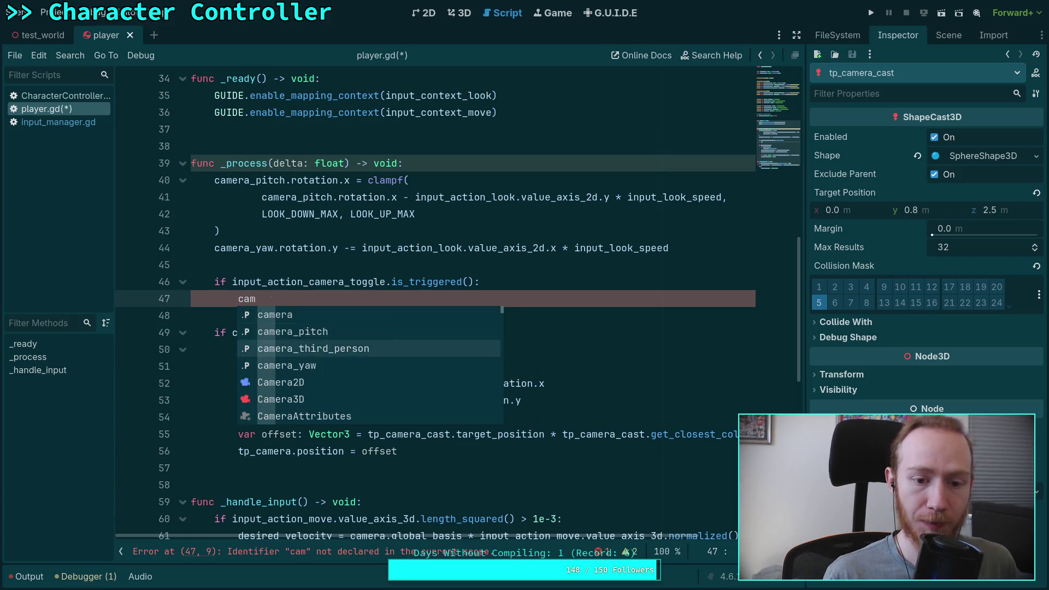
pyautogui.press('Return')
pyautogui.write('= not camera')
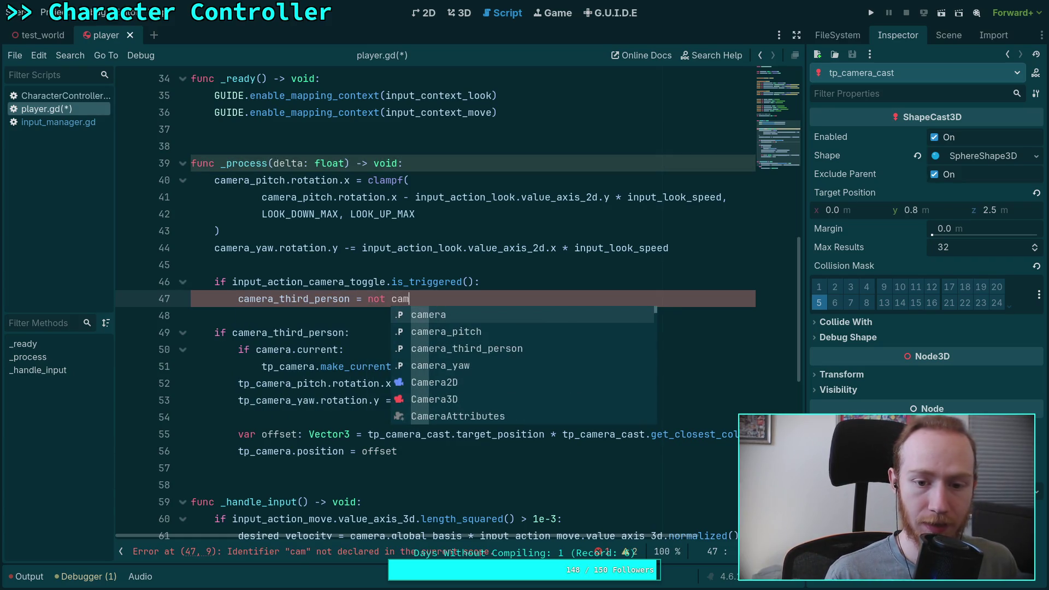
pyautogui.write('_th')
pyautogui.press('Return')
pyautogui.hotkey('ctrl', 's')
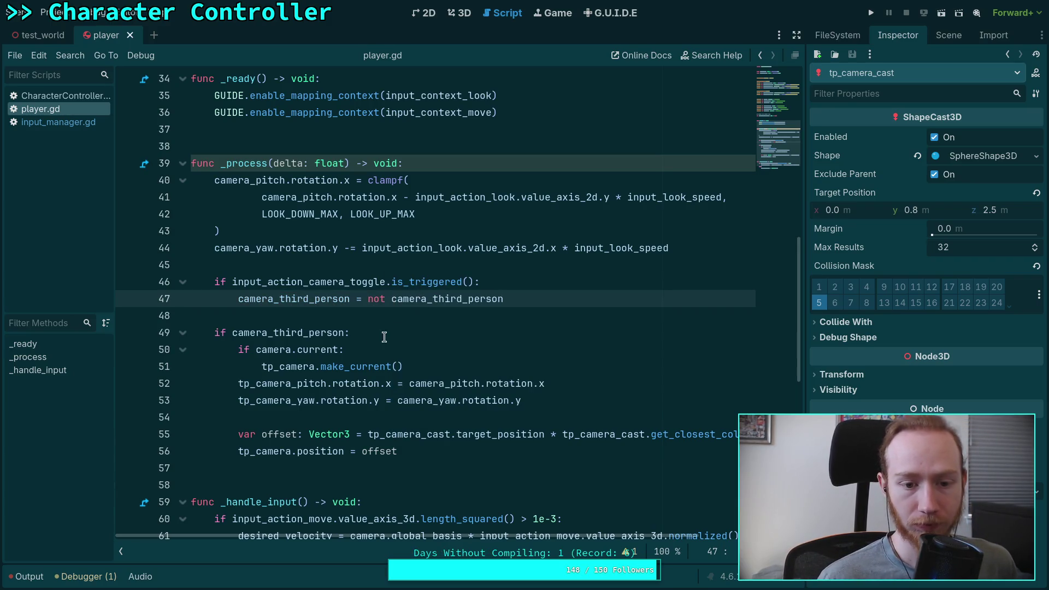
# Add a trial tp_camera.current line after the offset assignment, then delete it.
pyautogui.click(511, 450)
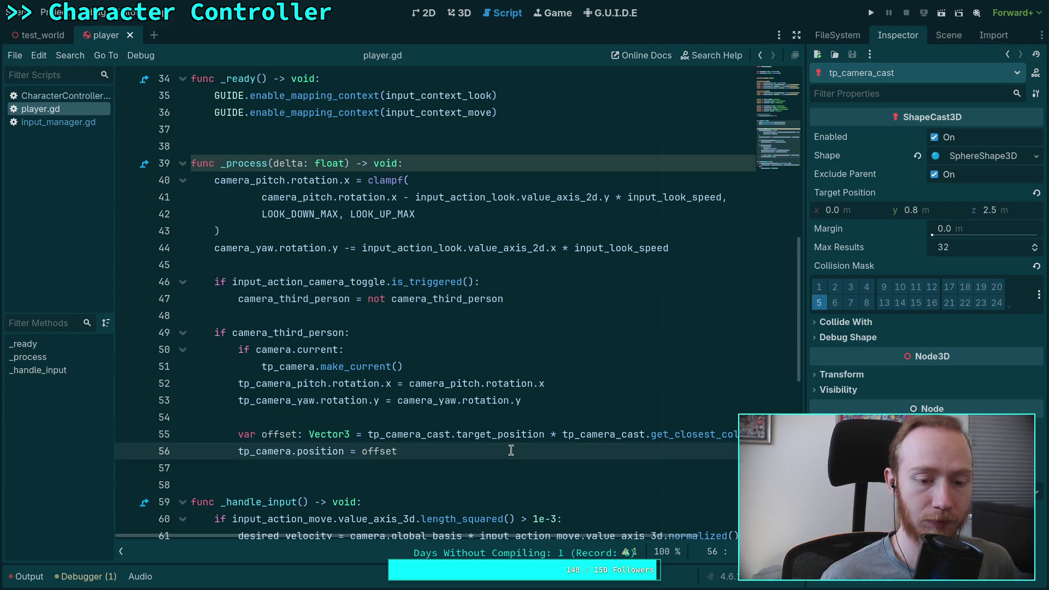
pyautogui.press('Return')
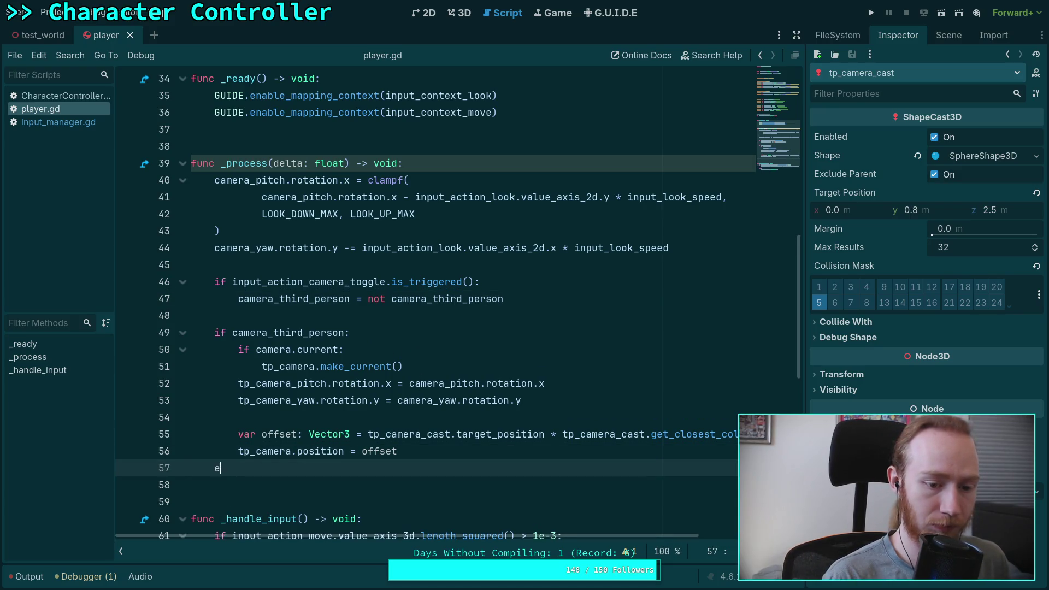
pyautogui.write('tp_camera')
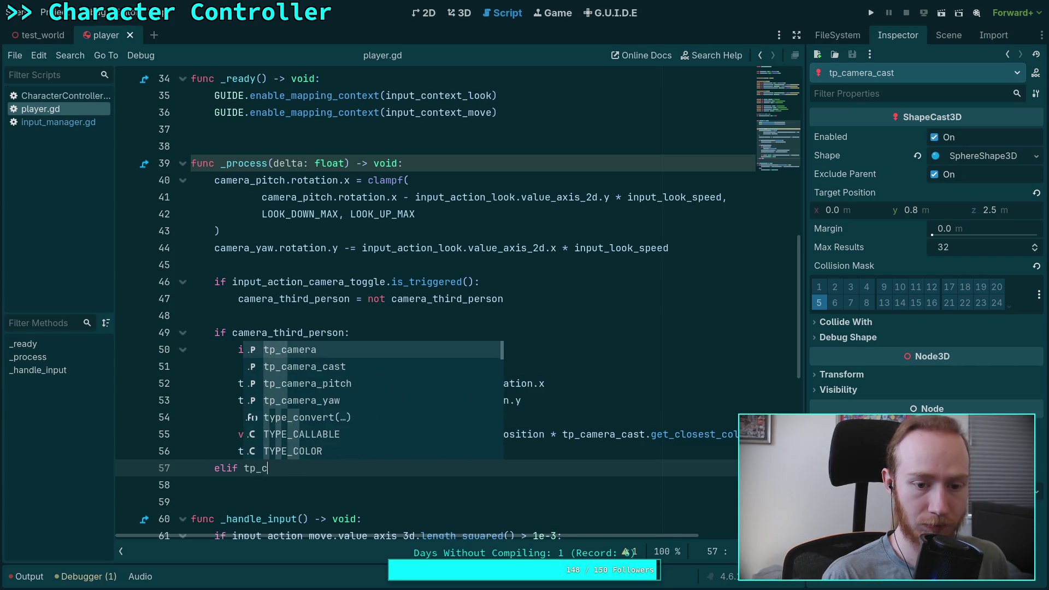
pyautogui.write('.current:')
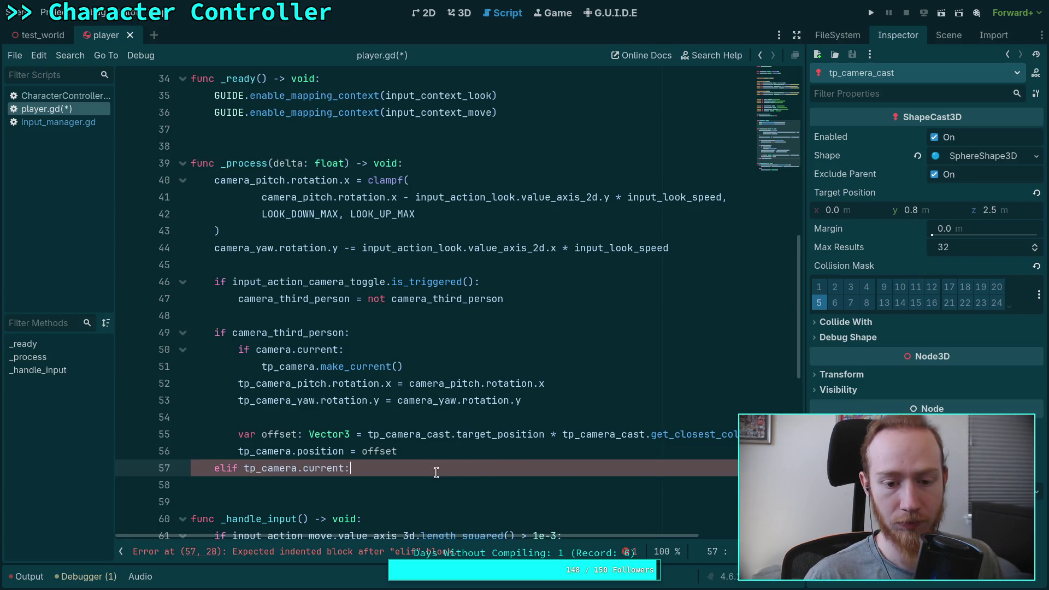
pyautogui.moveTo(436, 472); pyautogui.dragTo(451, 453)
pyautogui.press('BackSpace')
pyautogui.moveTo(403, 366); pyautogui.dragTo(140, 356)
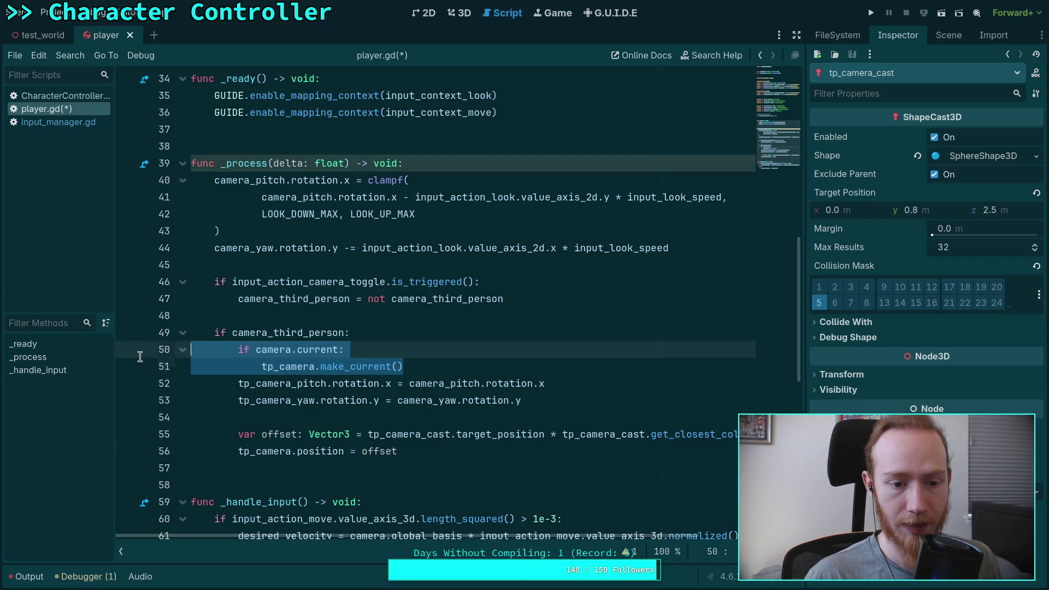
# Delete the old make_current lines and add 'if camera_third_person:' below the toggle.
pyautogui.press('BackSpace')
pyautogui.press('BackSpace')
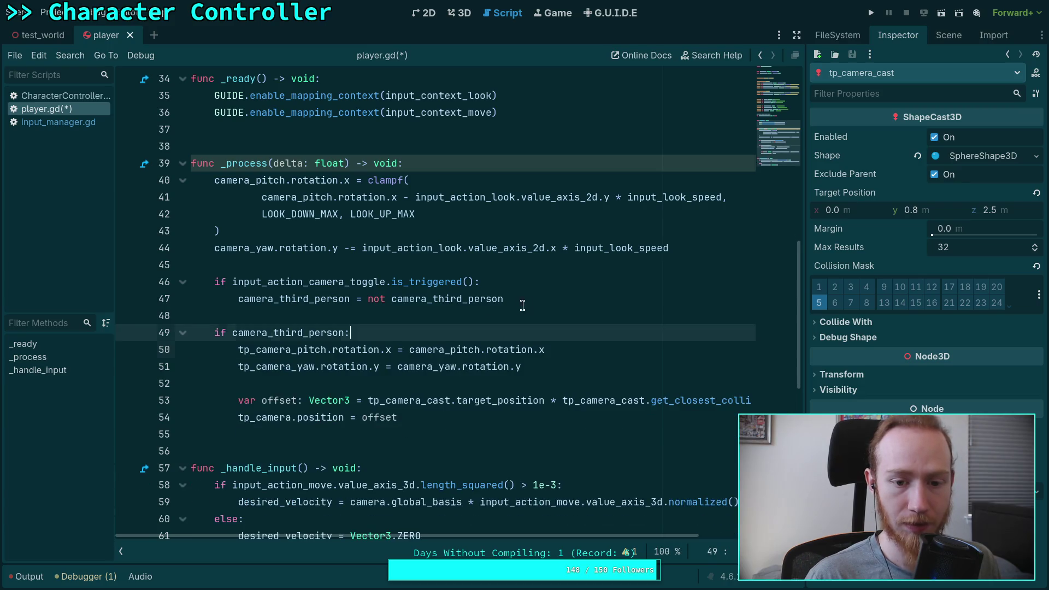
pyautogui.click(547, 297)
pyautogui.press('Return')
pyautogui.write('if cam')
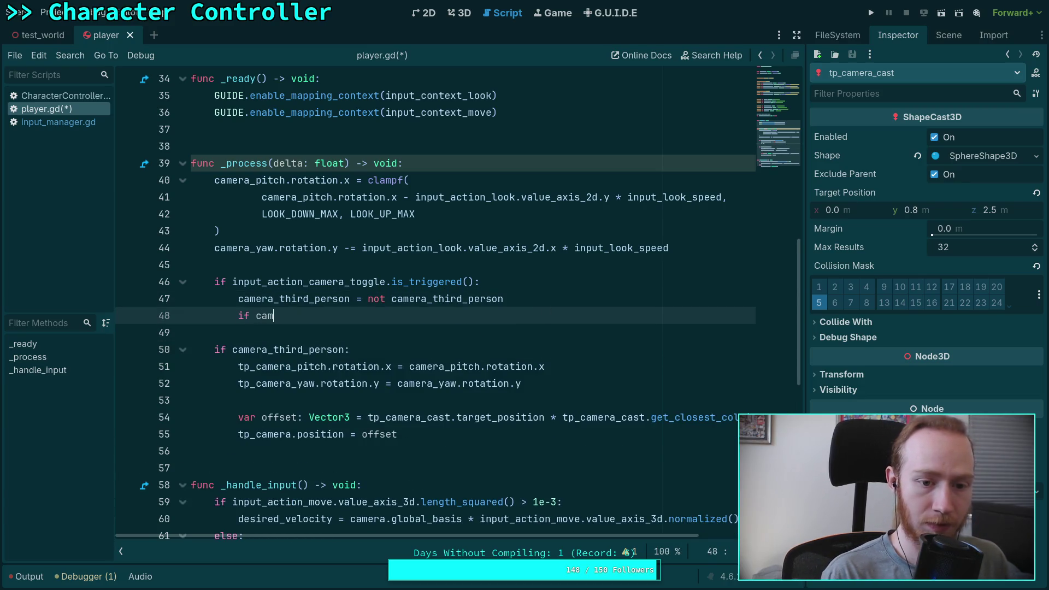
pyautogui.press('Down')
pyautogui.press('Down')
pyautogui.press('Return')
pyautogui.write(':')
pyautogui.press('Return')
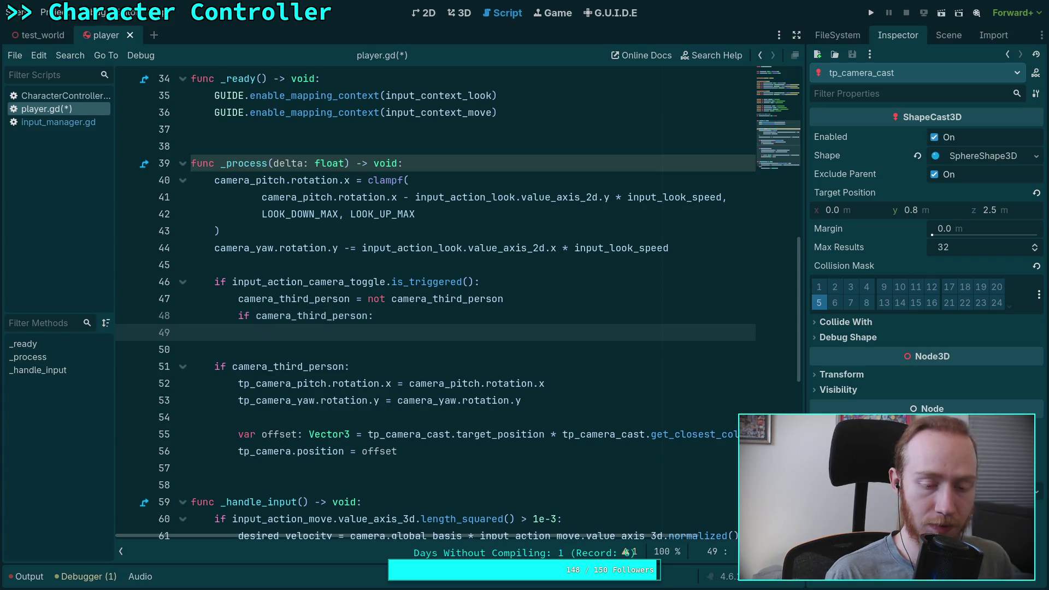
# Call tp_camera.make_current() in the if branch and camera.make_current() under else, then save.
pyautogui.press('BackSpace')
pyautogui.press('BackSpace')
pyautogui.press('BackSpace')
pyautogui.write('tp')
pyautogui.press('Return')
pyautogui.write('ma')
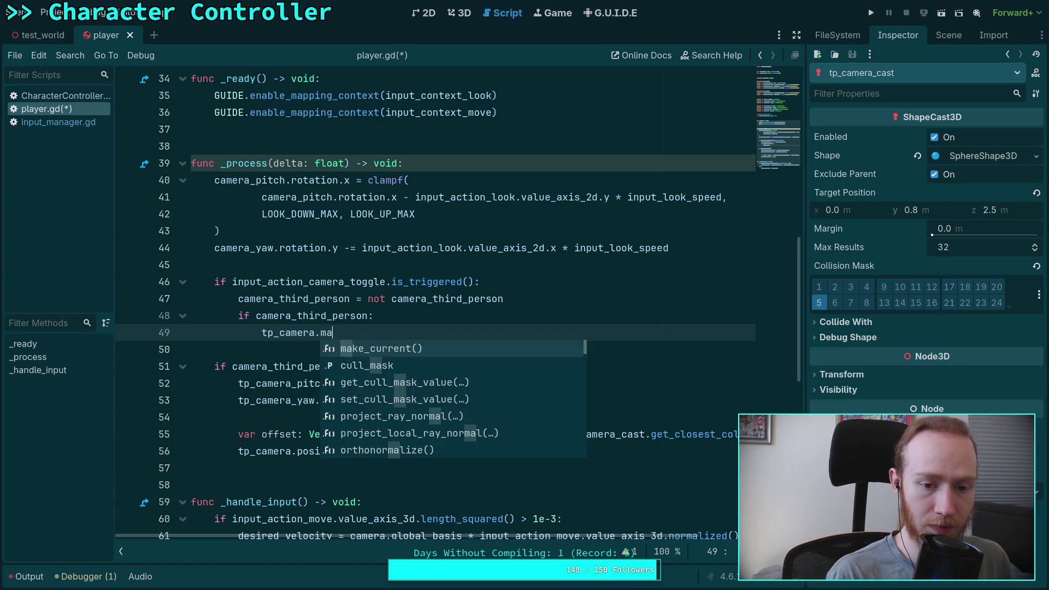
pyautogui.press('Return')
pyautogui.press('Return')
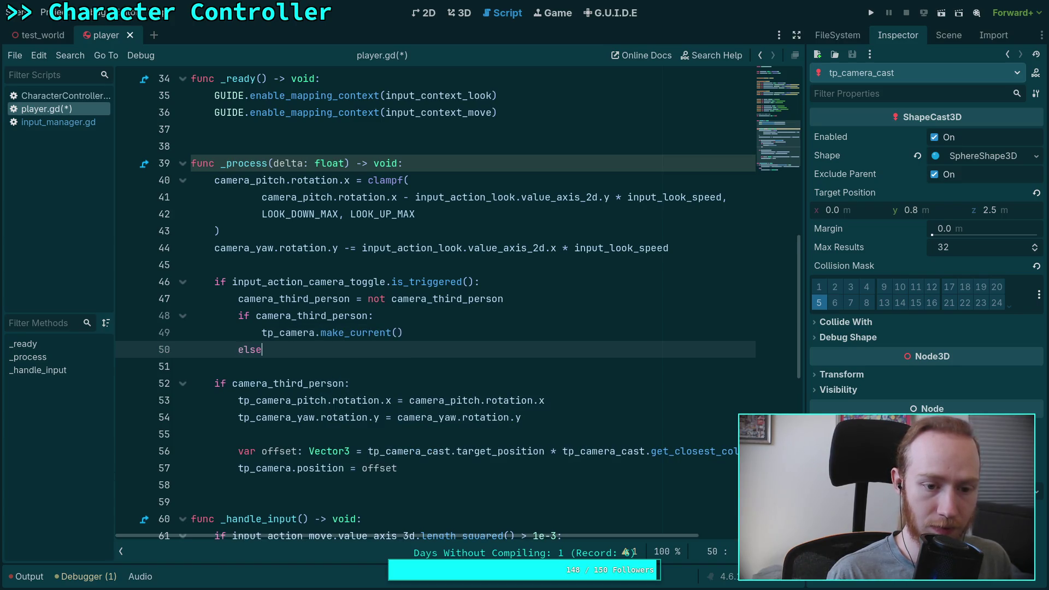
pyautogui.press('Return')
pyautogui.write('amera.ma')
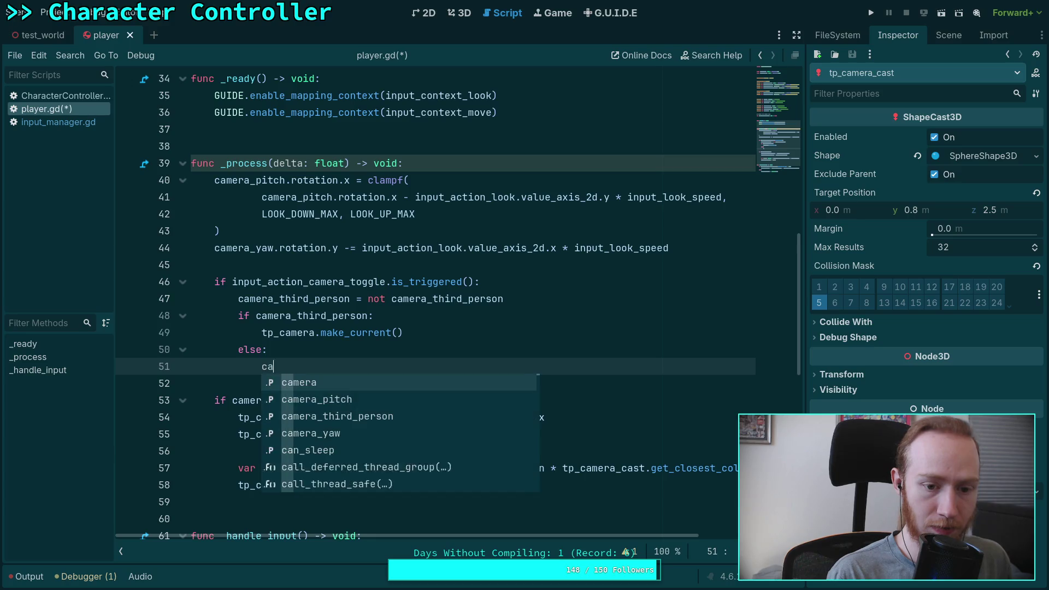
pyautogui.press('Return')
pyautogui.hotkey('ctrl', 's')
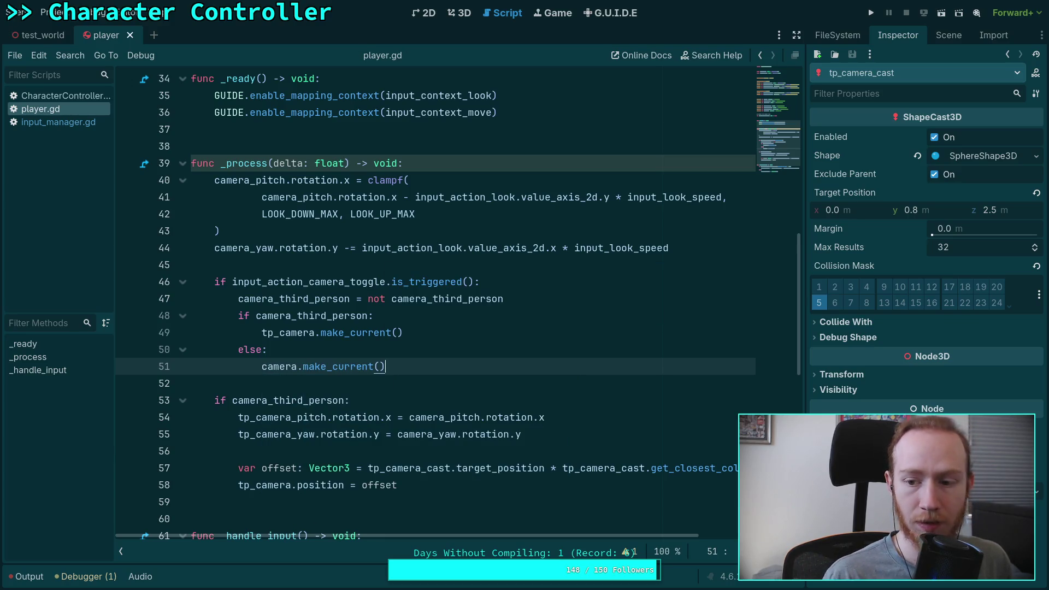
pyautogui.click(944, 40)
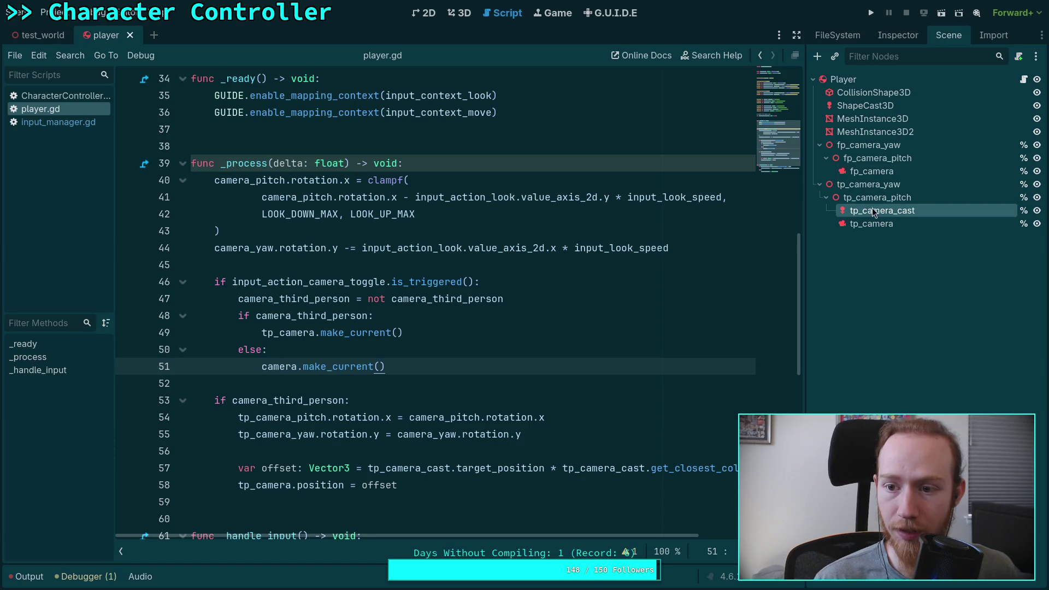
# Inspect the camera properties of tp_camera and fp_camera.
pyautogui.click(872, 223)
pyautogui.click(910, 40)
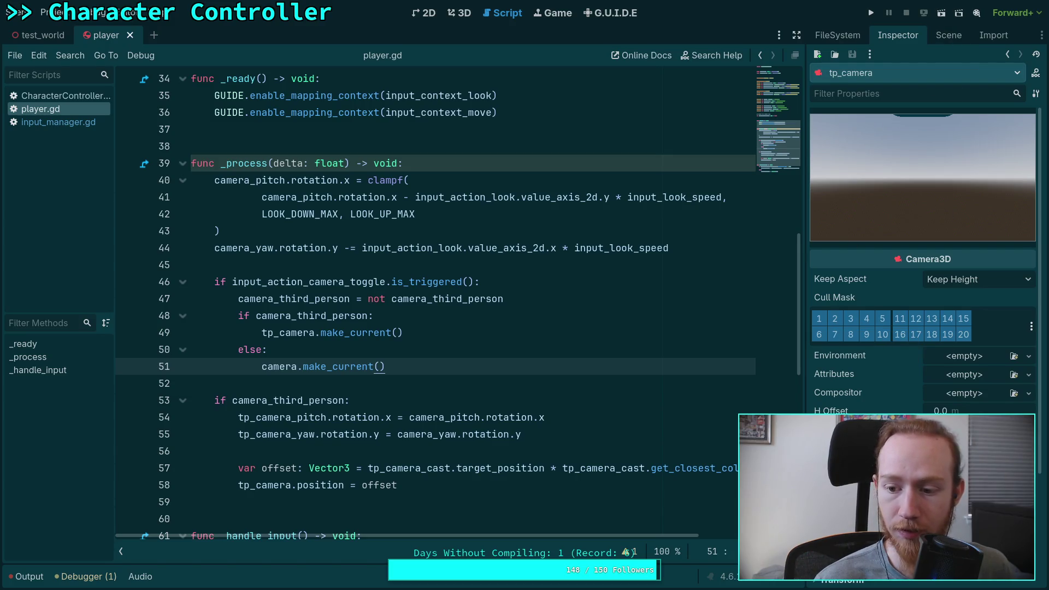
pyautogui.press('BackSpace')
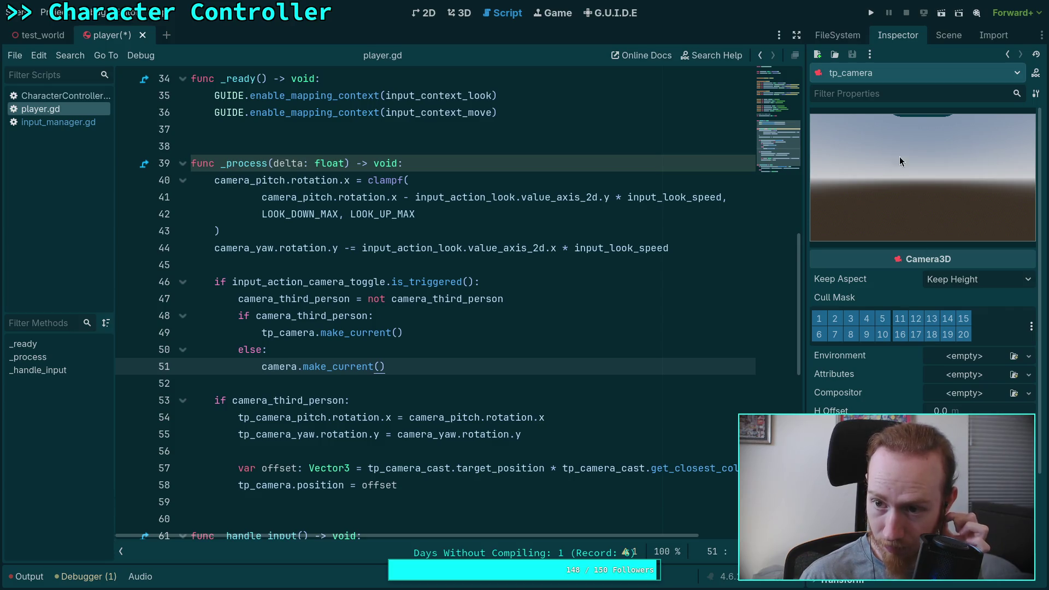
pyautogui.click(942, 40)
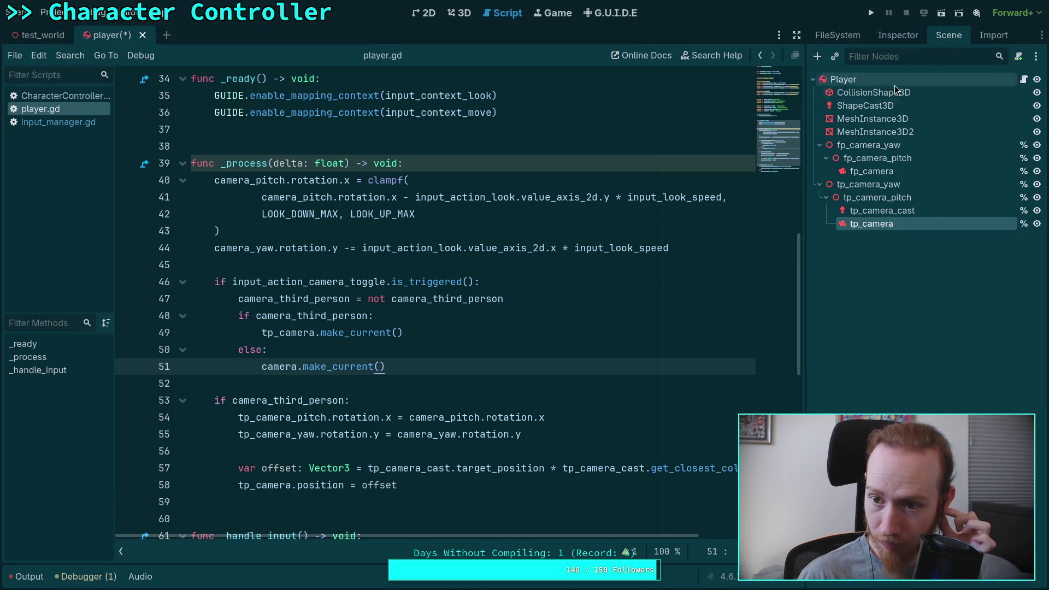
pyautogui.click(874, 171)
pyautogui.click(904, 38)
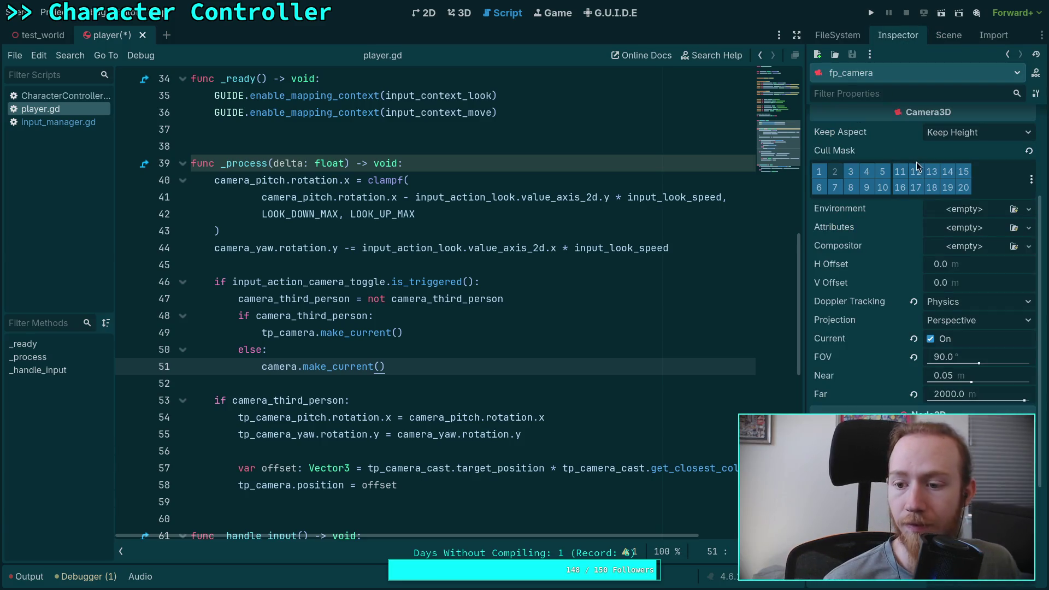
pyautogui.click(938, 37)
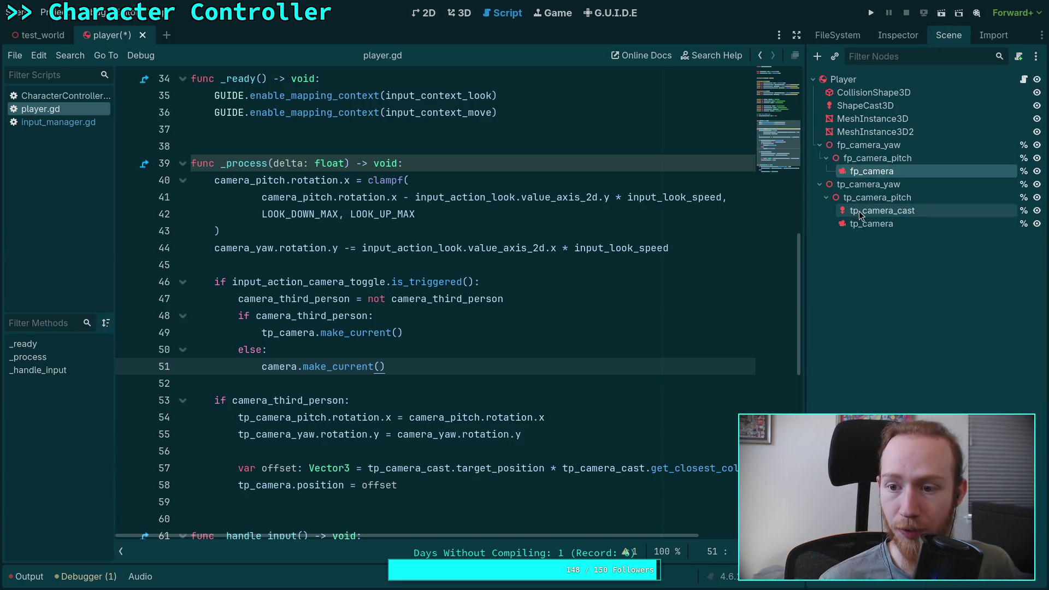
pyautogui.click(871, 224)
pyautogui.click(896, 36)
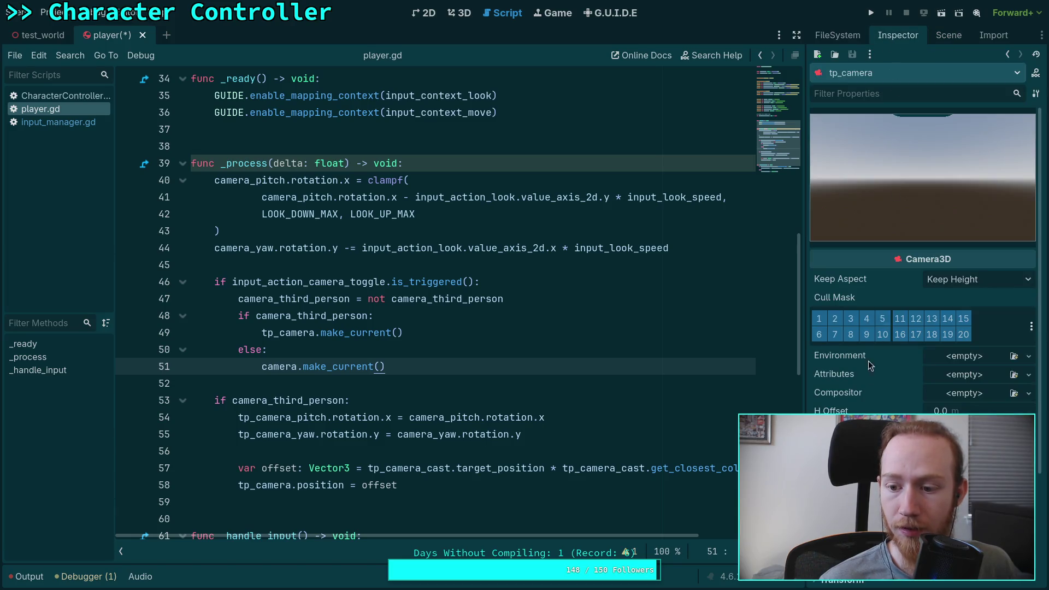
# Set tp_camera's Doppler Tracking to Physics and save.
pyautogui.scroll(-2, 869, 371)
pyautogui.click(966, 391)
pyautogui.click(961, 427)
pyautogui.click(966, 389)
pyautogui.hotkey('ctrl', 's')
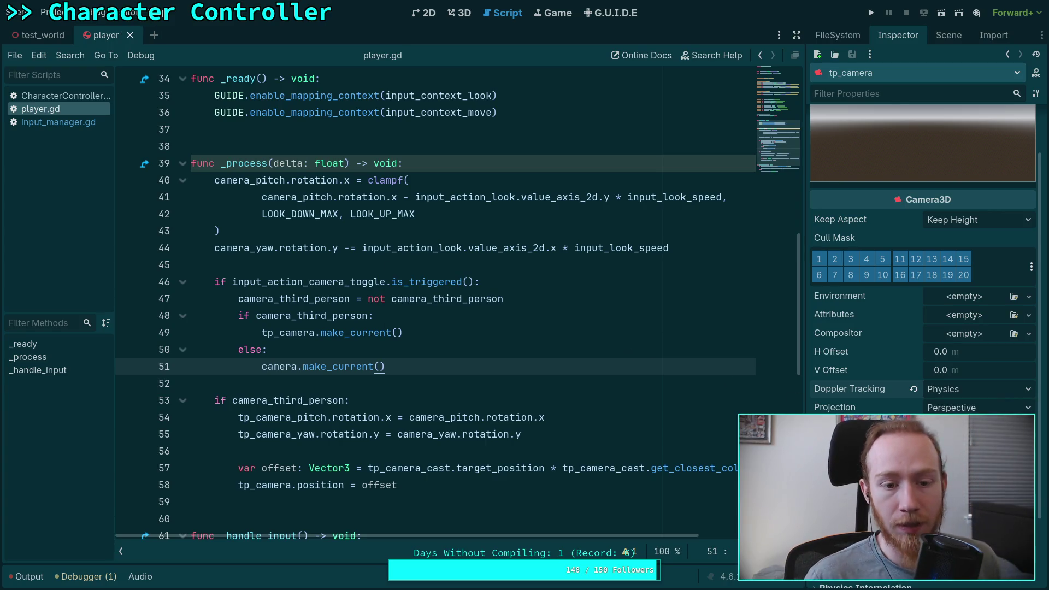
pyautogui.click(871, 13)
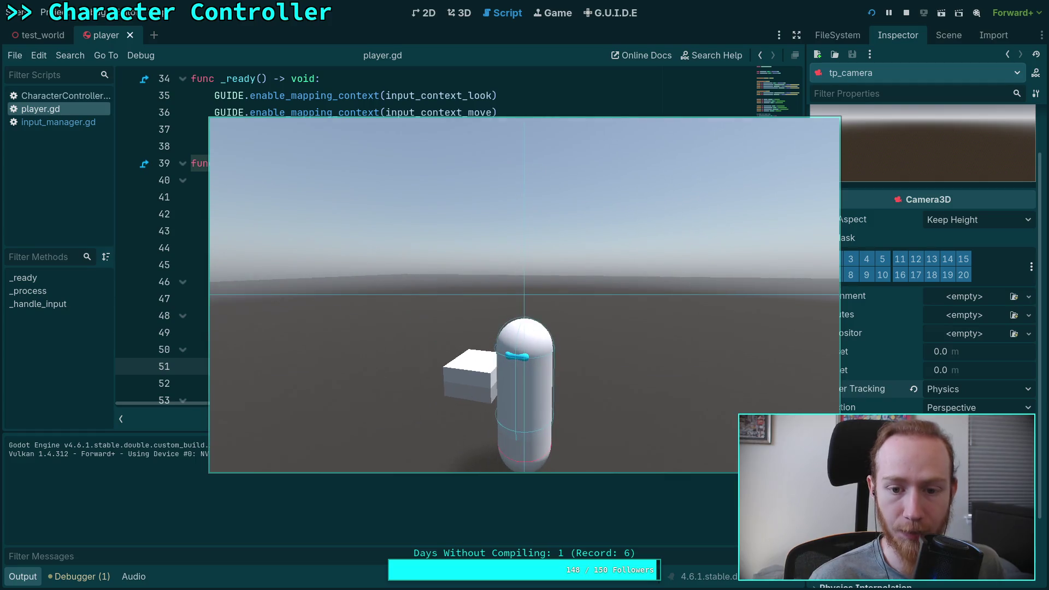
# Stop the test run and select tp_camera_cast in the 3D view to see its ShapeCast3D properties.
pyautogui.click(907, 13)
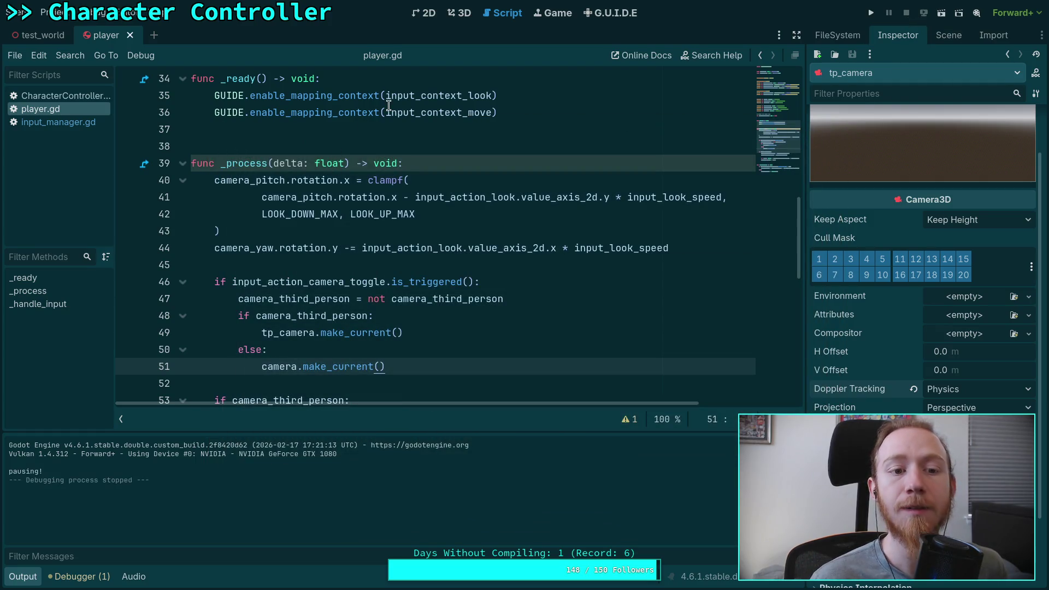
pyautogui.click(948, 34)
pyautogui.click(885, 208)
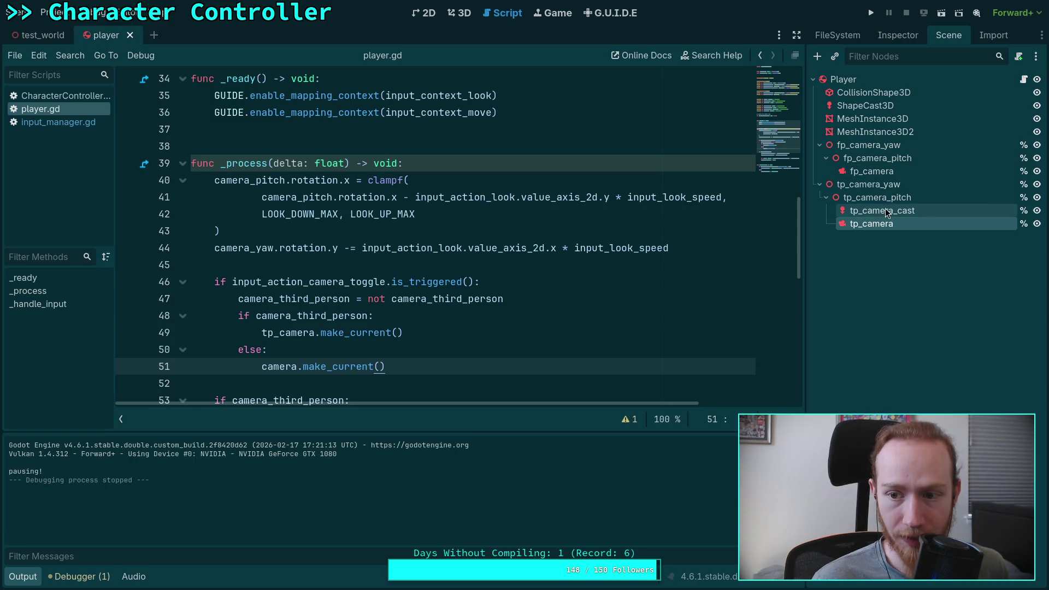
pyautogui.click(897, 34)
pyautogui.click(459, 12)
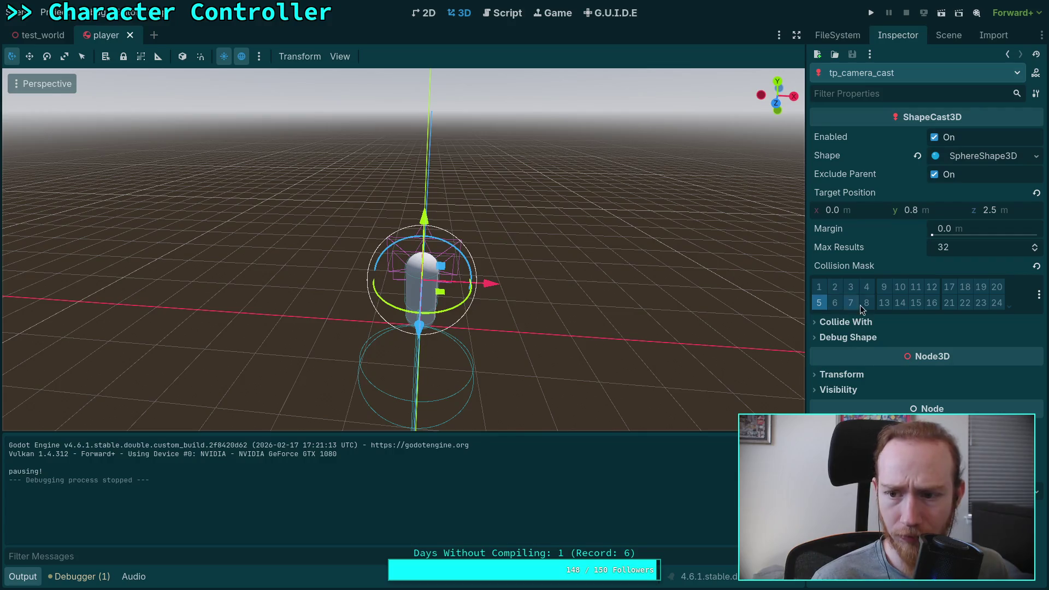
# Set tp_camera_cast's Target Position x to 0.3 and y to 0.7, then run the project.
pyautogui.moveTo(848, 209)
pyautogui.mouseDown()
pyautogui.moveTo(880, 210)
pyautogui.moveTo(847, 210)
pyautogui.mouseUp()
pyautogui.click(857, 212)
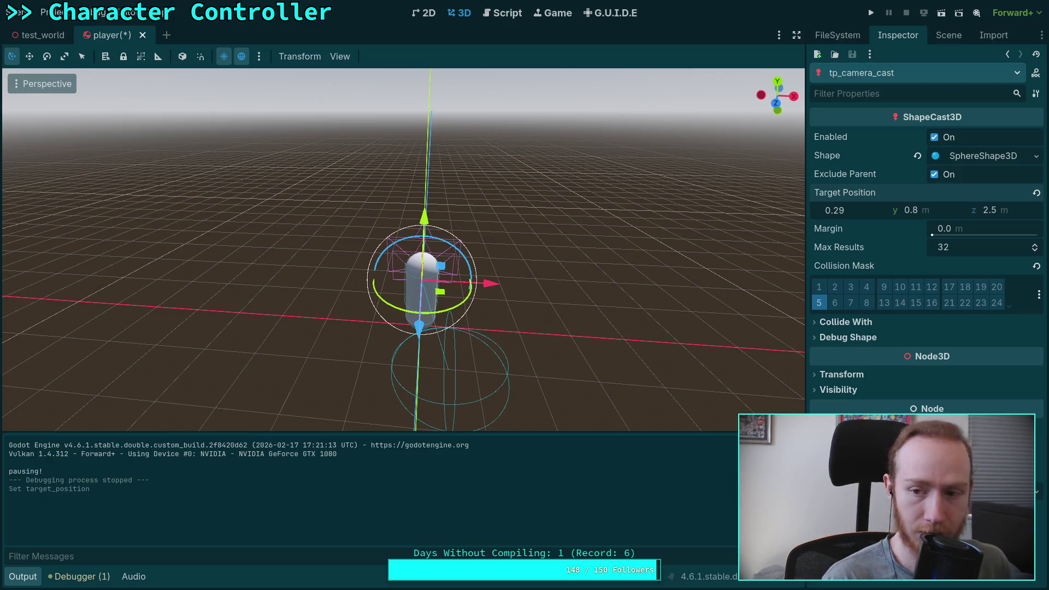
pyautogui.press('Return')
pyautogui.moveTo(932, 214)
pyautogui.mouseDown()
pyautogui.moveTo(923, 215)
pyautogui.moveTo(934, 213)
pyautogui.mouseUp()
pyautogui.click(934, 213)
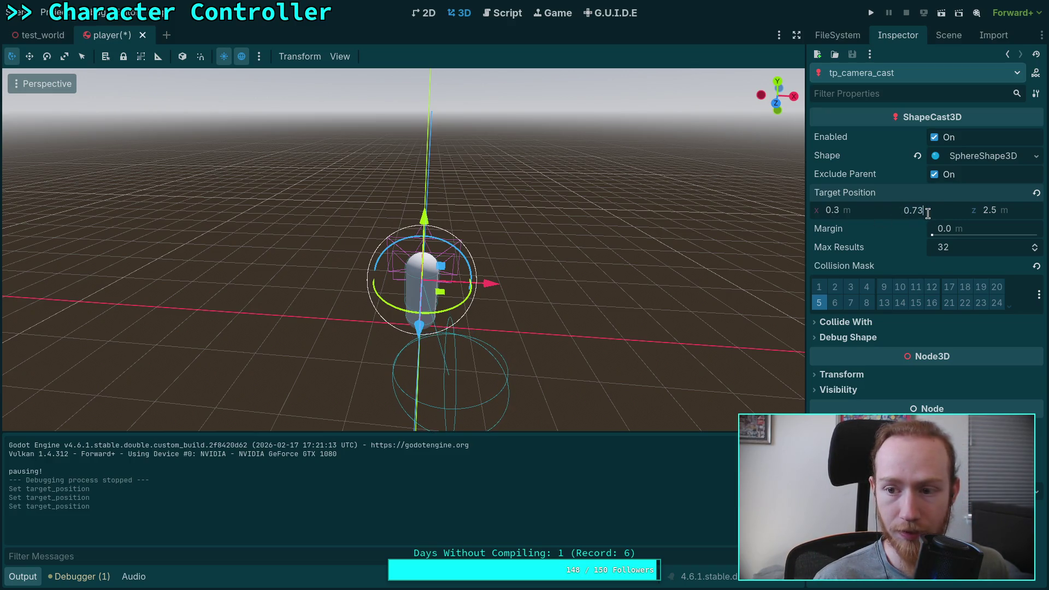
pyautogui.press('BackSpace')
pyautogui.press('Return')
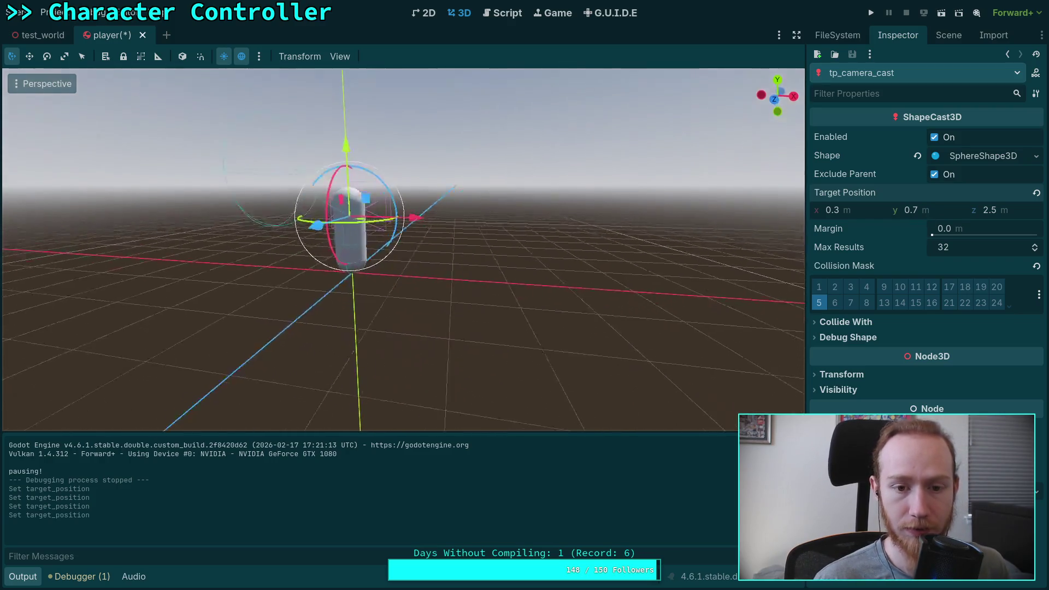
pyautogui.moveTo(489, 257); pyautogui.dragTo(507, 271)
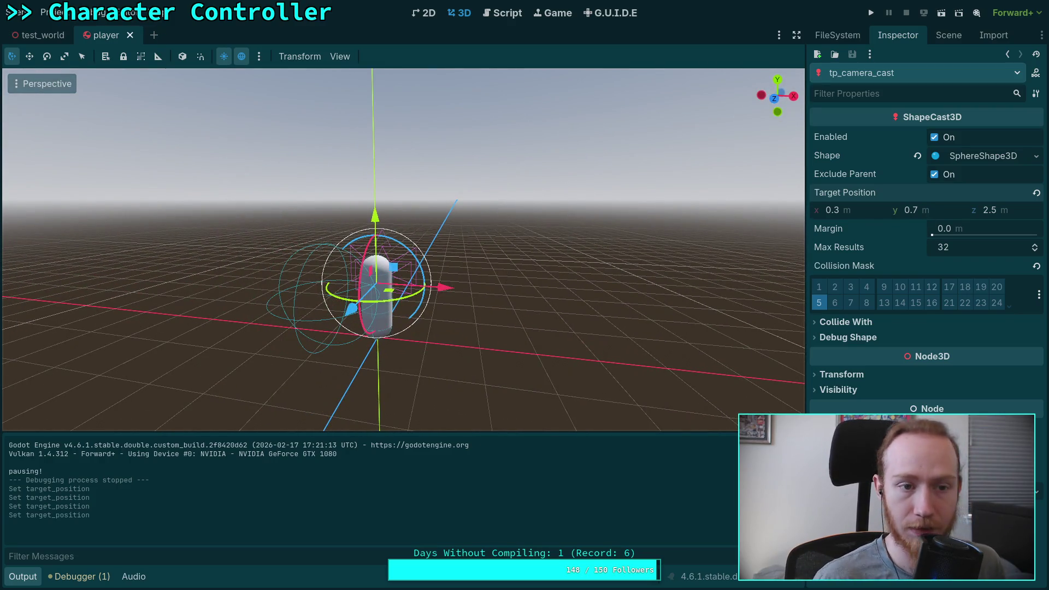
pyautogui.click(872, 13)
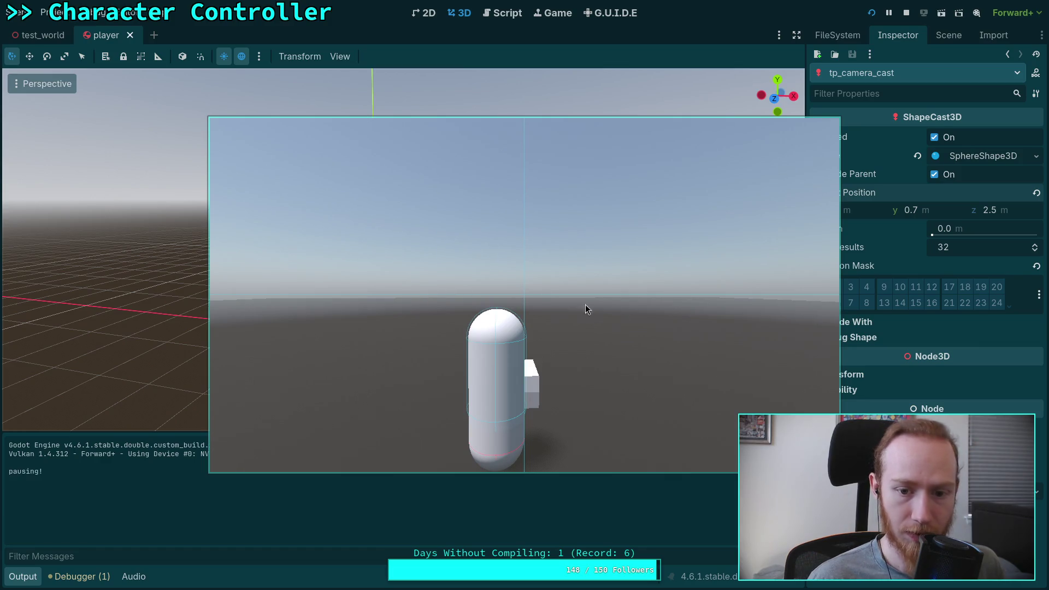
# During the run, lower tp_camera_cast's Target Position y to 0.6, then pause and stop the game.
pyautogui.moveTo(949, 213); pyautogui.dragTo(937, 213)
pyautogui.click(514, 226)
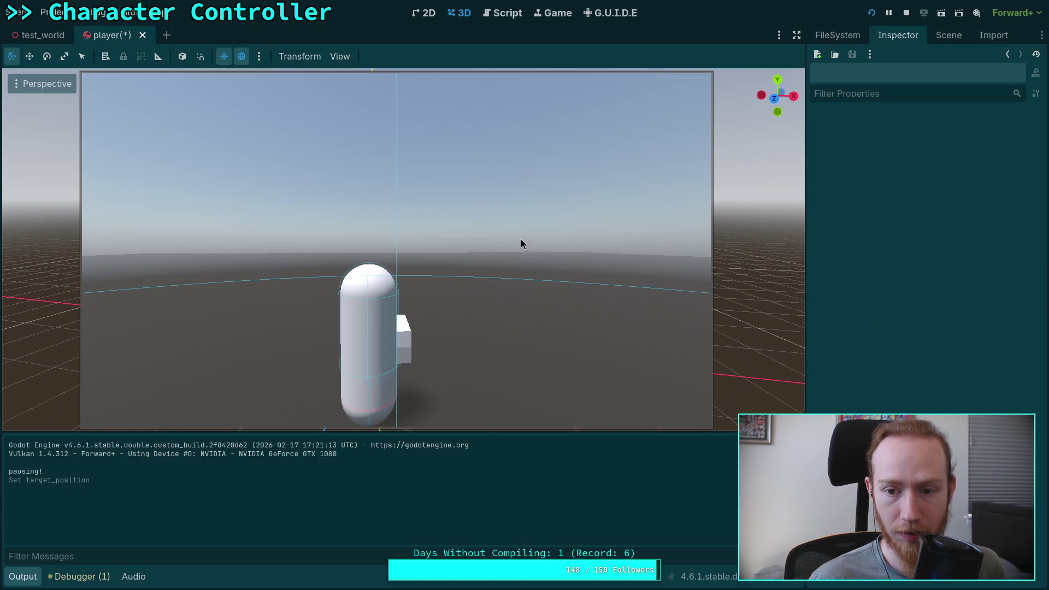
pyautogui.click(615, 155)
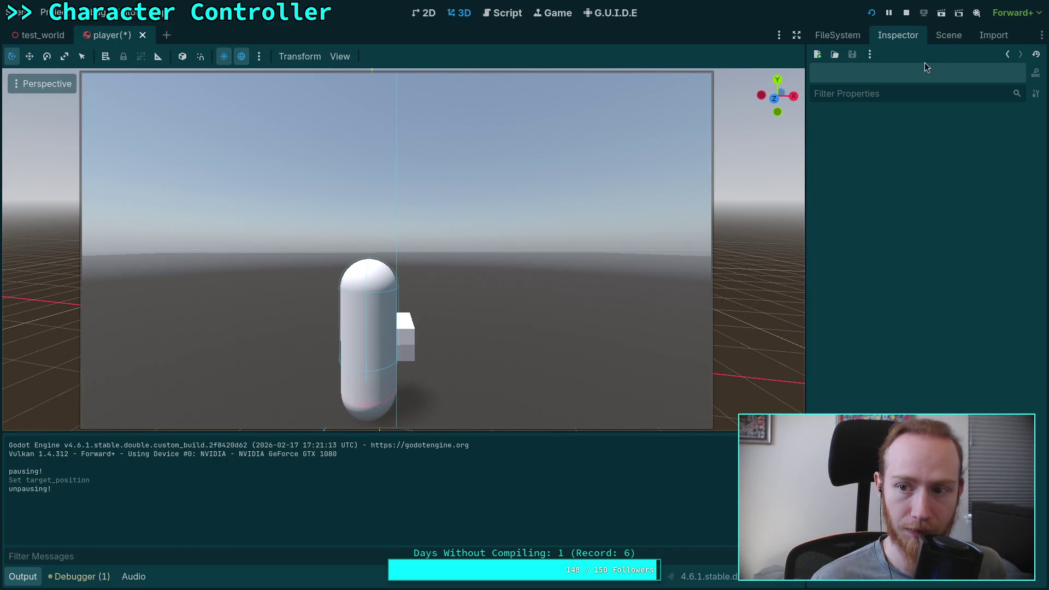
pyautogui.click(949, 35)
pyautogui.click(874, 230)
pyautogui.click(897, 35)
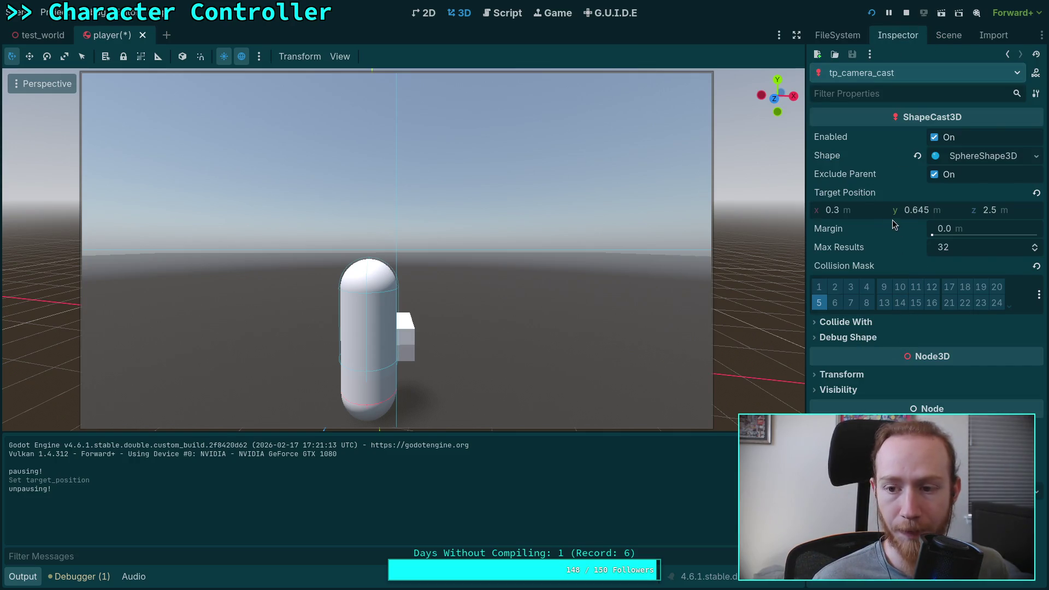
pyautogui.moveTo(953, 212)
pyautogui.mouseDown()
pyautogui.moveTo(920, 212)
pyautogui.moveTo(931, 212)
pyautogui.mouseUp()
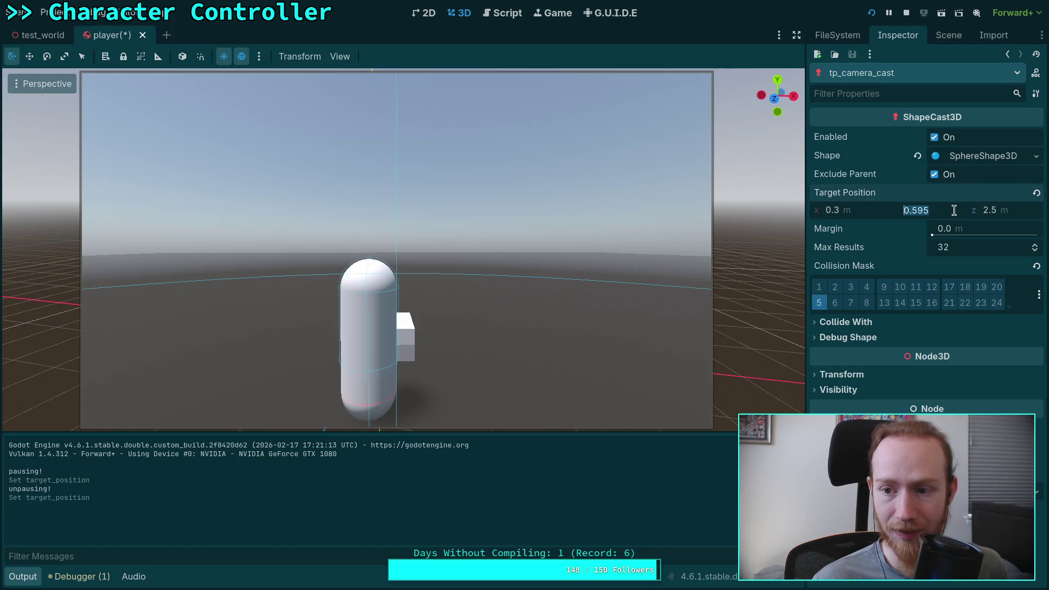
pyautogui.press('Return')
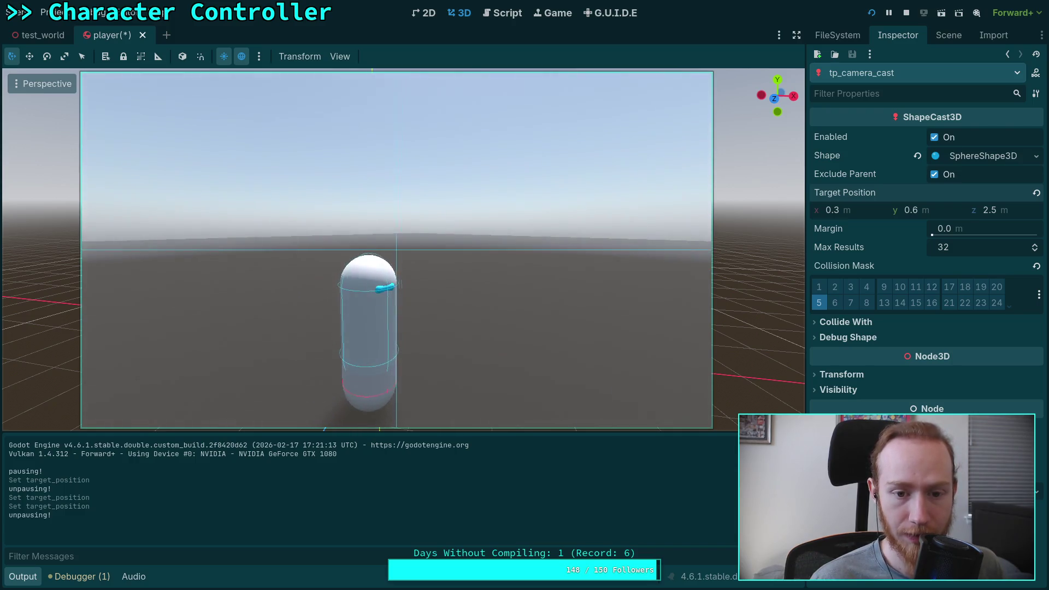
pyautogui.press('Escape')
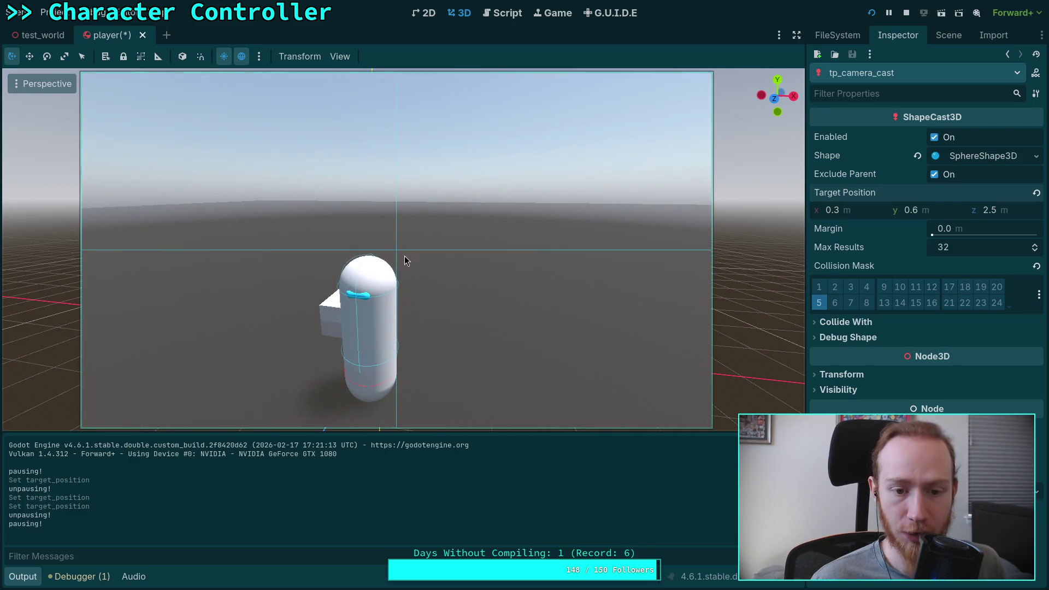
pyautogui.click(905, 13)
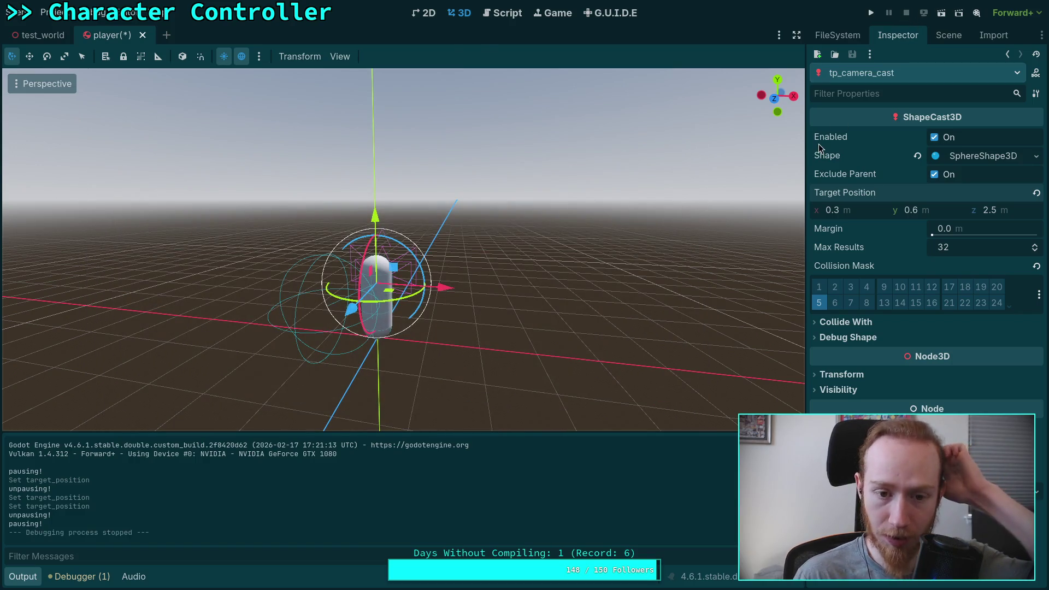
pyautogui.click(948, 35)
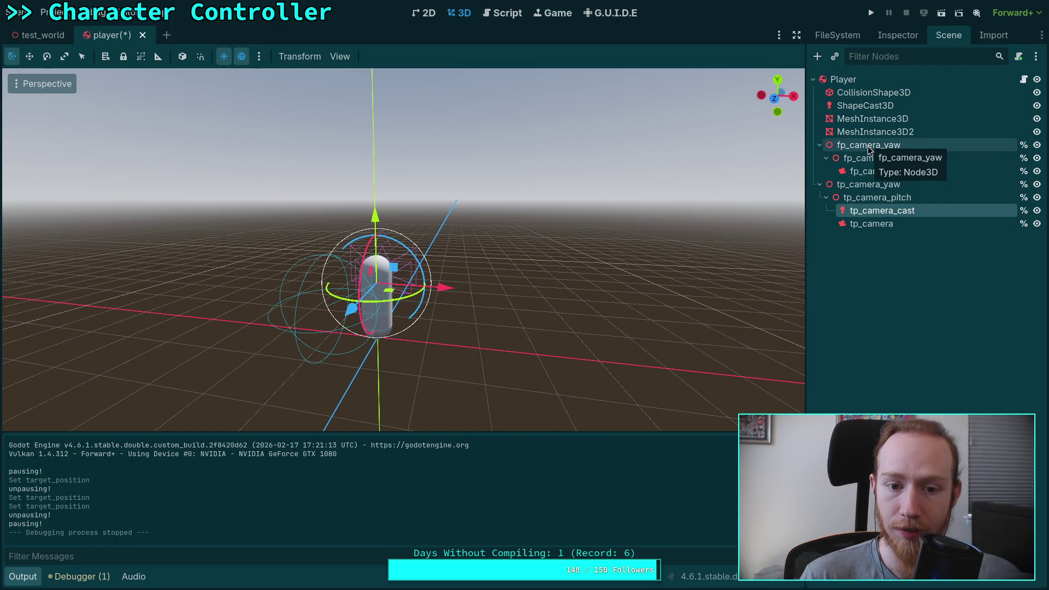
# Add a Node3D child under Player and name it mesh_yaw.
pyautogui.click(869, 146)
pyautogui.click(870, 118)
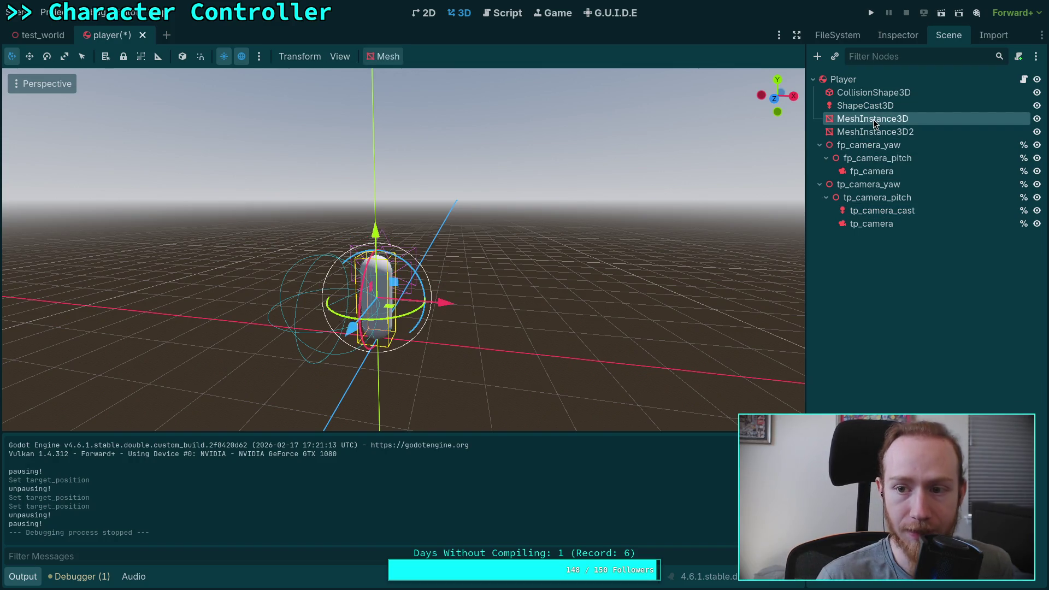
pyautogui.click(861, 77)
pyautogui.rightClick(861, 78)
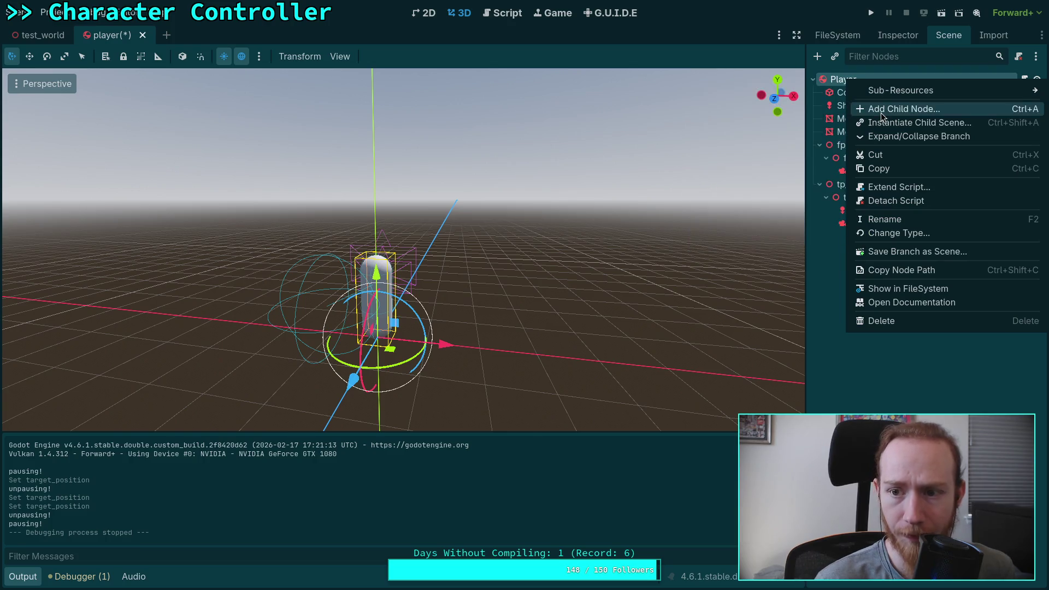
pyautogui.click(881, 110)
pyautogui.write('mesh')
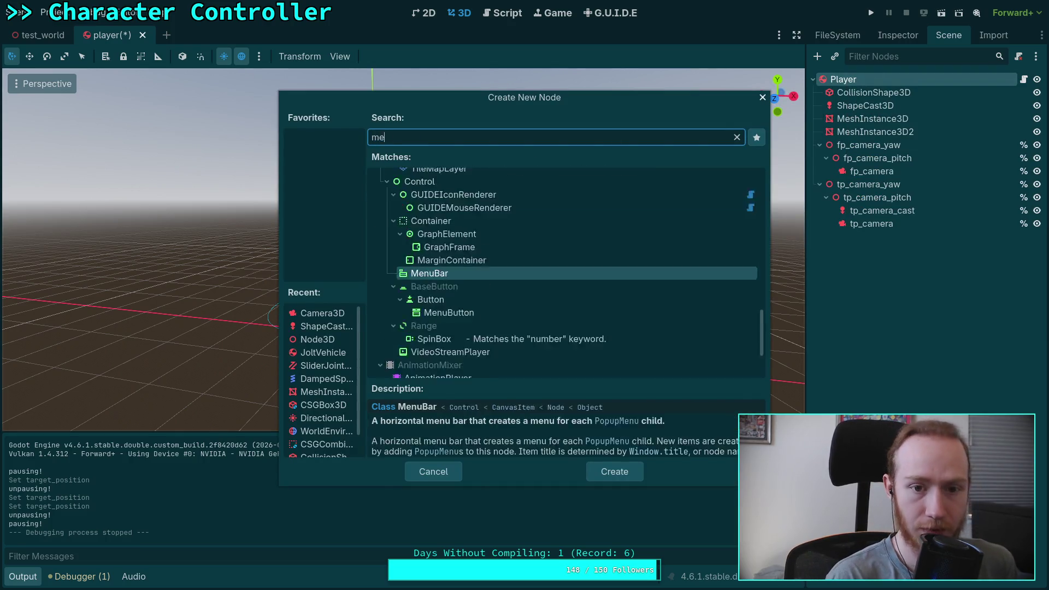
pyautogui.write('_')
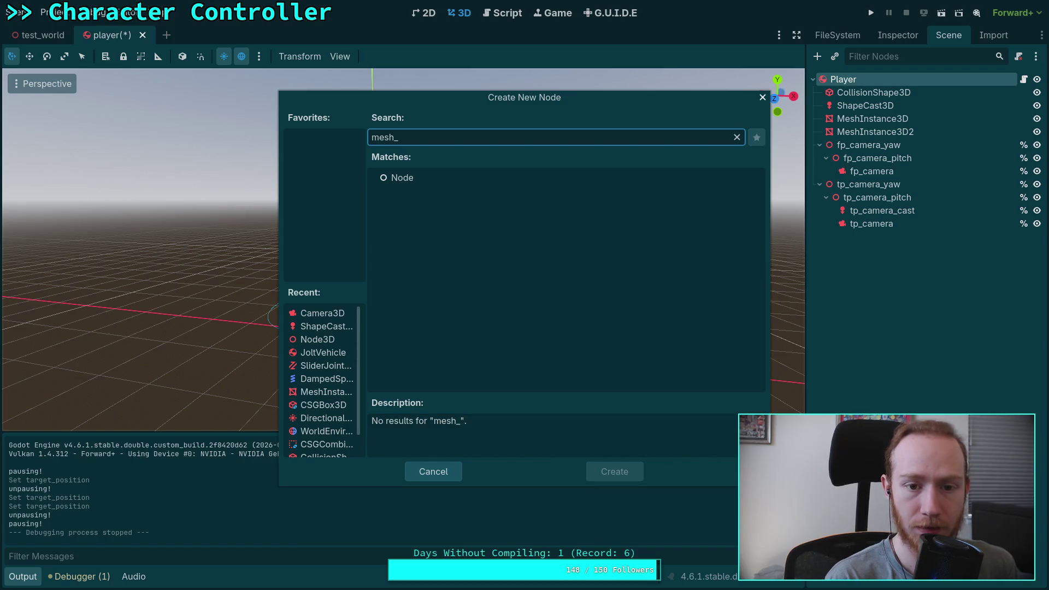
pyautogui.press('BackSpace')
pyautogui.press('BackSpace')
pyautogui.press('BackSpace')
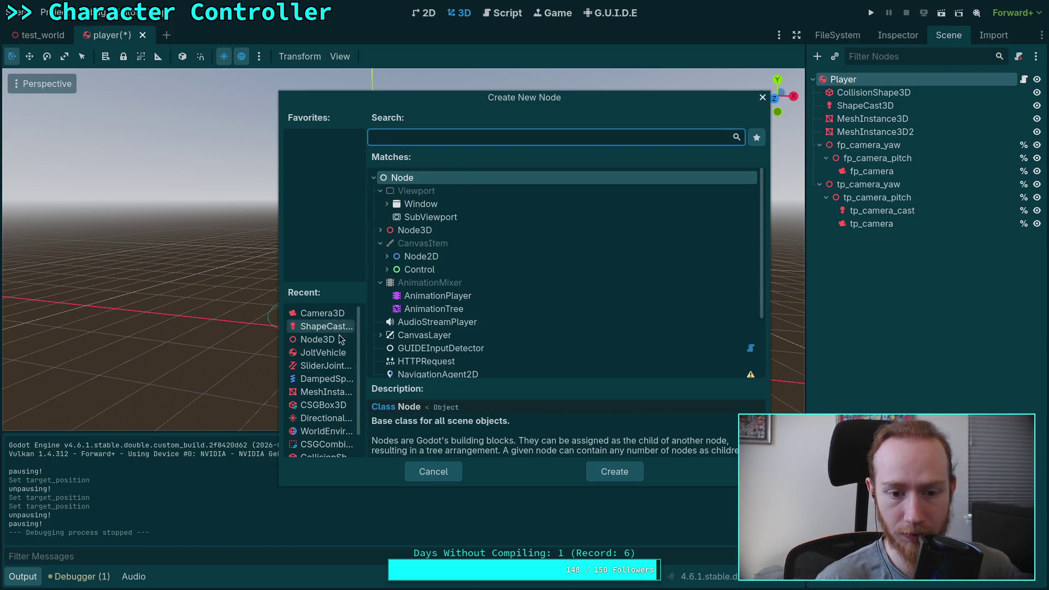
pyautogui.click(323, 352)
pyautogui.doubleClick(317, 340)
pyautogui.doubleClick(856, 237)
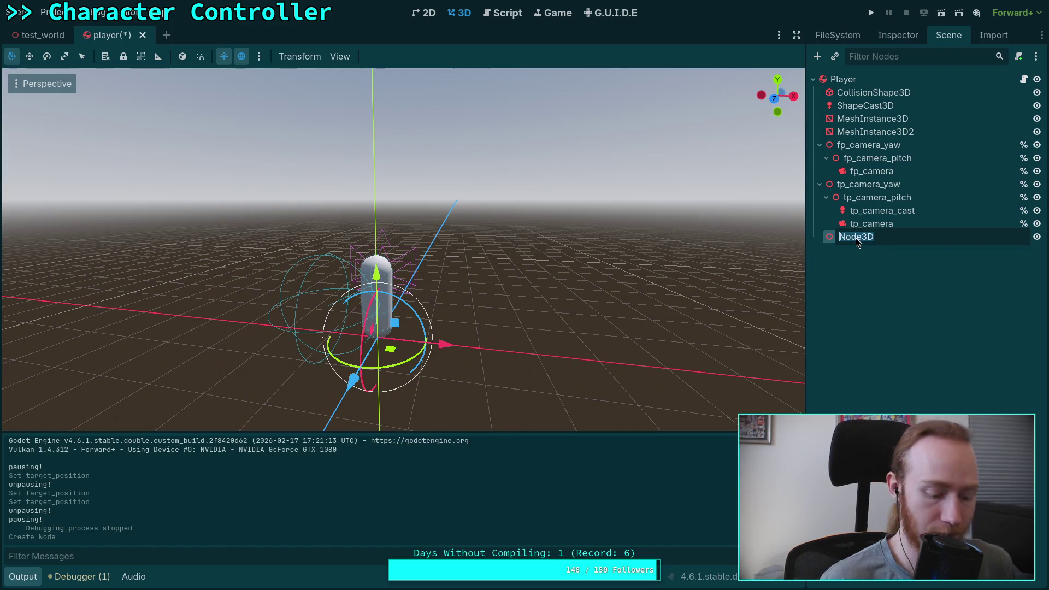
pyautogui.write('mesh_ya')
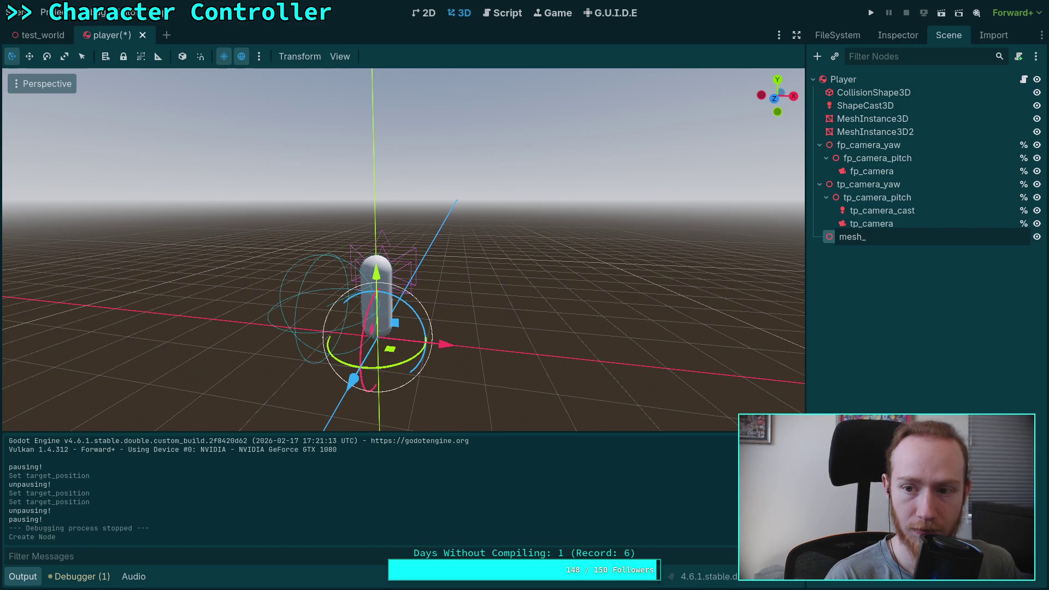
pyautogui.write('w')
pyautogui.press('Return')
# Give mesh_yaw Access as Unique Name and move MeshInstance3D and MeshInstance3D2 into it.
pyautogui.moveTo(849, 239); pyautogui.dragTo(863, 140)
pyautogui.rightClick(908, 146)
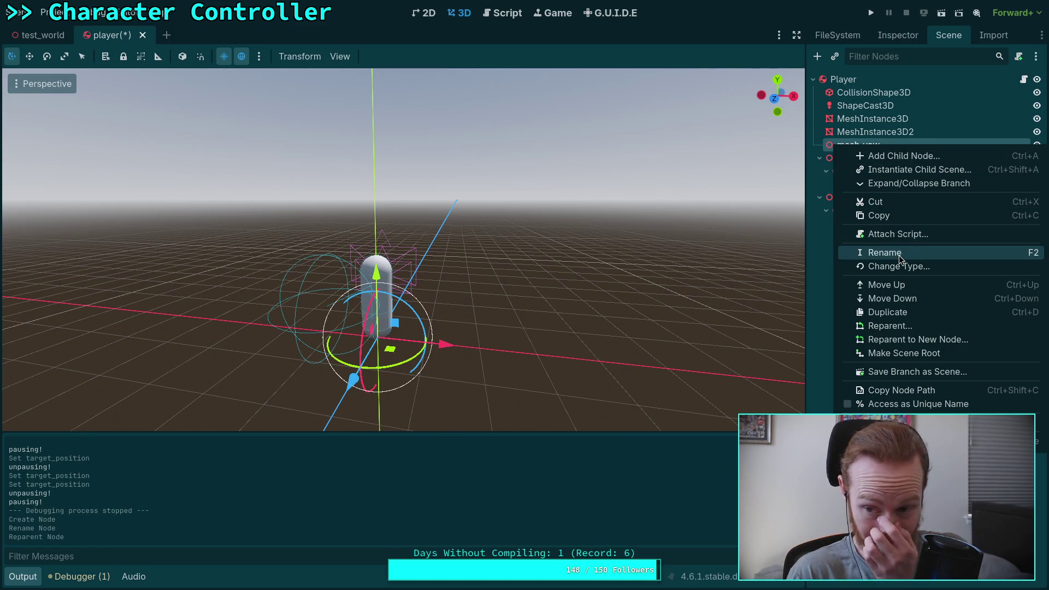
pyautogui.click(906, 404)
pyautogui.click(857, 120)
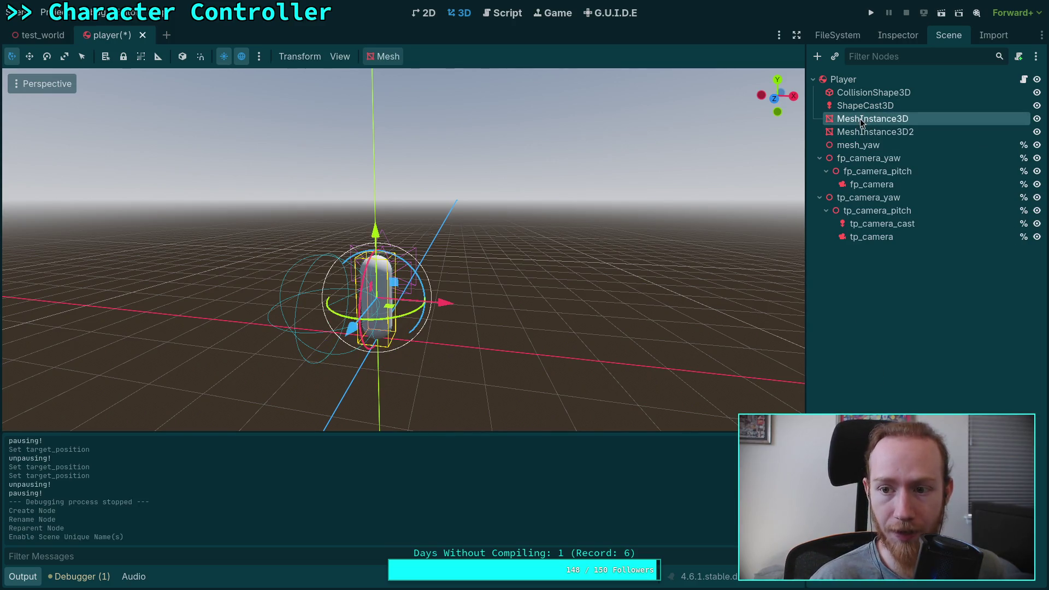
pyautogui.moveTo(858, 155); pyautogui.dragTo(874, 133)
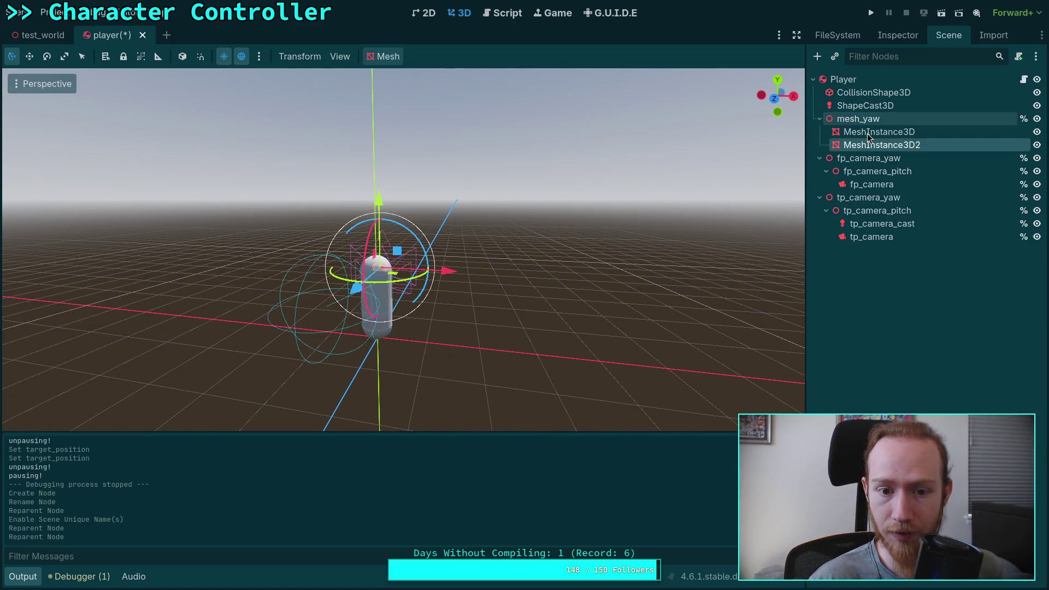
pyautogui.click(866, 119)
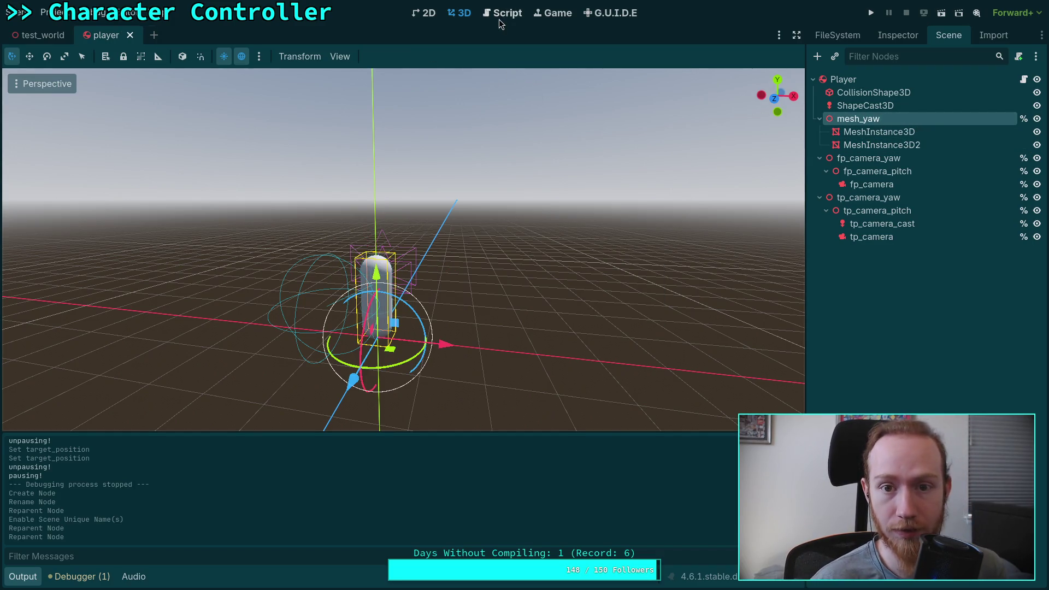
# In player.gd, insert a blank line after the camera yaw line in _process.
pyautogui.click(500, 16)
pyautogui.scroll(-3, 491, 301)
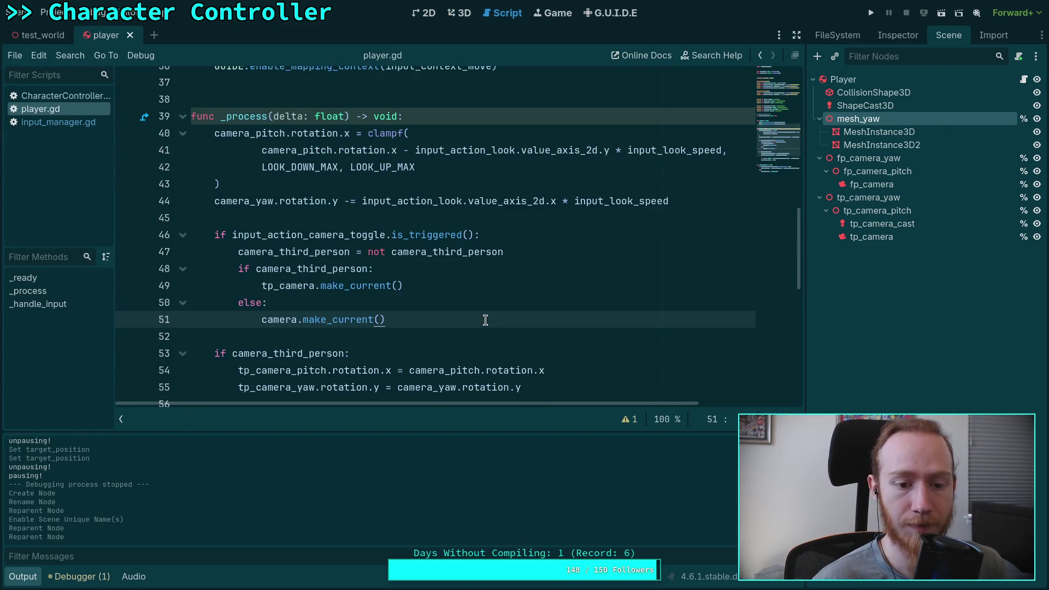
pyautogui.click(473, 332)
pyautogui.scroll(3, 472, 324)
pyautogui.click(669, 247)
pyautogui.press('Return')
pyautogui.press('Return')
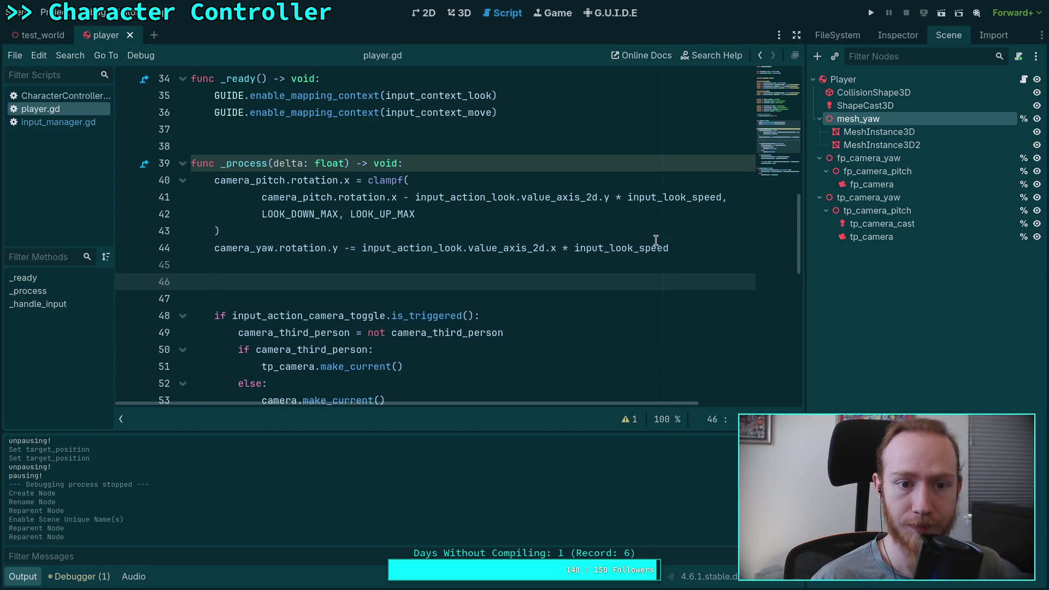
pyautogui.scroll(-6, 656, 240)
pyautogui.moveTo(858, 119)
pyautogui.mouseDown()
pyautogui.moveTo(416, 306)
pyautogui.moveTo(356, 148)
pyautogui.moveTo(385, 208)
pyautogui.moveTo(405, 305)
pyautogui.mouseUp()
pyautogui.moveTo(339, 353); pyautogui.dragTo(344, 146)
pyautogui.click(375, 126)
pyautogui.press('Return')
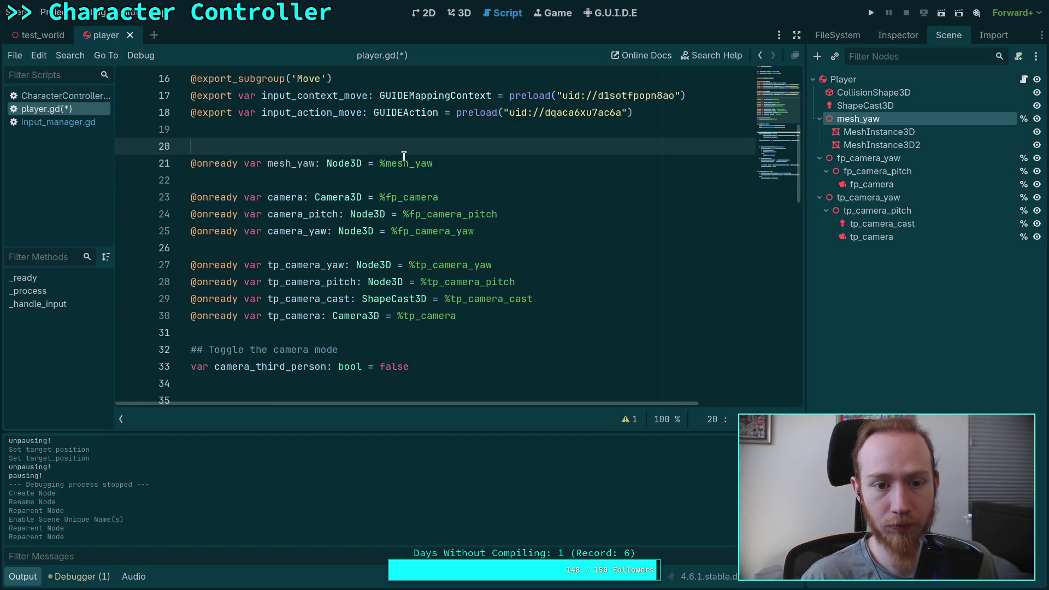
# Write mesh_yaw.rotation.y = camera_yaw.rotation.y in _process using autocomplete, and save.
pyautogui.scroll(-10, 350, 164)
pyautogui.click(308, 107)
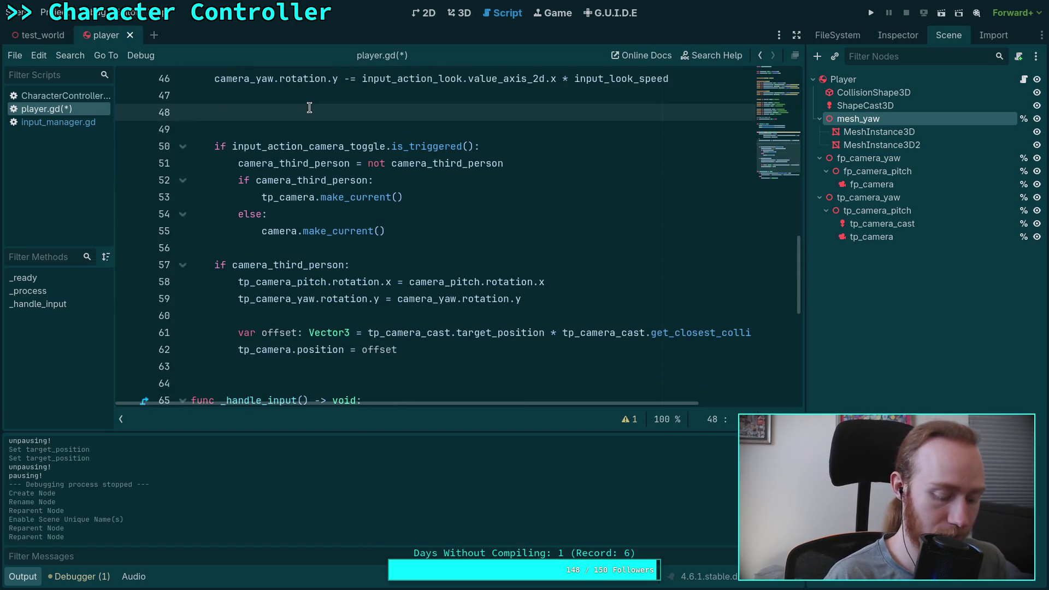
pyautogui.write('_')
pyautogui.press('Return')
pyautogui.write('ca')
pyautogui.press('Return')
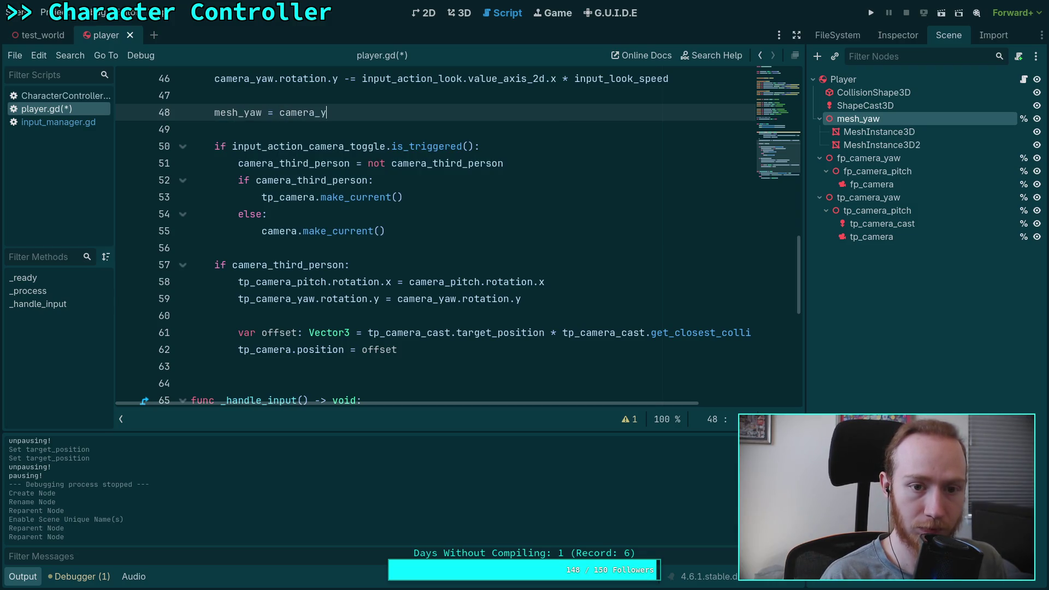
pyautogui.press('Return')
pyautogui.write('.rot')
pyautogui.press('Return')
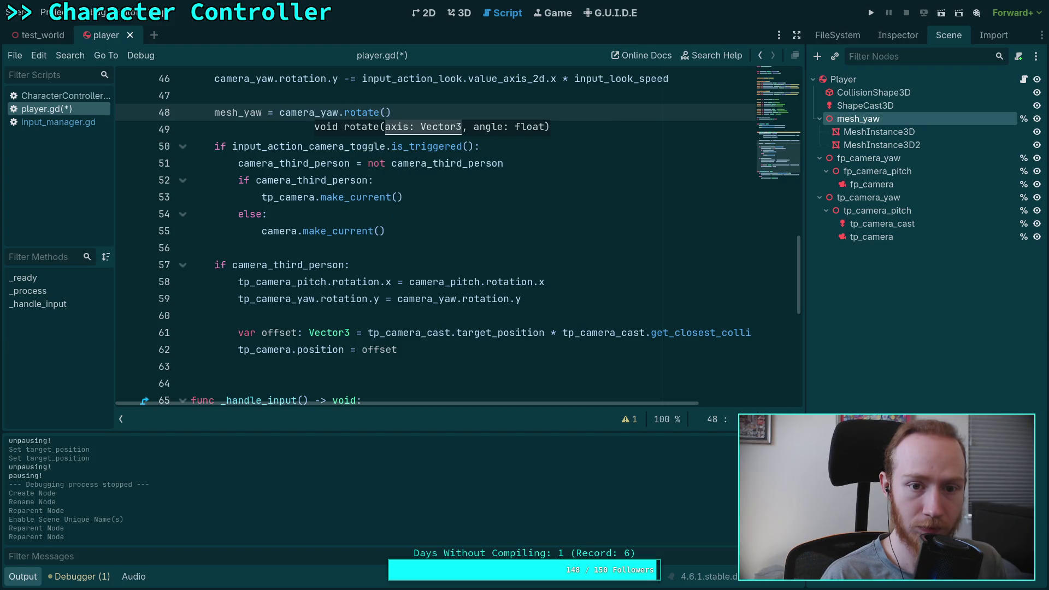
pyautogui.write('i')
pyautogui.press('Return')
pyautogui.write('.y')
pyautogui.hotkey('ctrl', 's')
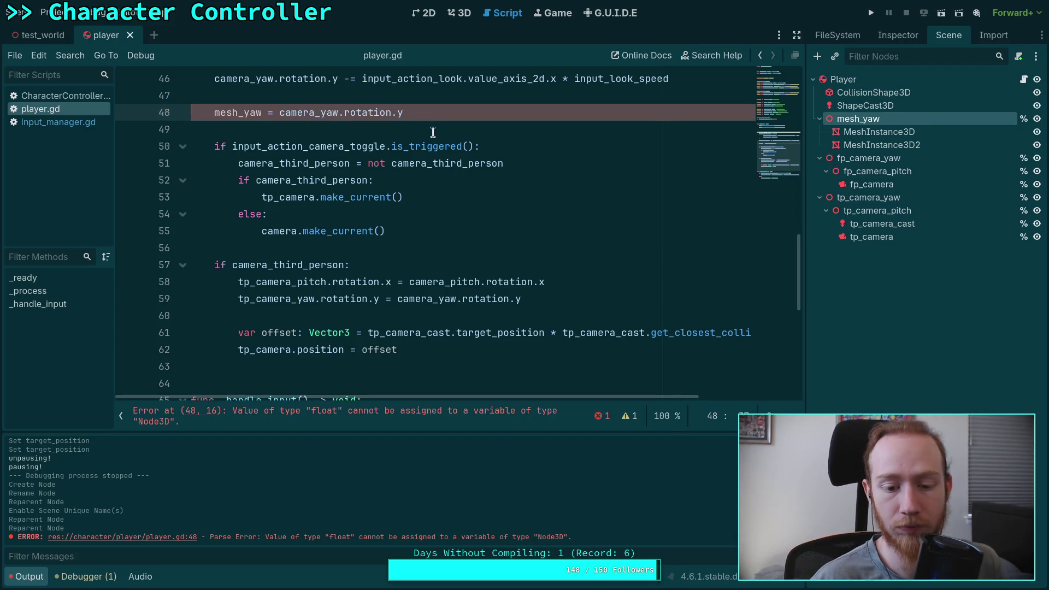
# Save the corrected script and scene, then test-run the game and stop it.
pyautogui.scroll(2, 442, 203)
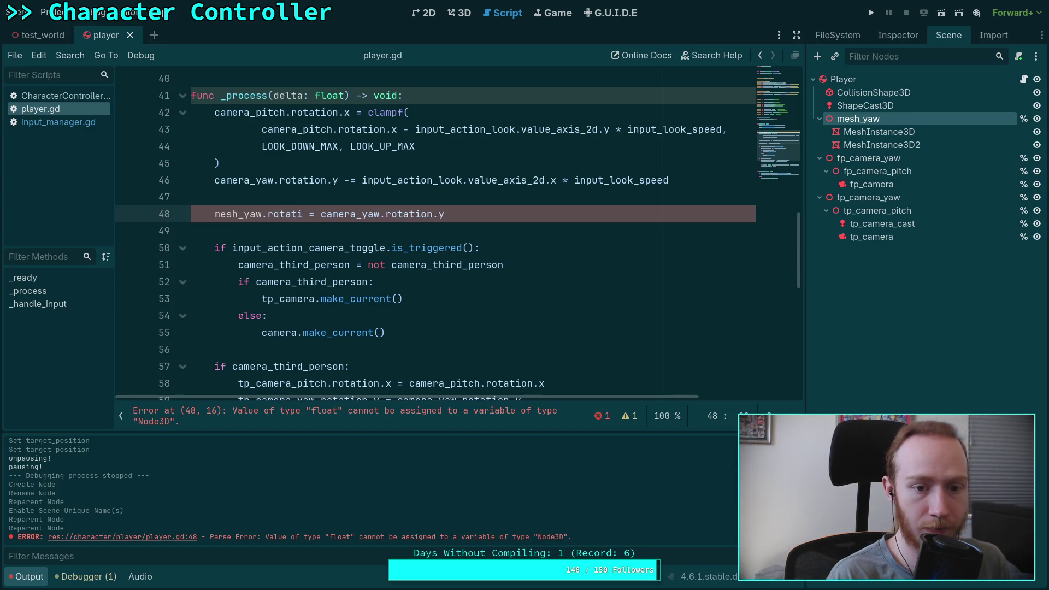
pyautogui.hotkey('ctrl', 's')
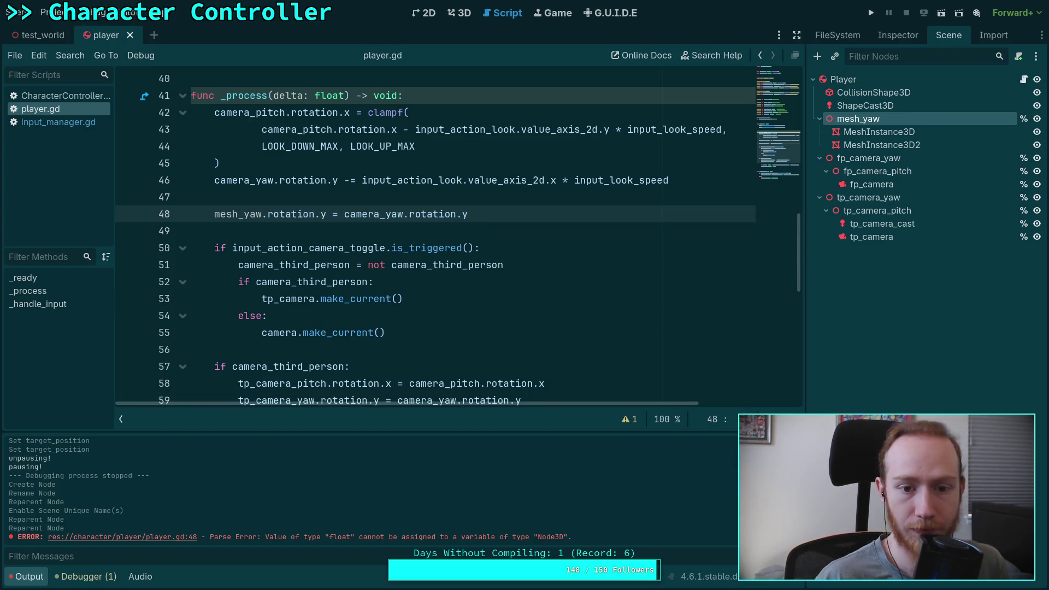
pyautogui.click(294, 228)
pyautogui.click(871, 13)
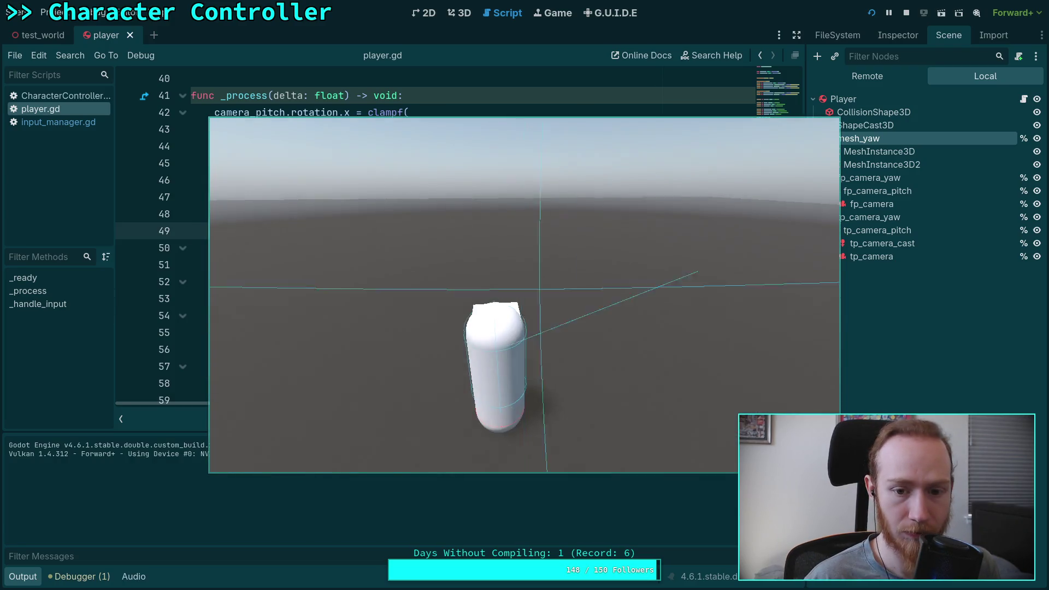
pyautogui.press('Escape')
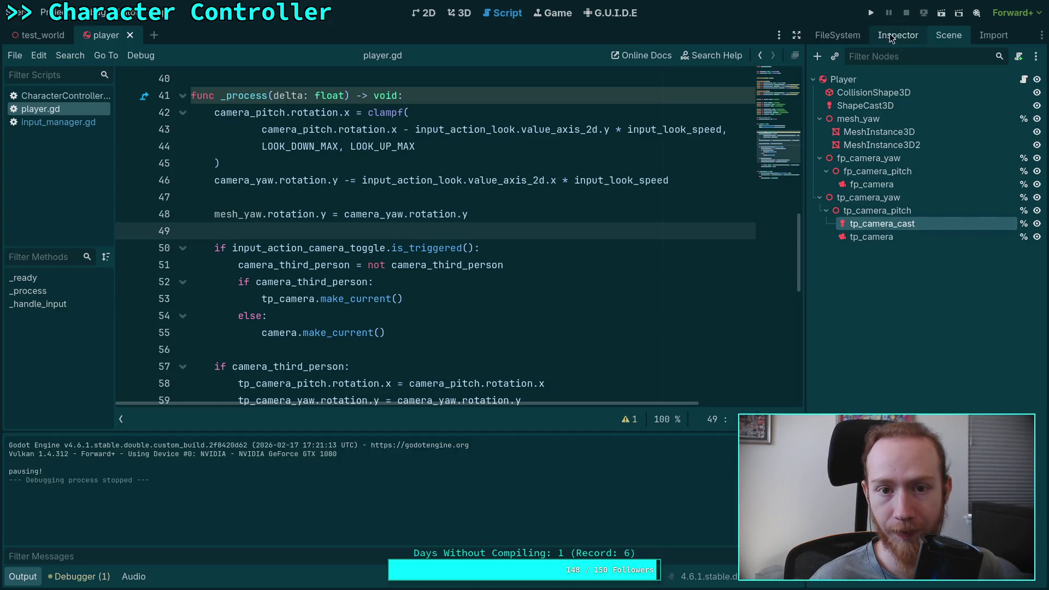
# In the 3D view, set tp_camera_cast's target position x to 0.45.
pyautogui.click(457, 12)
pyautogui.click(896, 36)
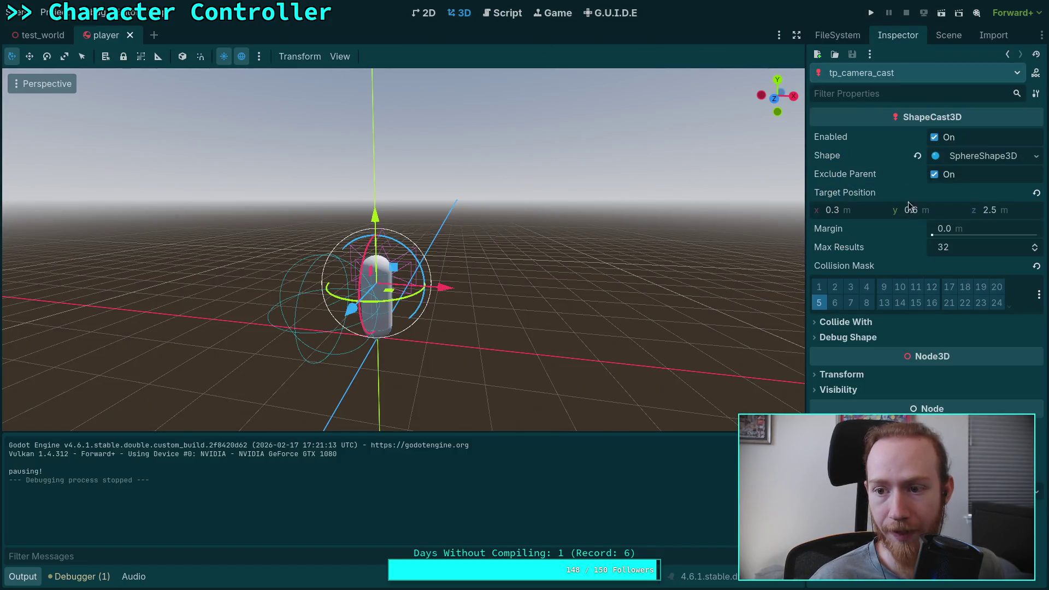
pyautogui.moveTo(765, 219); pyautogui.dragTo(621, 229)
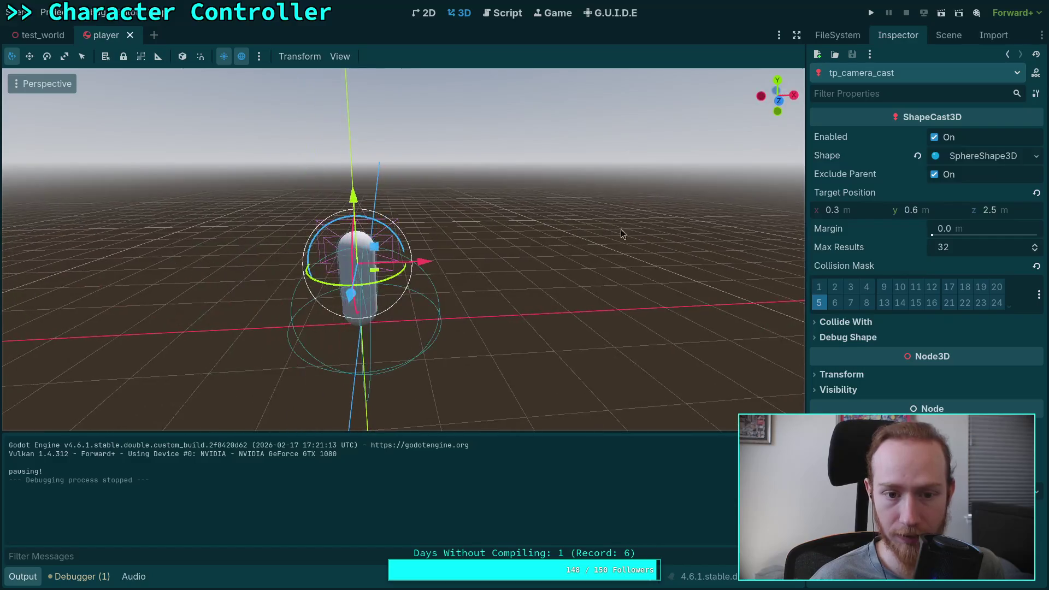
pyautogui.moveTo(850, 213)
pyautogui.mouseDown()
pyautogui.moveTo(869, 213)
pyautogui.moveTo(850, 213)
pyautogui.mouseUp()
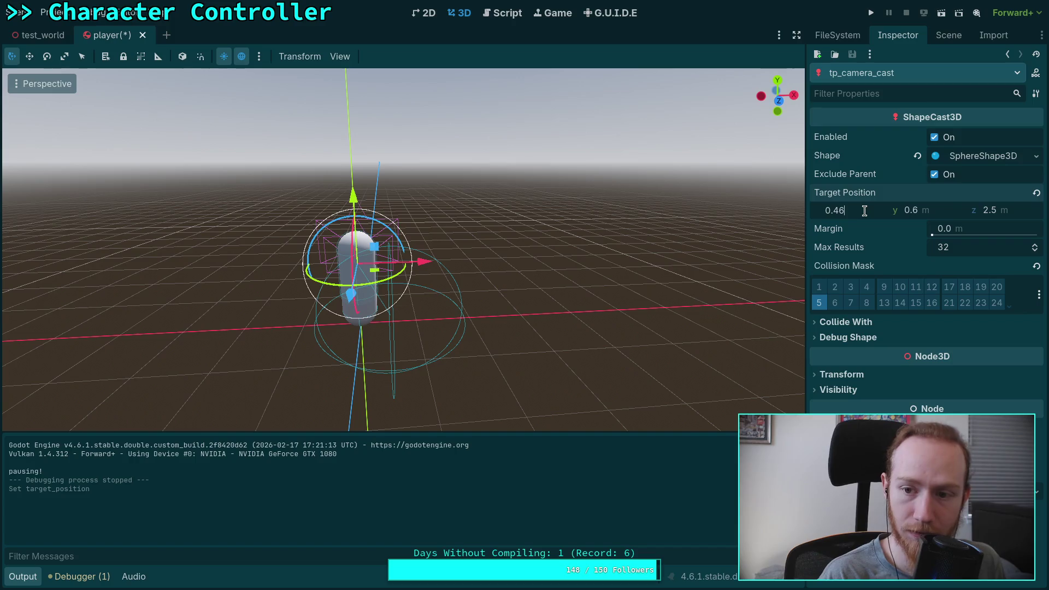
pyautogui.press('Return')
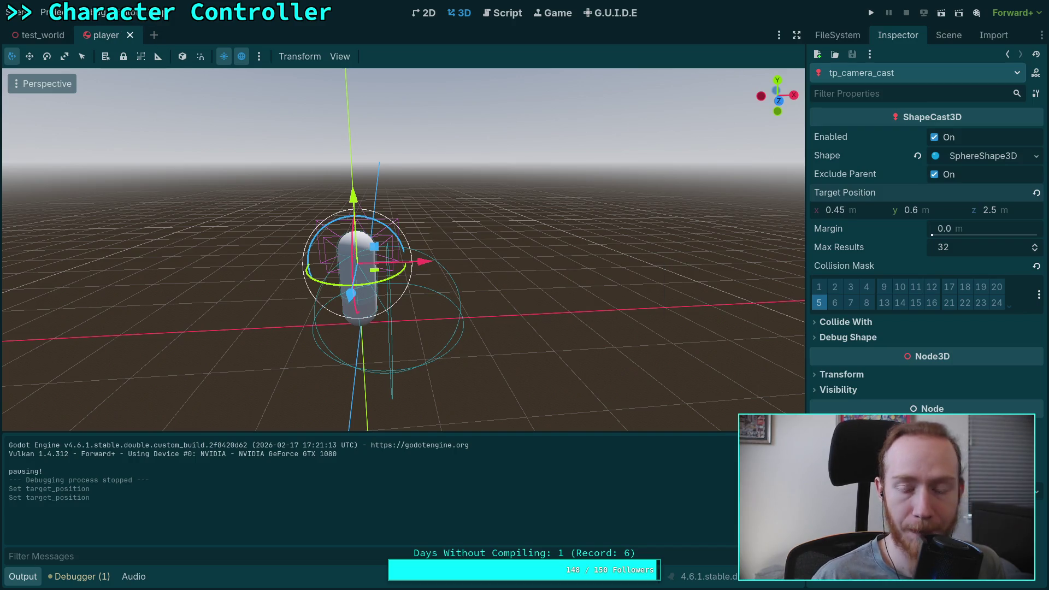
# Test-run the camera offset, then raise target position x to 0.75.
pyautogui.click(877, 14)
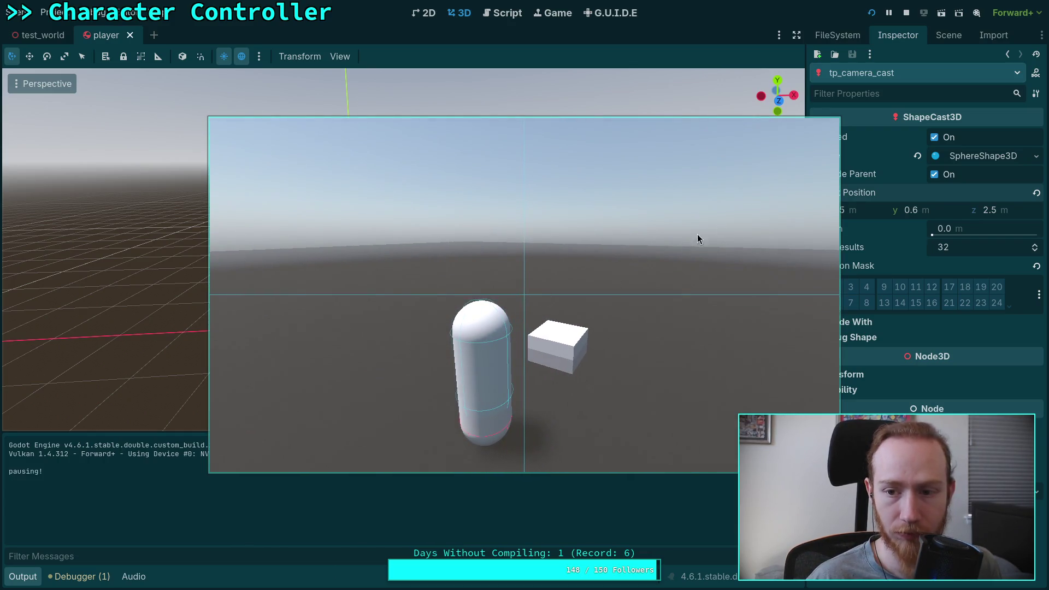
pyautogui.click(906, 13)
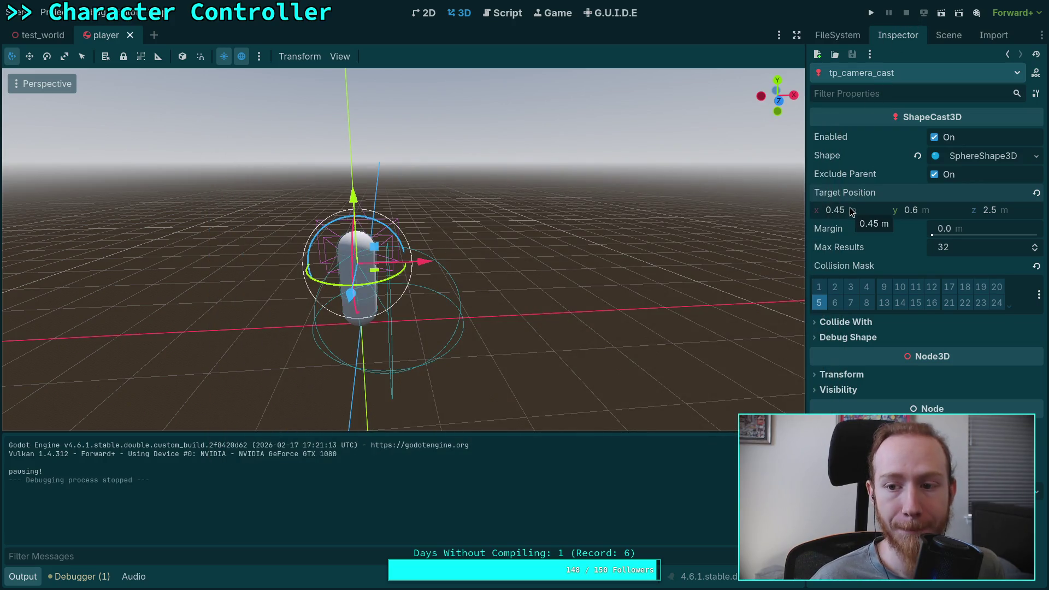
pyautogui.moveTo(834, 212); pyautogui.dragTo(861, 212)
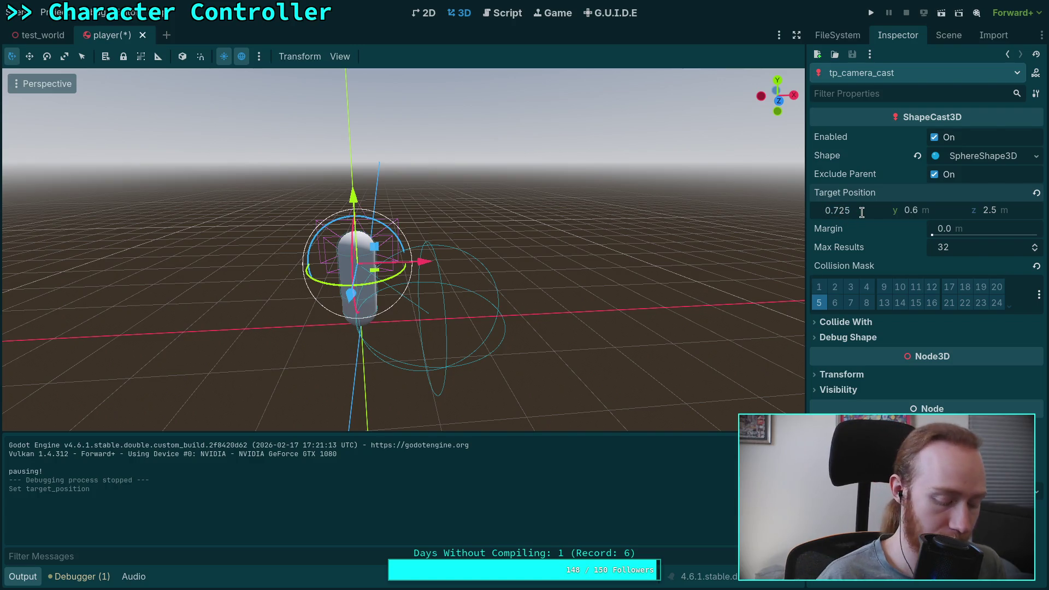
pyautogui.press('Return')
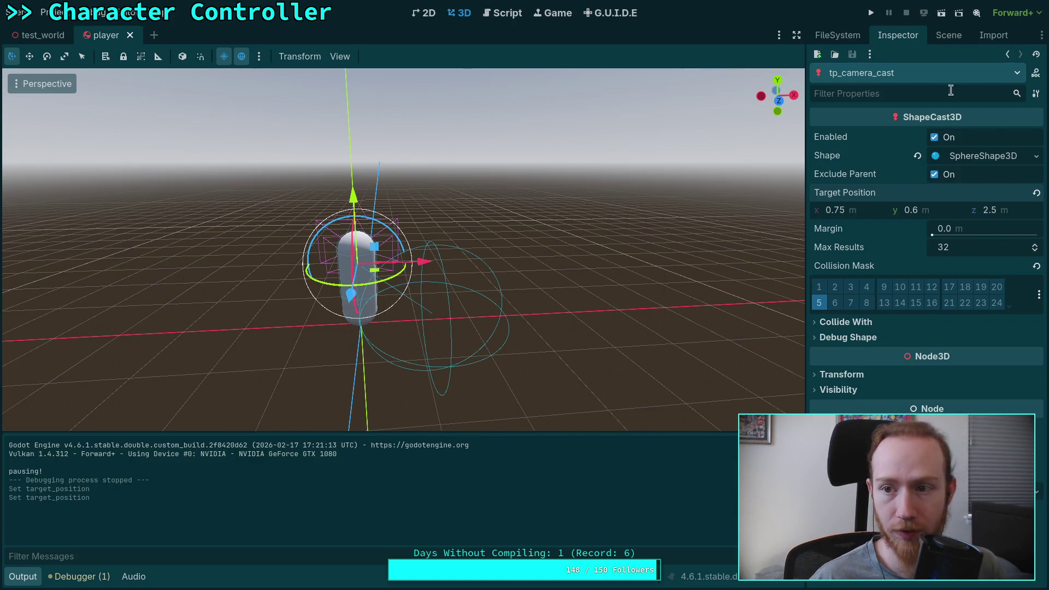
# After another test run, set target position x to 0.9 and run again.
pyautogui.click(873, 15)
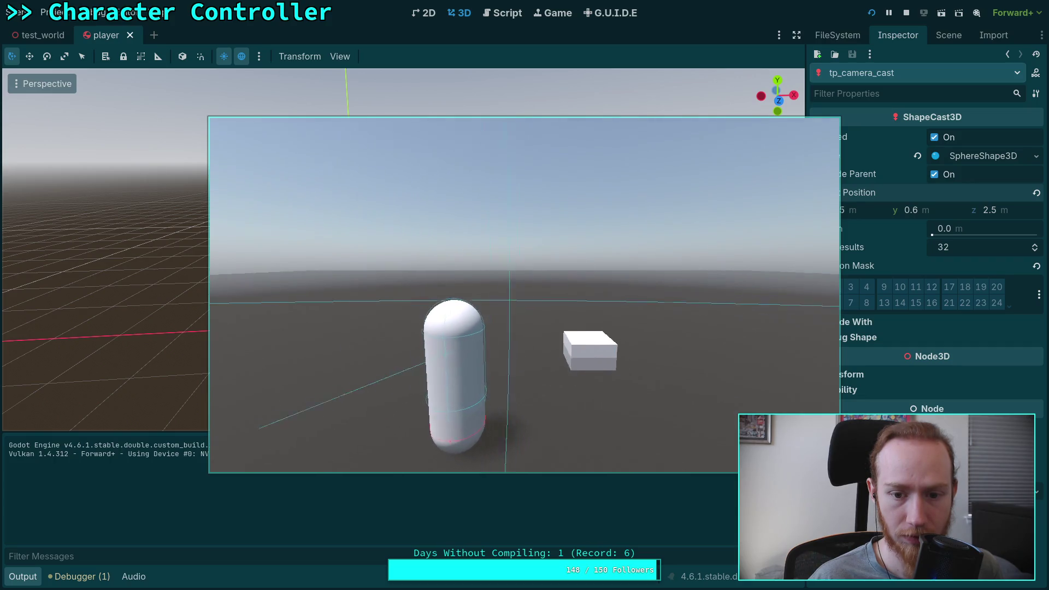
pyautogui.press('Escape')
pyautogui.click(906, 13)
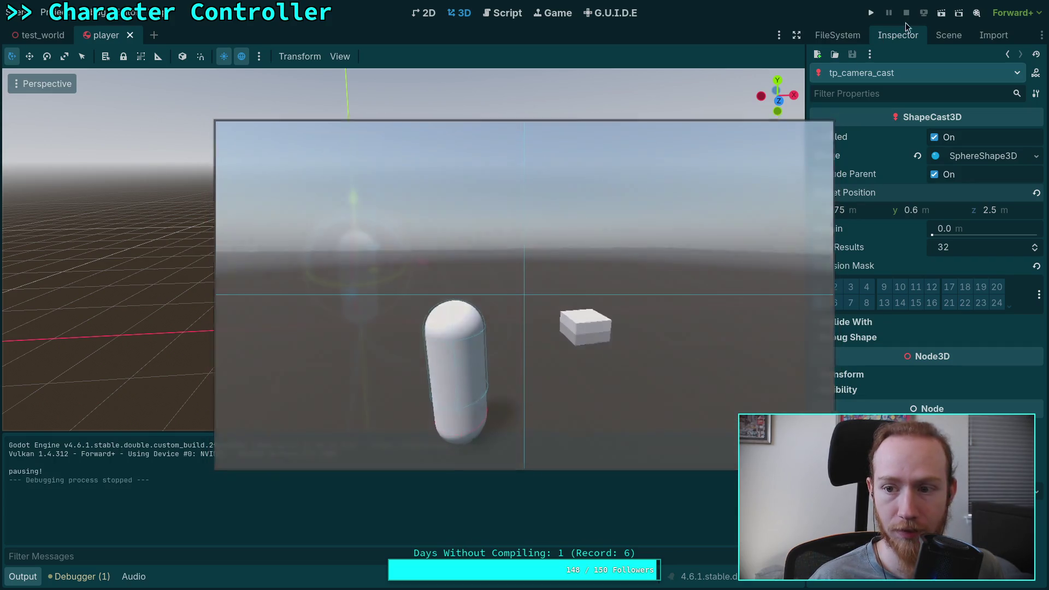
pyautogui.moveTo(845, 215); pyautogui.dragTo(848, 215)
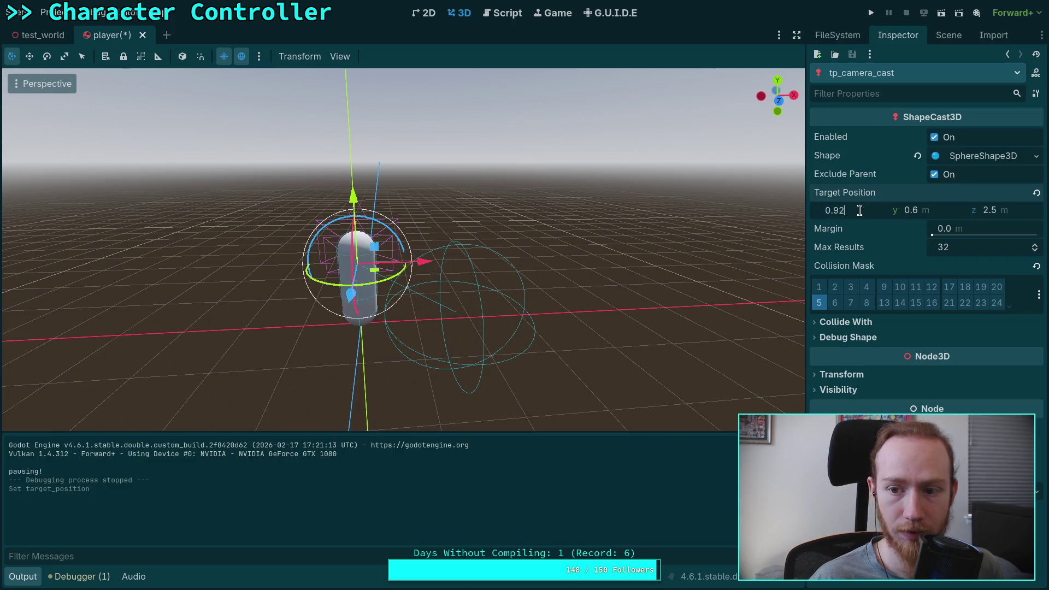
pyautogui.press('BackSpace')
pyautogui.press('Return')
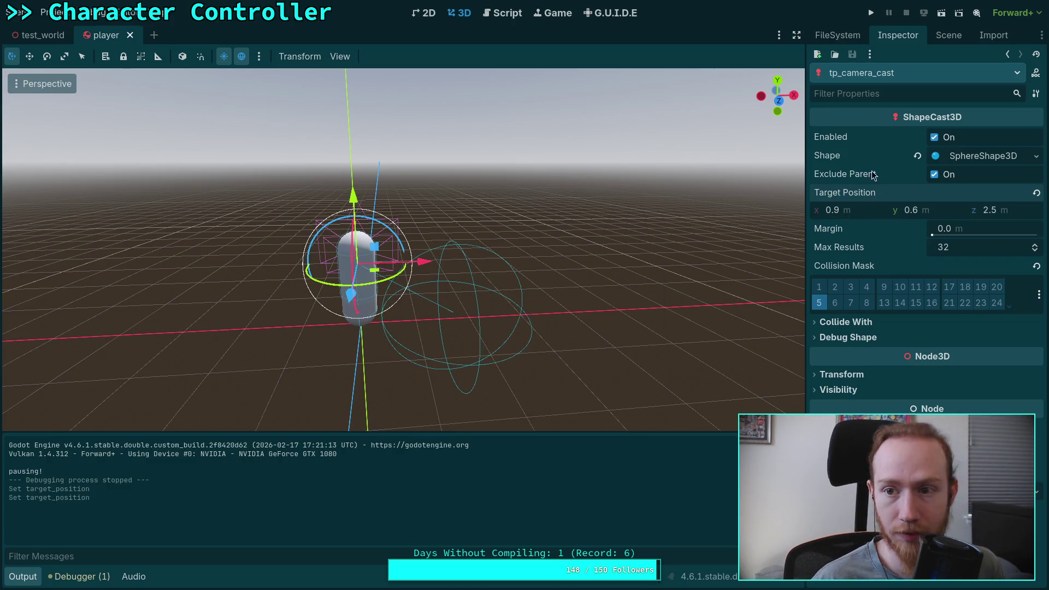
pyautogui.click(872, 15)
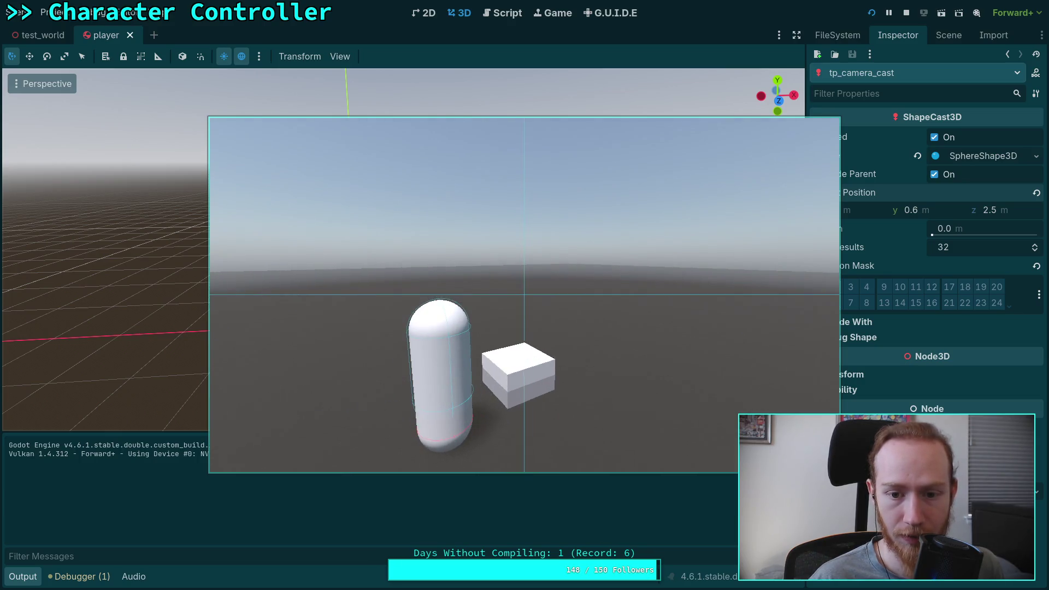
# Stop the game, set target position x to 1.1, and test with F5.
pyautogui.press('Escape')
pyautogui.click(906, 13)
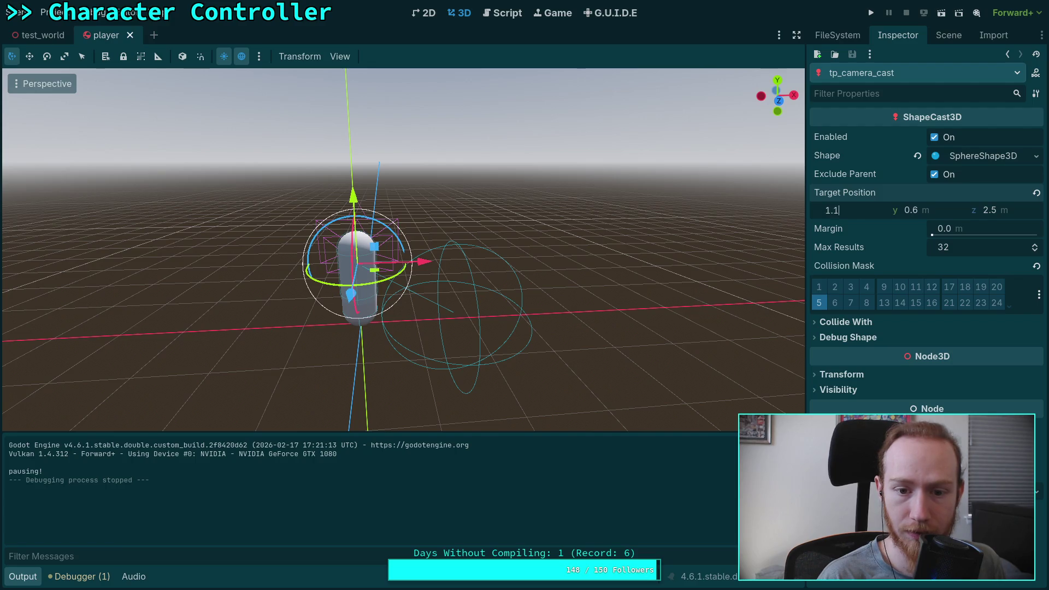
pyautogui.press('Return')
pyautogui.press('F5')
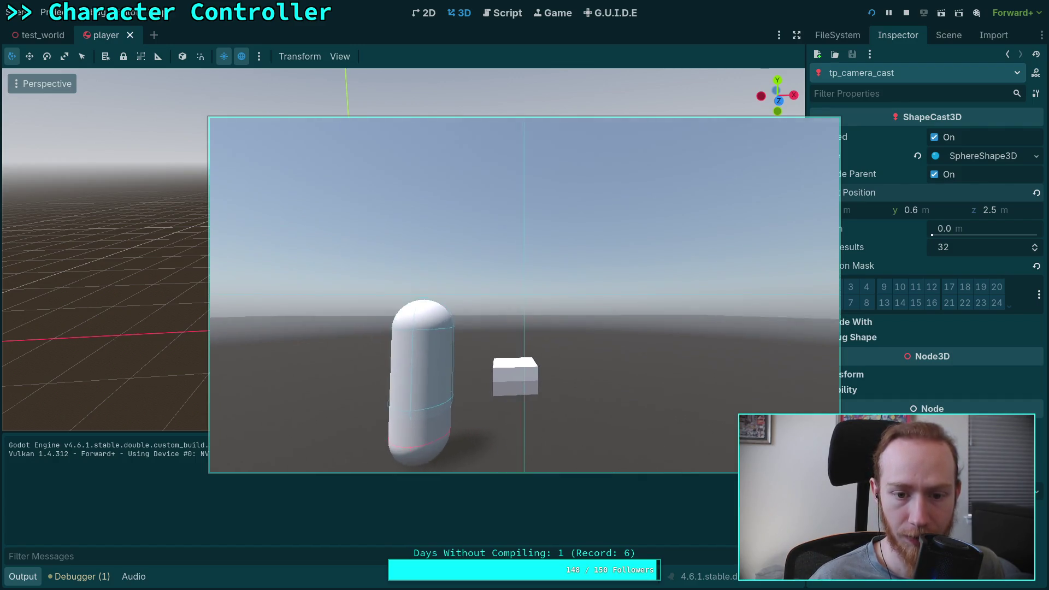
# Set target position z to 2.2, test the camera in fullscreen, then stop.
pyautogui.press('Escape')
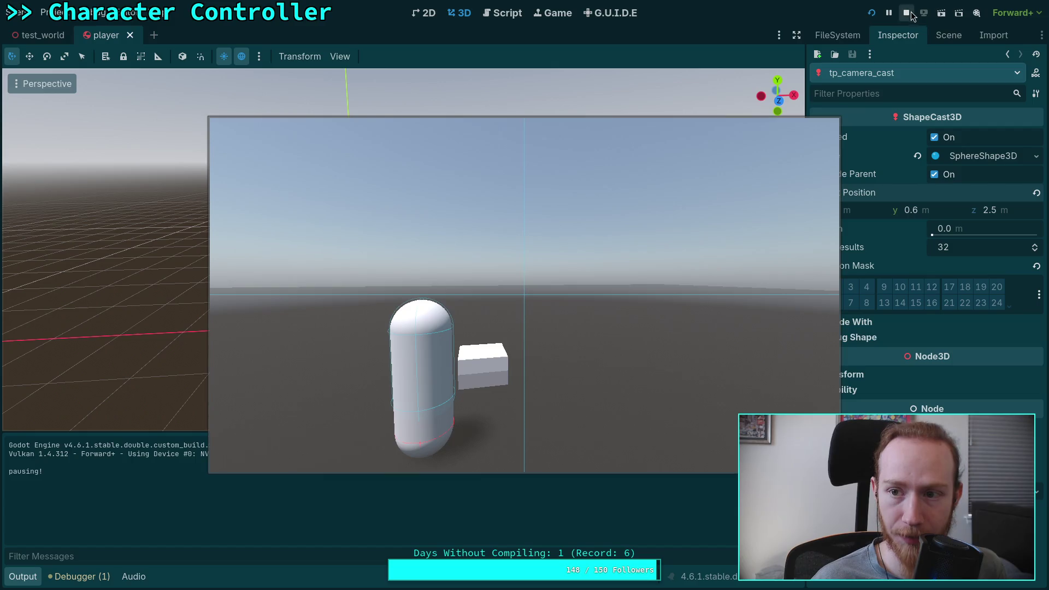
pyautogui.press('F8')
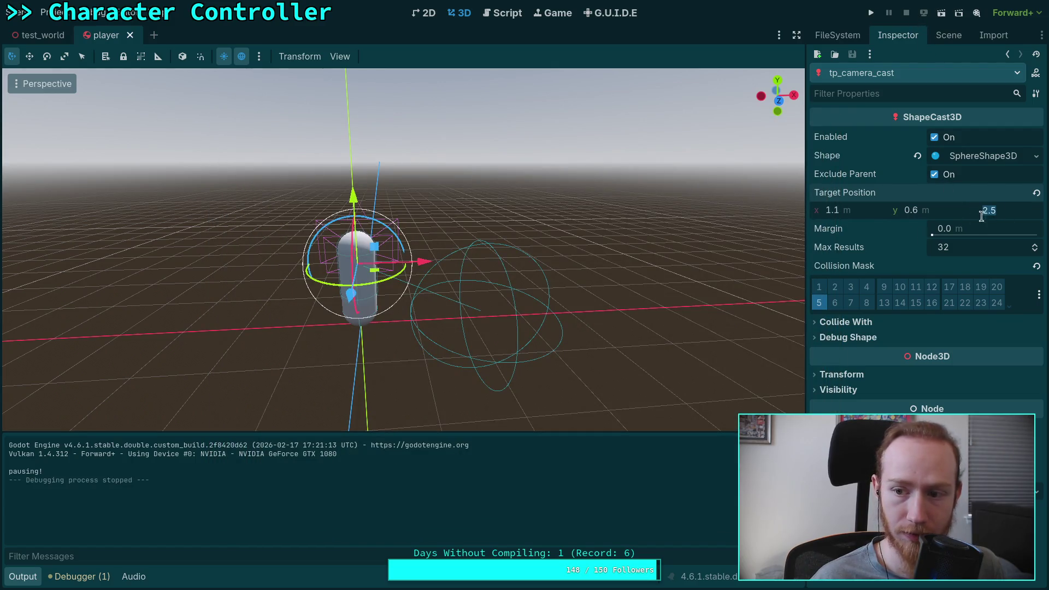
pyautogui.press('Return')
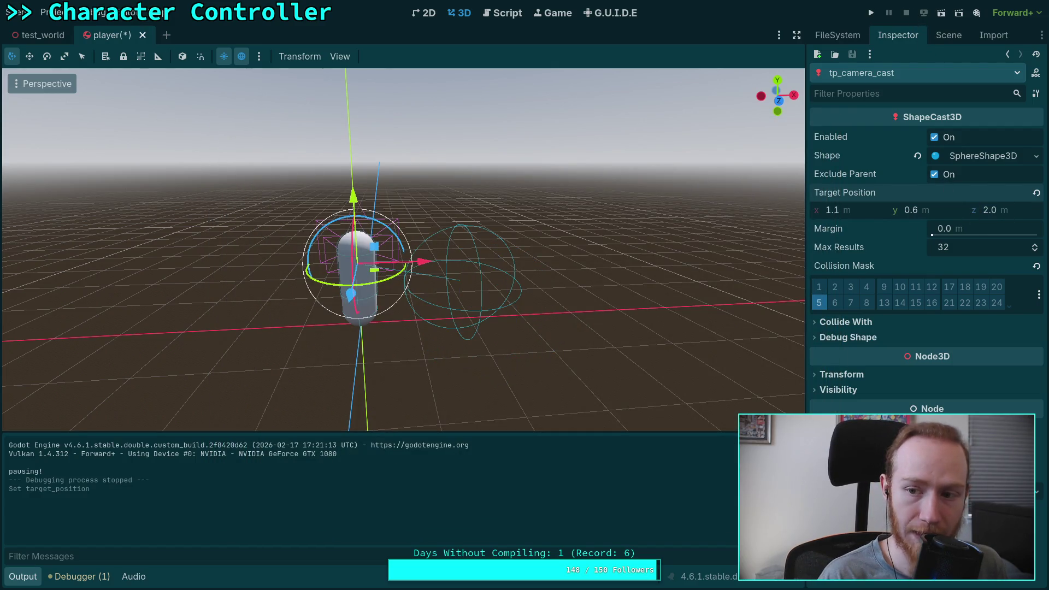
pyautogui.press('Return')
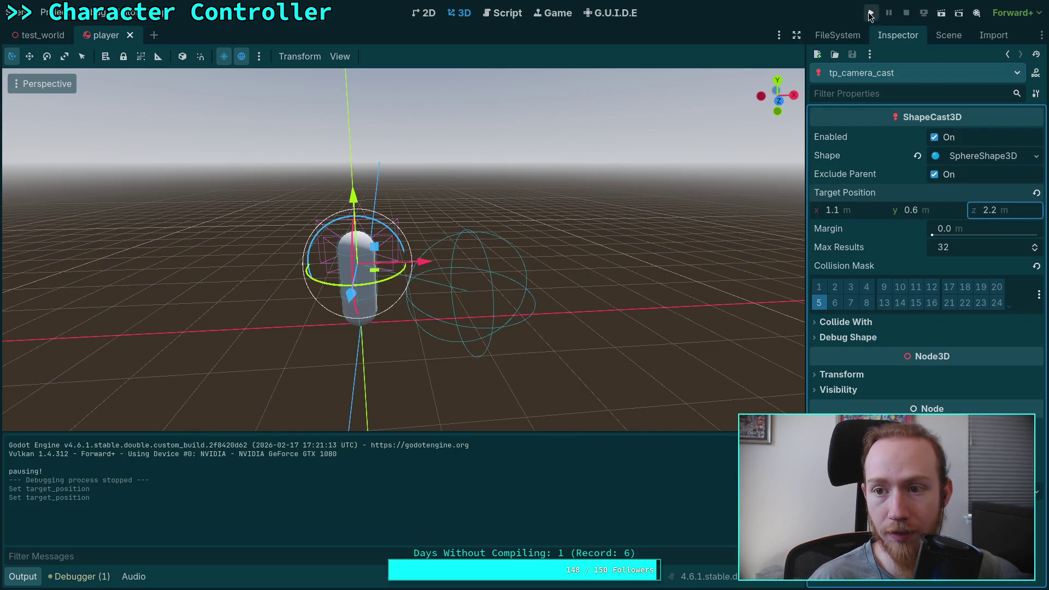
pyautogui.click(870, 14)
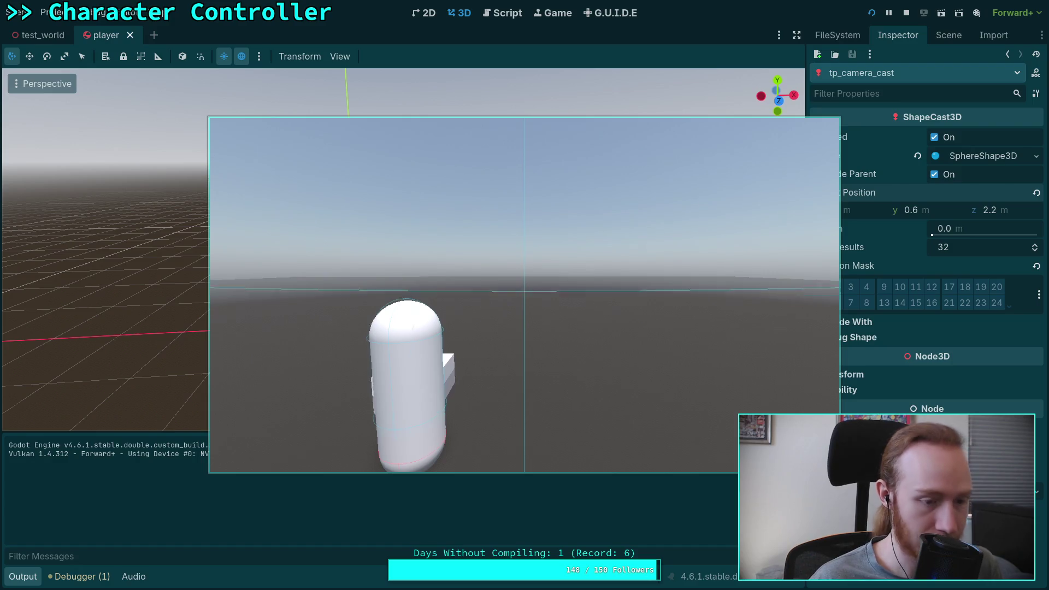
pyautogui.press('F11')
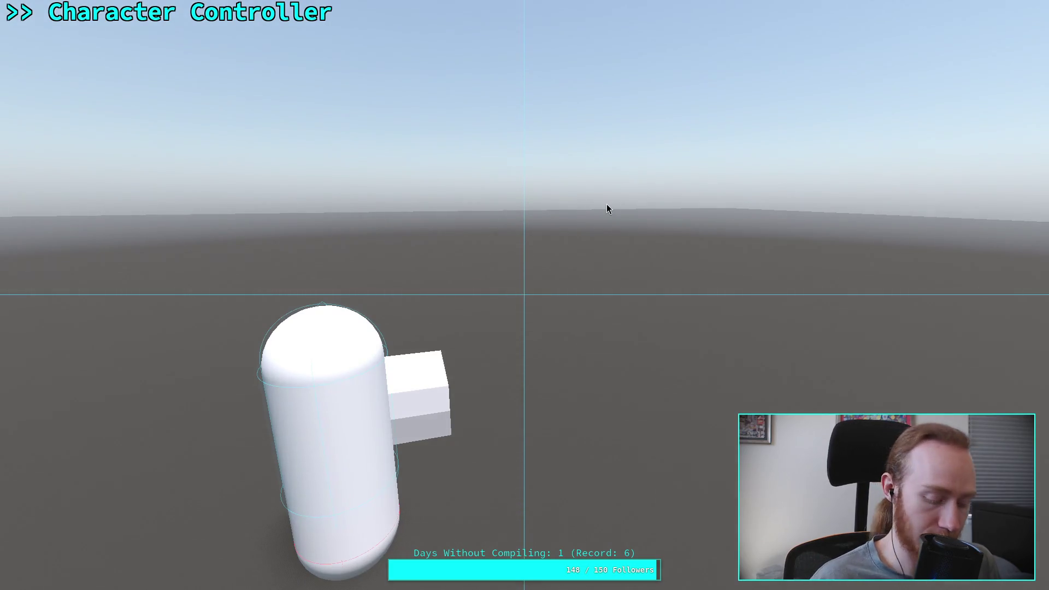
pyautogui.press('Escape')
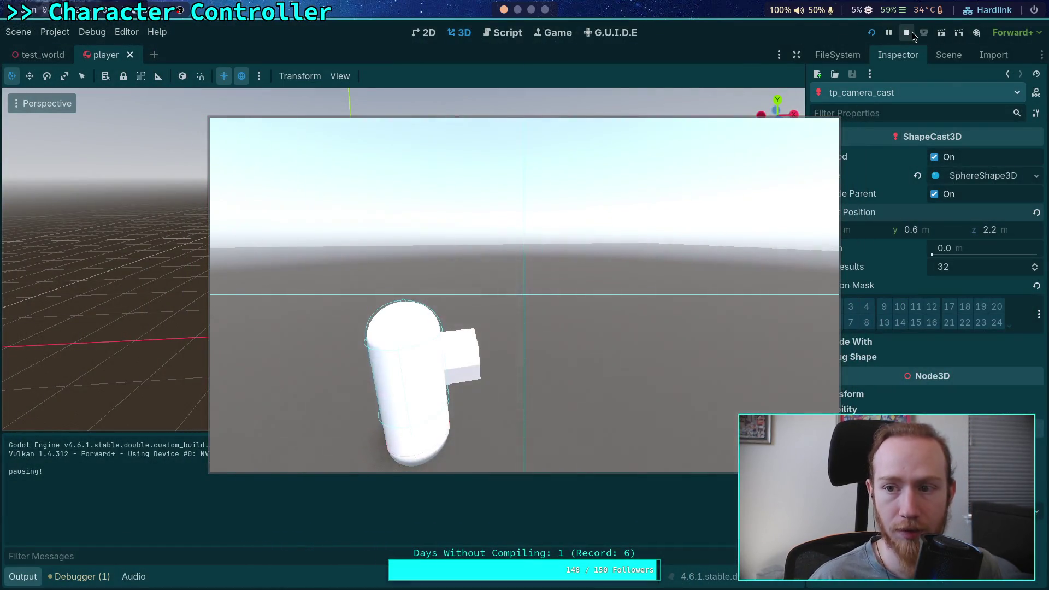
pyautogui.click(906, 33)
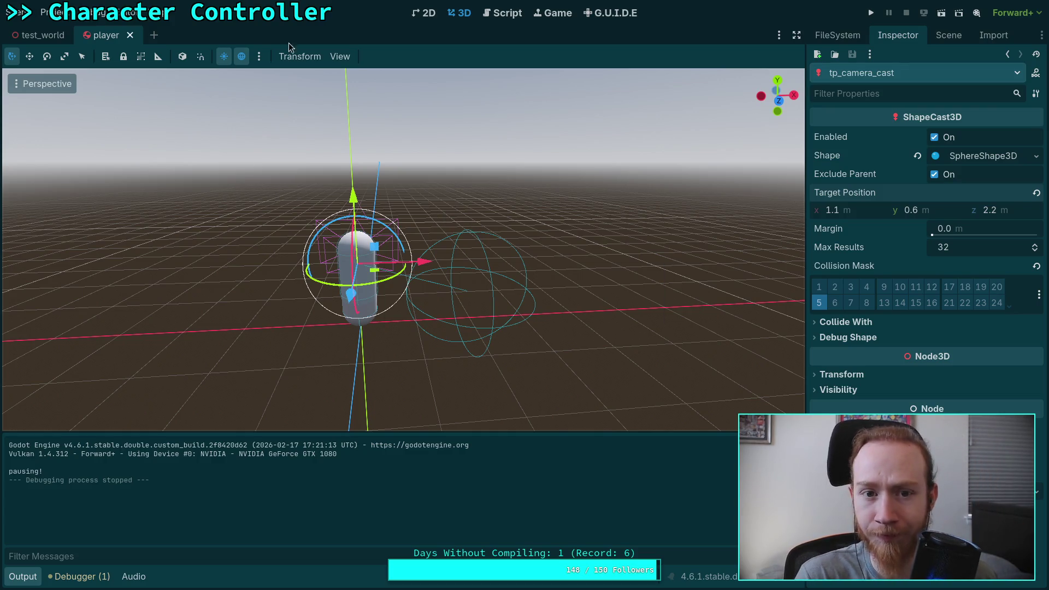
pyautogui.moveTo(415, 164)
pyautogui.mouseDown()
pyautogui.moveTo(371, 181)
pyautogui.moveTo(328, 175)
pyautogui.mouseUp()
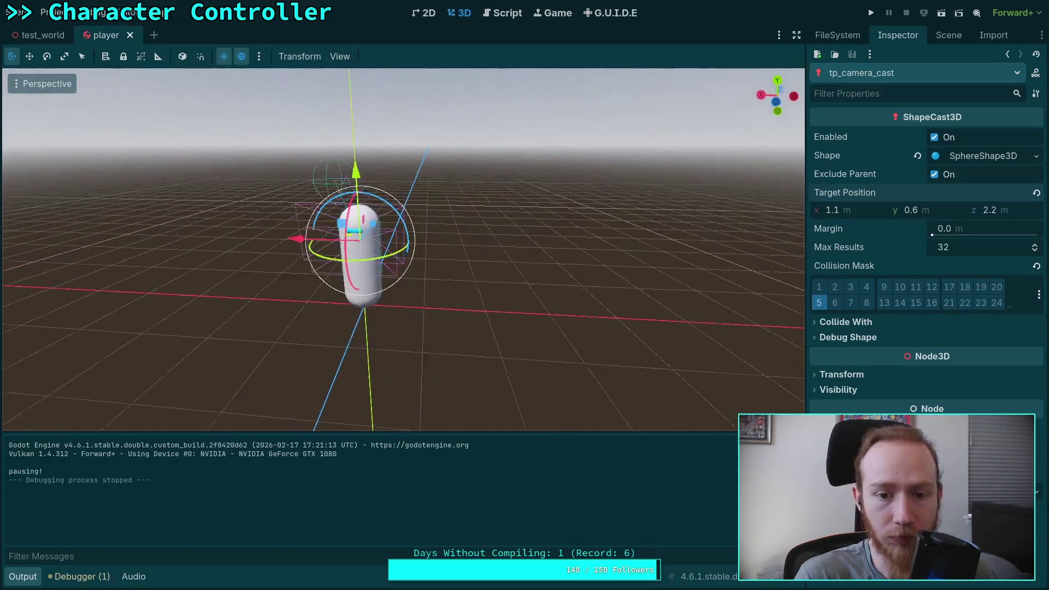
pyautogui.moveTo(371, 244); pyautogui.dragTo(377, 246)
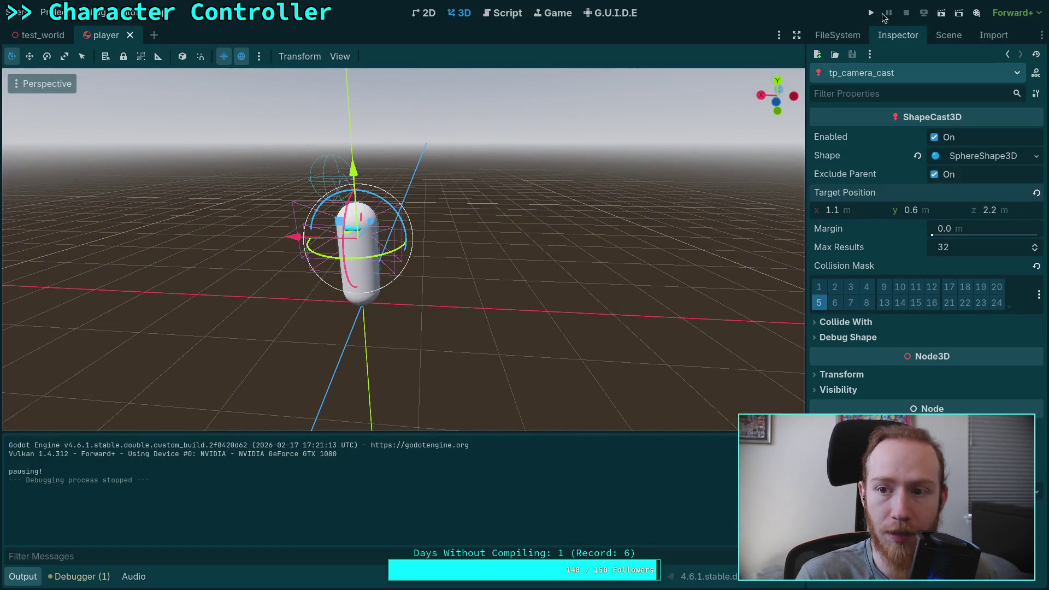
pyautogui.click(871, 13)
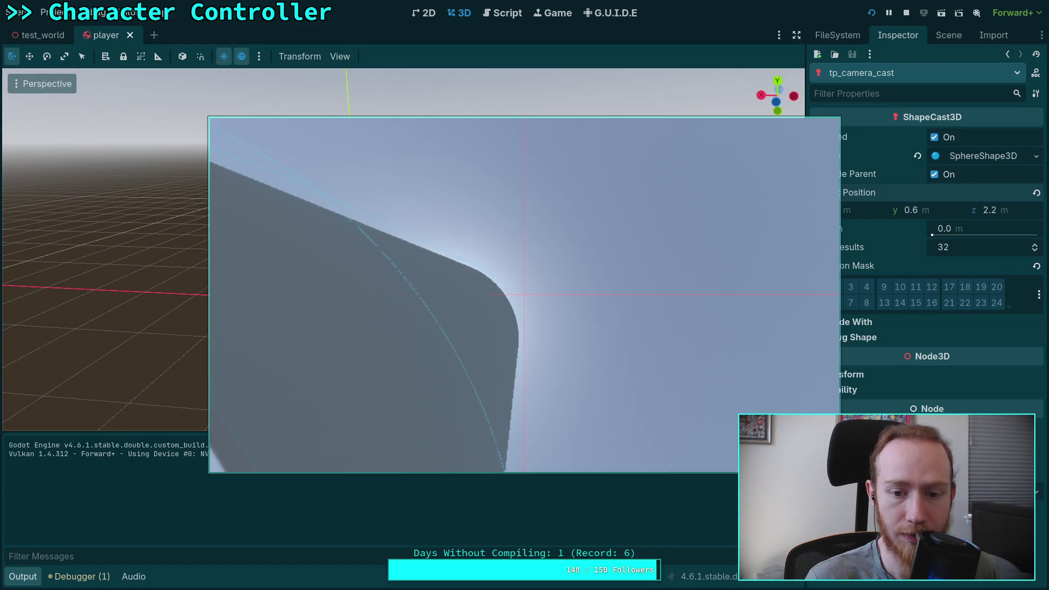
pyautogui.press('Escape')
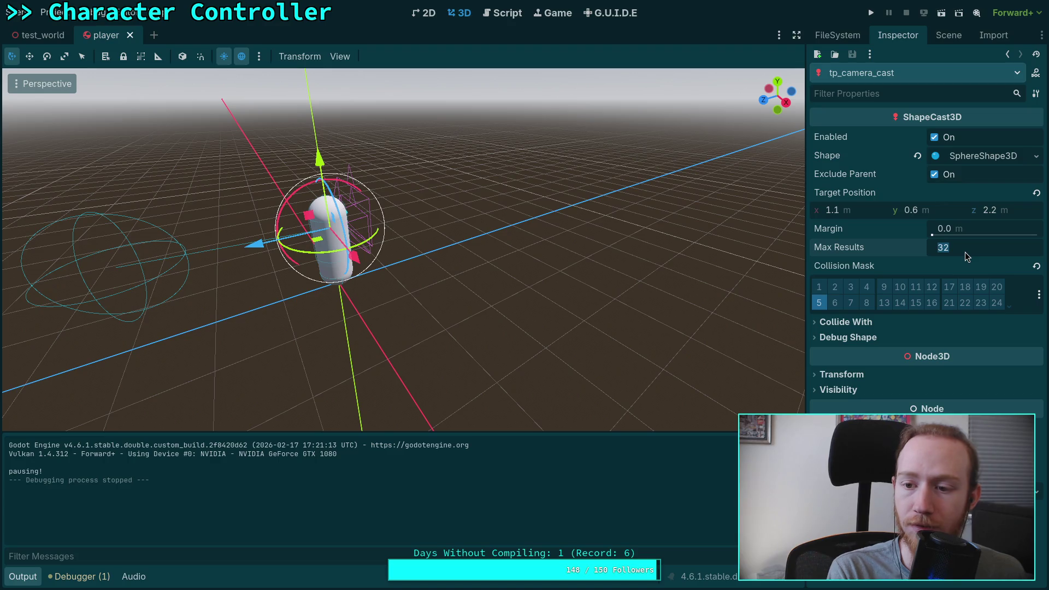
# Set tp_camera_cast Max Results to 0, save the player scene, and test-run it.
pyautogui.write('0')
pyautogui.press('Return')
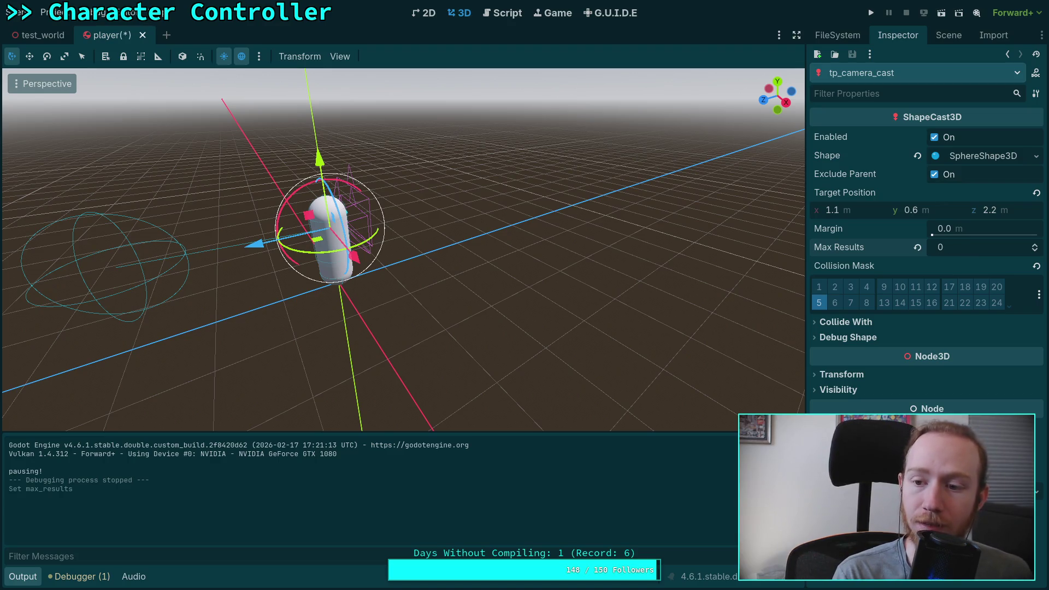
pyautogui.hotkey('ctrl', 's')
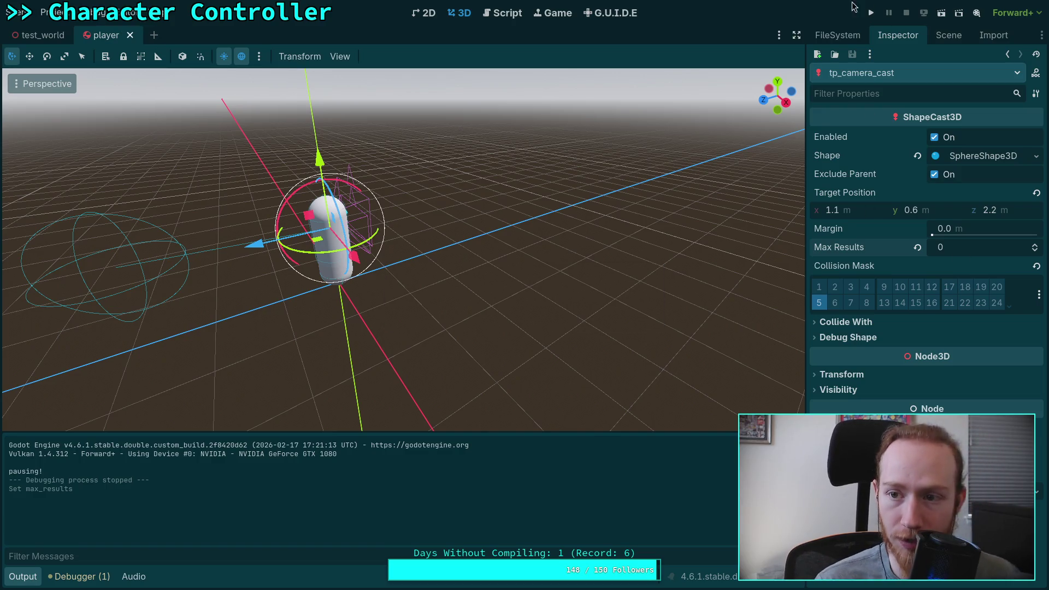
pyautogui.click(871, 13)
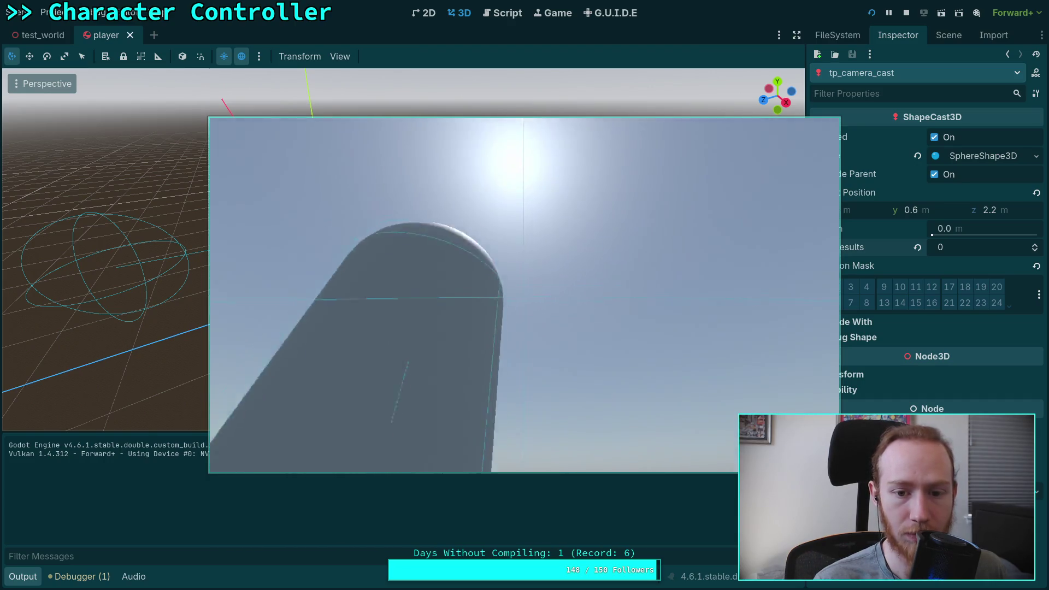
pyautogui.press('Escape')
pyautogui.click(905, 12)
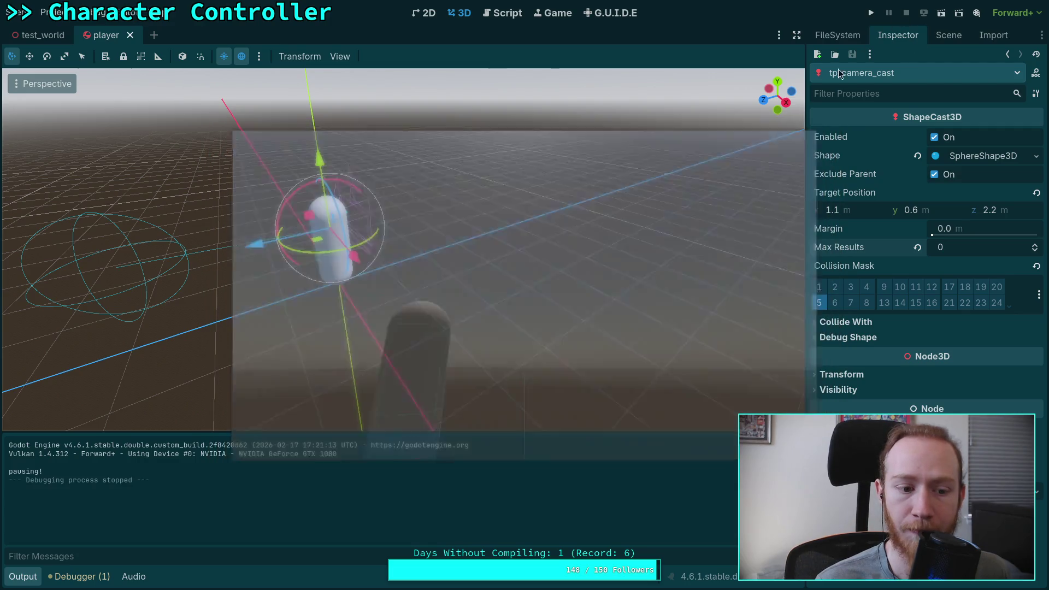
# Show the player's scene tree and select the ShapeCast3D node.
pyautogui.moveTo(651, 316); pyautogui.dragTo(480, 316)
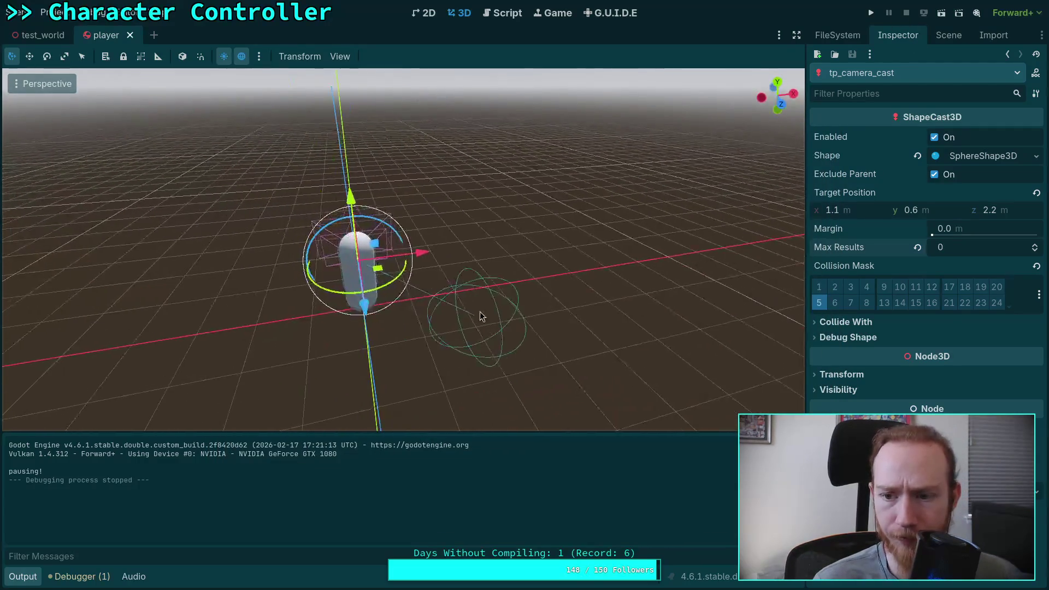
pyautogui.click(949, 35)
pyautogui.click(893, 182)
pyautogui.click(885, 105)
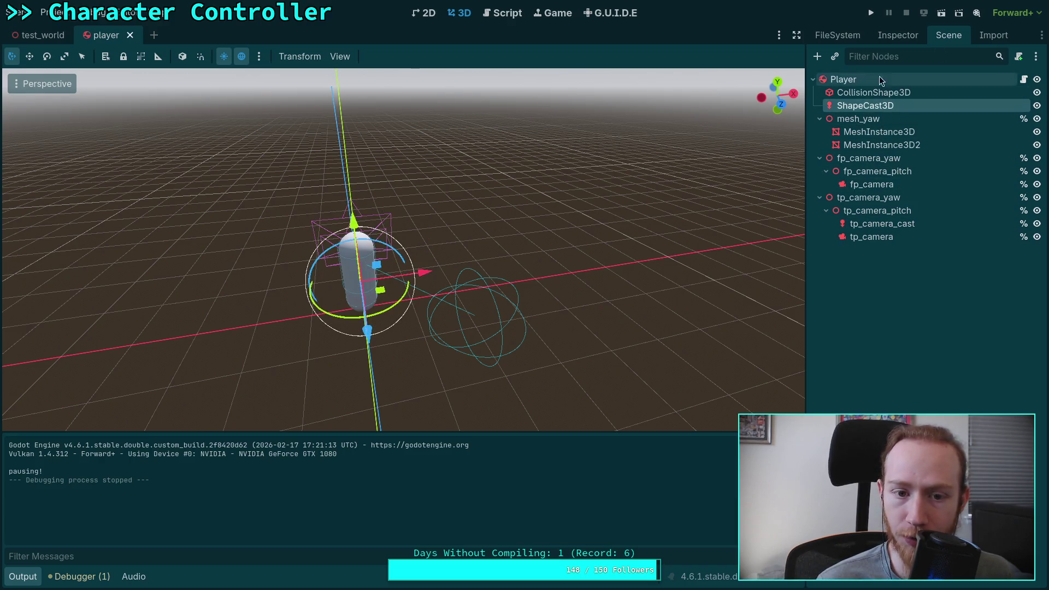
# Open CharacterController.gd and select the get_collision_normal call on line 71.
pyautogui.click(891, 35)
pyautogui.click(952, 252)
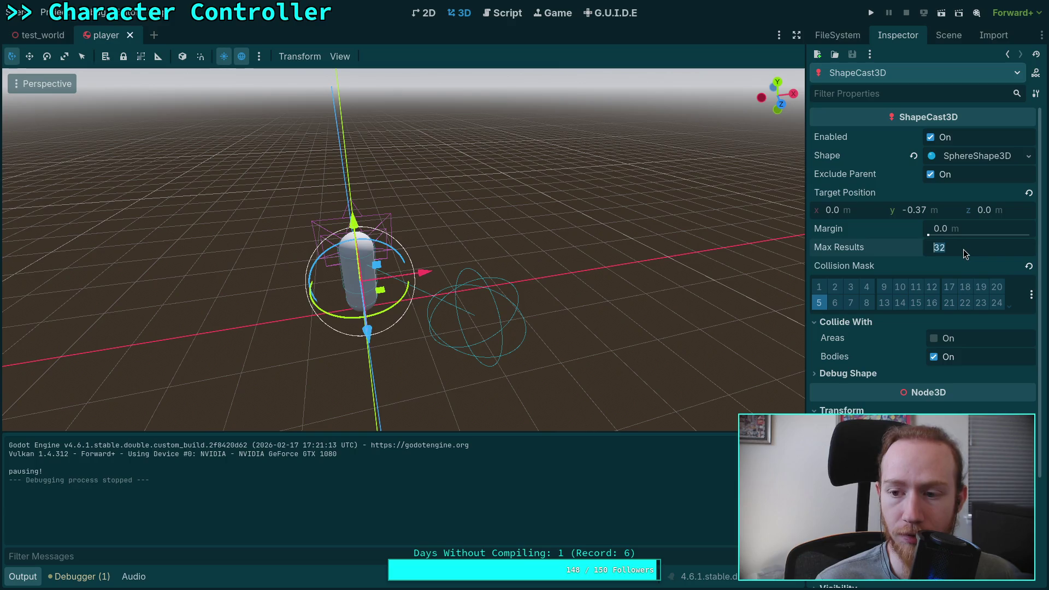
pyautogui.click(512, 14)
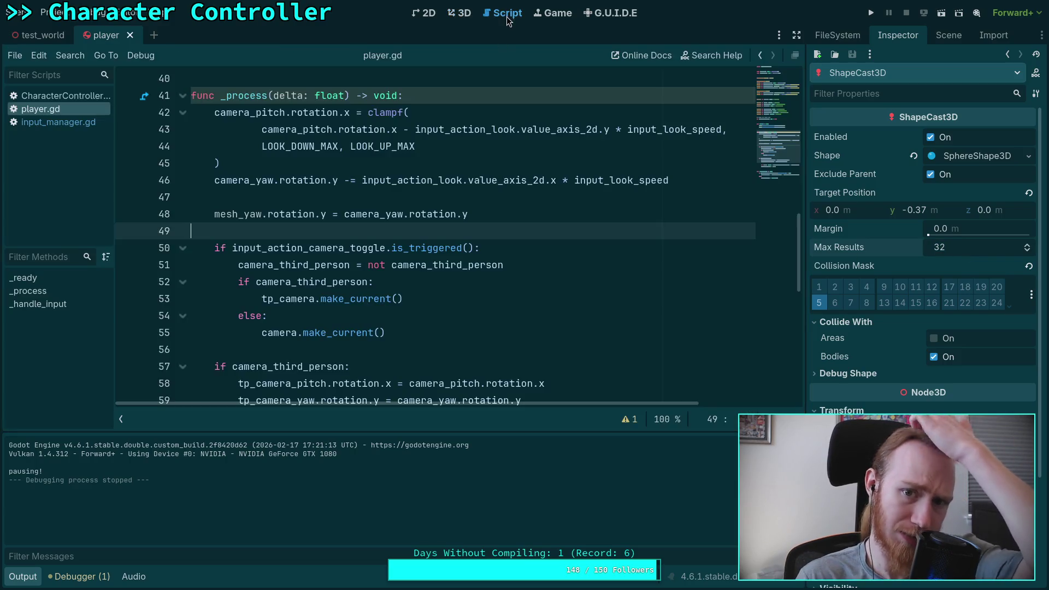
pyautogui.click(71, 99)
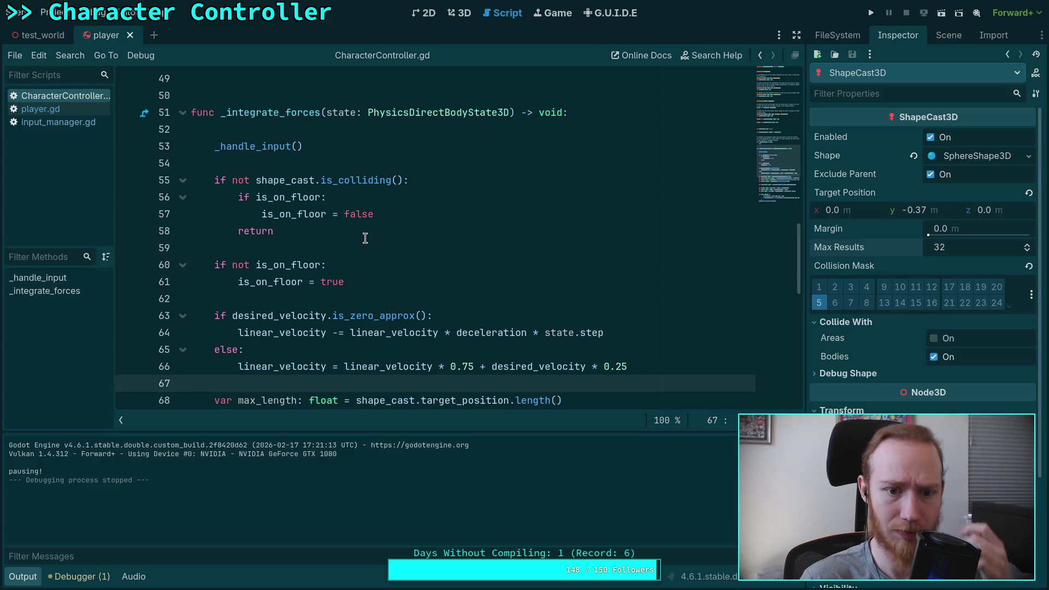
pyautogui.scroll(-2, 388, 238)
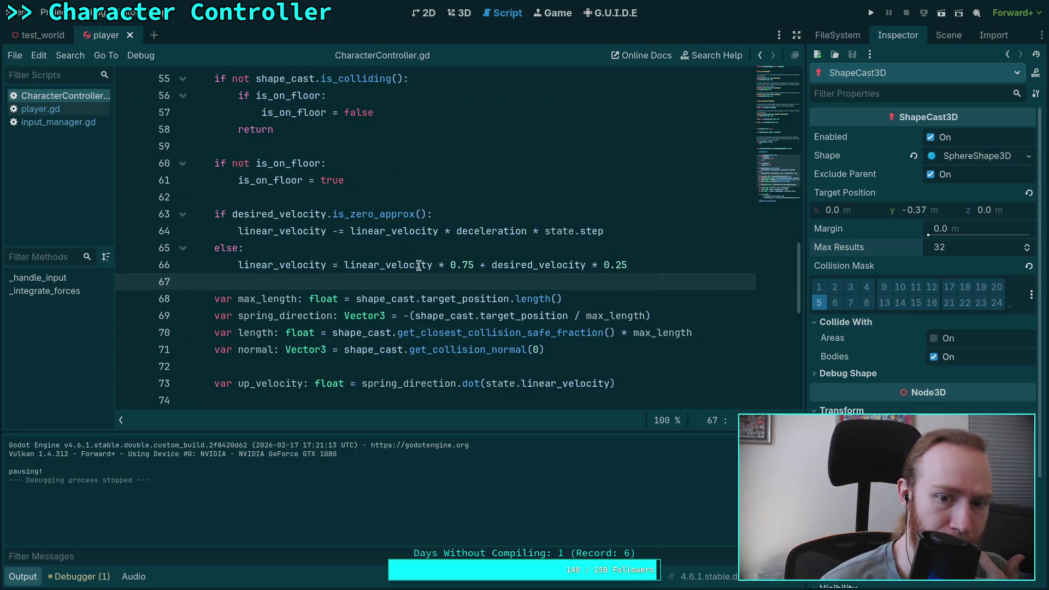
pyautogui.moveTo(616, 332)
pyautogui.mouseDown()
pyautogui.moveTo(334, 332)
pyautogui.moveTo(410, 350)
pyautogui.moveTo(551, 349)
pyautogui.mouseUp()
pyautogui.scroll(-3, 551, 350)
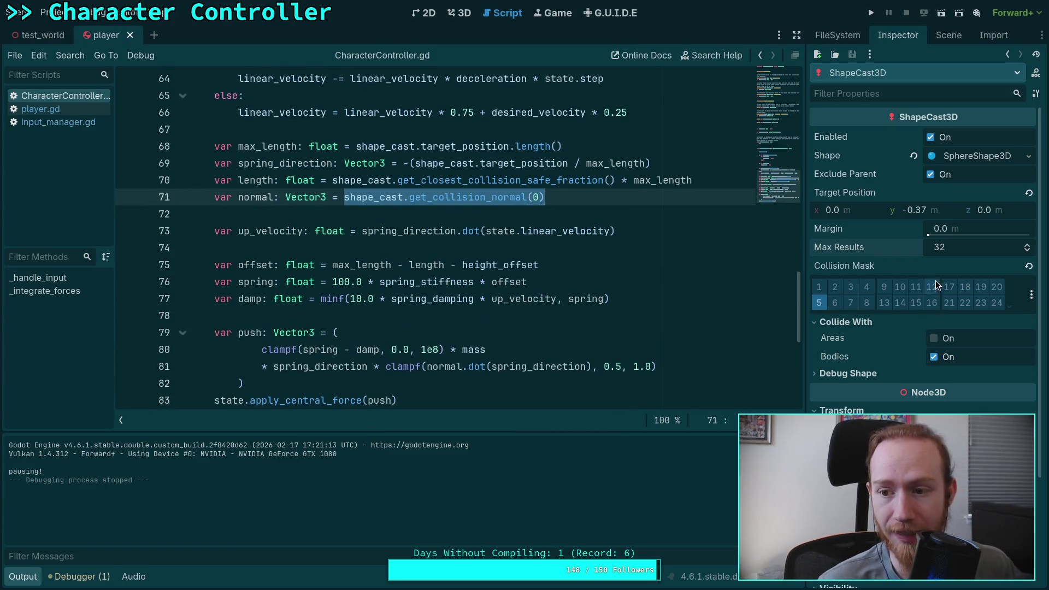
# Set the ShapeCast3D Max Results to 1 and save the player scene.
pyautogui.click(978, 250)
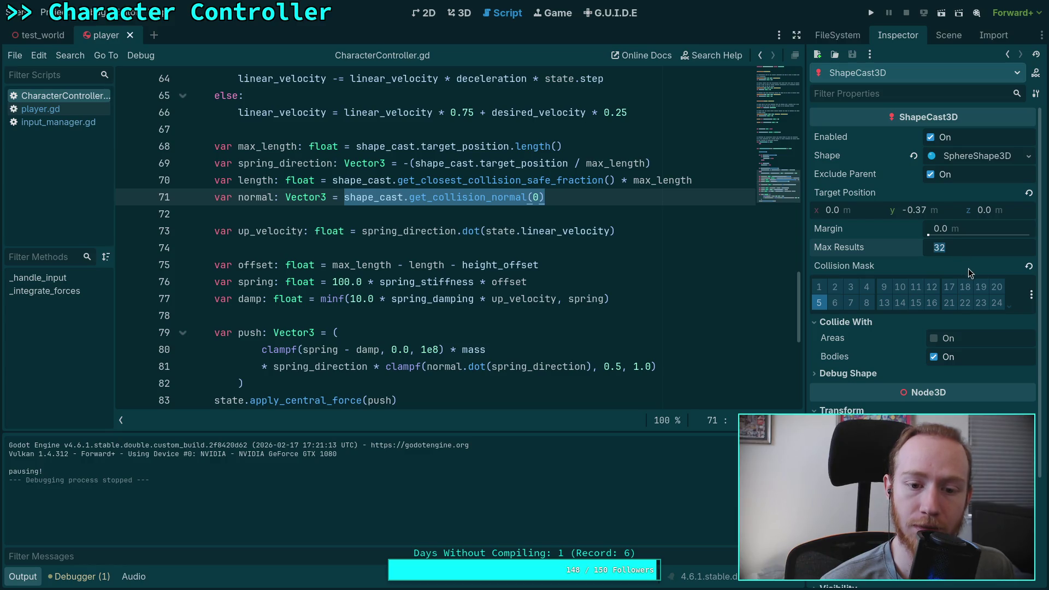
pyautogui.write('1')
pyautogui.press('Return')
pyautogui.scroll(-3, 519, 257)
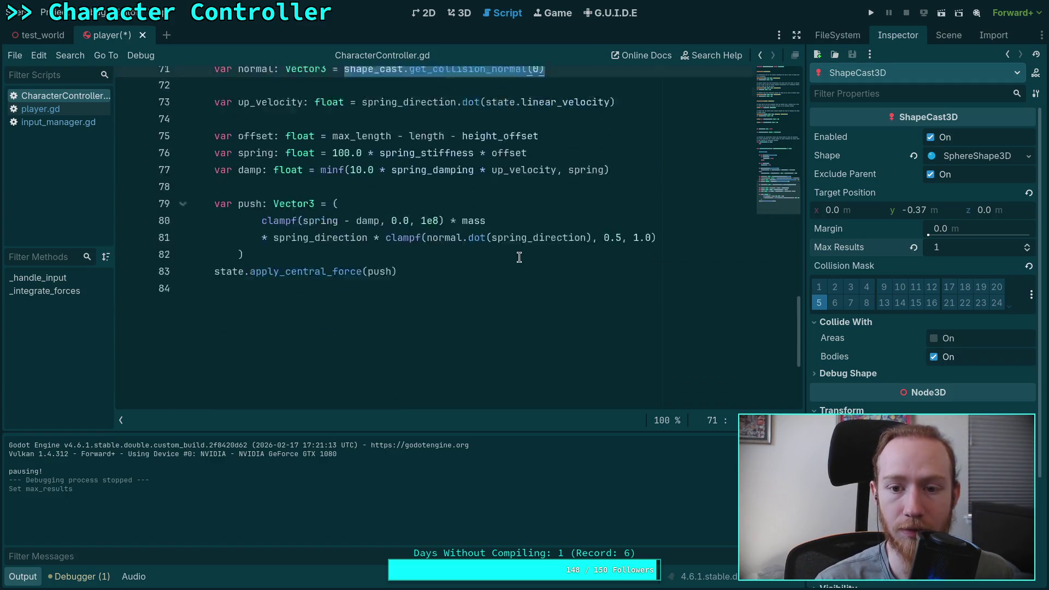
pyautogui.scroll(3, 519, 258)
pyautogui.click(954, 256)
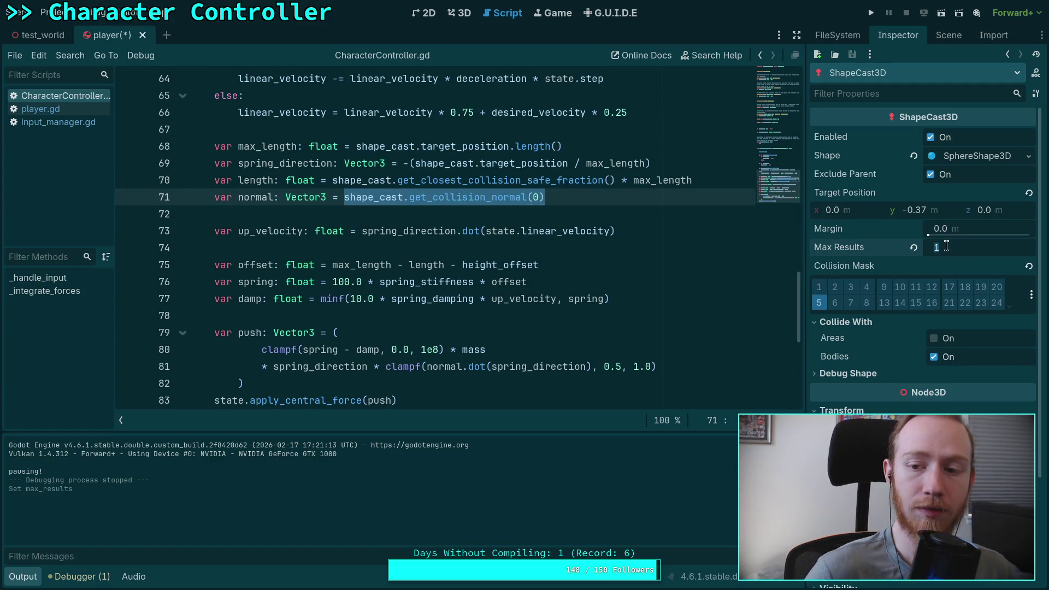
pyautogui.click(639, 259)
pyautogui.hotkey('ctrl', 's')
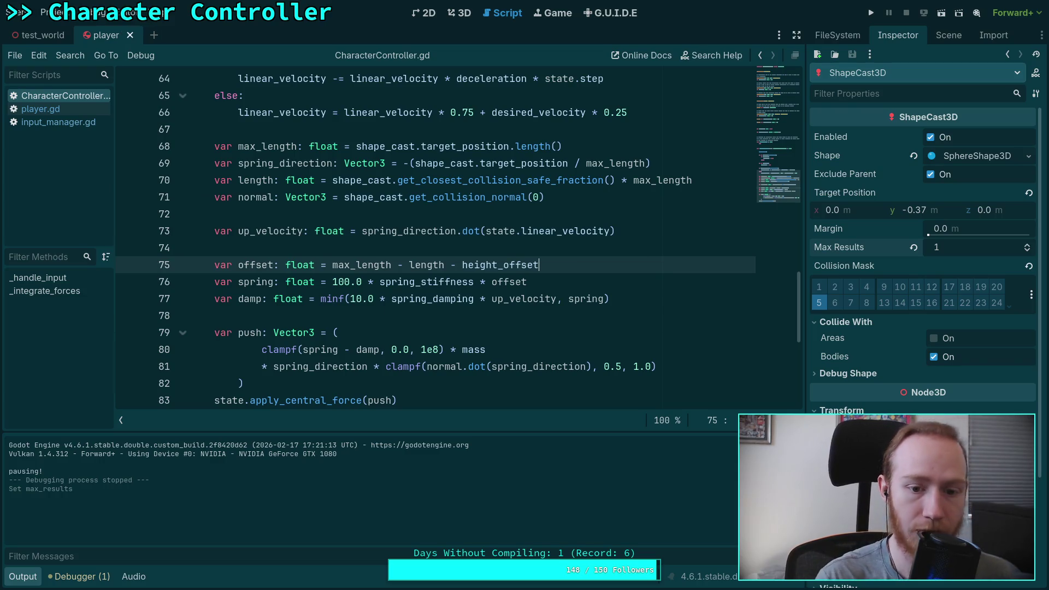
pyautogui.scroll(-3, 434, 241)
pyautogui.scroll(4, 639, 262)
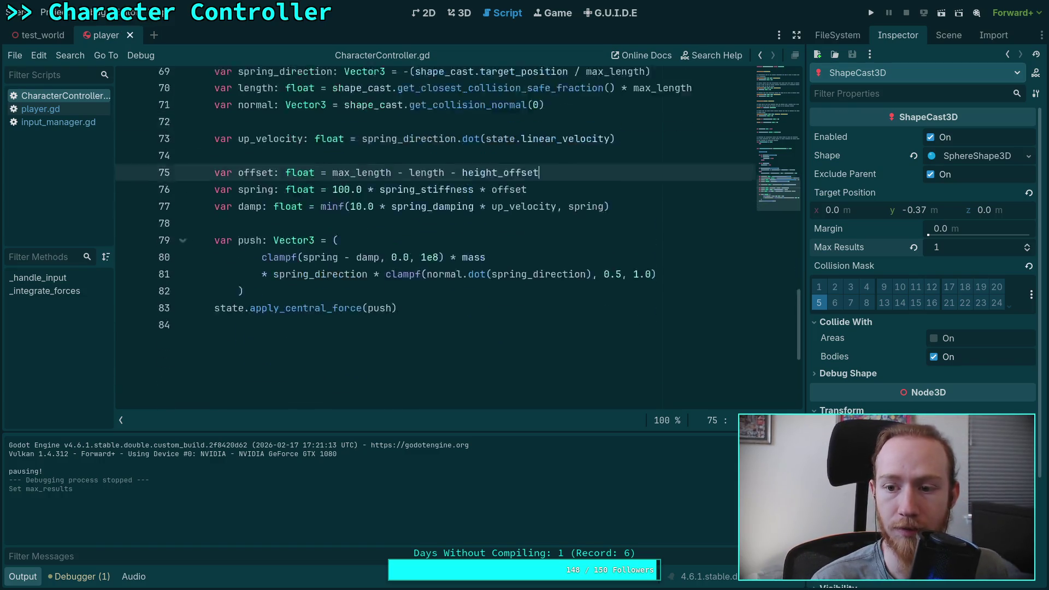
pyautogui.scroll(8, 625, 257)
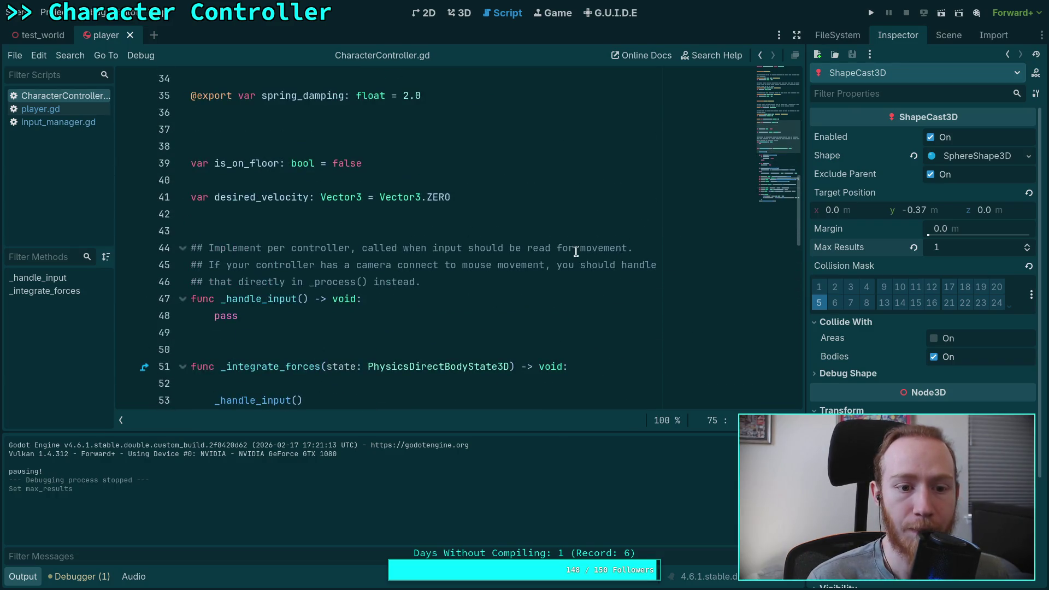
pyautogui.scroll(-1, 491, 250)
# Add a func _ready() declaration below the desired_velocity variable.
pyautogui.click(400, 116)
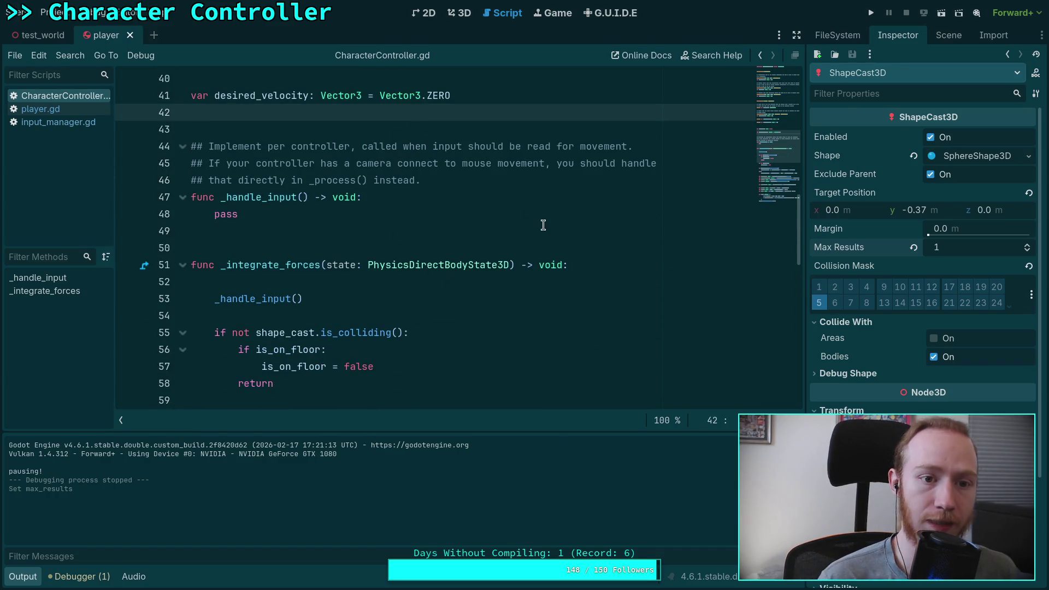
pyautogui.press('Return')
pyautogui.press('Return')
pyautogui.press('Up')
pyautogui.press('Return')
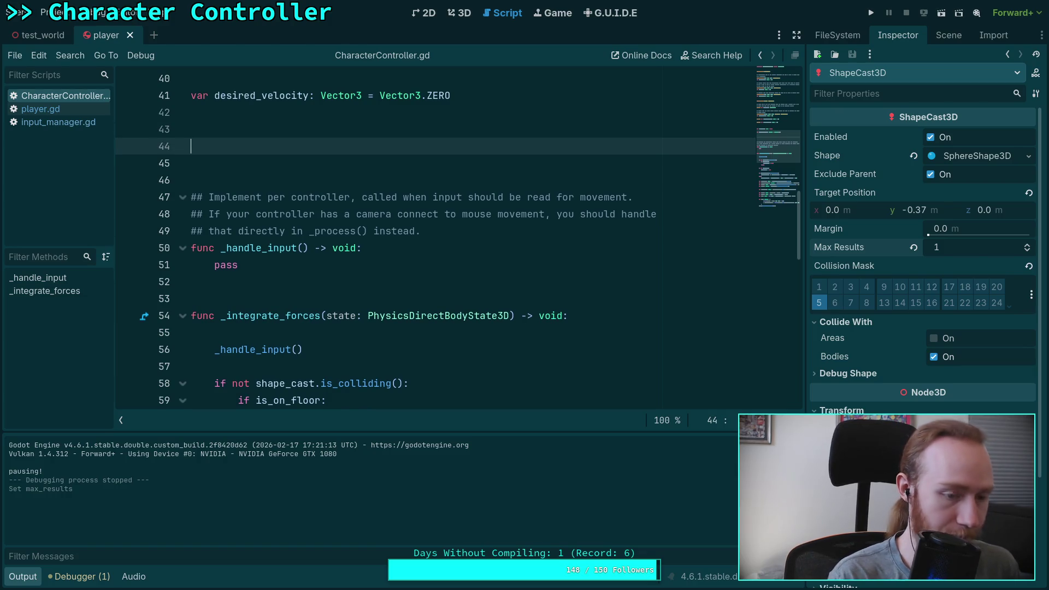
pyautogui.write('func _ready')
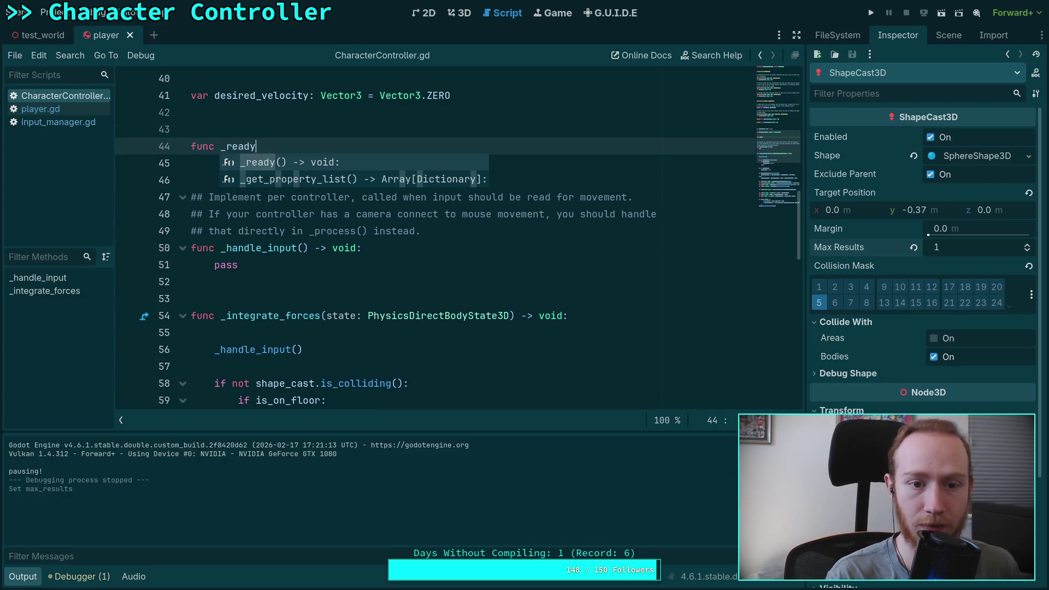
pyautogui.moveTo(300, 144); pyautogui.dragTo(304, 115)
pyautogui.scroll(4, 432, 168)
pyautogui.scroll(2, 431, 168)
pyautogui.click(299, 144)
pyautogui.scroll(-3, 298, 145)
pyautogui.click(320, 298)
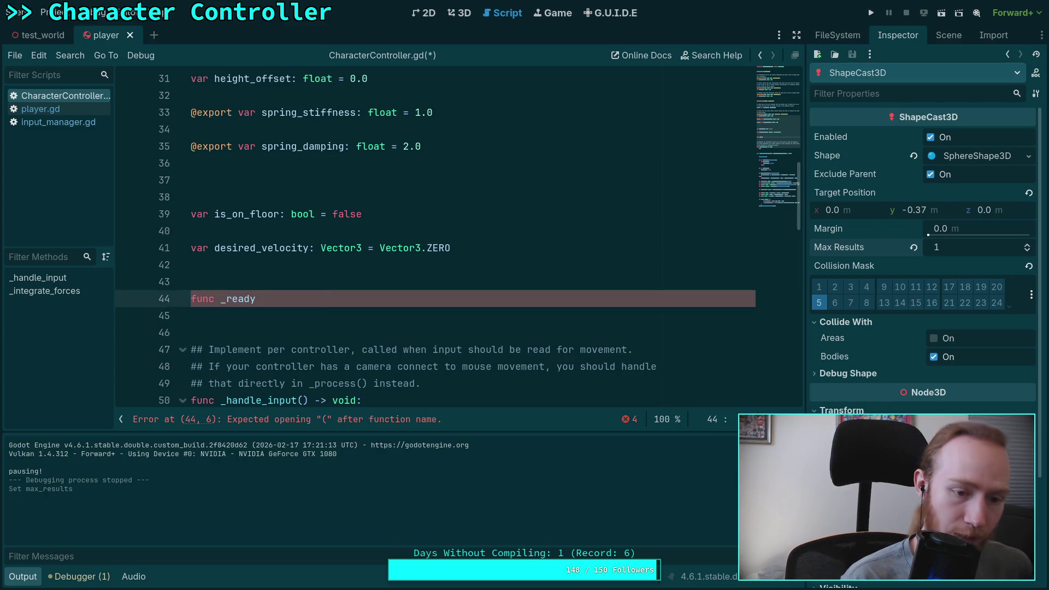
pyautogui.write(')')
pyautogui.write('y')
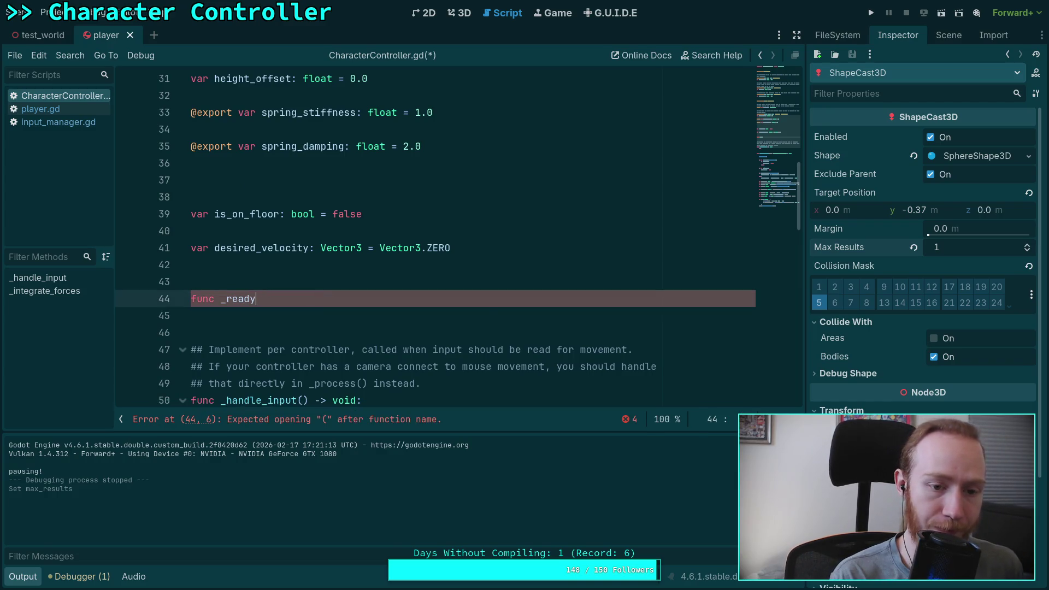
pyautogui.press('Return')
# Write a shape_cast.max_results assignment in the _ready body.
pyautogui.press('Return')
pyautogui.write('sha')
pyautogui.press('Return')
pyautogui.write('.mak')
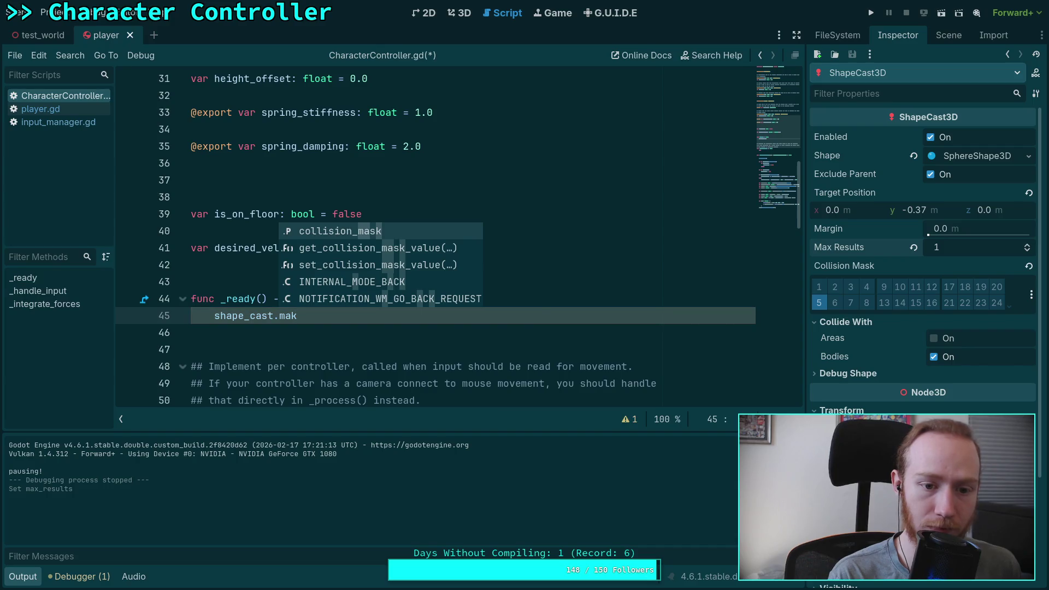
pyautogui.press('BackSpace')
pyautogui.press('Down')
pyautogui.press('Return')
pyautogui.write('=')
pyautogui.press('BackSpace')
pyautogui.press('Up')
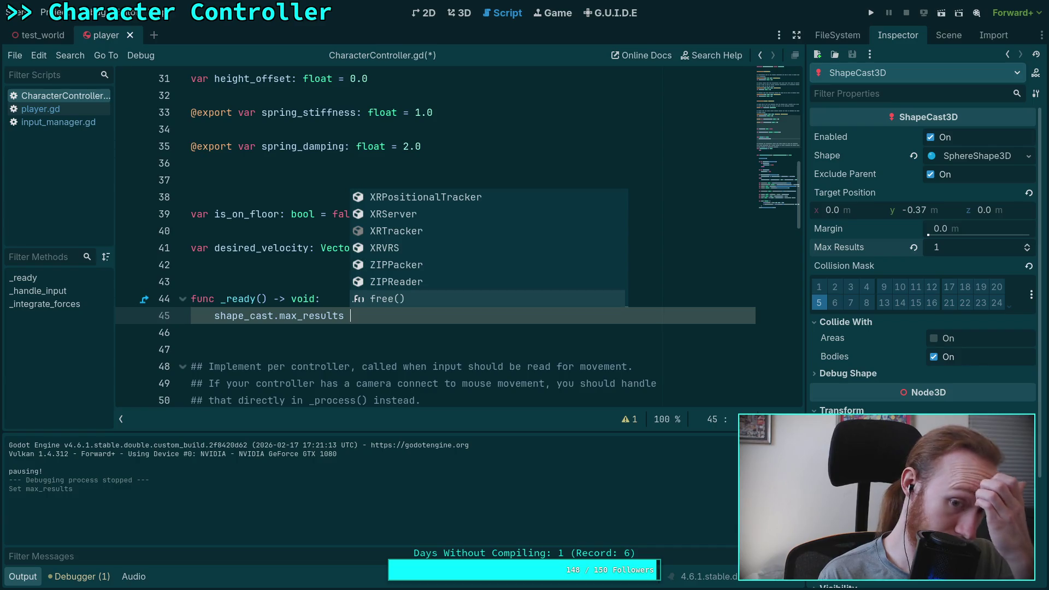
pyautogui.press('Escape')
# Wrap the assignment in an if shape_cast.max_results check and save CharacterController.gd.
pyautogui.hotkey('ctrl', 'shift', 'Return')
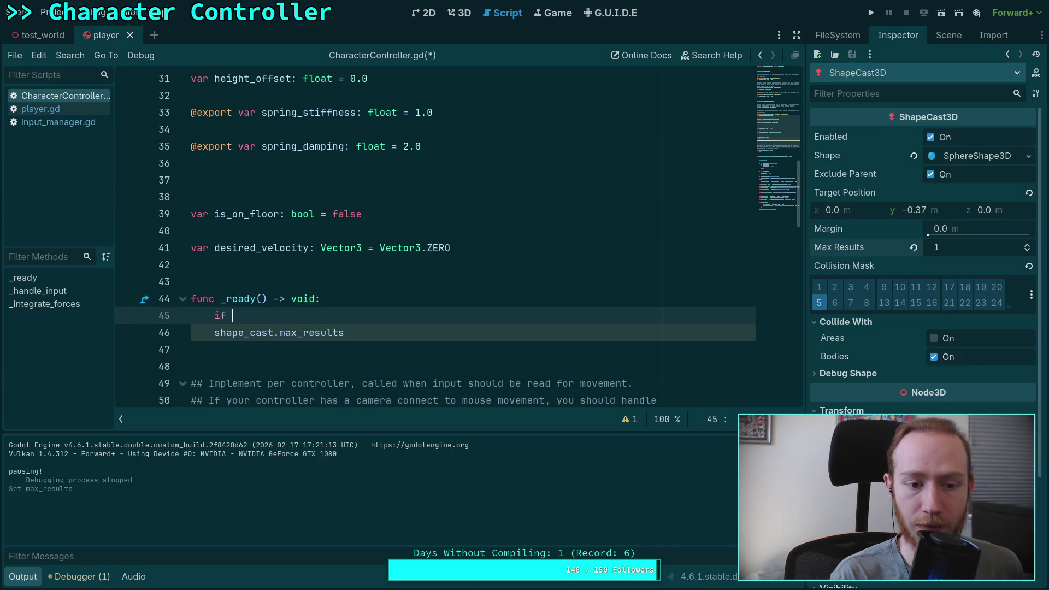
pyautogui.write('shape_cast.max')
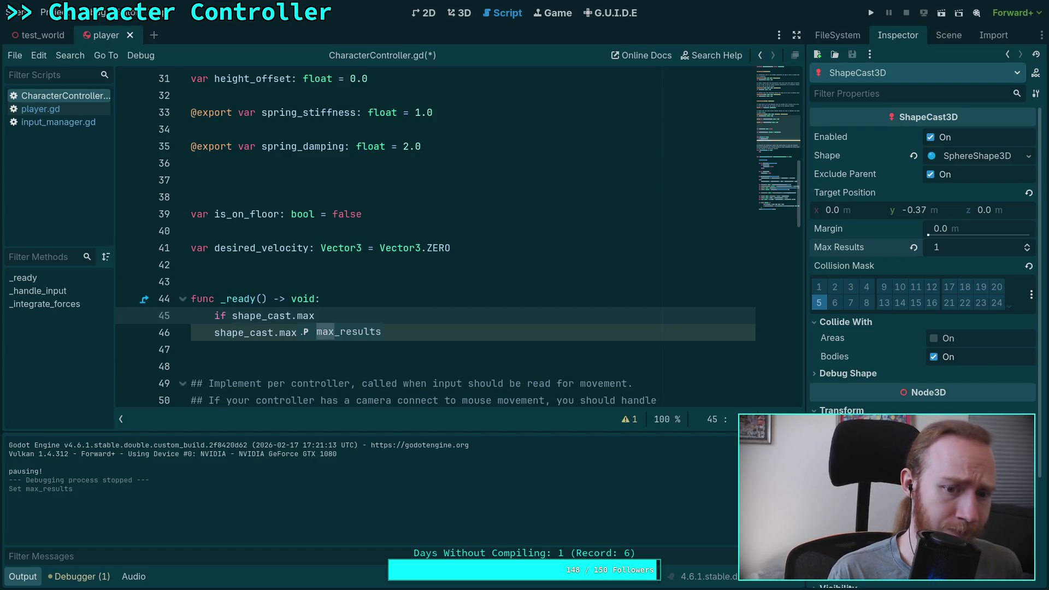
pyautogui.press('Return')
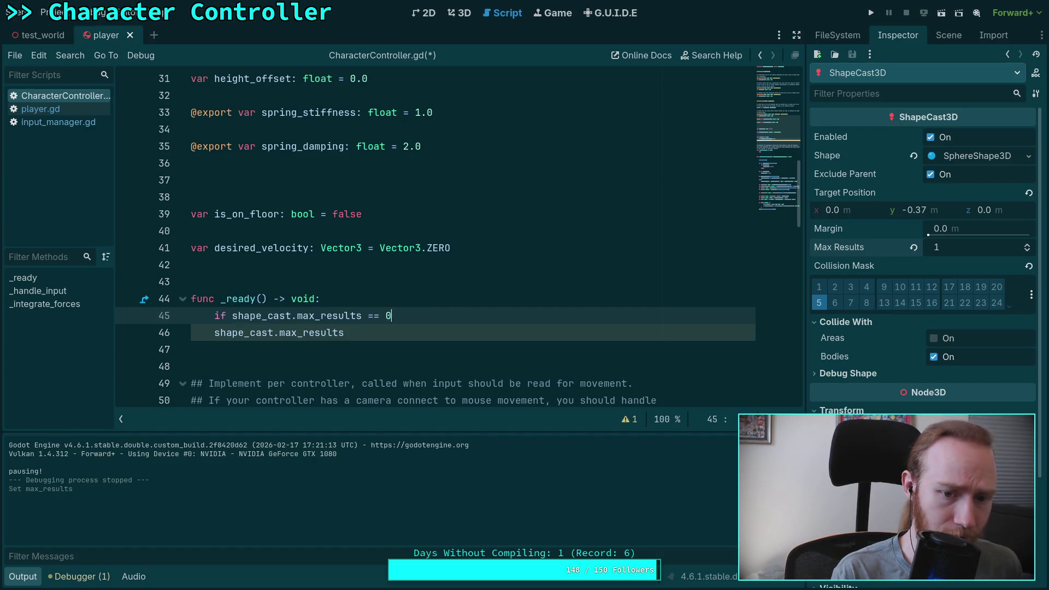
pyautogui.click(411, 333)
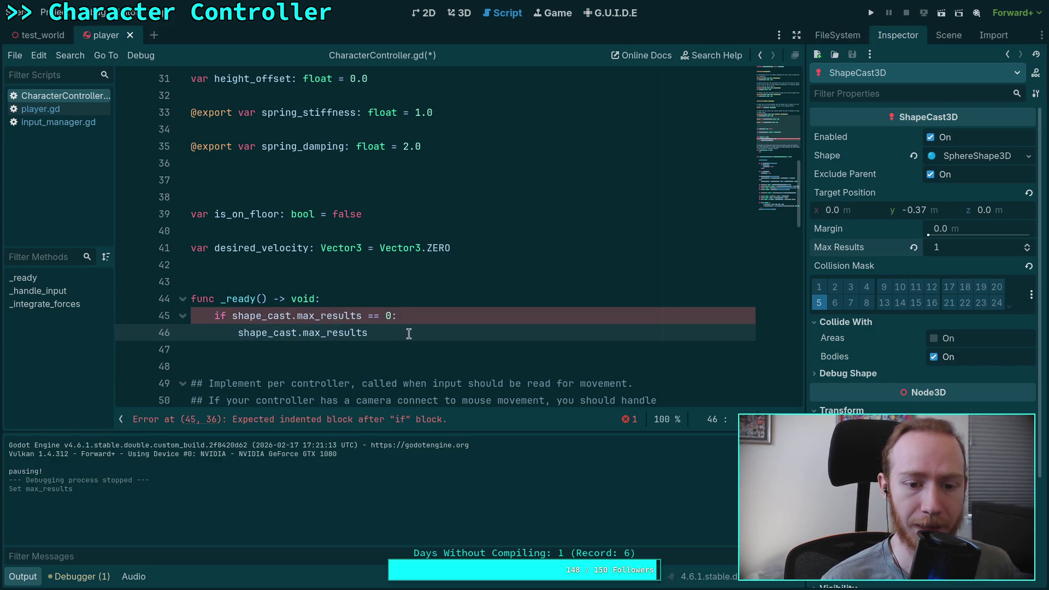
pyautogui.press('Tab')
pyautogui.hotkey('ctrl', 's')
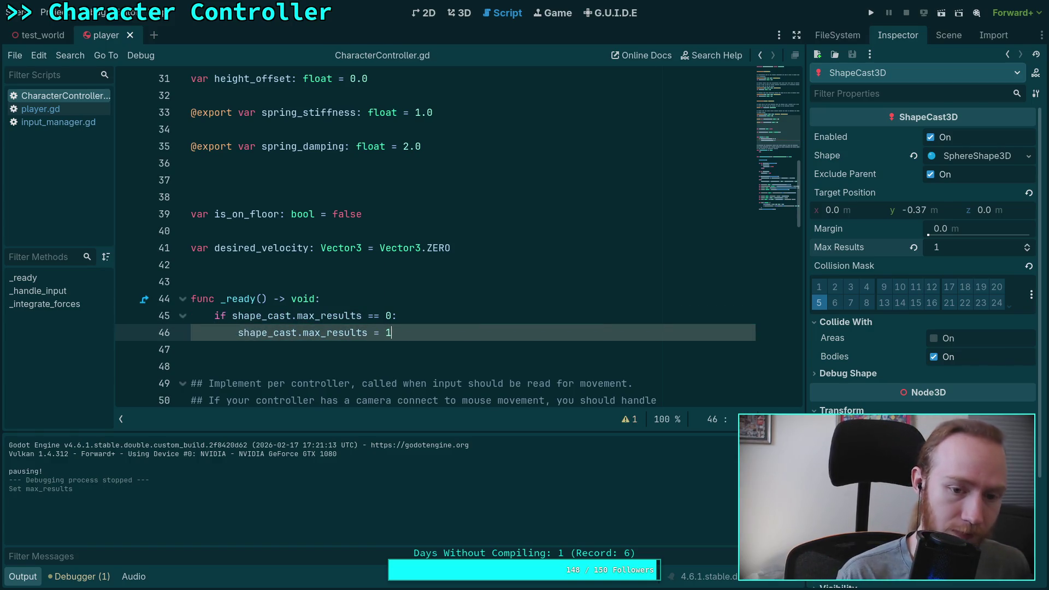
pyautogui.click(352, 347)
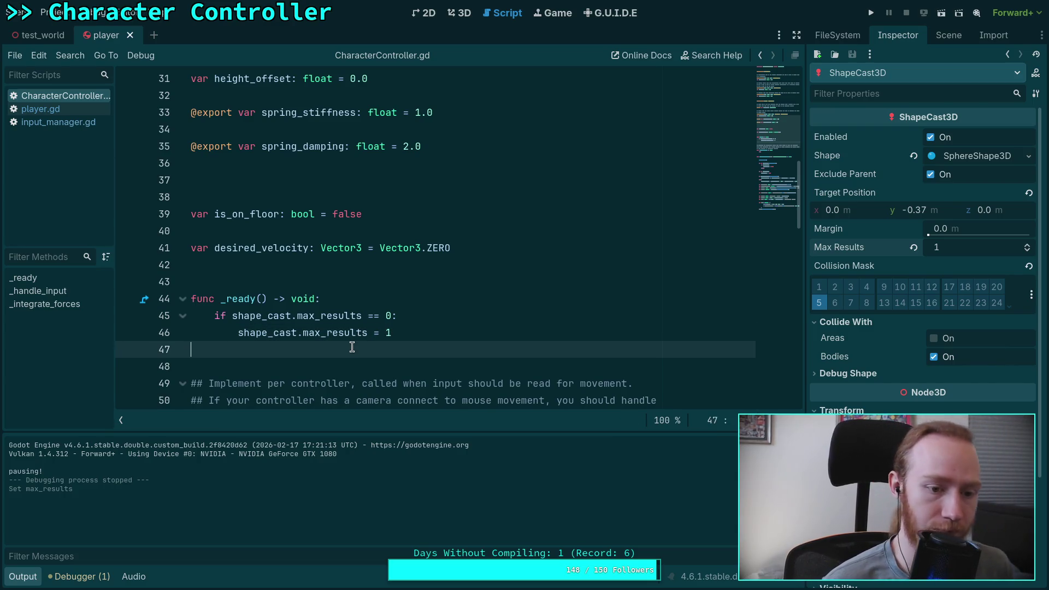
pyautogui.press('BackSpace')
# Add a comment line at the start of _ready explaining the check.
pyautogui.click(369, 299)
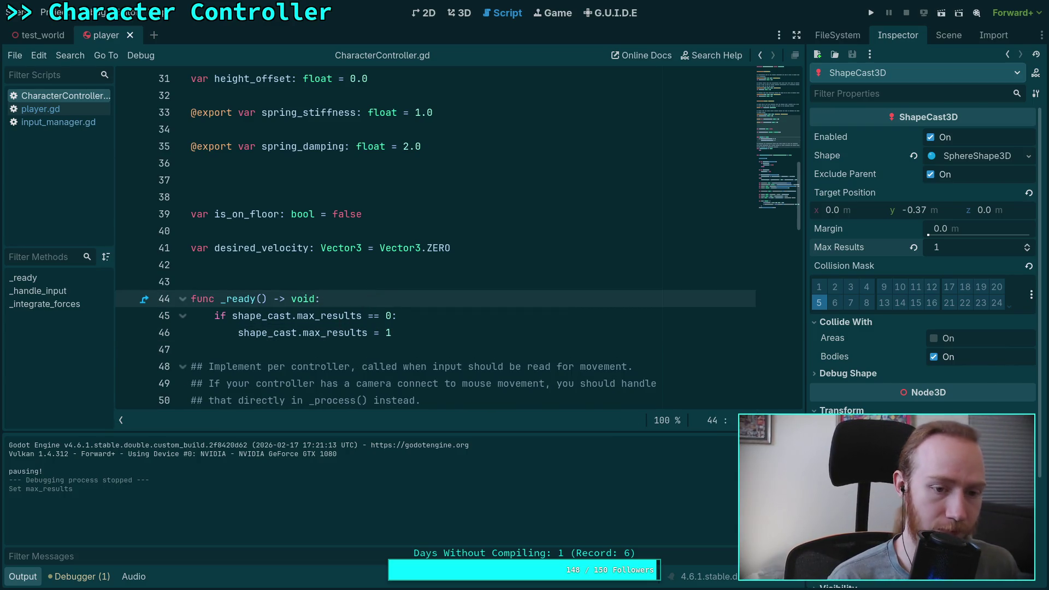
pyautogui.press('Return')
pyautogui.write('# Al')
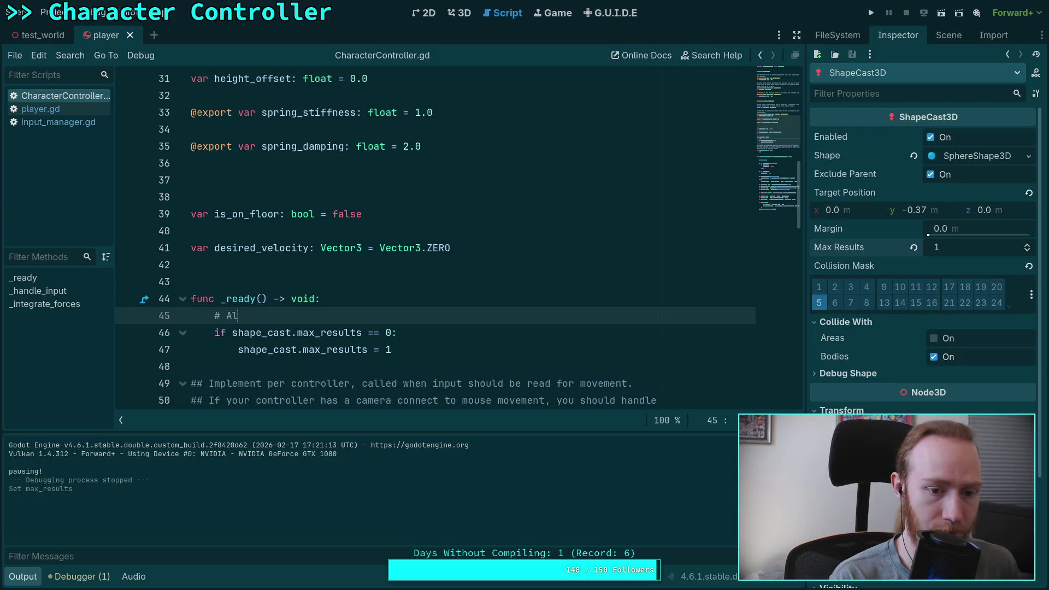
pyautogui.write('ast 1')
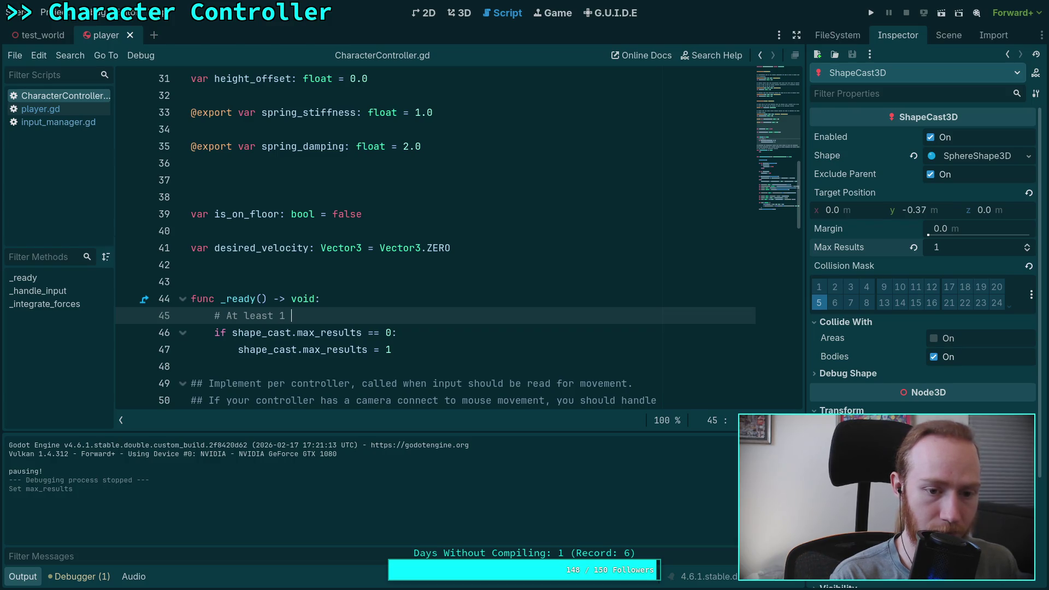
pyautogui.write('sult is')
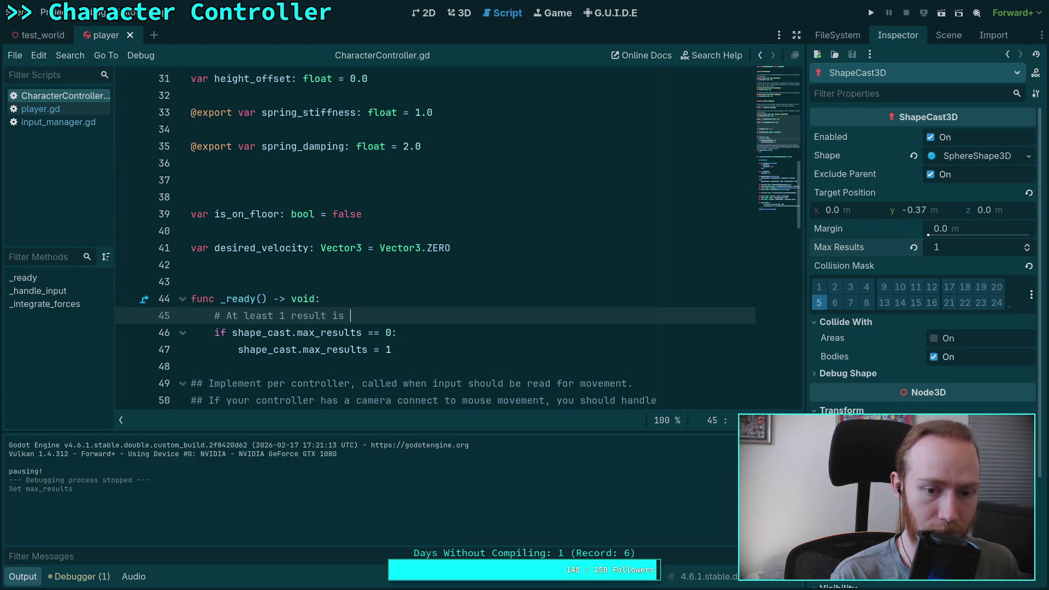
pyautogui.write('ededfor ')
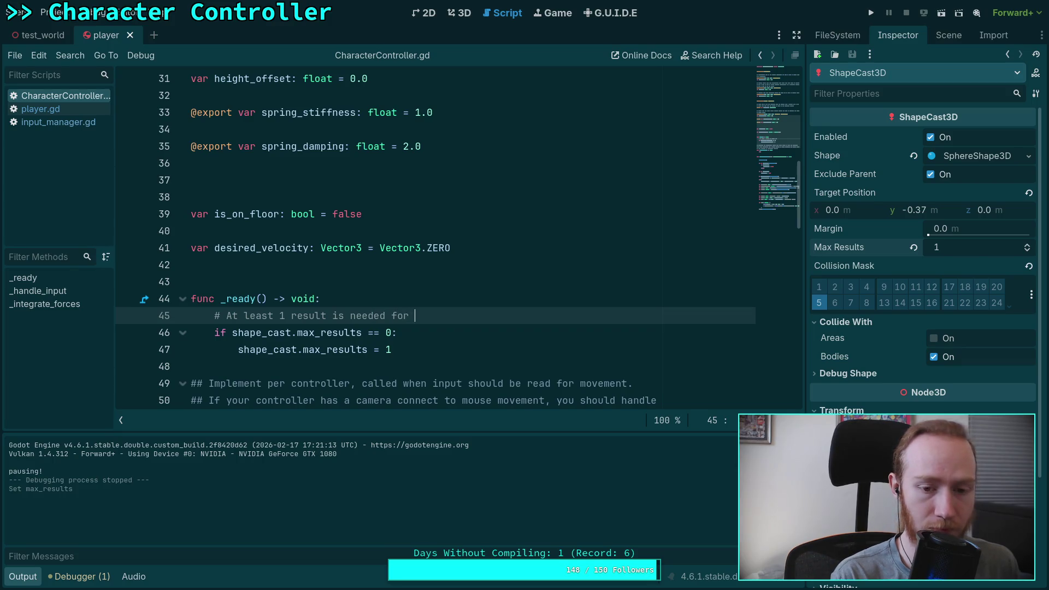
pyautogui.write('ope detection')
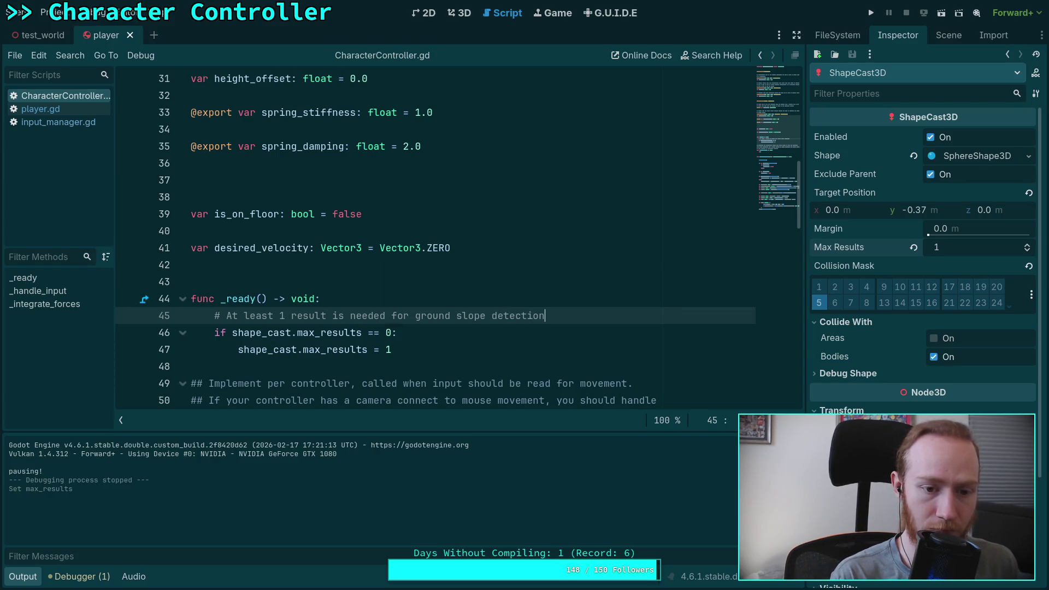
# Inspect get_collision_normal on line 76 and its float documentation.
pyautogui.click(403, 349)
pyautogui.scroll(-6, 494, 346)
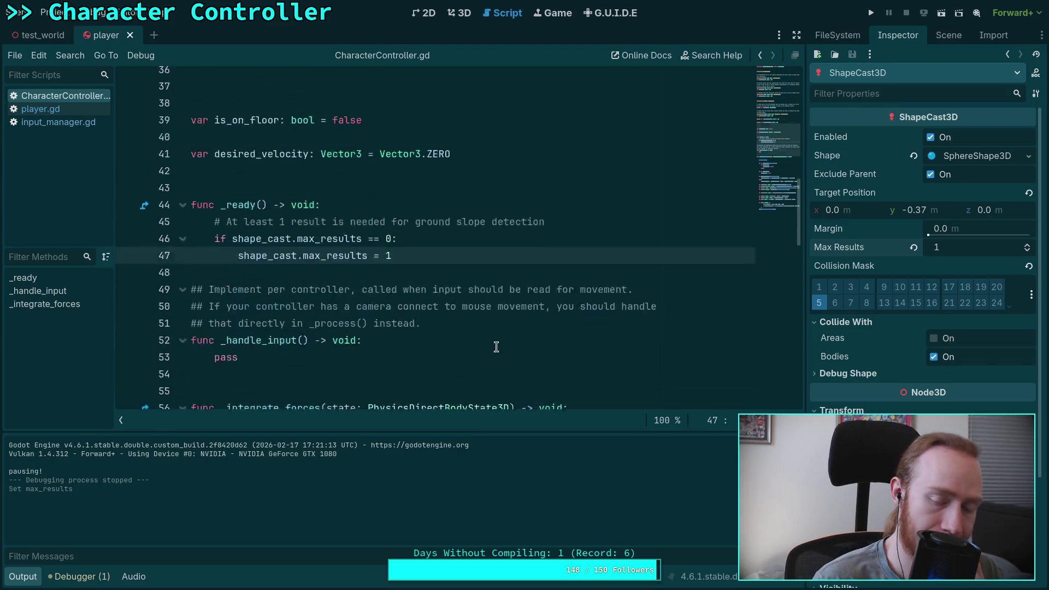
pyautogui.scroll(-4, 498, 343)
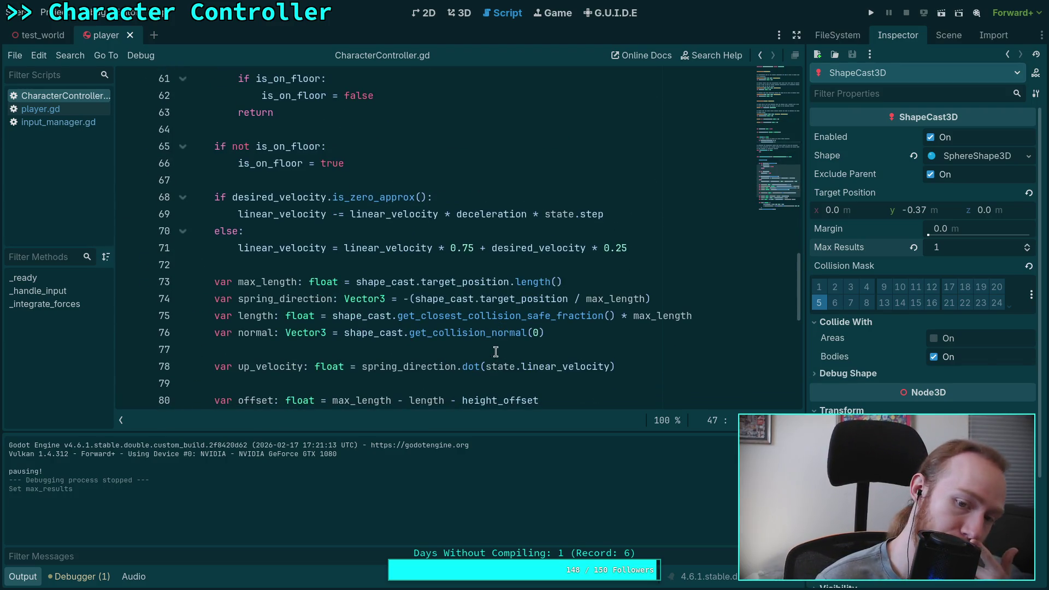
pyautogui.doubleClick(448, 333)
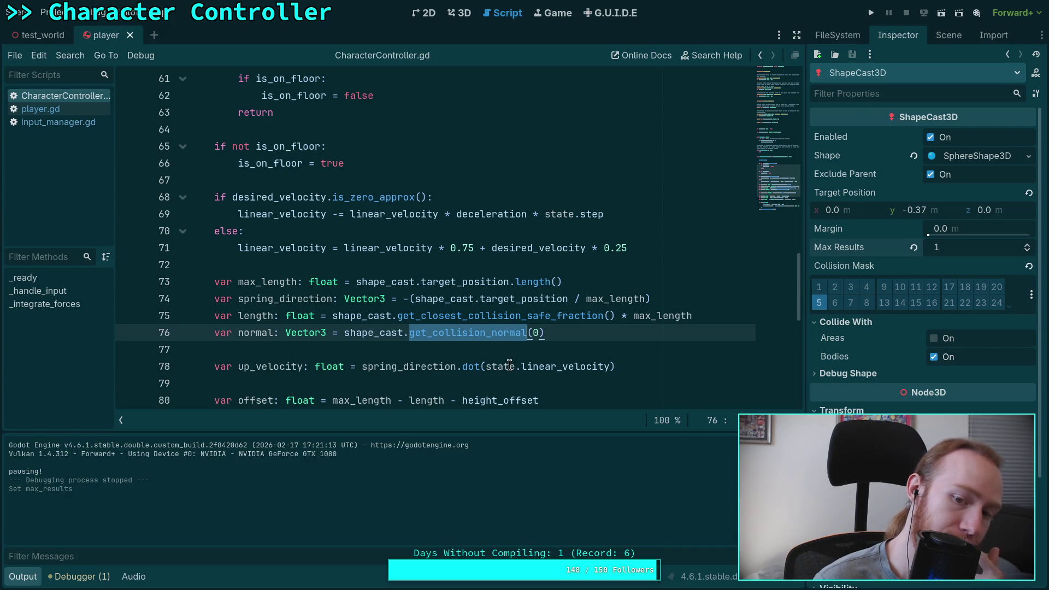
pyautogui.moveTo(335, 370)
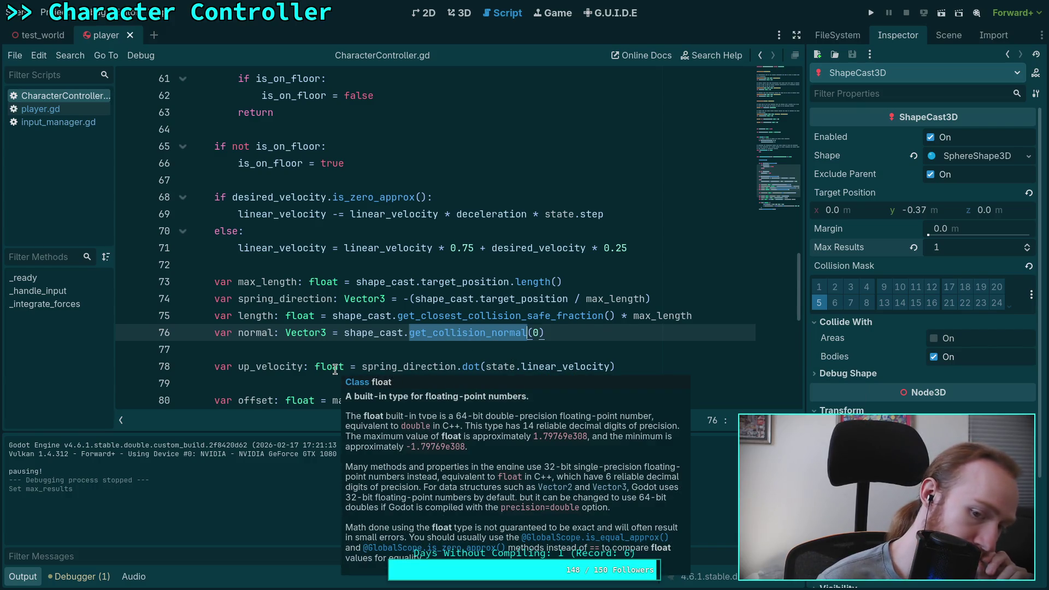
pyautogui.click(315, 348)
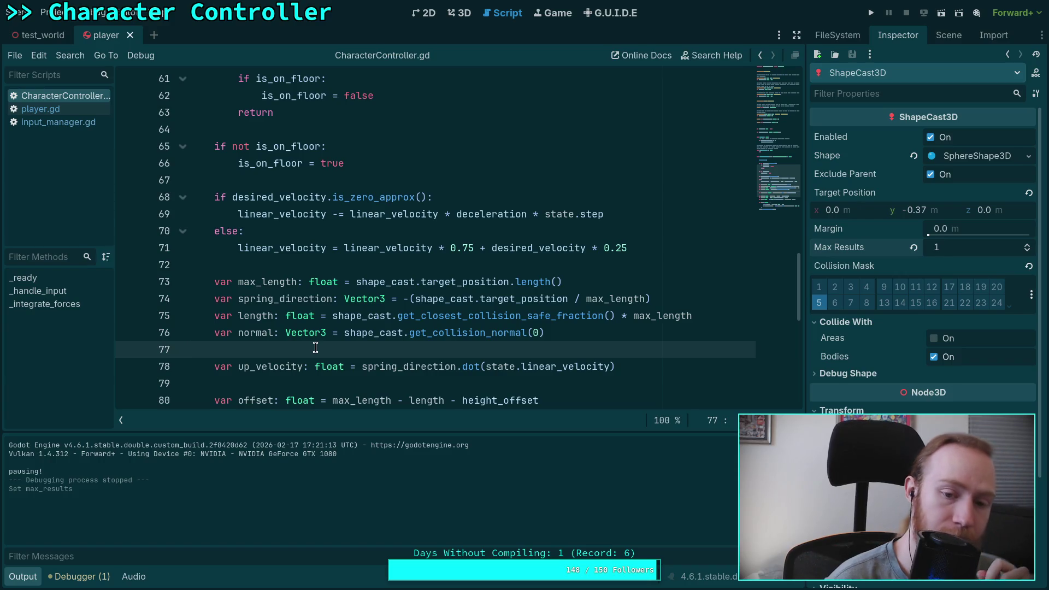
pyautogui.scroll(8, 382, 273)
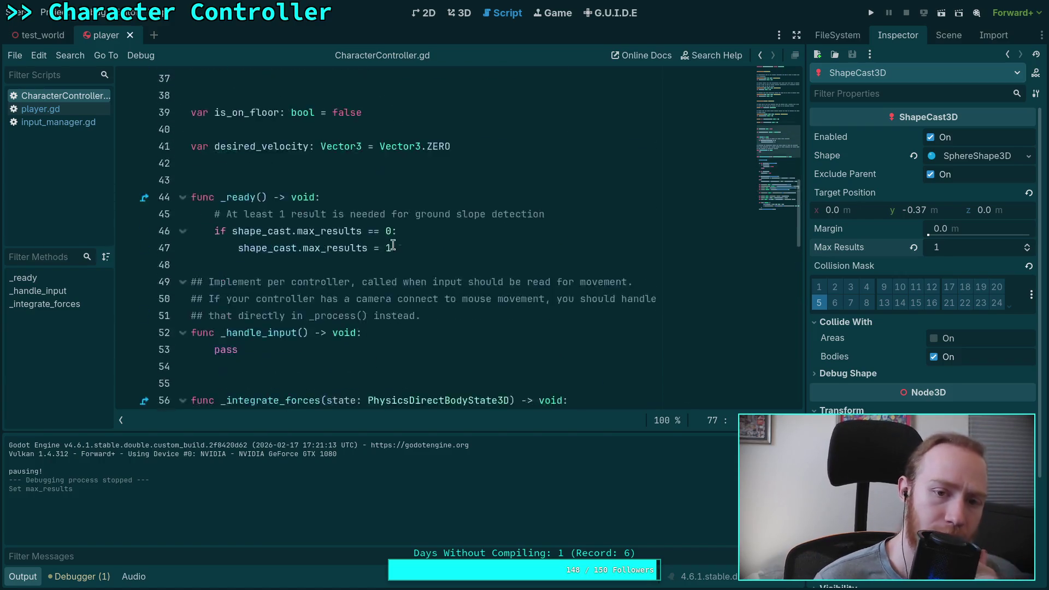
pyautogui.scroll(7, 393, 246)
# Browse the ShapeCast3D reference via Lookup Symbol, then switch to input_manager.gd.
pyautogui.rightClick(359, 248)
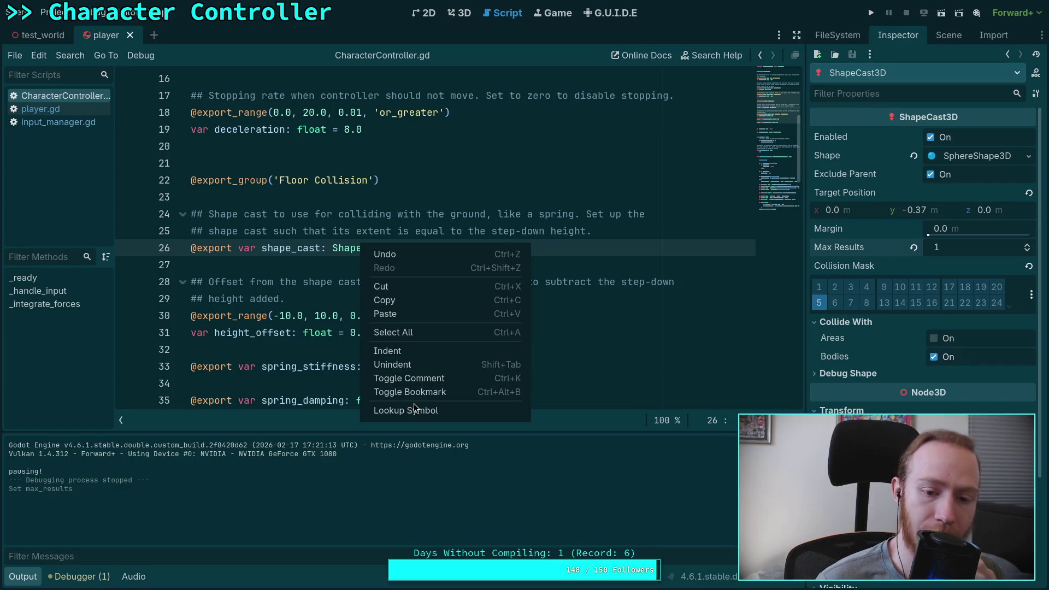
pyautogui.click(414, 409)
pyautogui.scroll(-5, 461, 319)
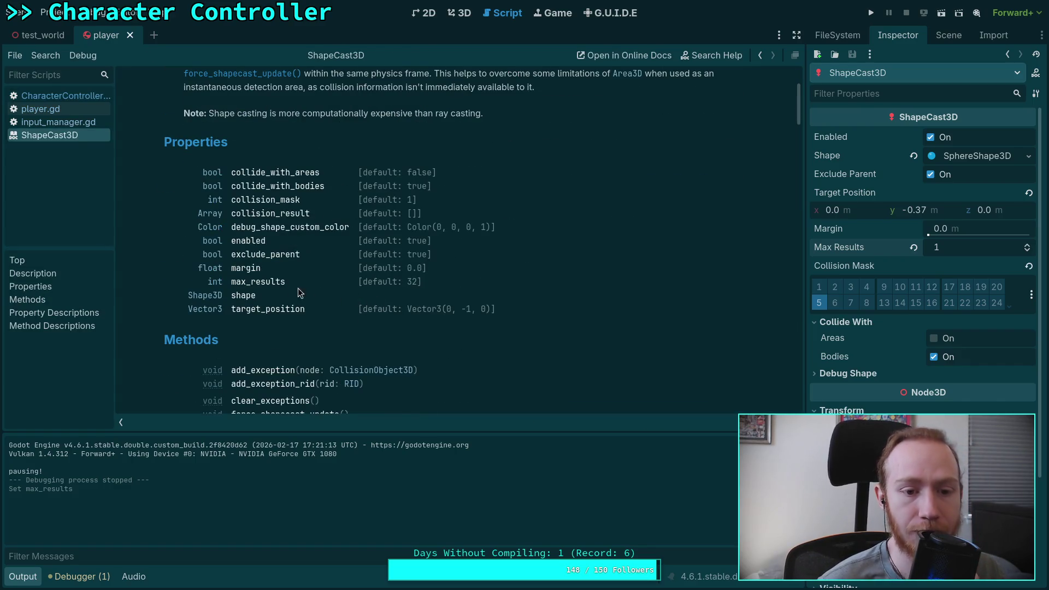
pyautogui.scroll(-3, 294, 287)
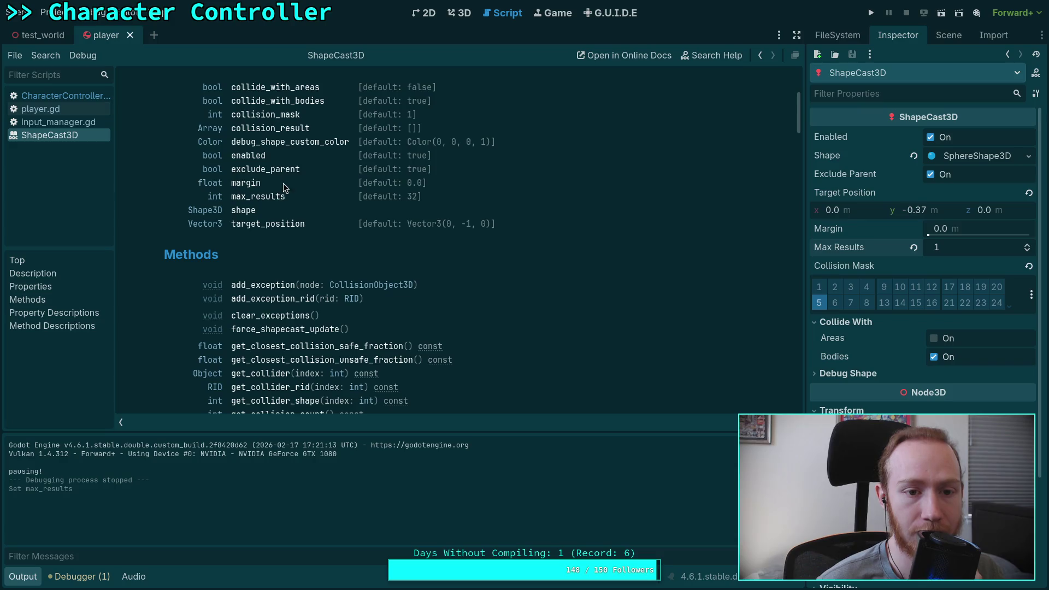
pyautogui.scroll(-9, 283, 182)
pyautogui.scroll(1, 292, 256)
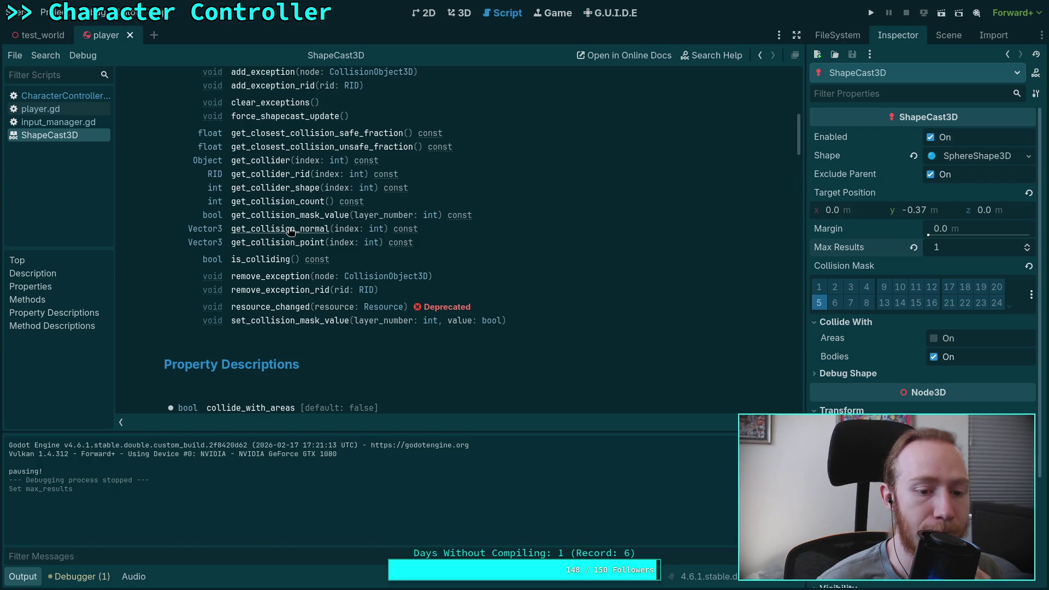
pyautogui.scroll(3, 291, 232)
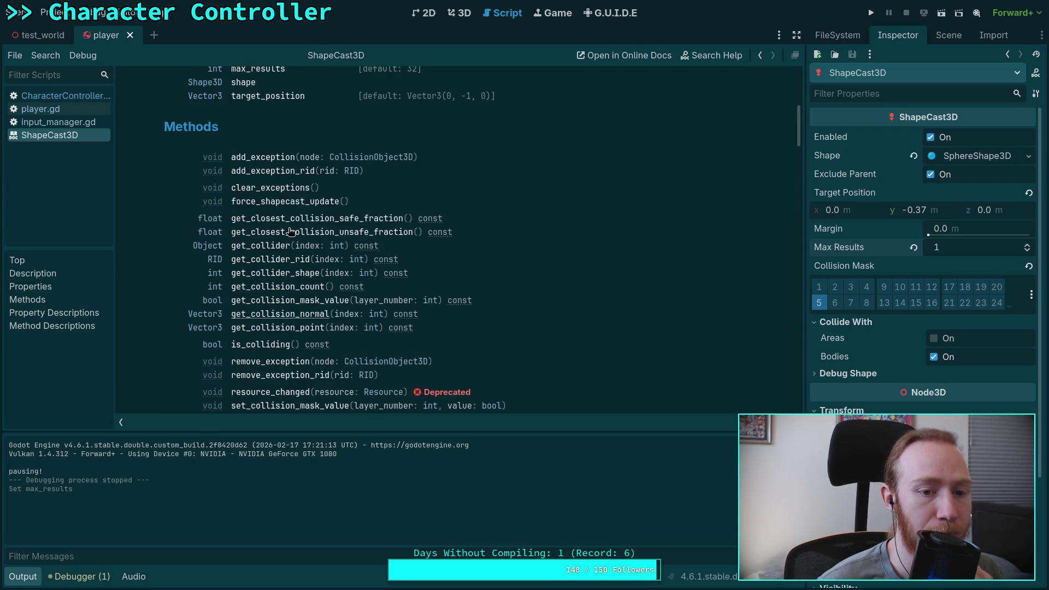
pyautogui.scroll(4, 290, 232)
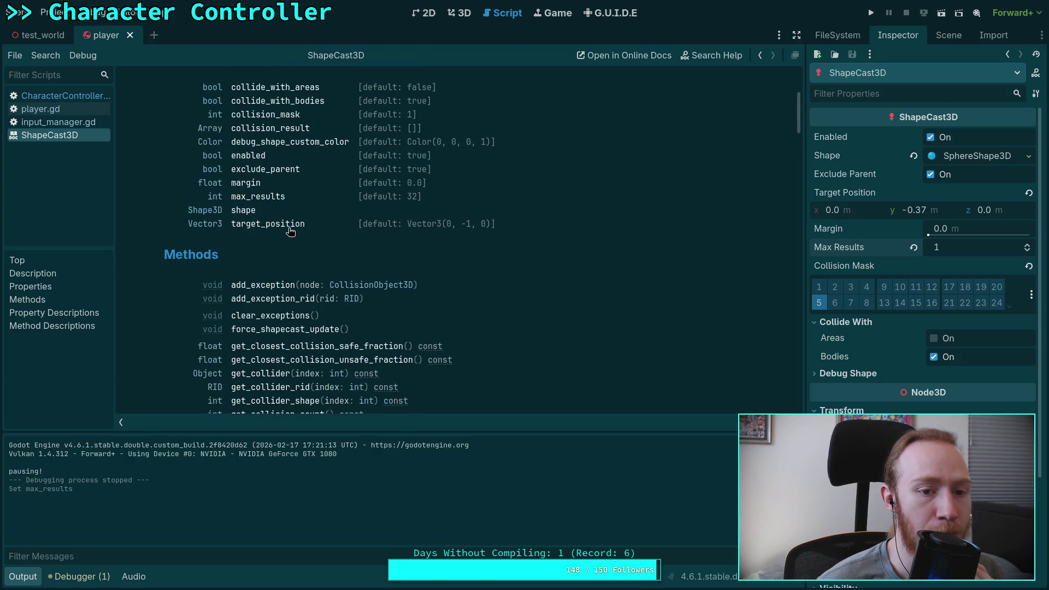
pyautogui.scroll(3, 291, 232)
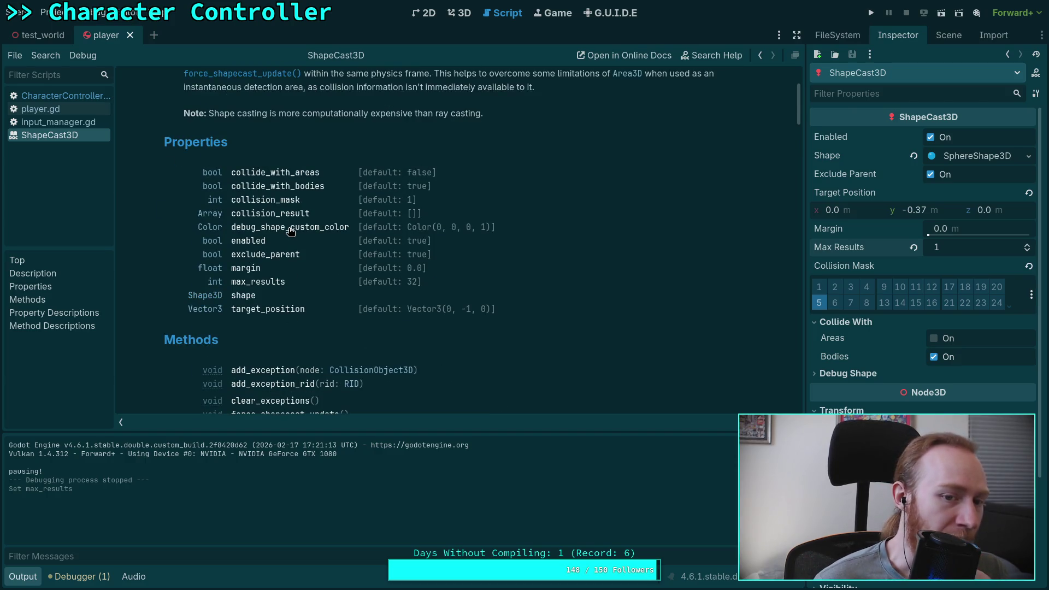
pyautogui.click(79, 121)
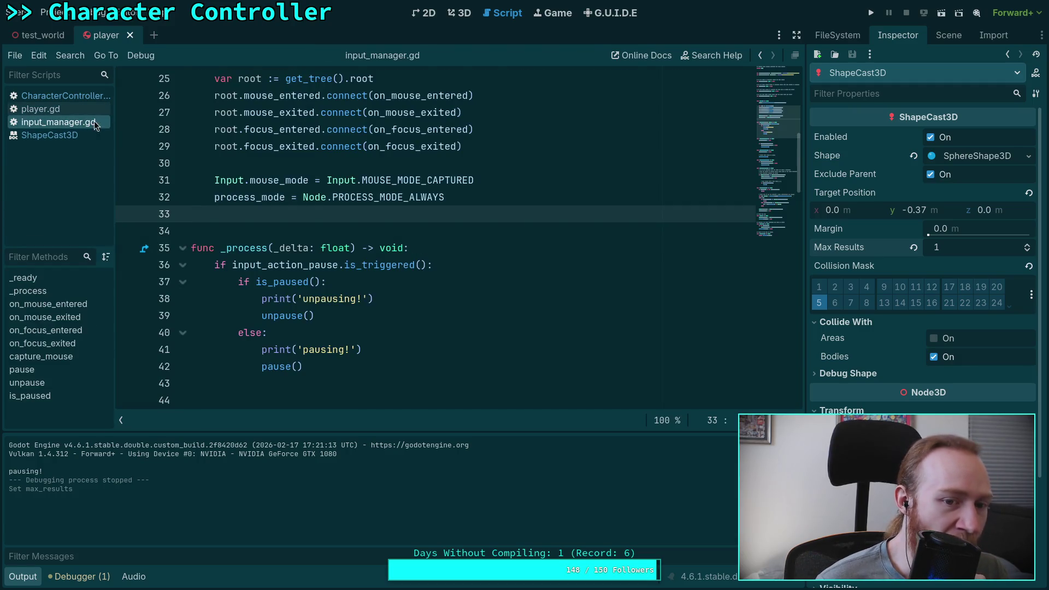
# Go back to CharacterController.gd and highlight lines 43–47 of its _ready function, leaving the code unchanged.
pyautogui.click(71, 97)
pyautogui.scroll(-7, 394, 244)
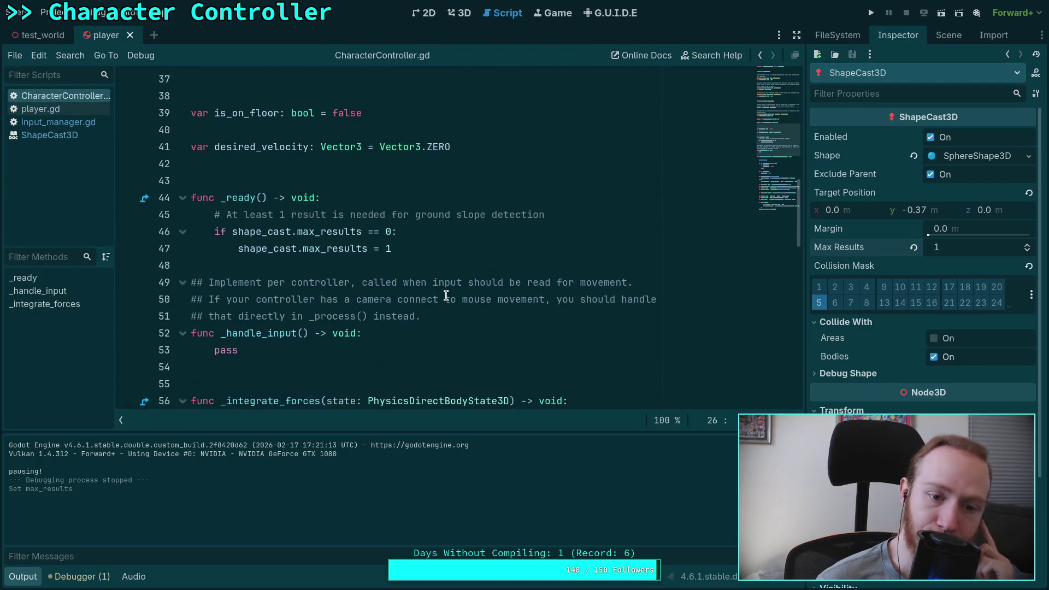
pyautogui.click(444, 247)
pyautogui.moveTo(442, 247); pyautogui.dragTo(111, 219)
pyautogui.scroll(-1, 528, 275)
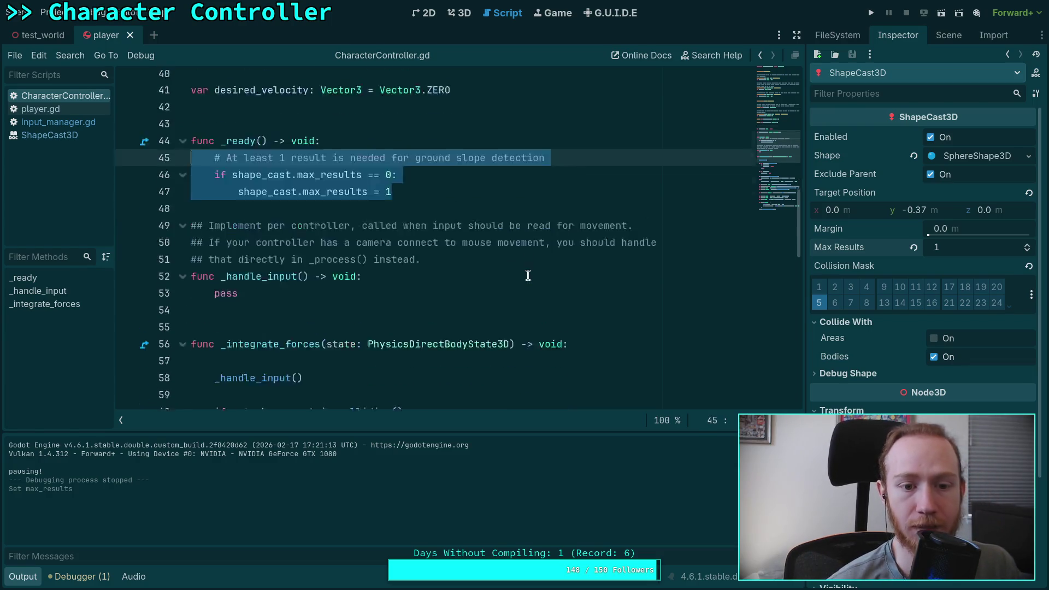
pyautogui.scroll(-6, 528, 275)
pyautogui.scroll(-2, 424, 305)
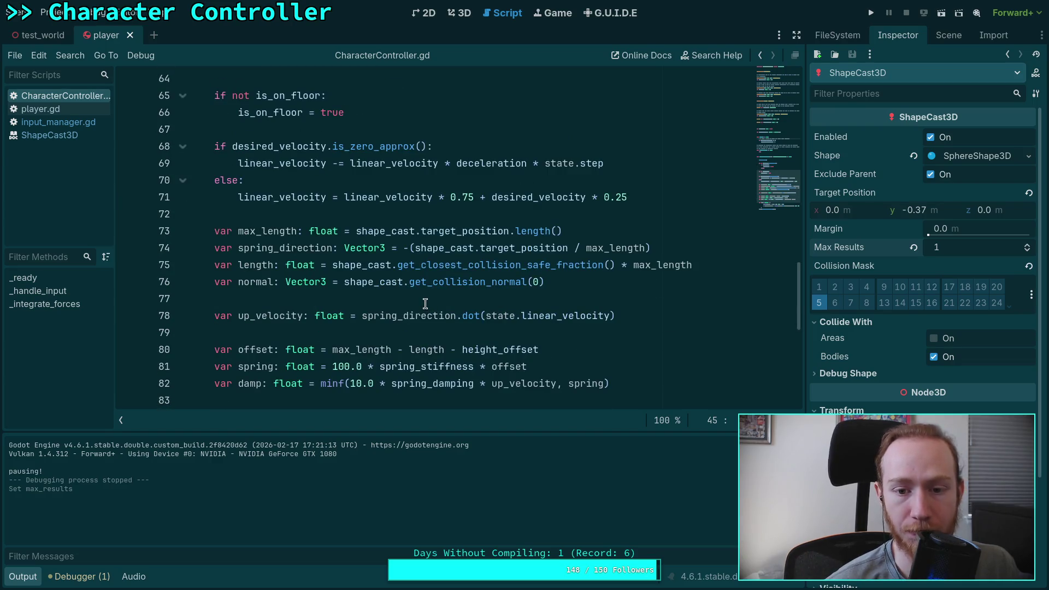
pyautogui.scroll(10, 426, 304)
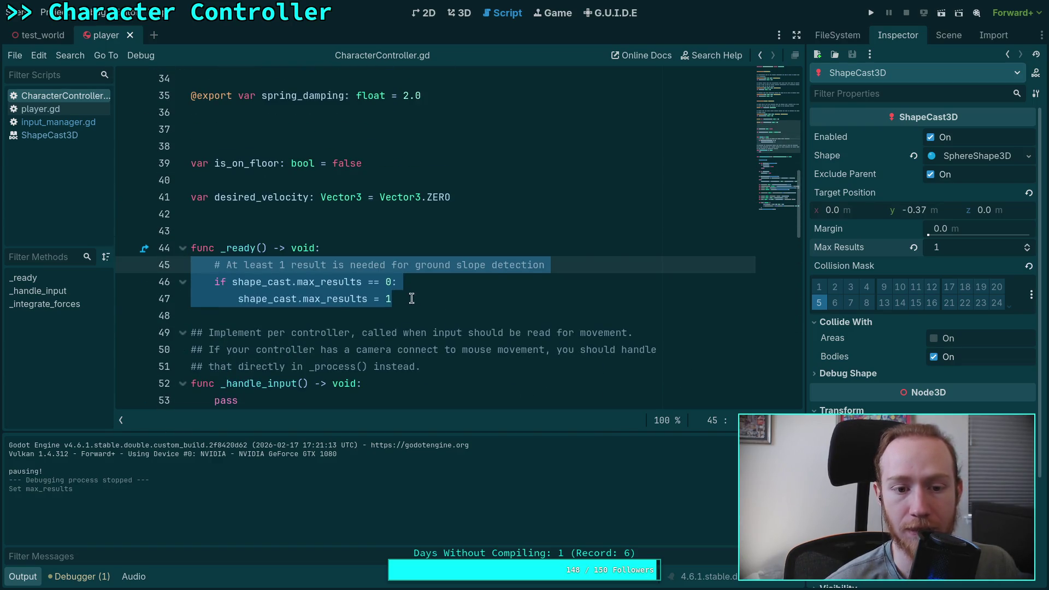
pyautogui.hotkey('shift', 'Up')
pyautogui.hotkey('shift', 'Up')
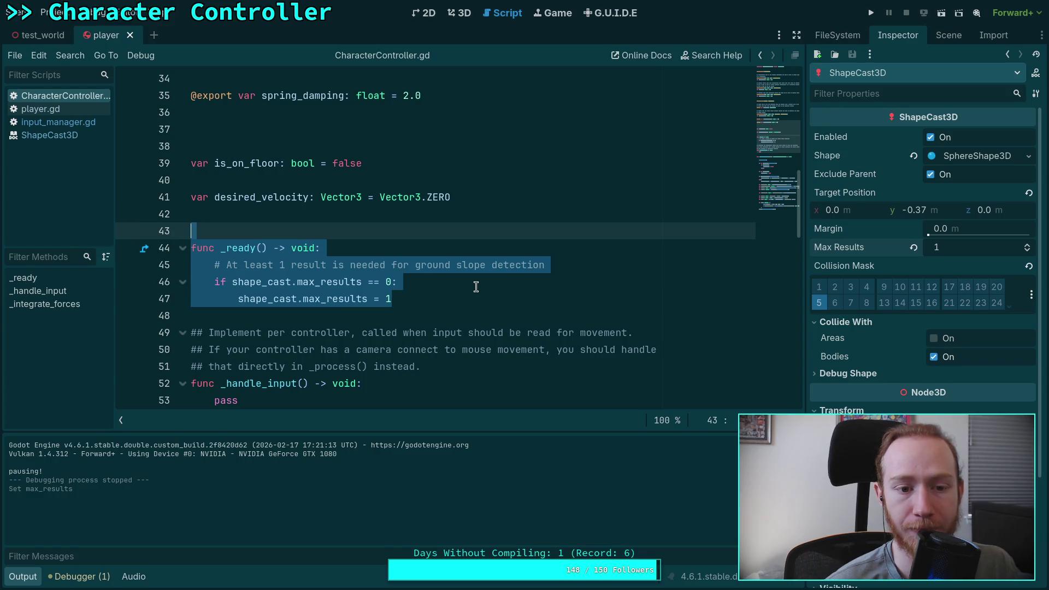
pyautogui.click(465, 299)
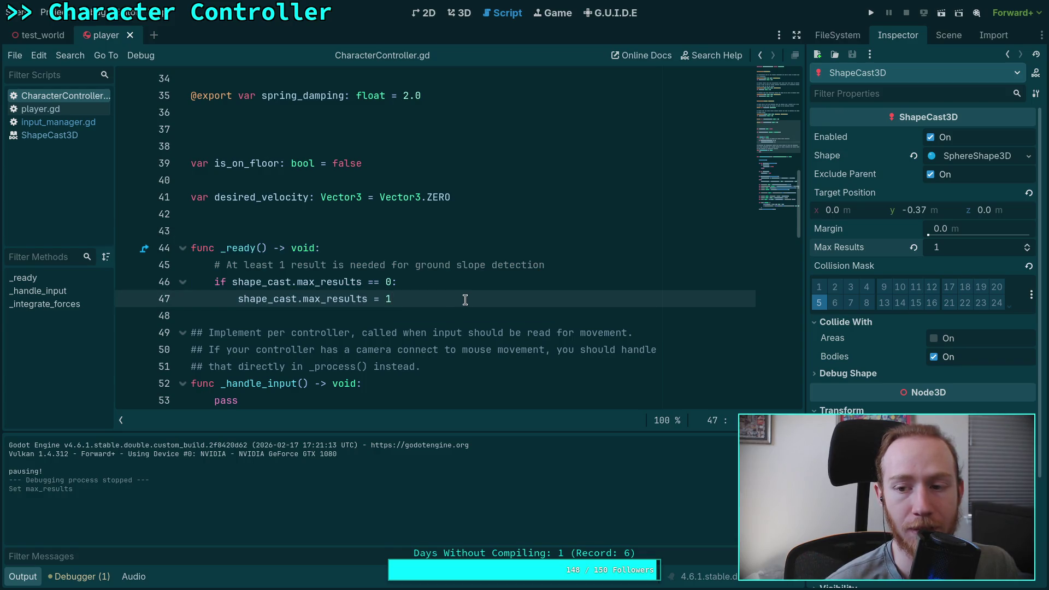
pyautogui.press('Down')
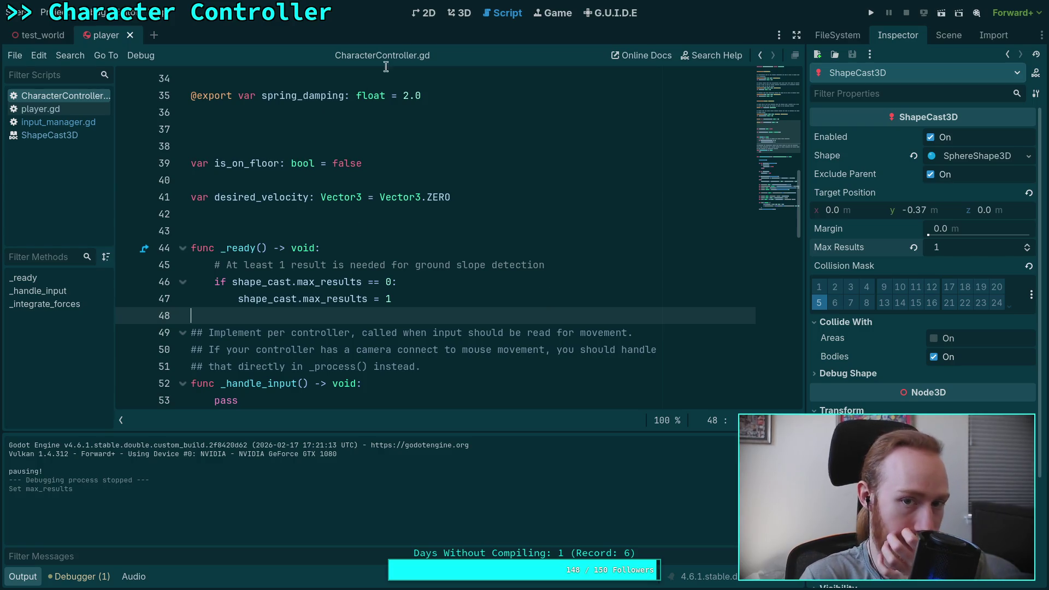
# In the player's 3D view, collapse the tp_camera_yaw, fp_camera_yaw and mesh_yaw nodes in the Scene dock.
pyautogui.click(459, 12)
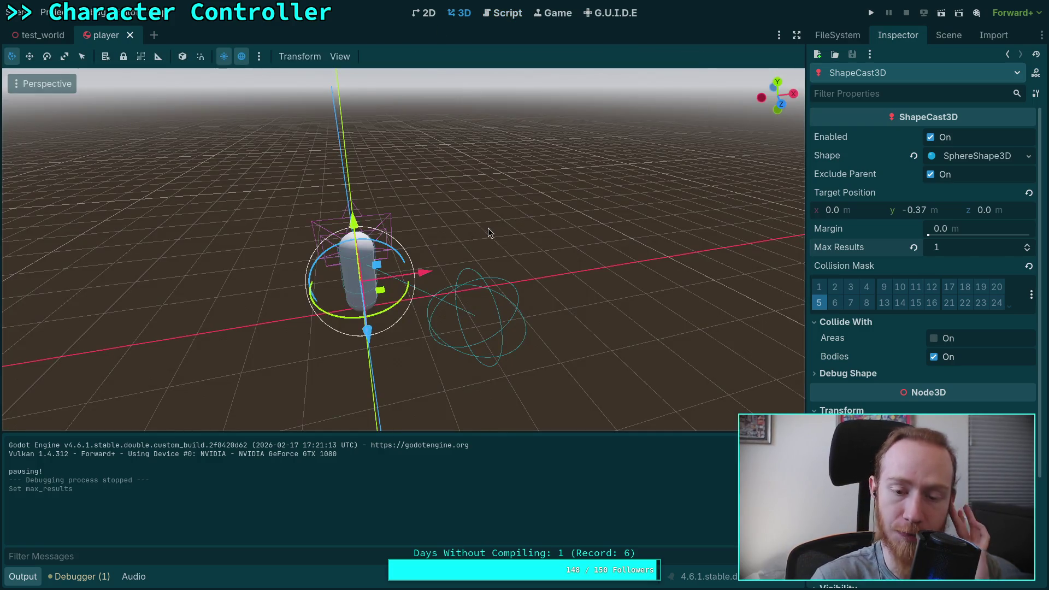
pyautogui.click(946, 39)
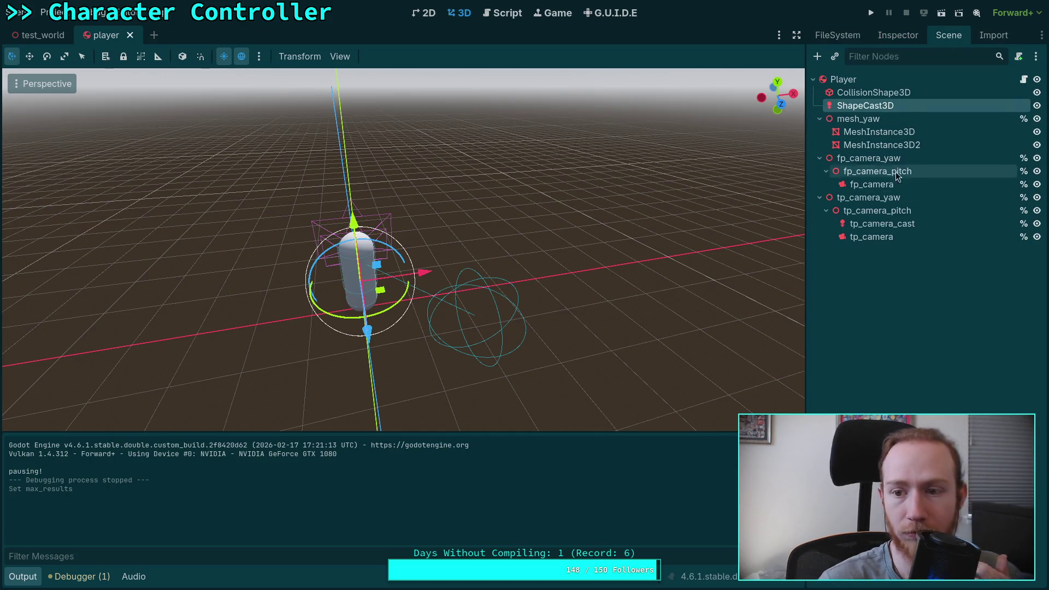
pyautogui.click(819, 197)
pyautogui.click(820, 158)
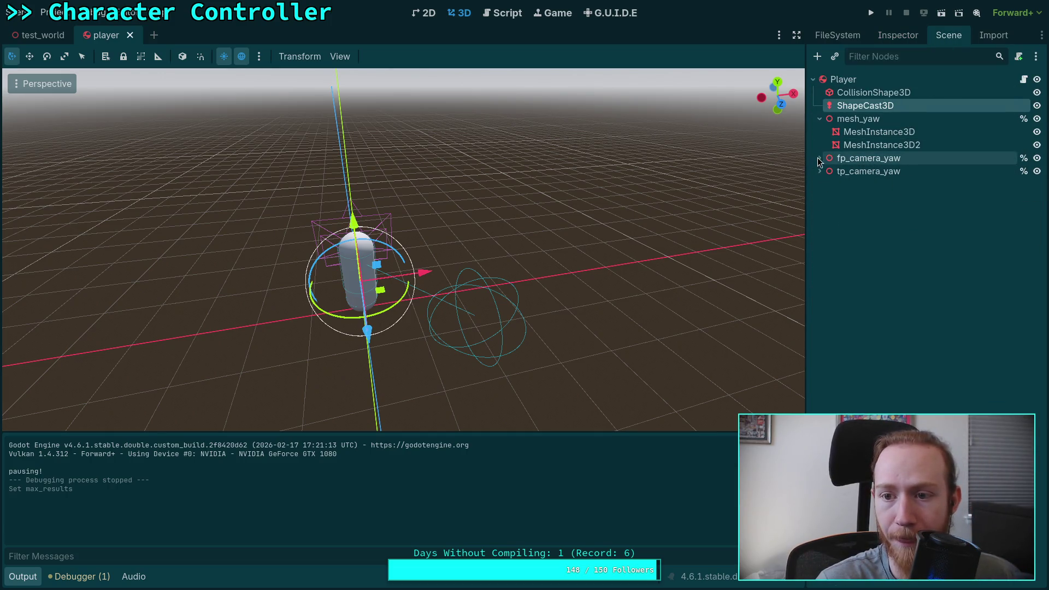
pyautogui.click(819, 118)
pyautogui.click(590, 250)
# Close the player scene so only test_world stays open, then go to the terminal.
pyautogui.moveTo(590, 250); pyautogui.dragTo(437, 263)
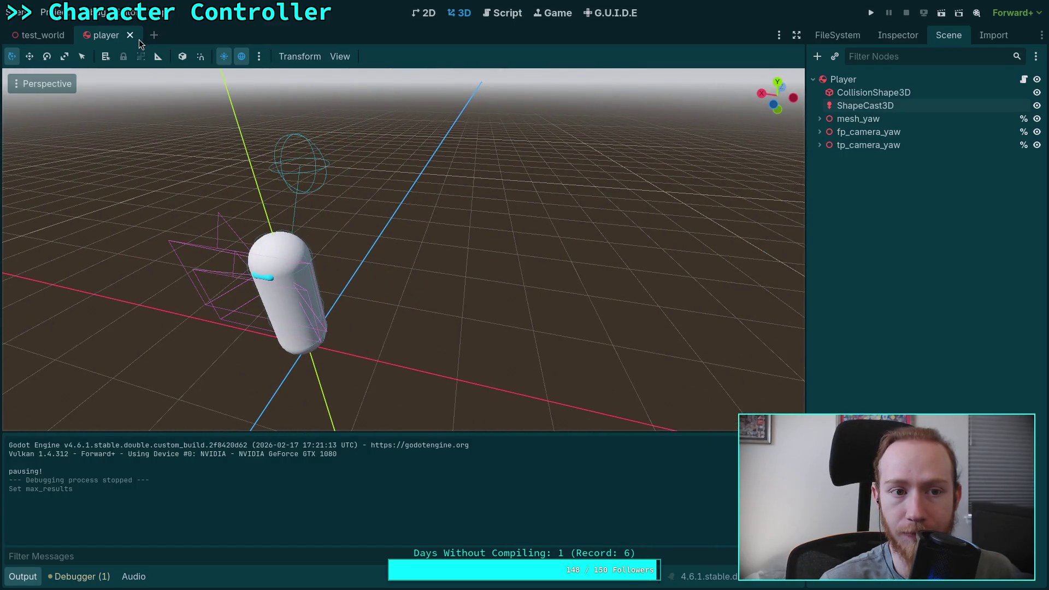
pyautogui.hotkey('ctrl', 'shift', 'w')
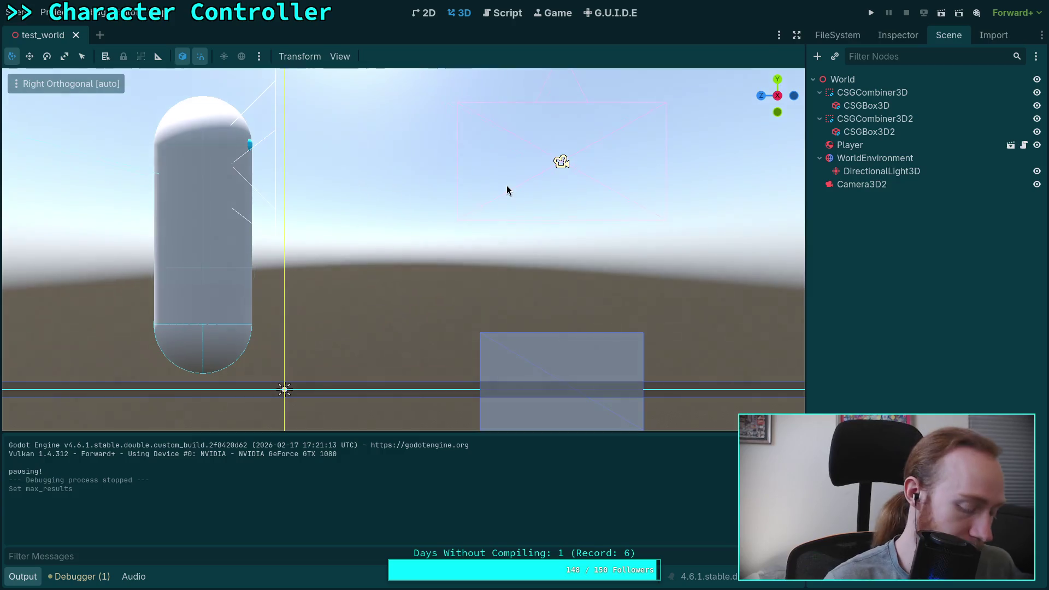
pyautogui.press('super+2')
# Change into the planet-game project folder and run git status.
pyautogui.write('cd ../../Documents/Go')
pyautogui.press('Tab')
pyautogui.write('pla')
pyautogui.press('Tab')
pyautogui.press('Return')
pyautogui.write('git status')
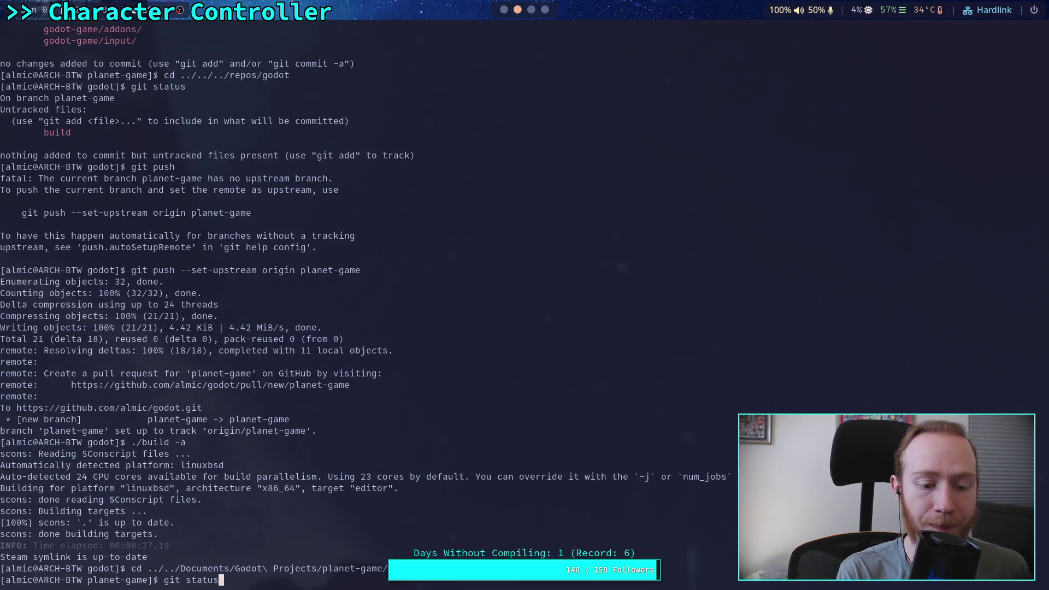
pyautogui.press('Return')
# Stage everything under godot-game/ with git add and review the staged file list.
pyautogui.write('git ')
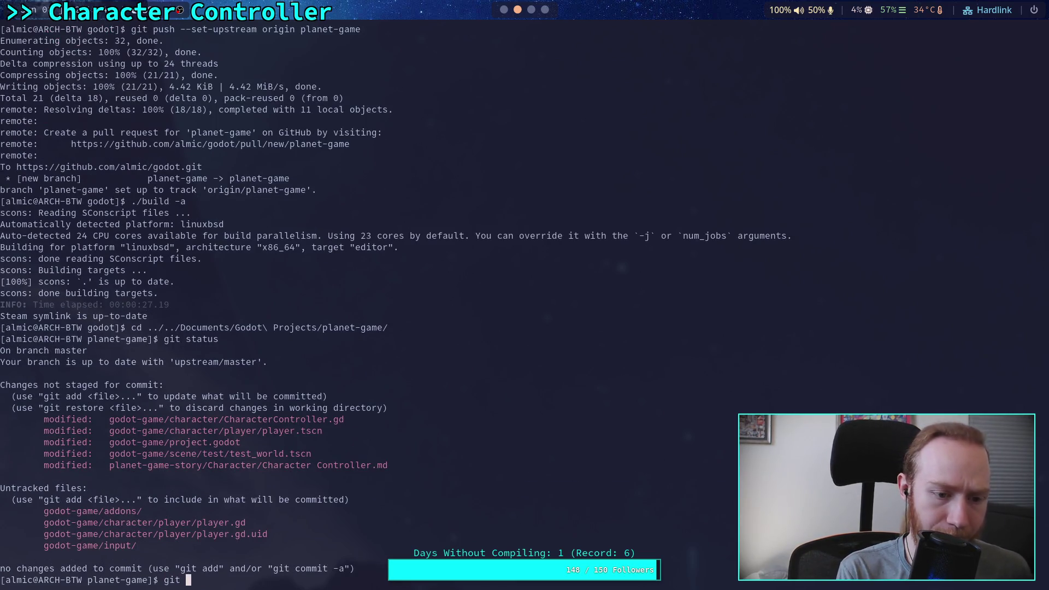
pyautogui.write('add')
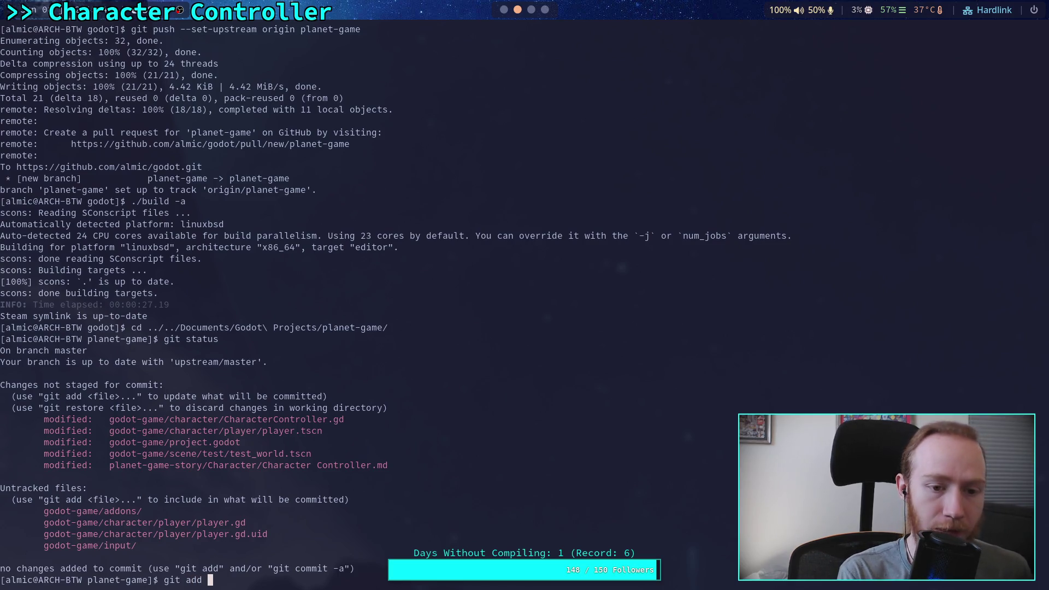
pyautogui.press('super+3')
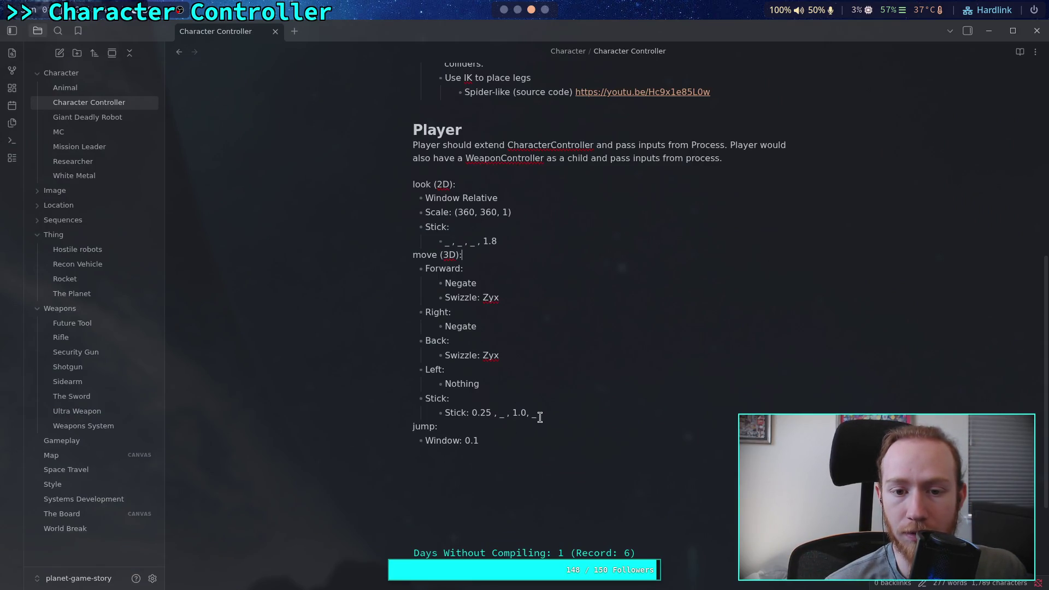
pyautogui.click(505, 9)
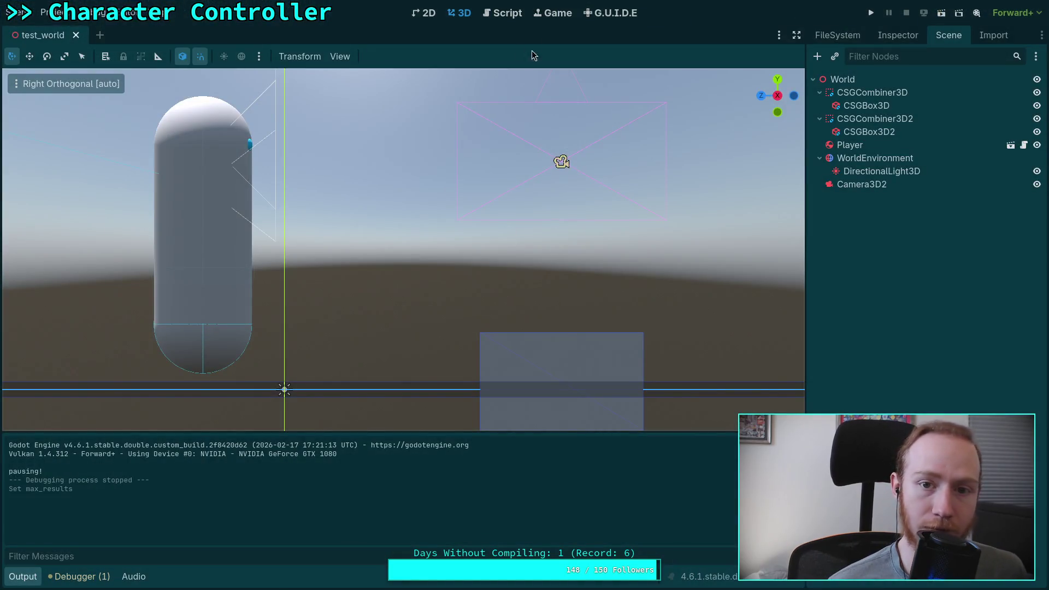
pyautogui.press('super+2')
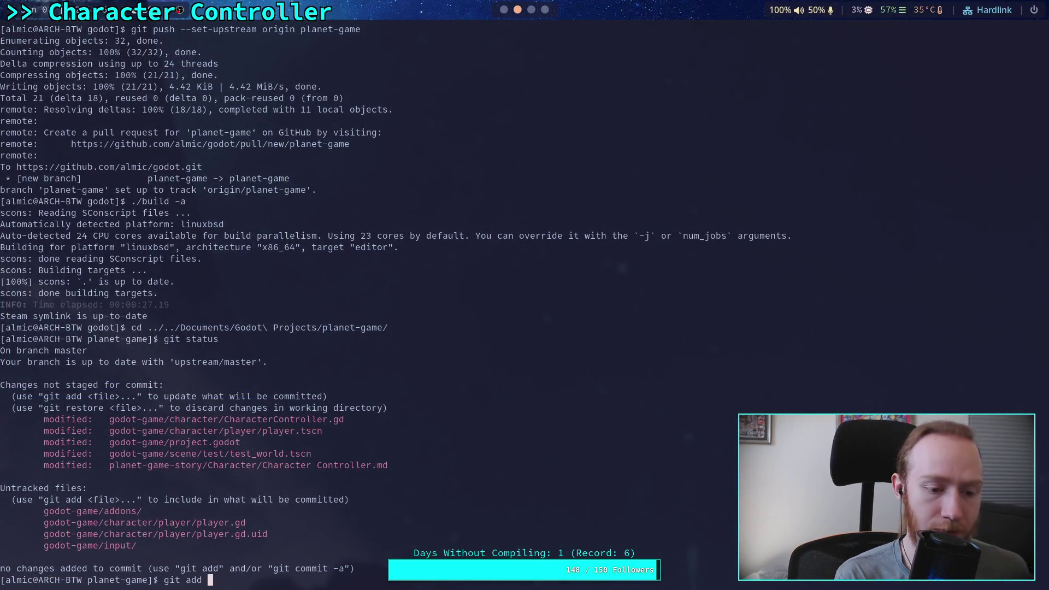
pyautogui.write('go')
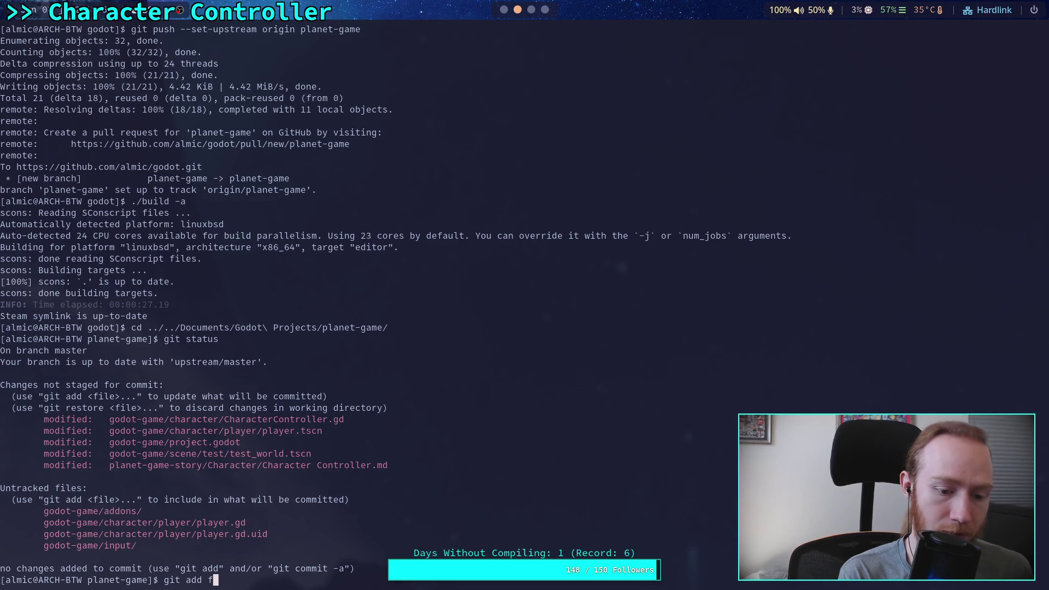
pyautogui.press('Tab')
pyautogui.press('Return')
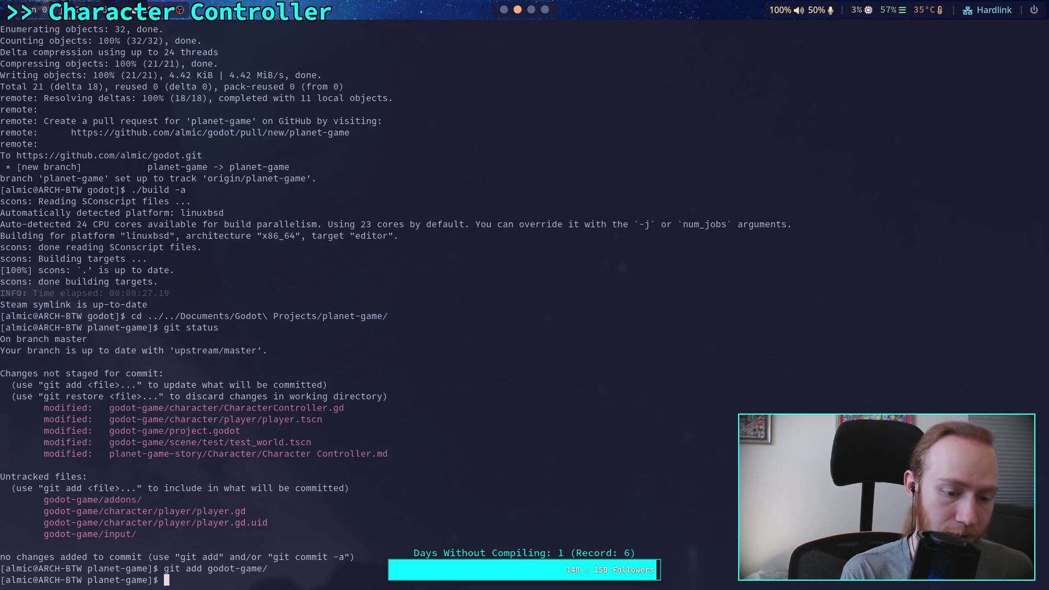
pyautogui.write('git status')
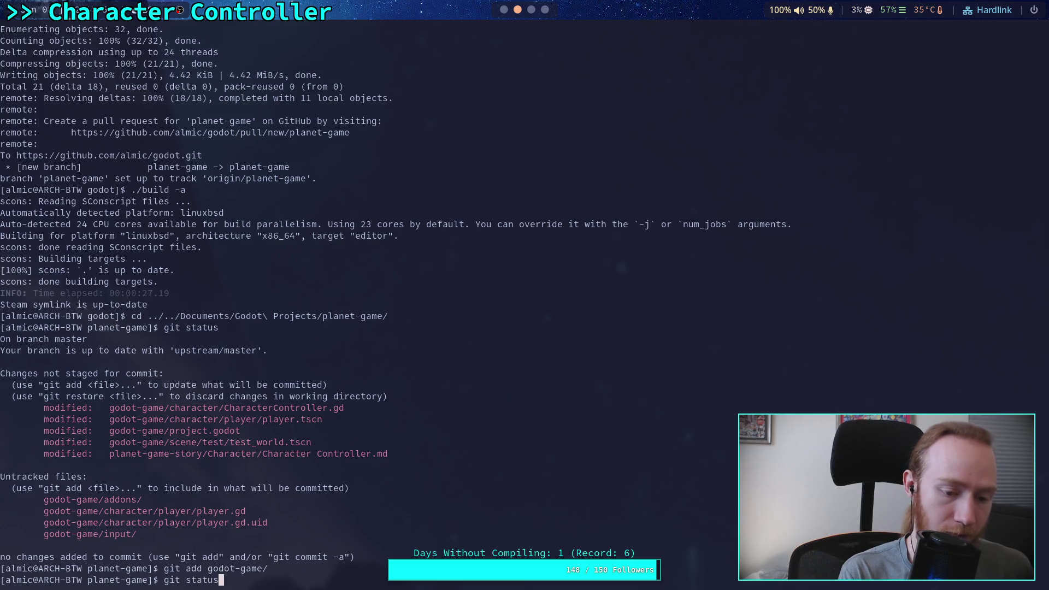
pyautogui.press('Return')
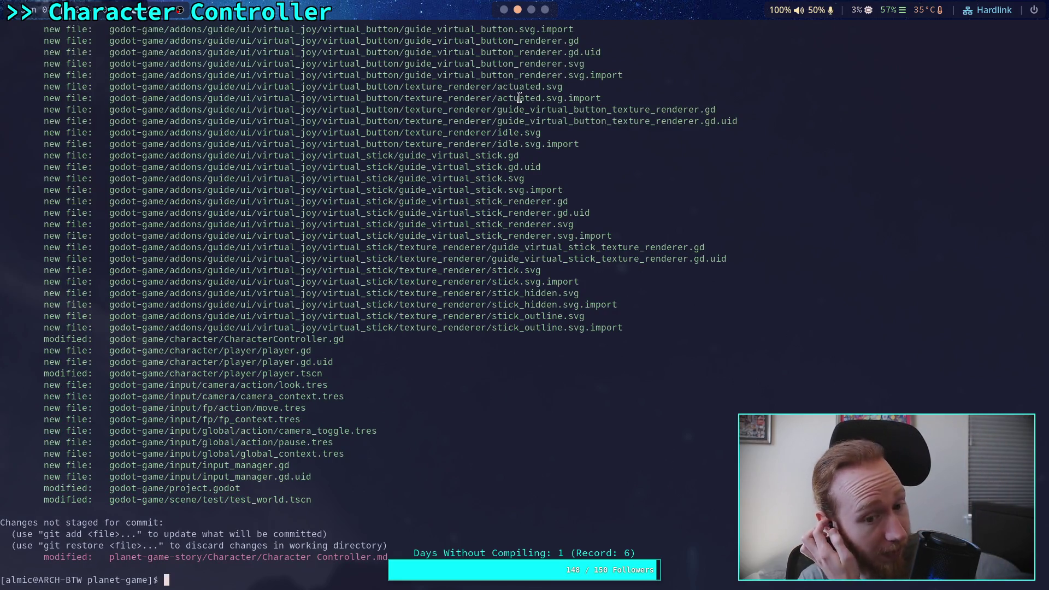
pyautogui.scroll(15, 600, 308)
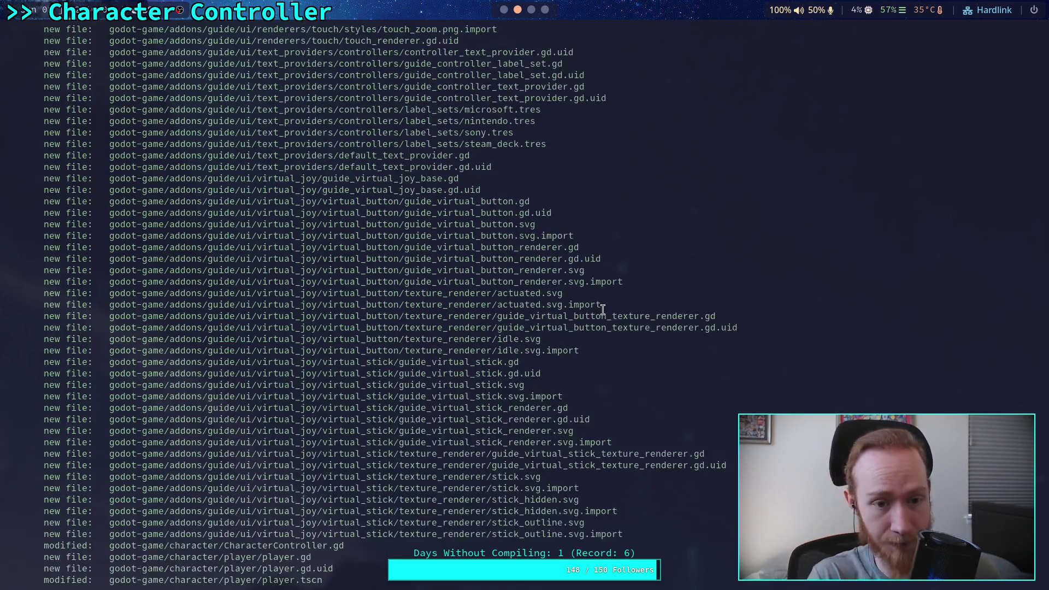
pyautogui.scroll(2, 599, 308)
pyautogui.click(503, 11)
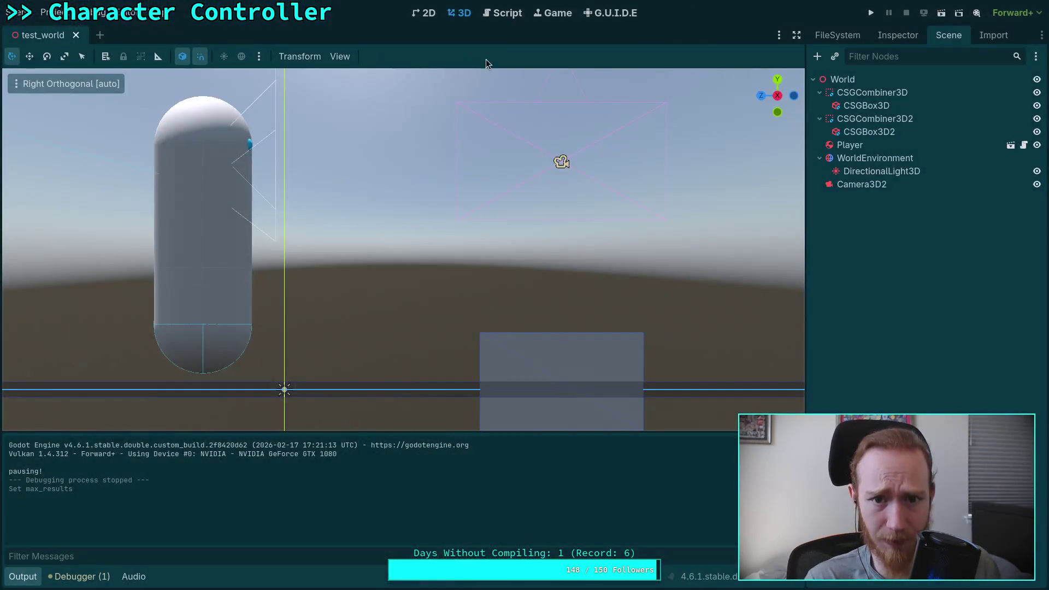
# Delete the print('unpausing!') and print('pausing!') debug lines from input_manager.gd's _process.
pyautogui.click(513, 20)
pyautogui.scroll(-2, 328, 327)
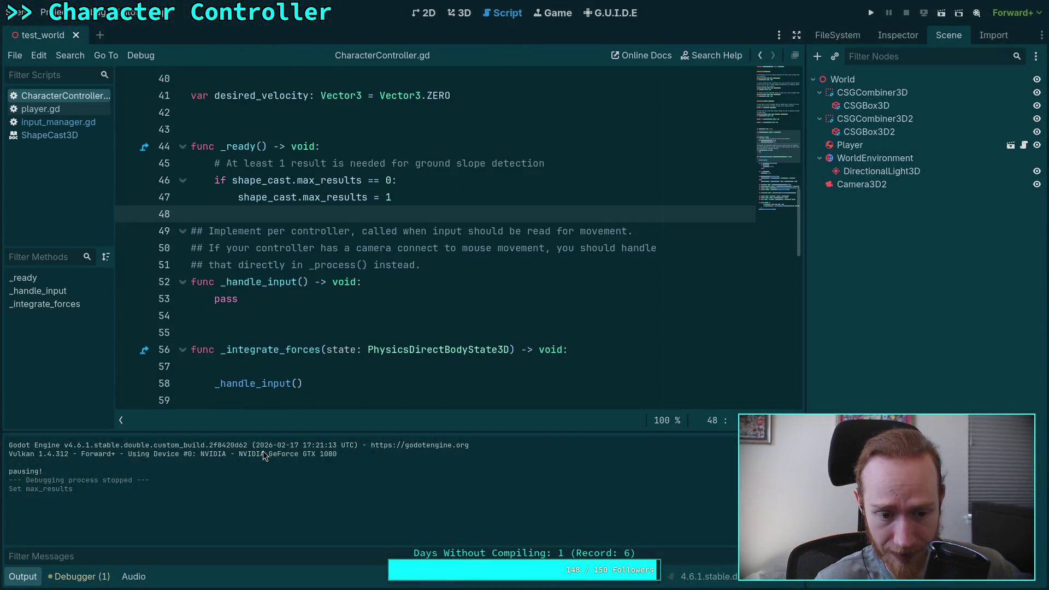
pyautogui.click(23, 577)
pyautogui.scroll(-9, 319, 349)
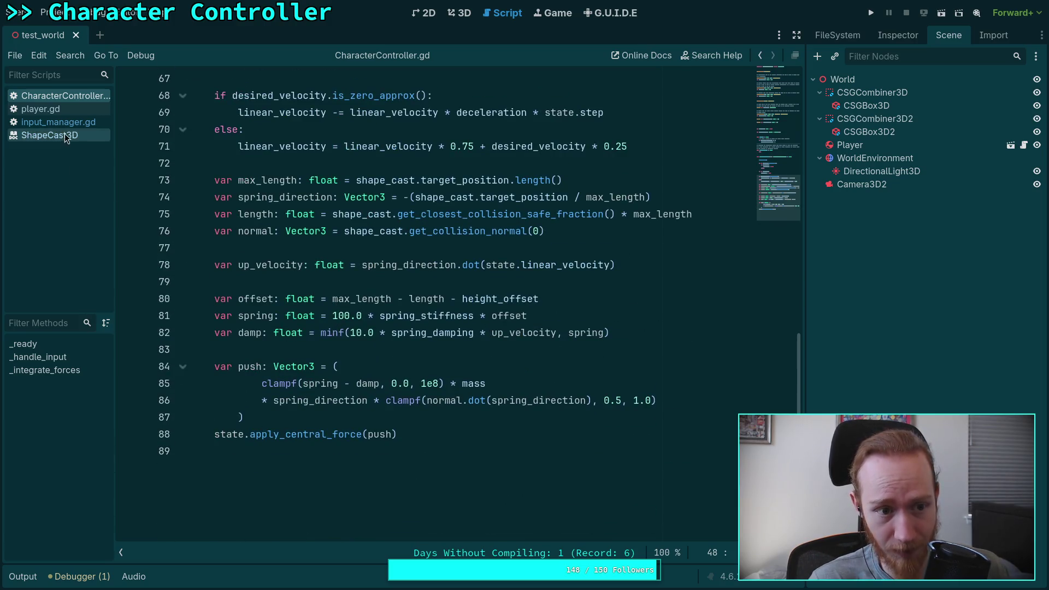
pyautogui.click(83, 123)
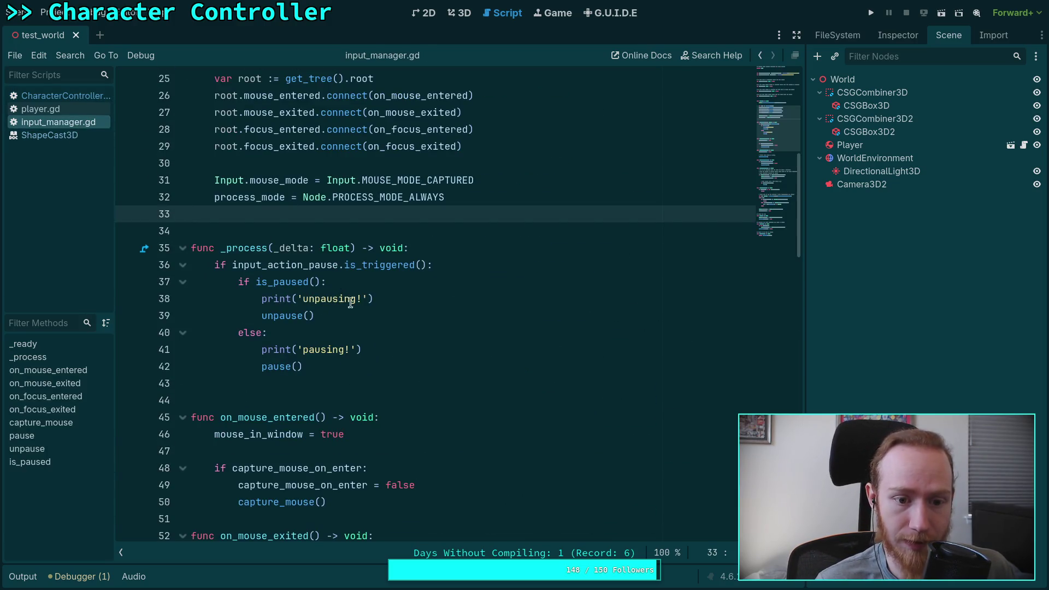
pyautogui.click(390, 295)
pyautogui.tripleClick(390, 295)
pyautogui.press('BackSpace')
pyautogui.tripleClick(373, 328)
pyautogui.press('BackSpace')
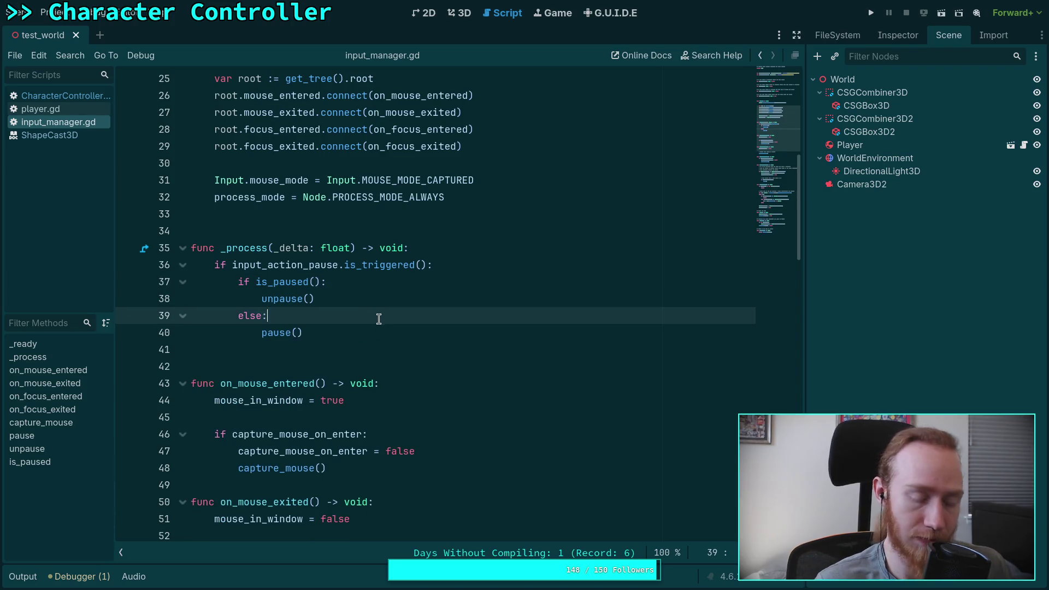
# Look over input_manager.gd and player.gd, then return to CharacterController.gd.
pyautogui.scroll(-12, 393, 320)
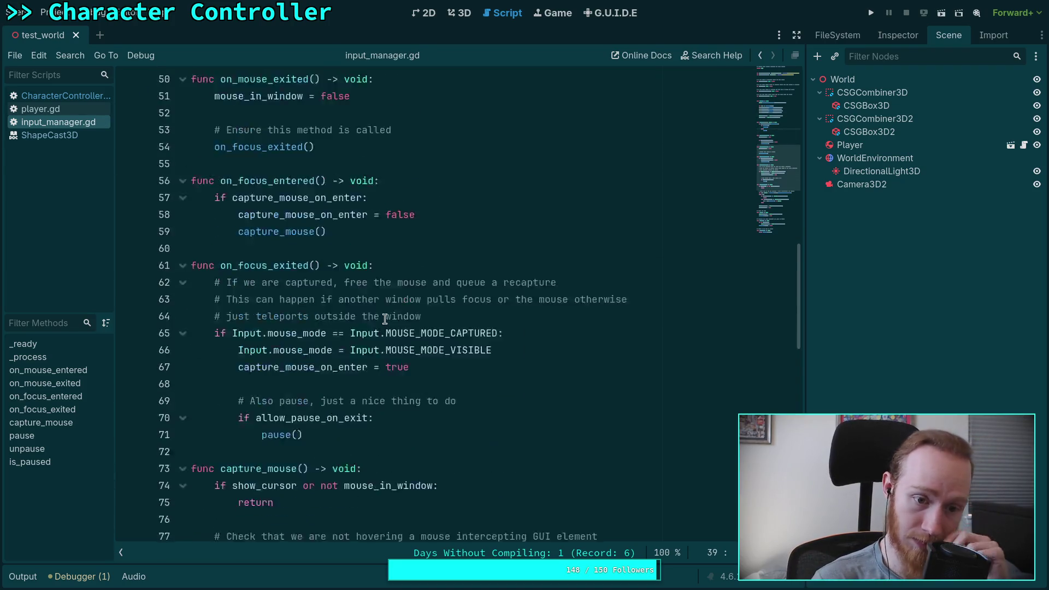
pyautogui.scroll(-7, 393, 319)
pyautogui.scroll(20, 410, 330)
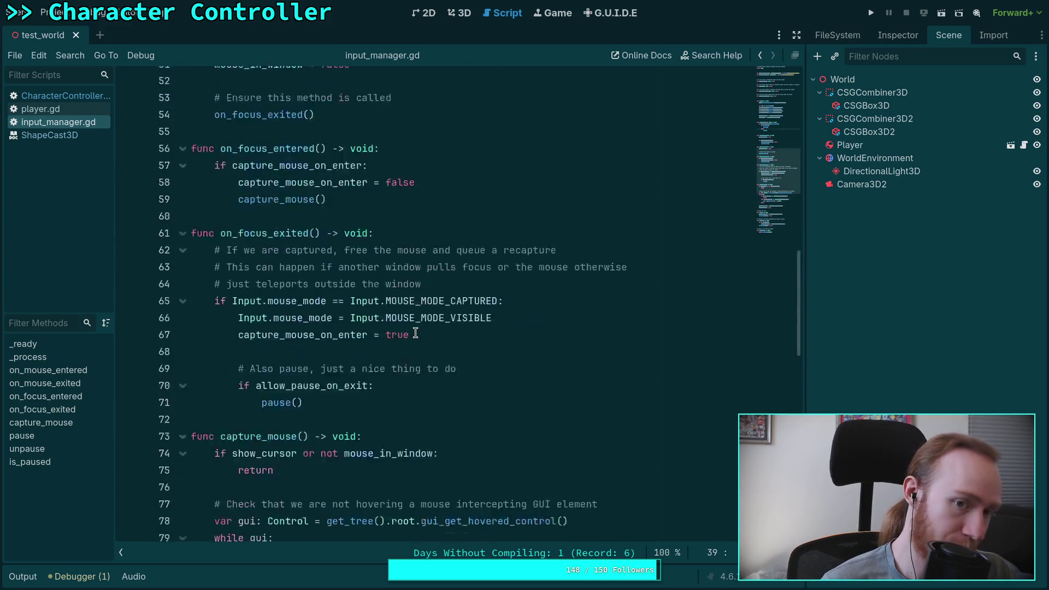
pyautogui.scroll(7, 415, 333)
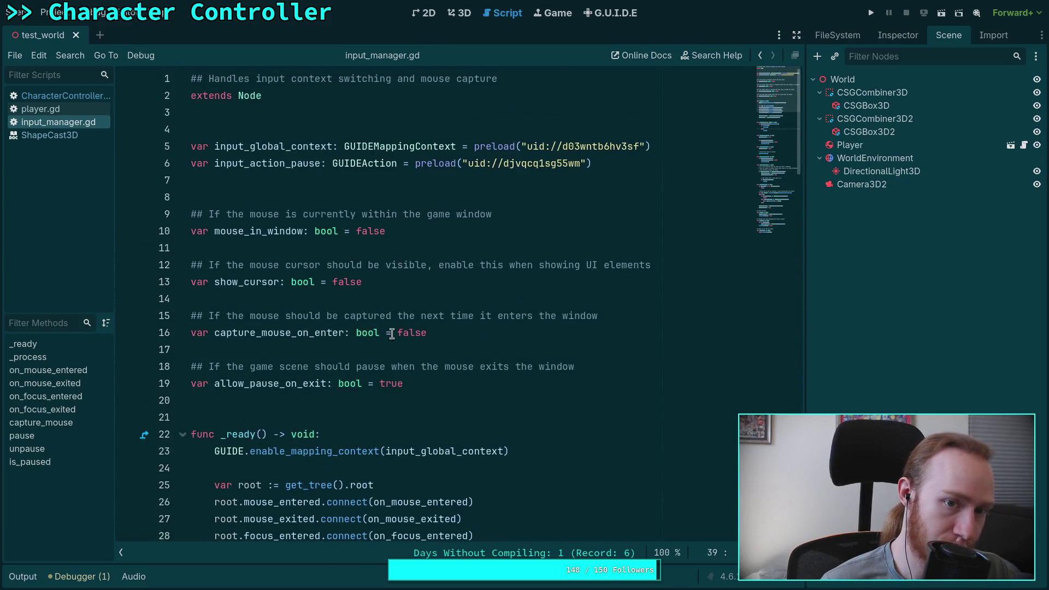
pyautogui.click(52, 112)
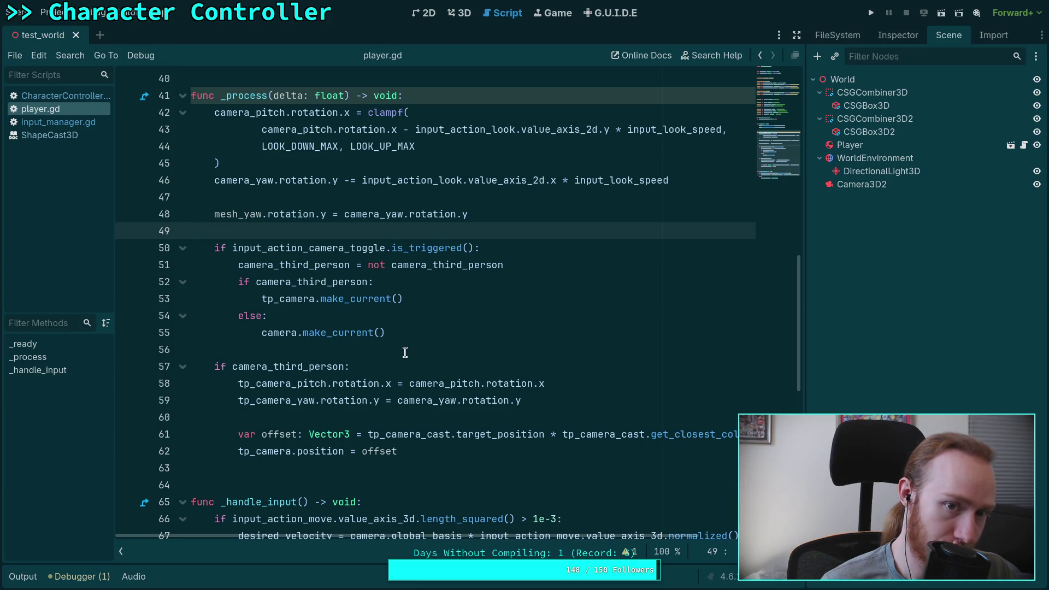
pyautogui.scroll(-2, 407, 327)
pyautogui.scroll(7, 421, 273)
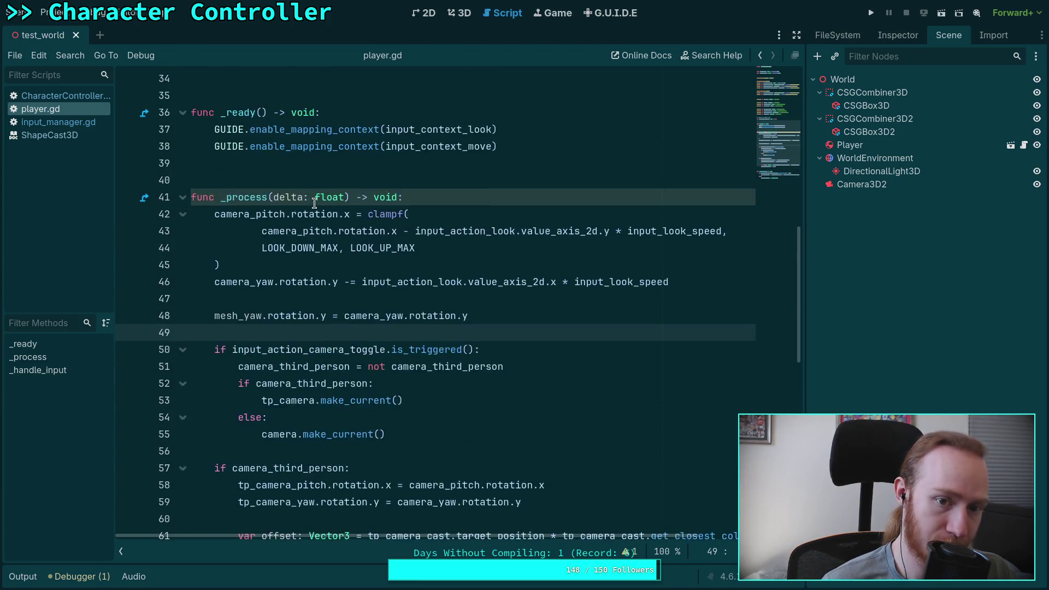
pyautogui.scroll(-11, 423, 254)
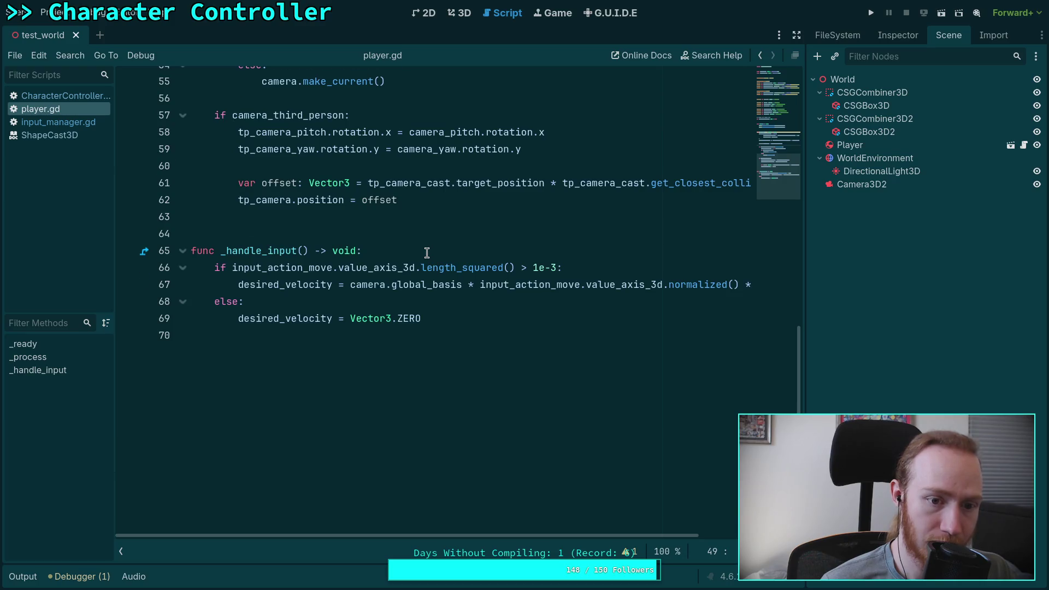
pyautogui.scroll(8, 426, 253)
pyautogui.scroll(8, 427, 252)
pyautogui.scroll(-4, 427, 252)
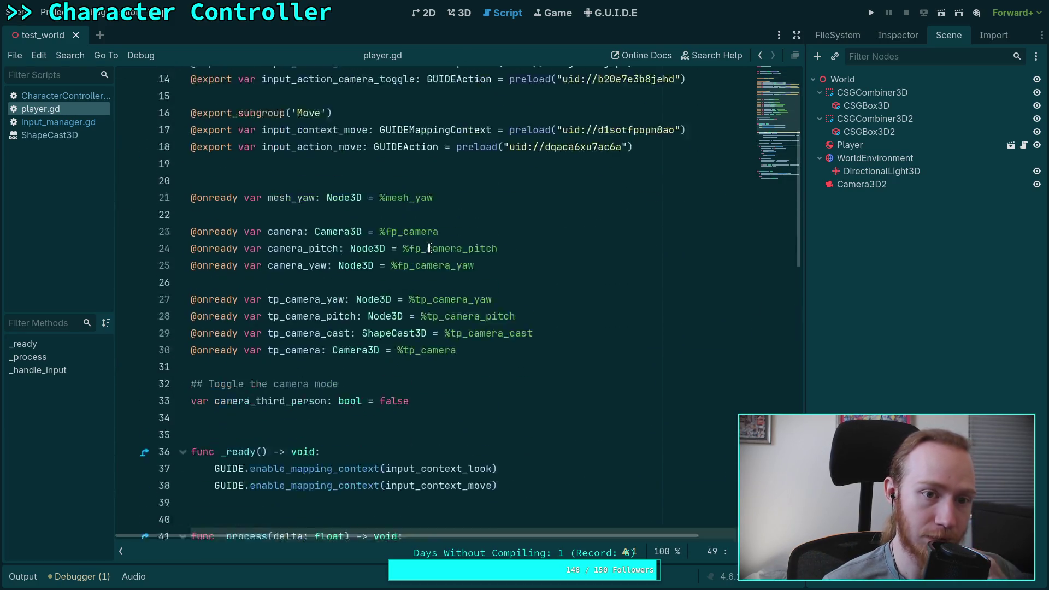
pyautogui.click(37, 97)
pyautogui.scroll(3, 470, 309)
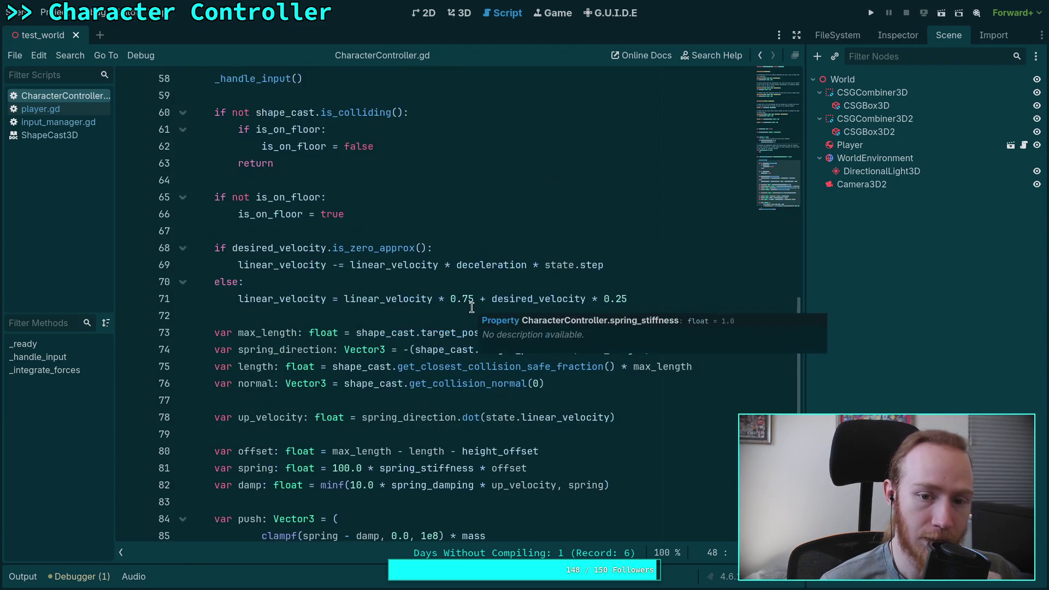
pyautogui.moveTo(652, 292); pyautogui.dragTo(251, 291)
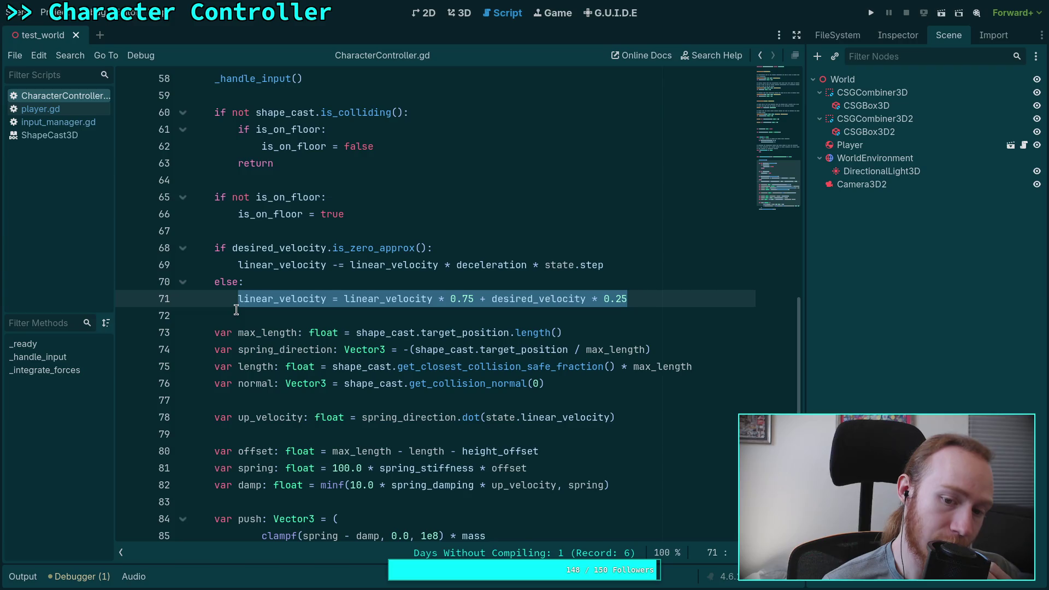
pyautogui.click(236, 310)
pyautogui.scroll(3, 238, 306)
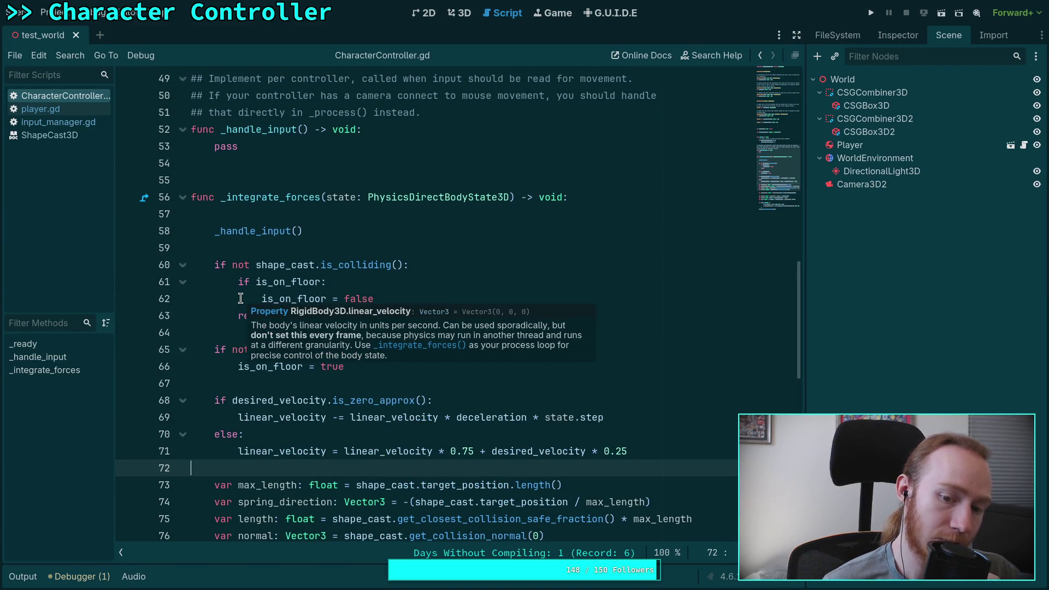
pyautogui.scroll(13, 240, 299)
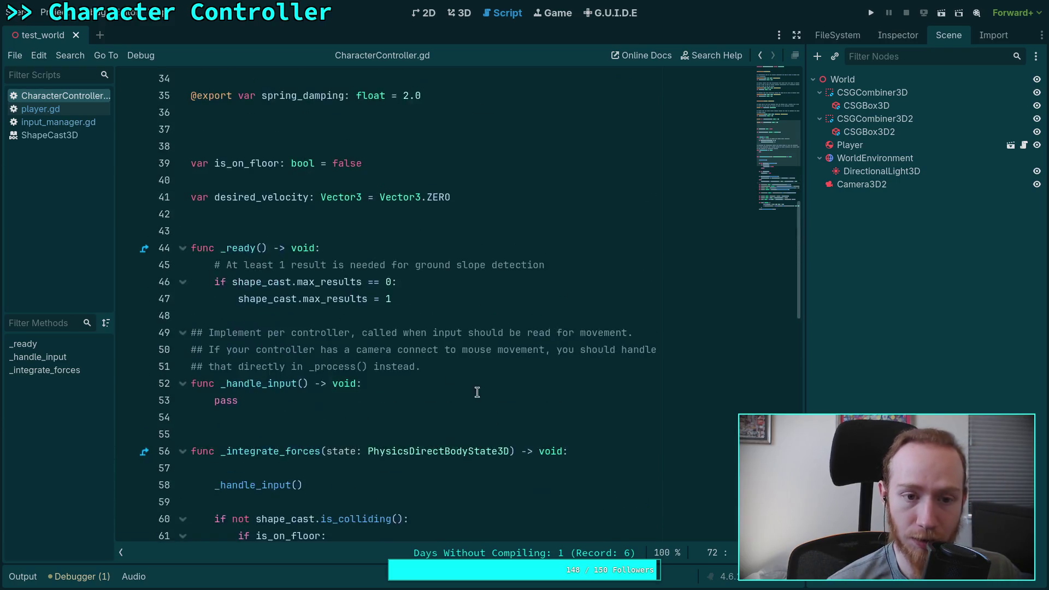
pyautogui.scroll(2, 388, 334)
pyautogui.moveTo(345, 265); pyautogui.dragTo(188, 257)
pyautogui.click(402, 270)
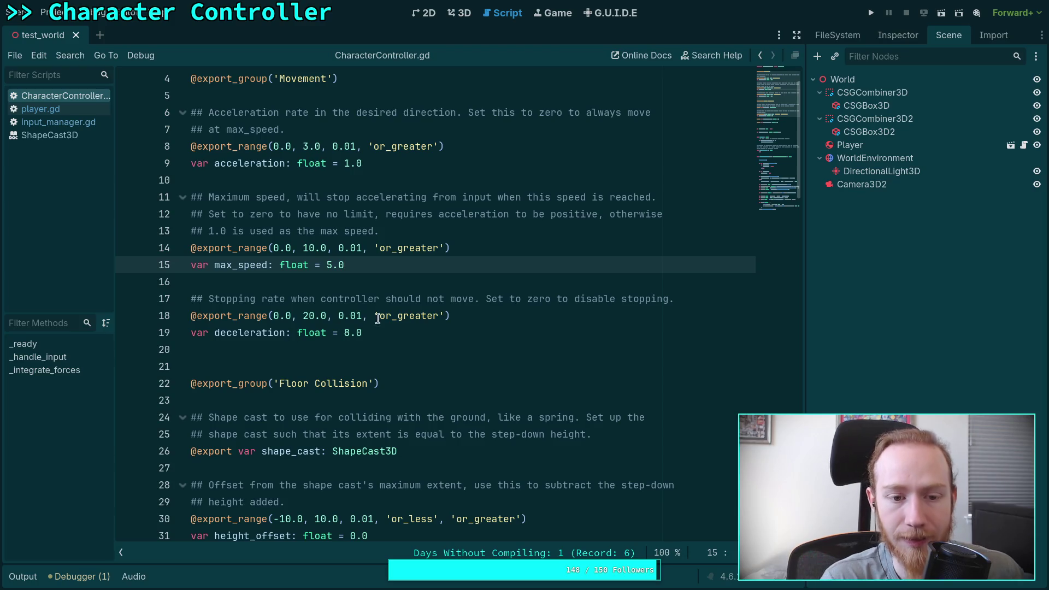
pyautogui.click(413, 284)
pyautogui.doubleClick(363, 161)
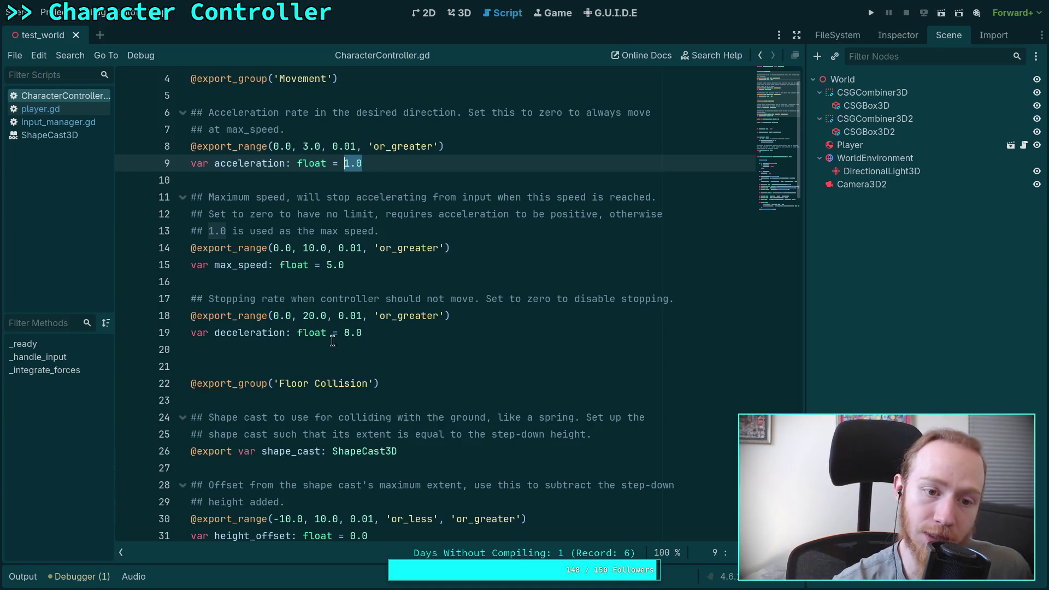
pyautogui.tripleClick(347, 264)
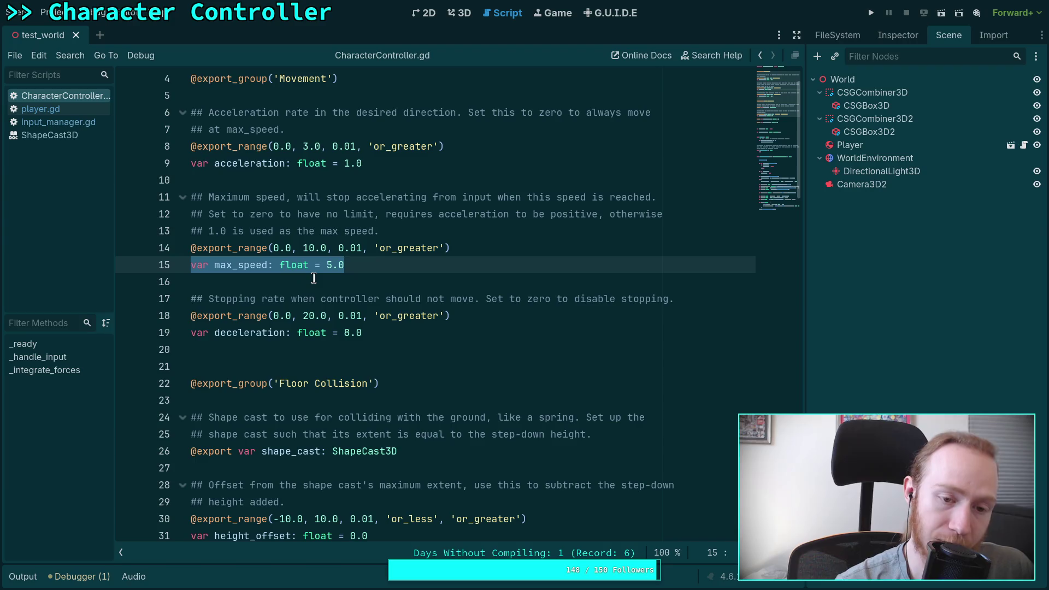
pyautogui.tripleClick(371, 162)
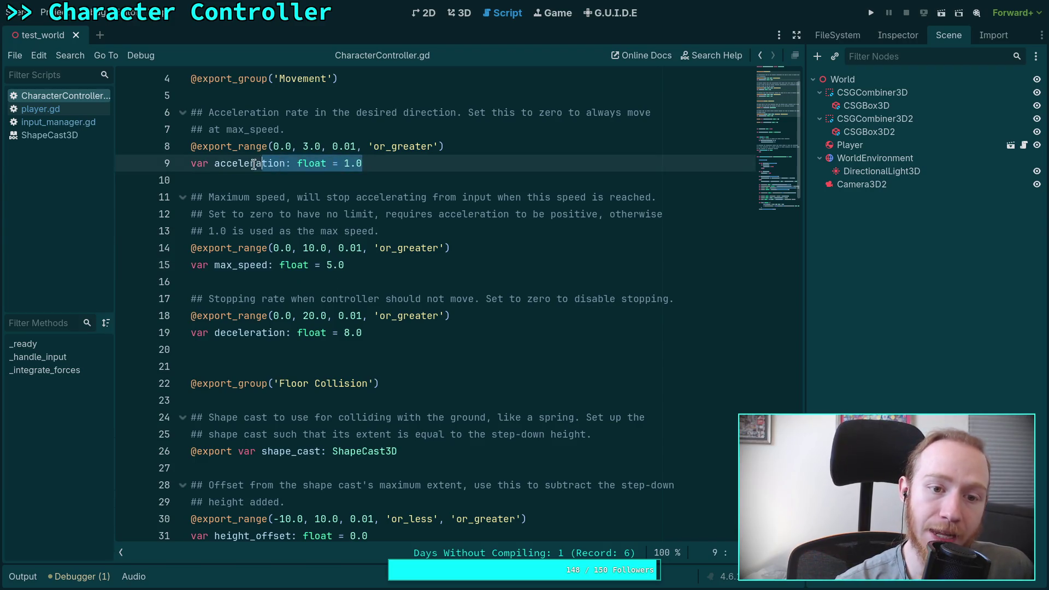
pyautogui.scroll(-15, 360, 336)
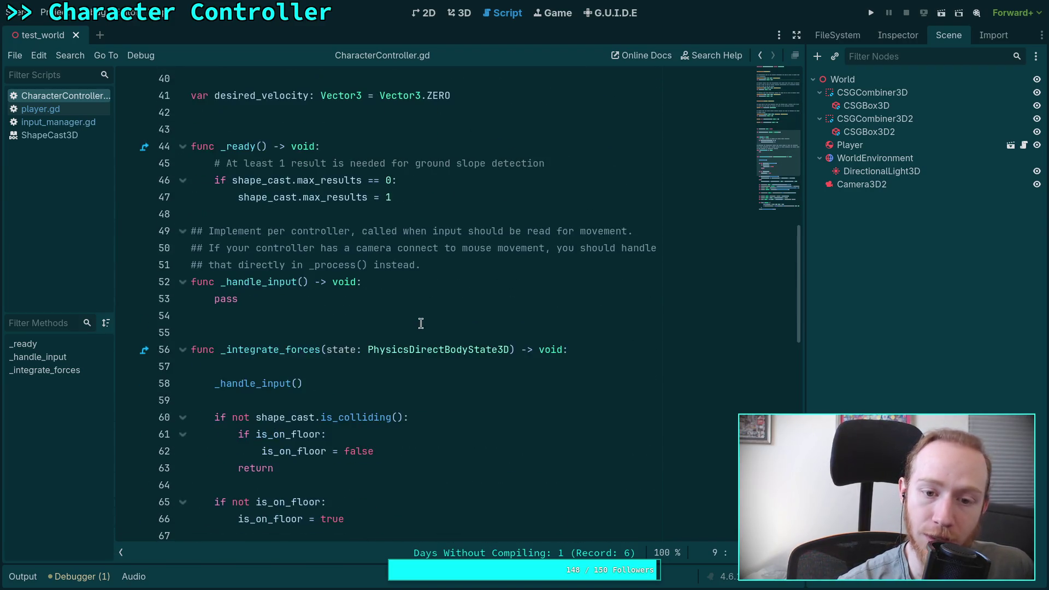
pyautogui.moveTo(628, 298); pyautogui.dragTo(345, 299)
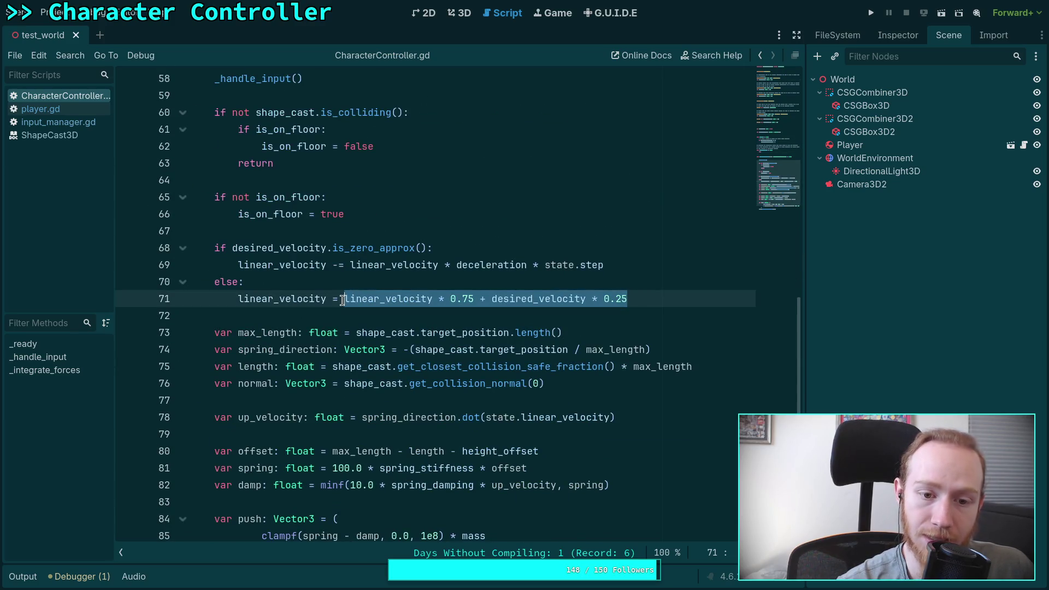
pyautogui.click(450, 299)
pyautogui.moveTo(449, 299); pyautogui.dragTo(475, 299)
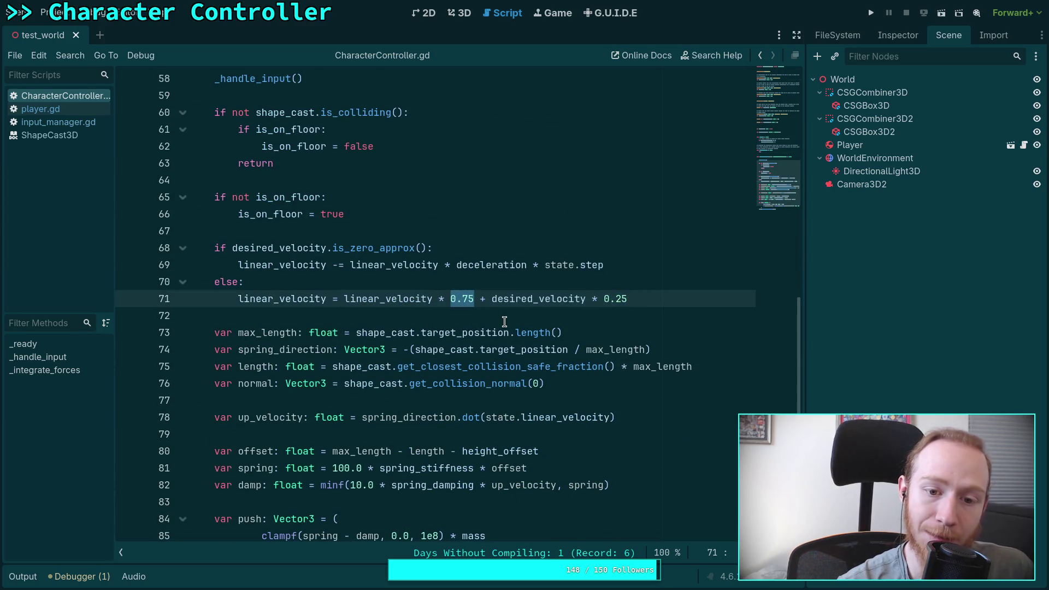
pyautogui.moveTo(598, 298); pyautogui.dragTo(628, 299)
pyautogui.click(582, 316)
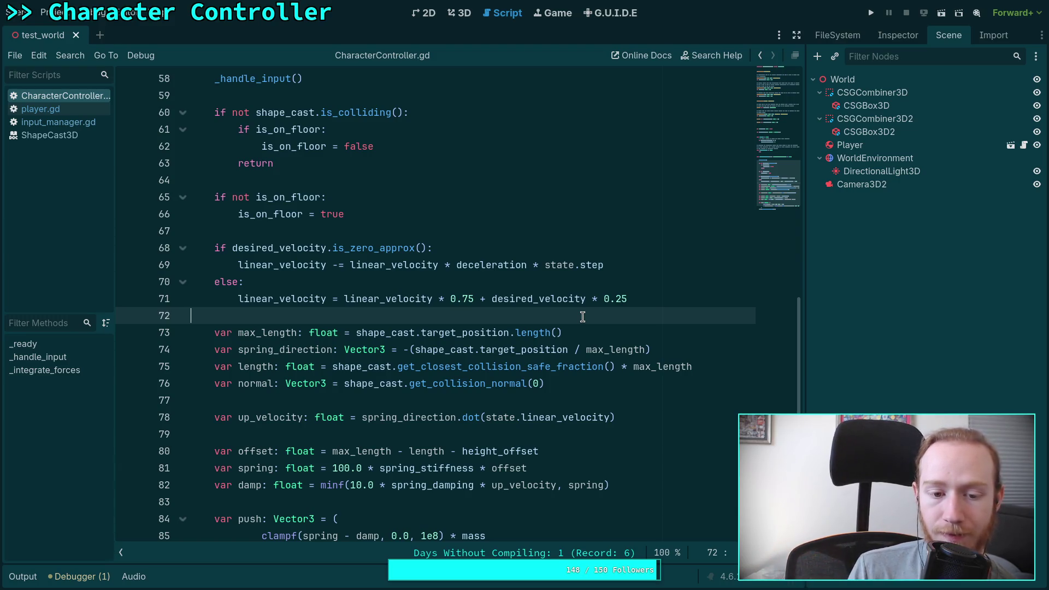
# Switch to the Firefox window showing zombie-game's world.gd on GitHub.
pyautogui.hotkey('alt', 'Tab')
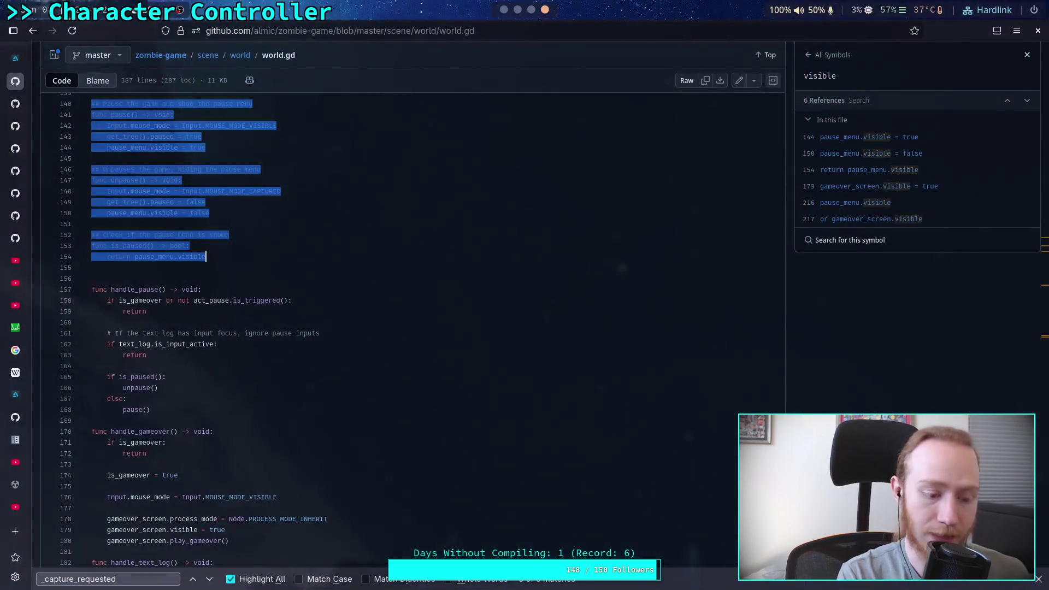
pyautogui.hotkey('alt', 'Tab')
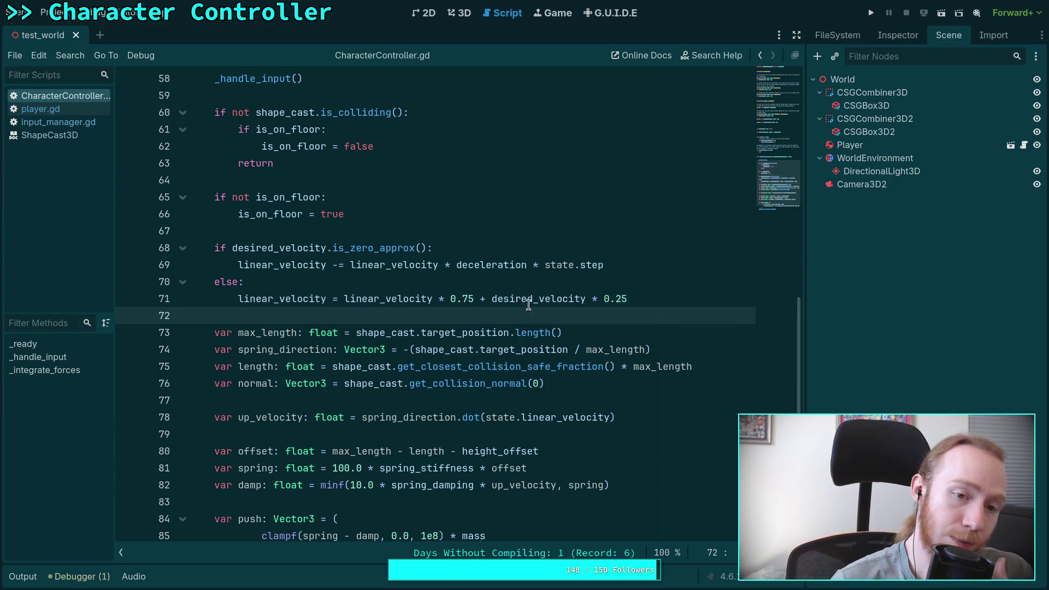
pyautogui.scroll(3, 527, 304)
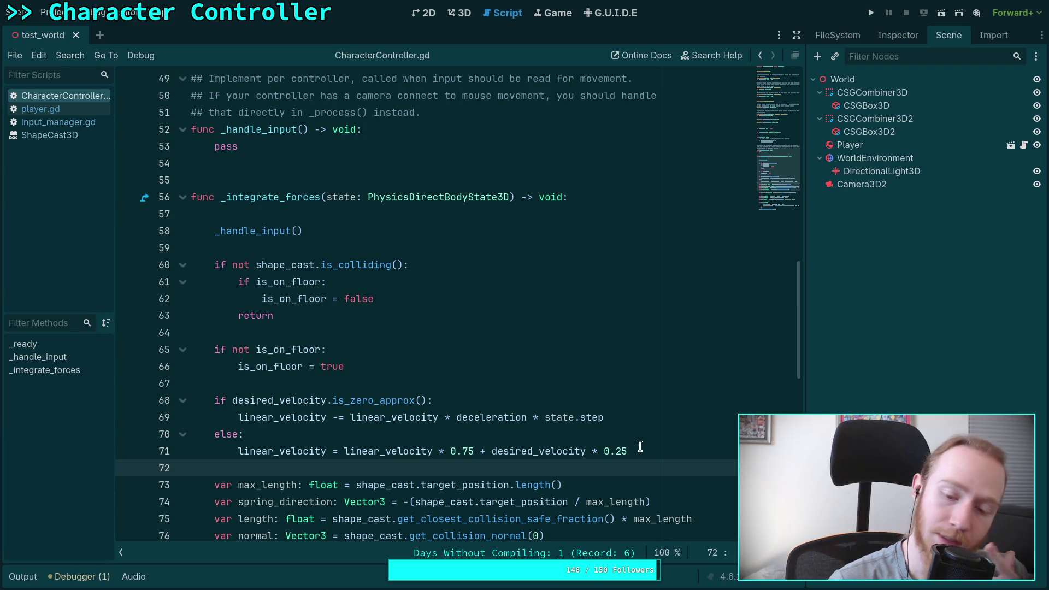
pyautogui.moveTo(643, 447)
pyautogui.mouseDown()
pyautogui.moveTo(709, 447)
pyautogui.moveTo(352, 446)
pyautogui.mouseUp()
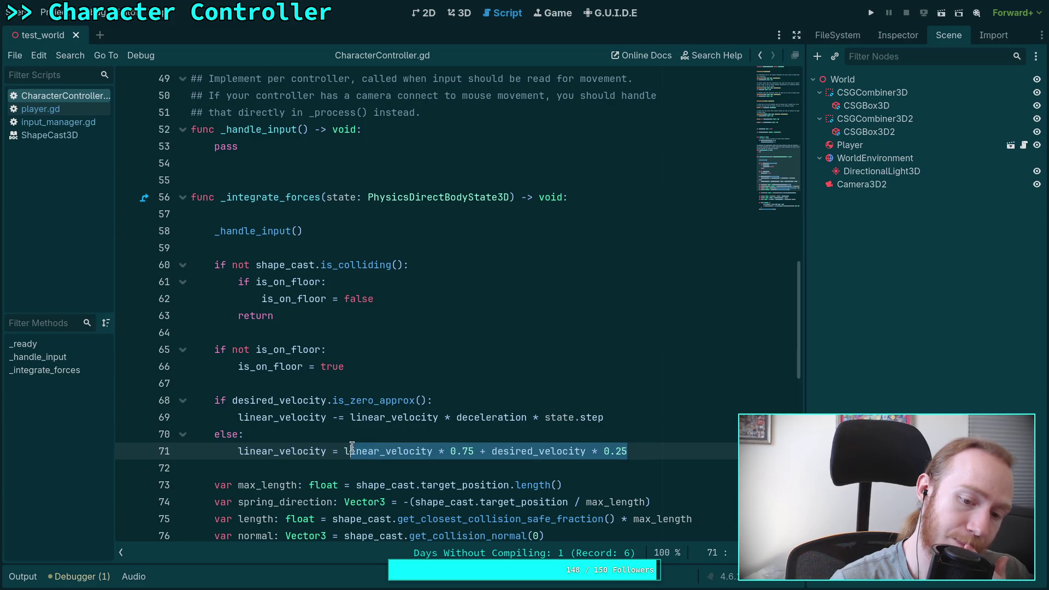
pyautogui.click(383, 434)
pyautogui.scroll(7, 385, 432)
pyautogui.scroll(9, 385, 431)
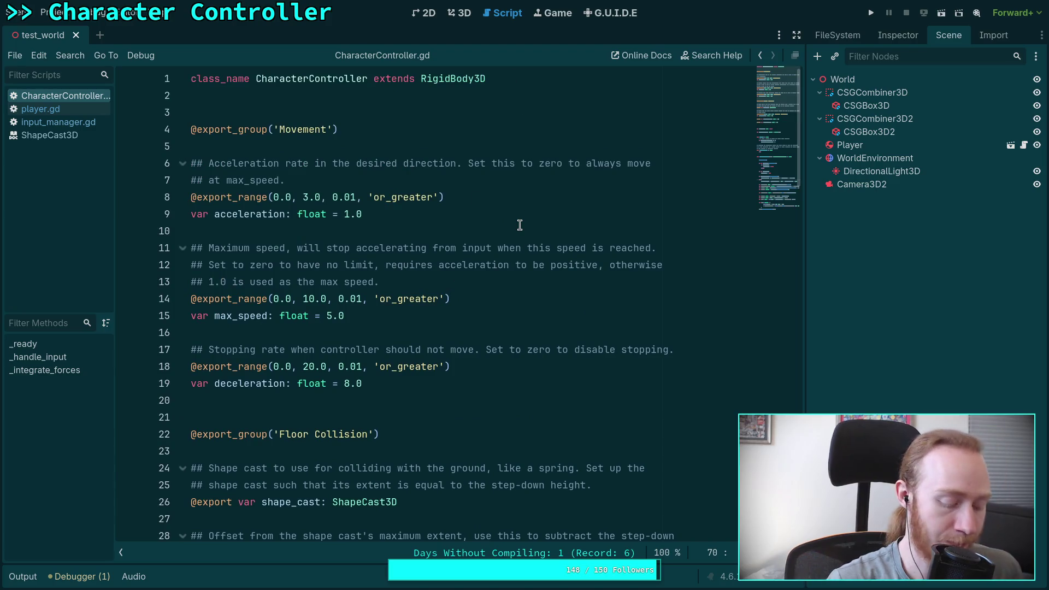
pyautogui.press('super+2')
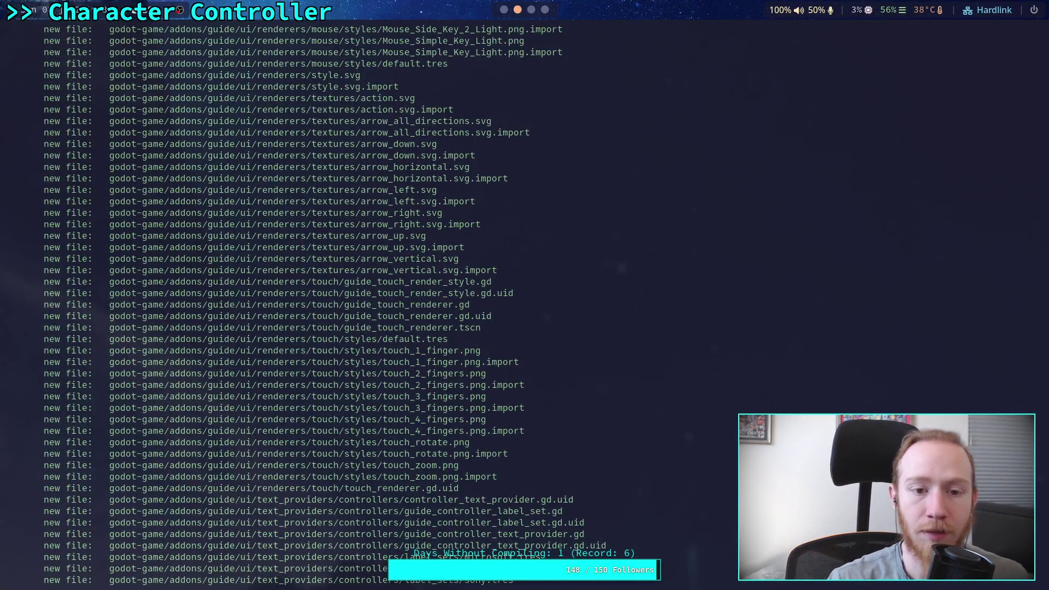
# Scroll through the git status output to review the staged GUIDE addon and godot-game files.
pyautogui.scroll(20, 490, 340)
pyautogui.scroll(20, 491, 341)
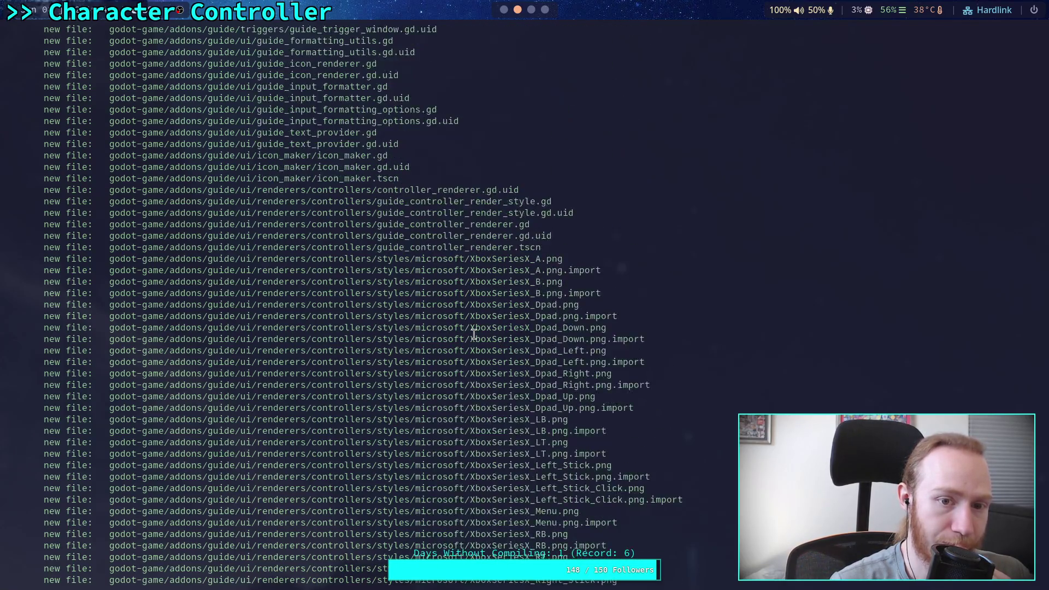
pyautogui.scroll(20, 474, 333)
pyautogui.scroll(20, 474, 334)
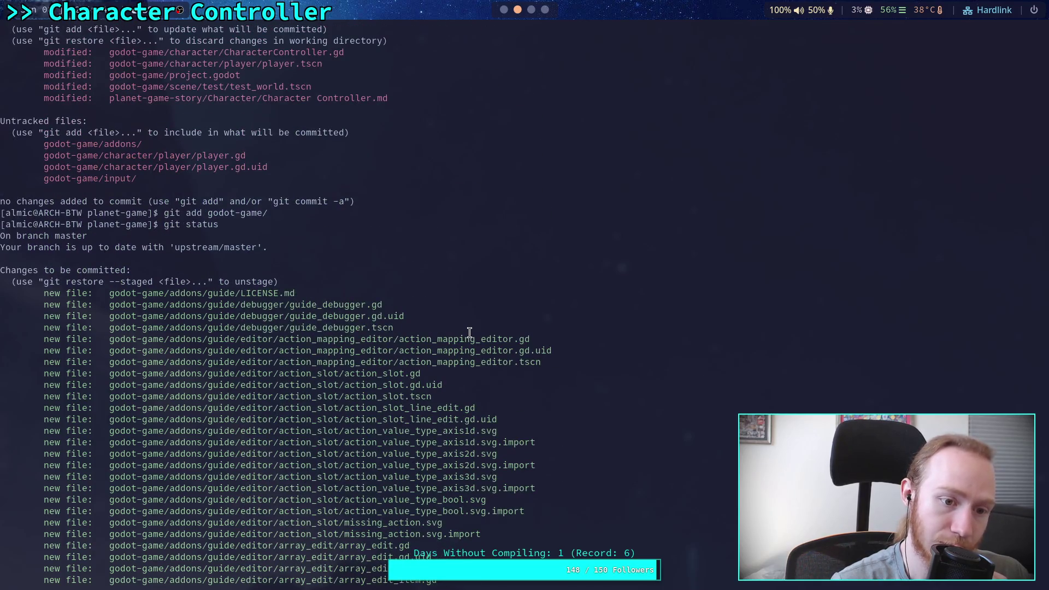
pyautogui.scroll(-20, 511, 355)
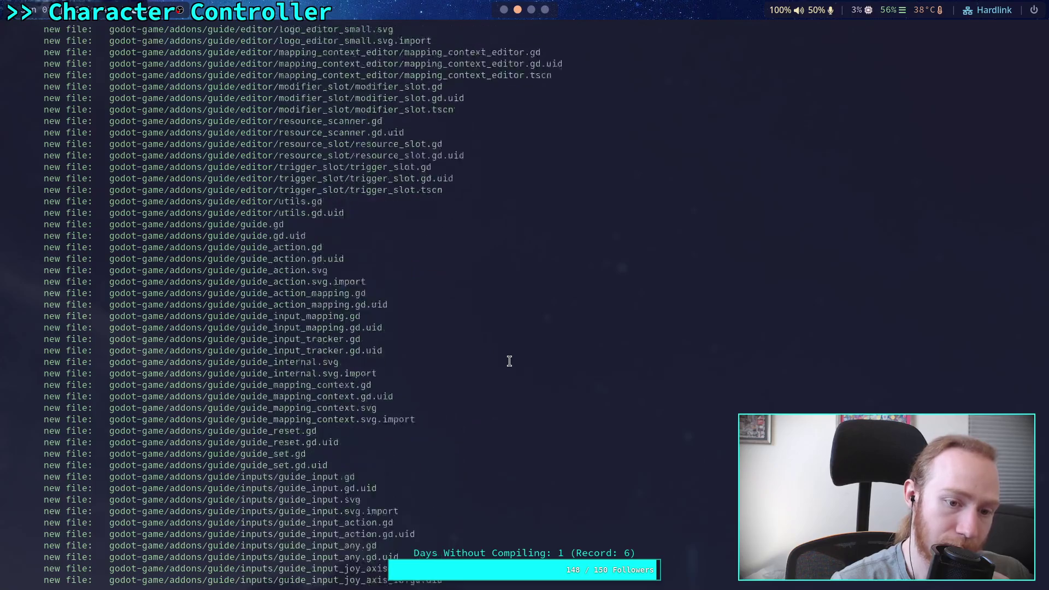
pyautogui.scroll(-20, 515, 354)
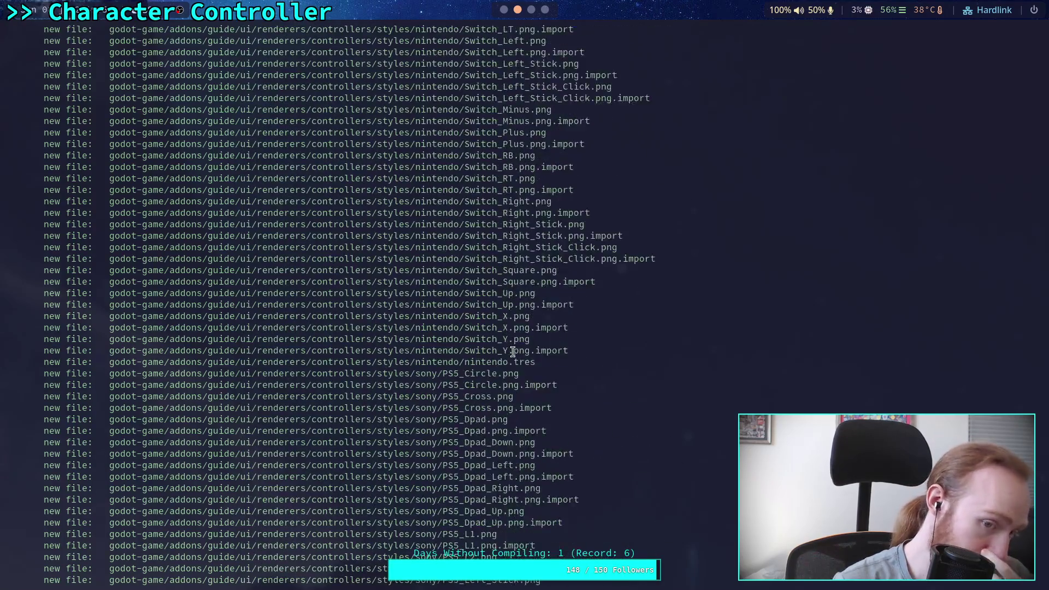
pyautogui.scroll(-20, 508, 352)
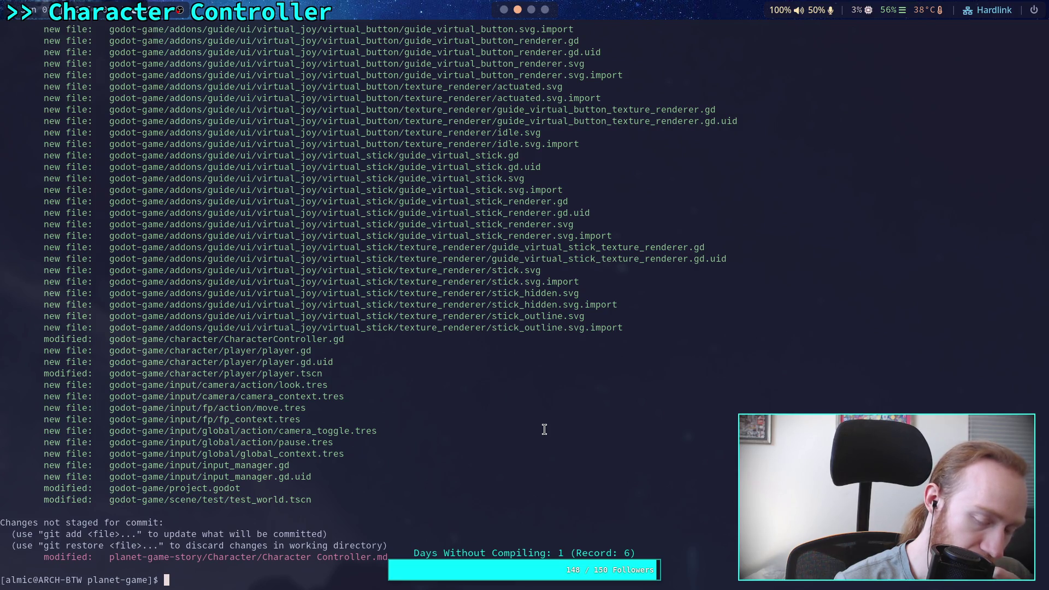
# Unstage everything with git restore --staged . and check git status.
pyautogui.write('git restore --staged .')
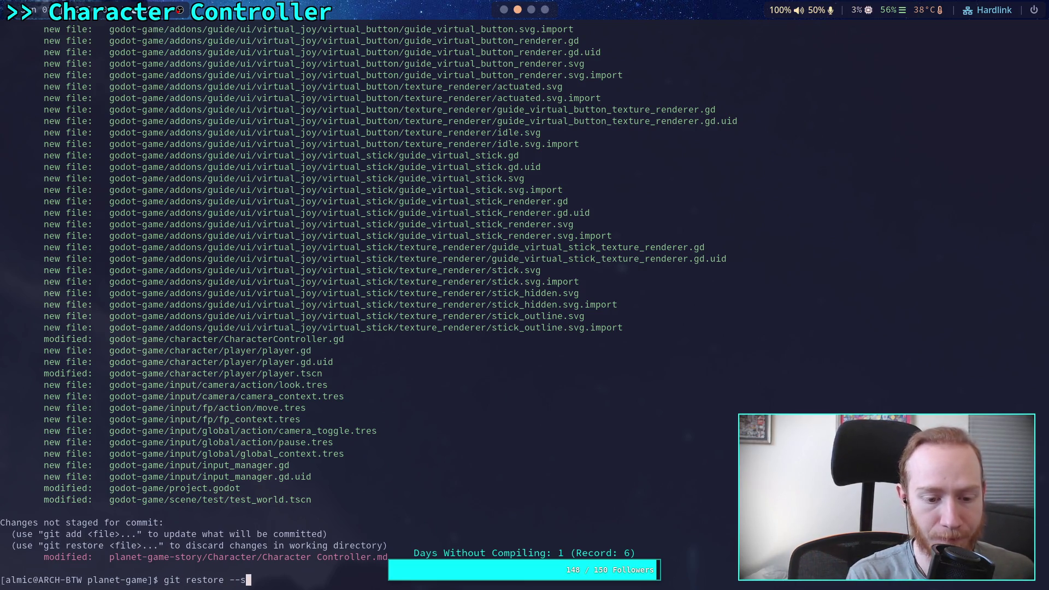
pyautogui.press('Return')
pyautogui.write('git status')
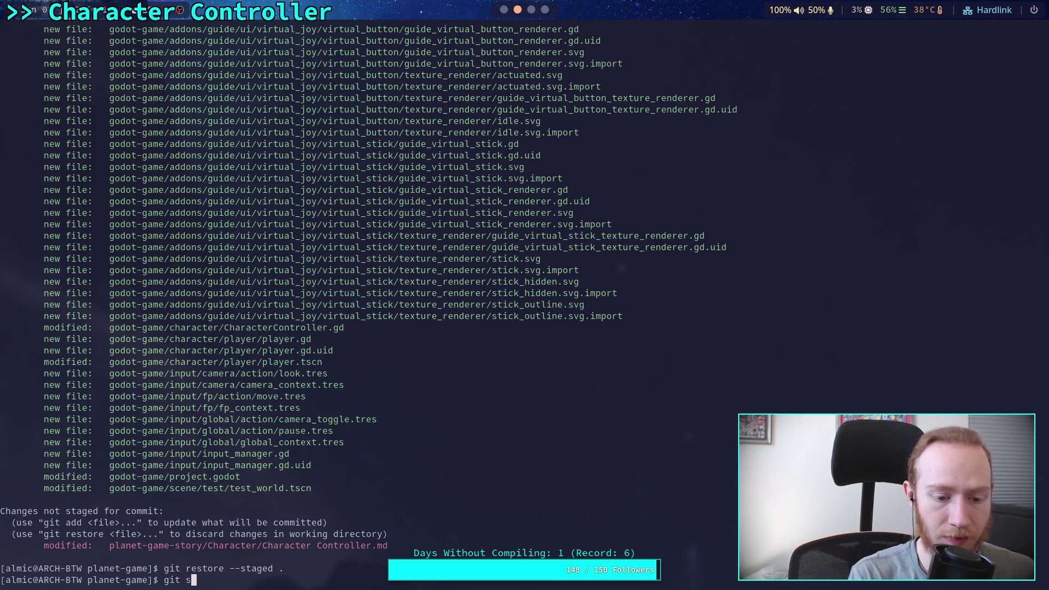
pyautogui.press('Return')
# Stage only godot-game/addons/ and confirm the result with git status.
pyautogui.write('git add go')
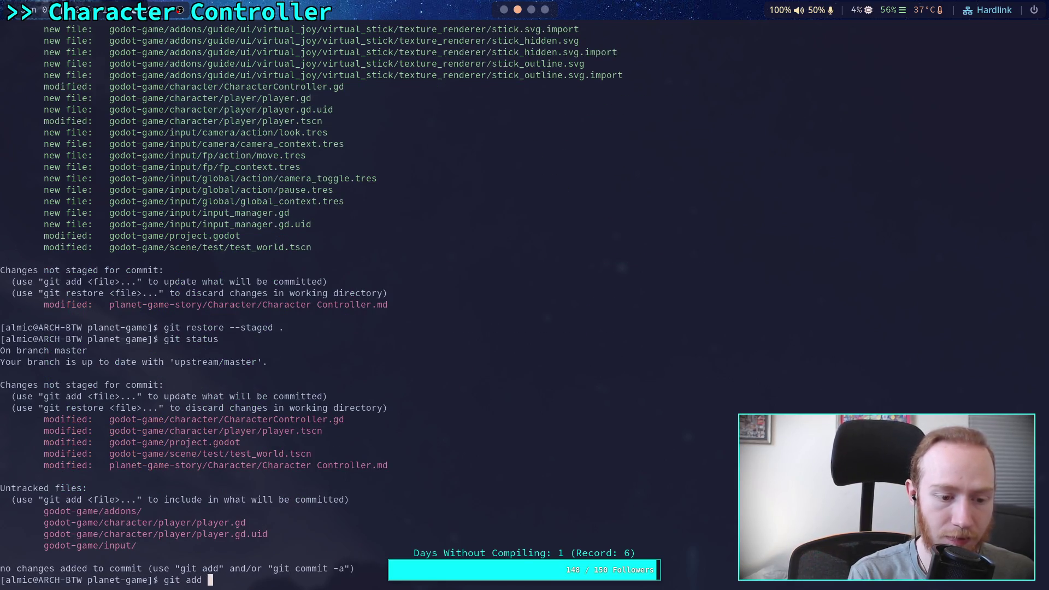
pyautogui.press('Tab')
pyautogui.write('addons/')
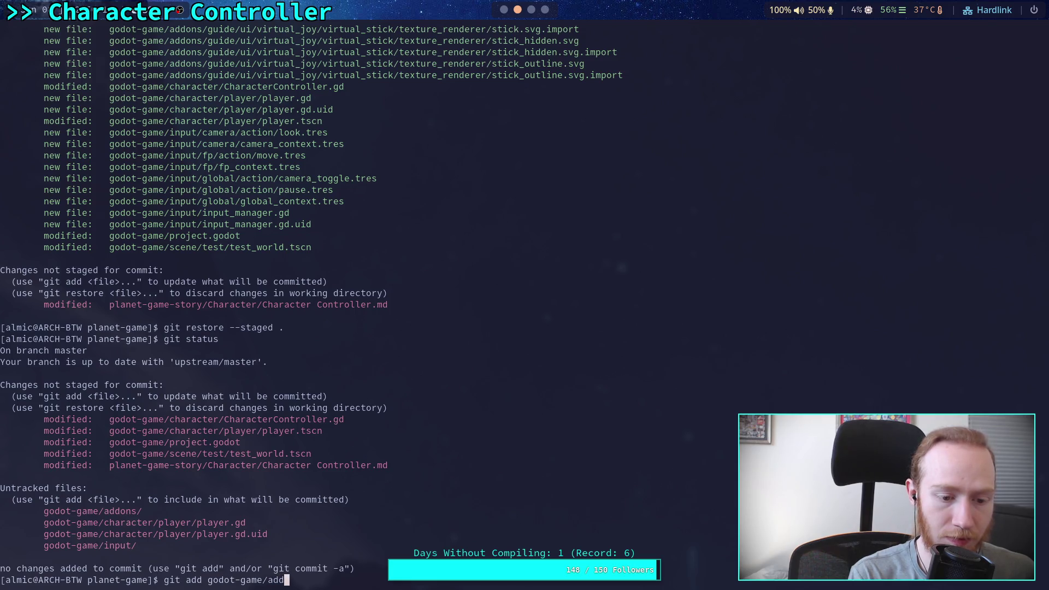
pyautogui.press('Return')
pyautogui.write('git statu')
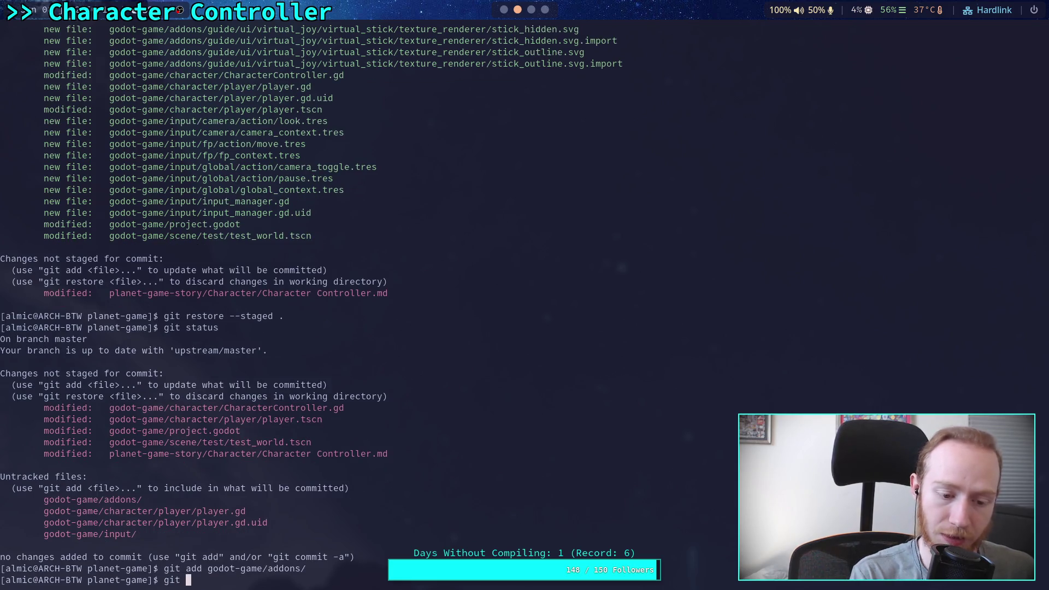
pyautogui.write('s')
pyautogui.press('Return')
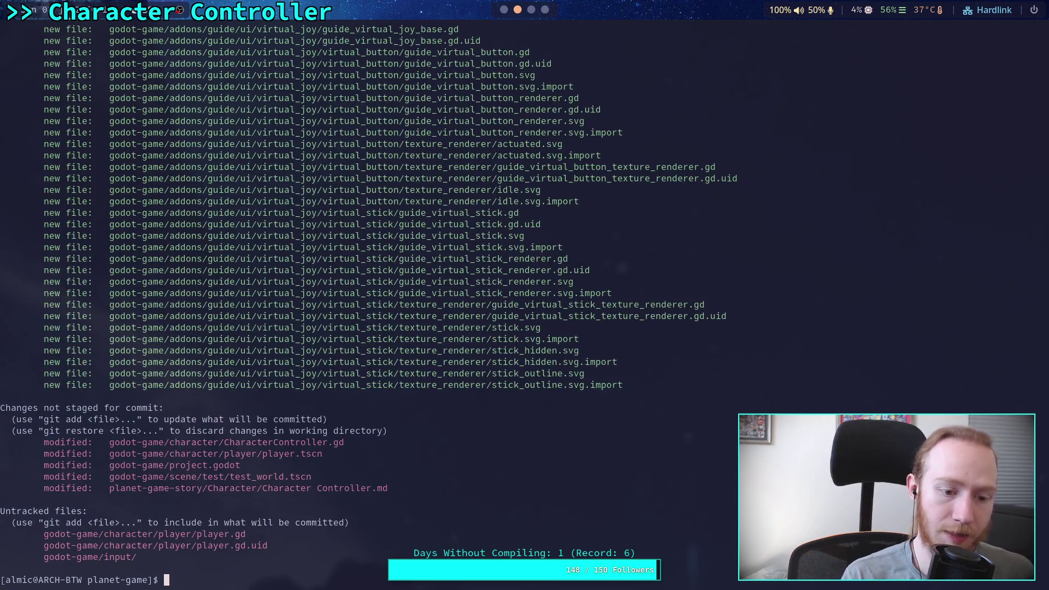
pyautogui.write('git o')
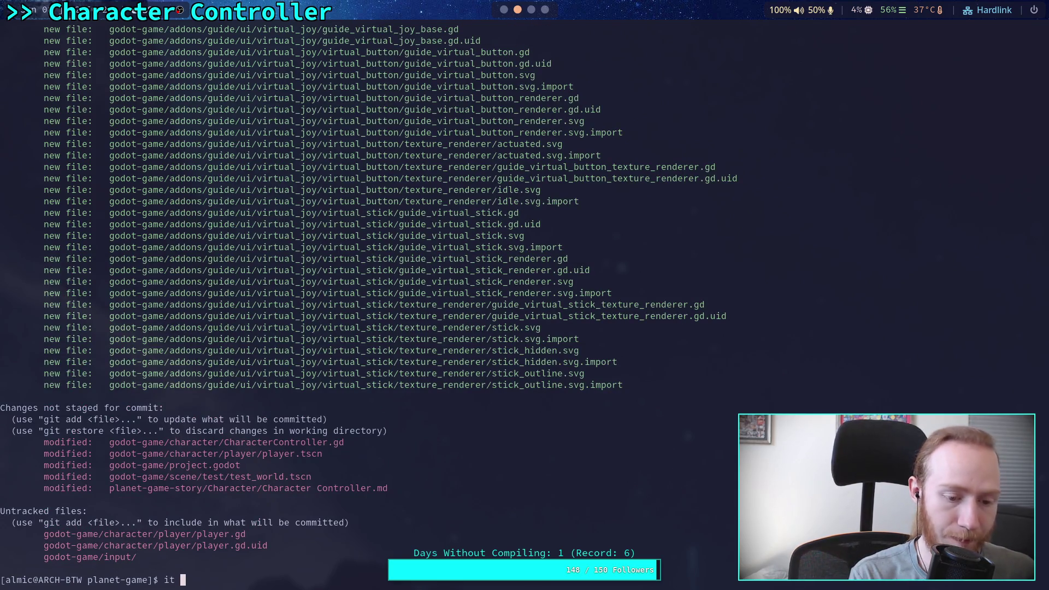
pyautogui.press('BackSpace')
# Start the commit and write the title 'Add GUIDE addon, plus custom scripts'.
pyautogui.write('commit')
pyautogui.press('Return')
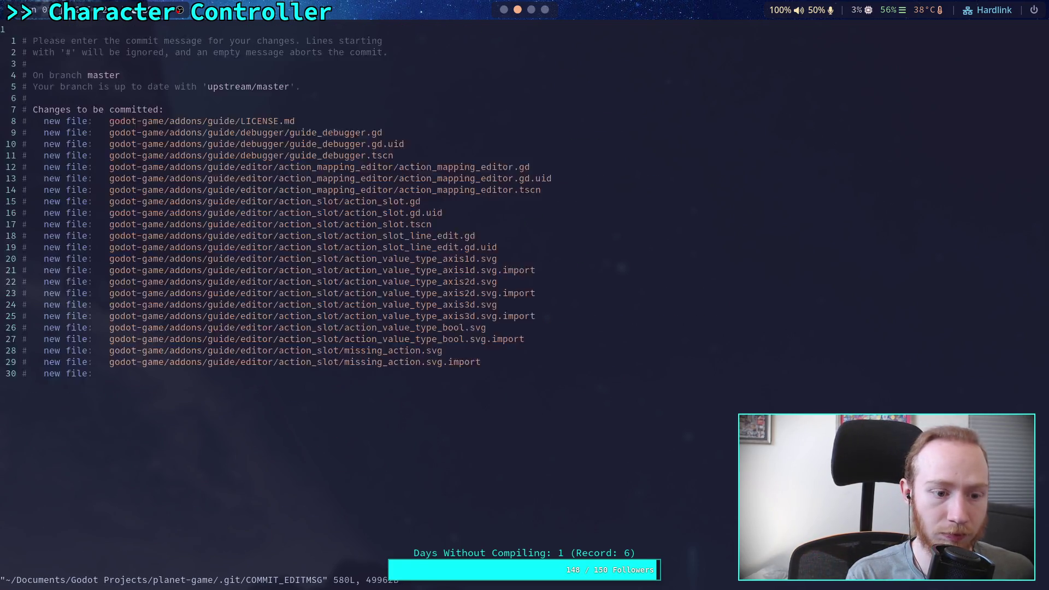
pyautogui.write('iAdd ')
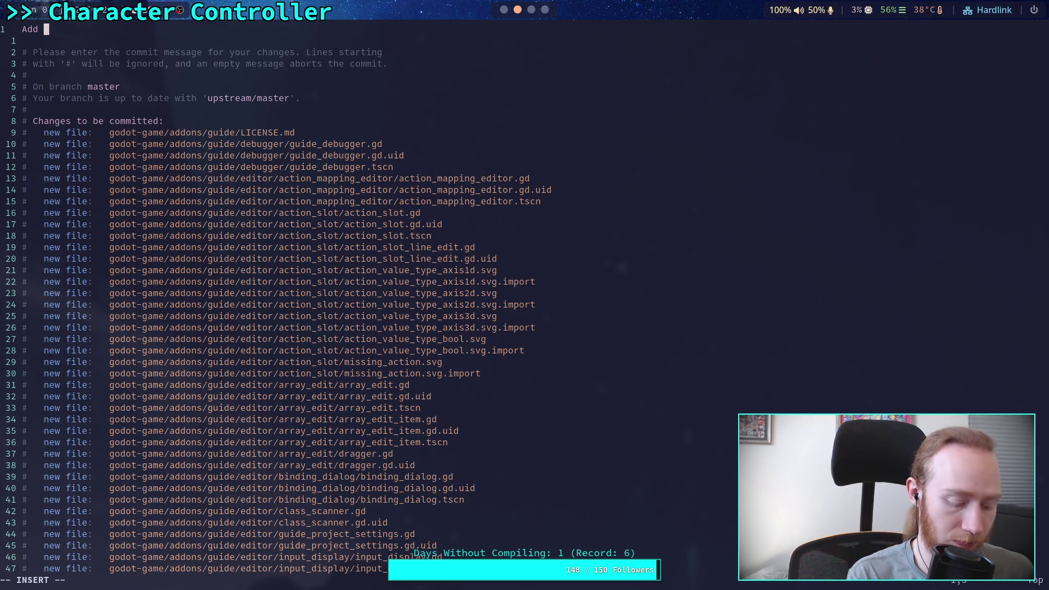
pyautogui.write('GUIDE add')
pyautogui.press('BackSpace')
pyautogui.press('BackSpace')
pyautogui.press('BackSpace')
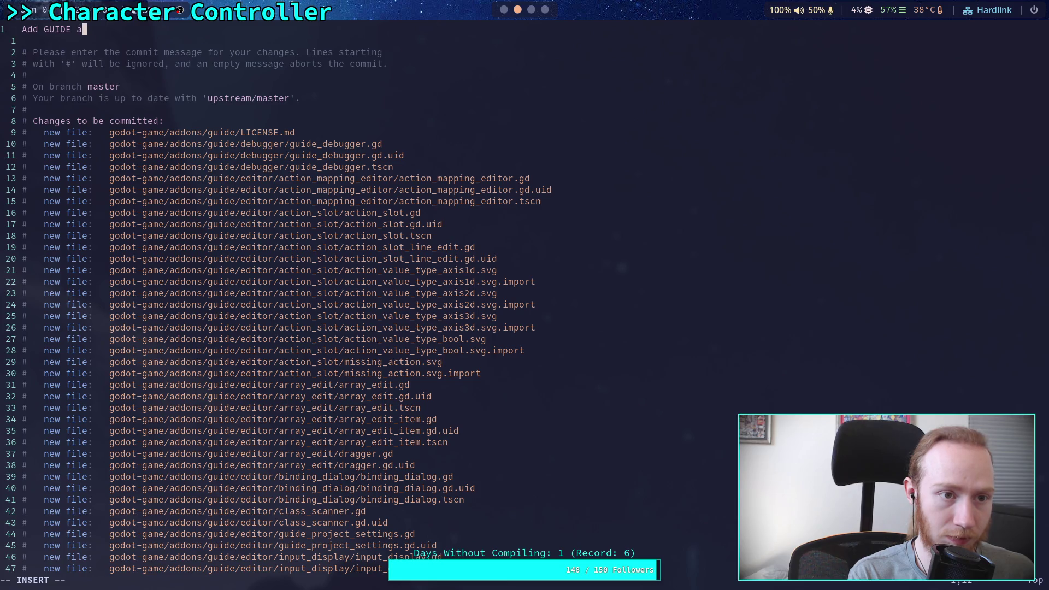
pyautogui.write('addon')
pyautogui.press('Escape')
pyautogui.write(':w')
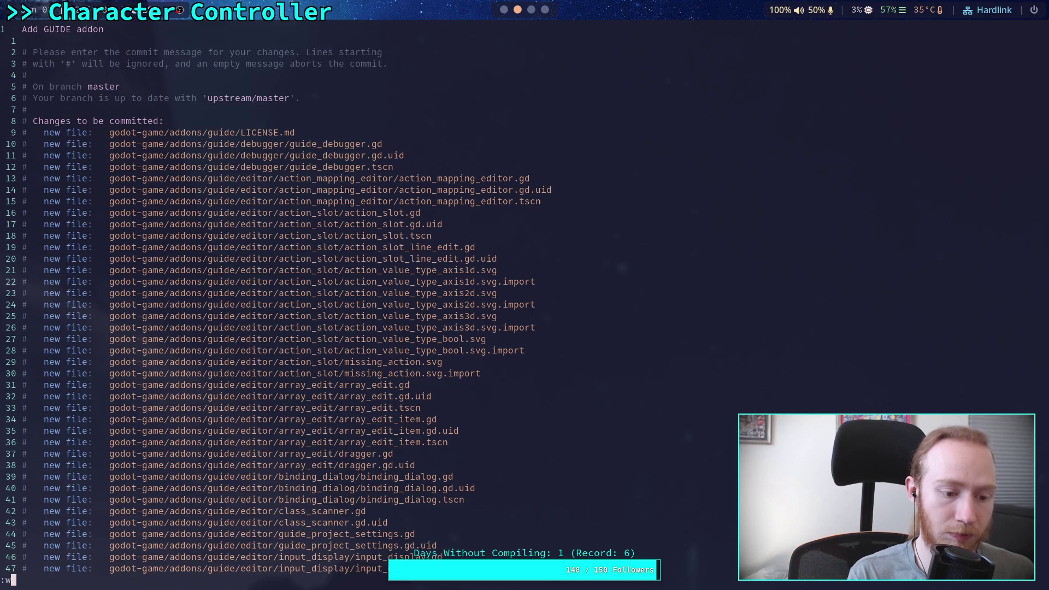
pyautogui.press('Escape')
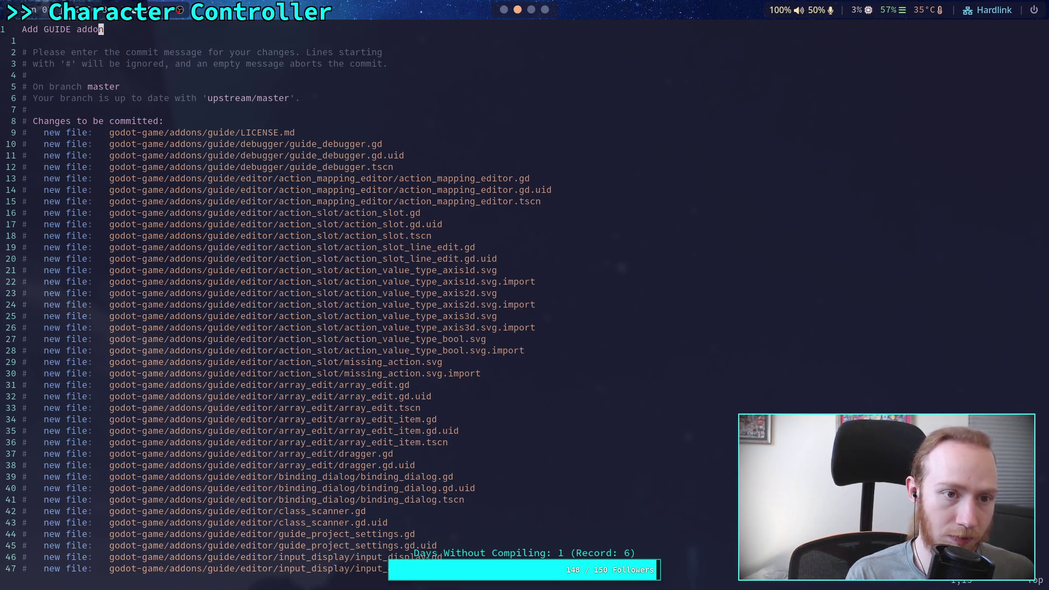
pyautogui.write('a, l')
pyautogui.write('lus custom ')
pyautogui.write('scr')
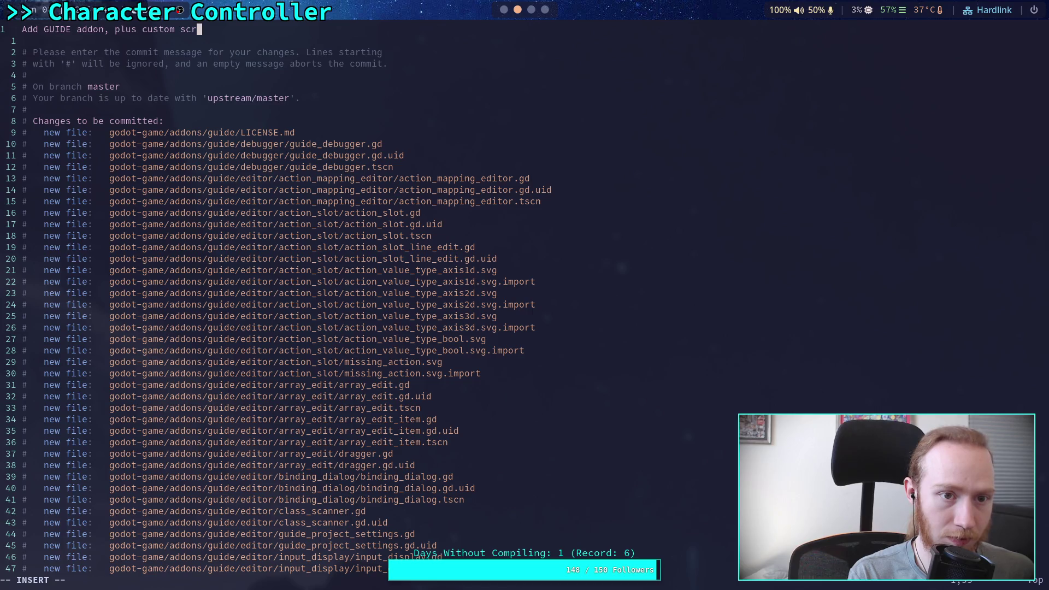
pyautogui.write('ipts')
pyautogui.press('Escape')
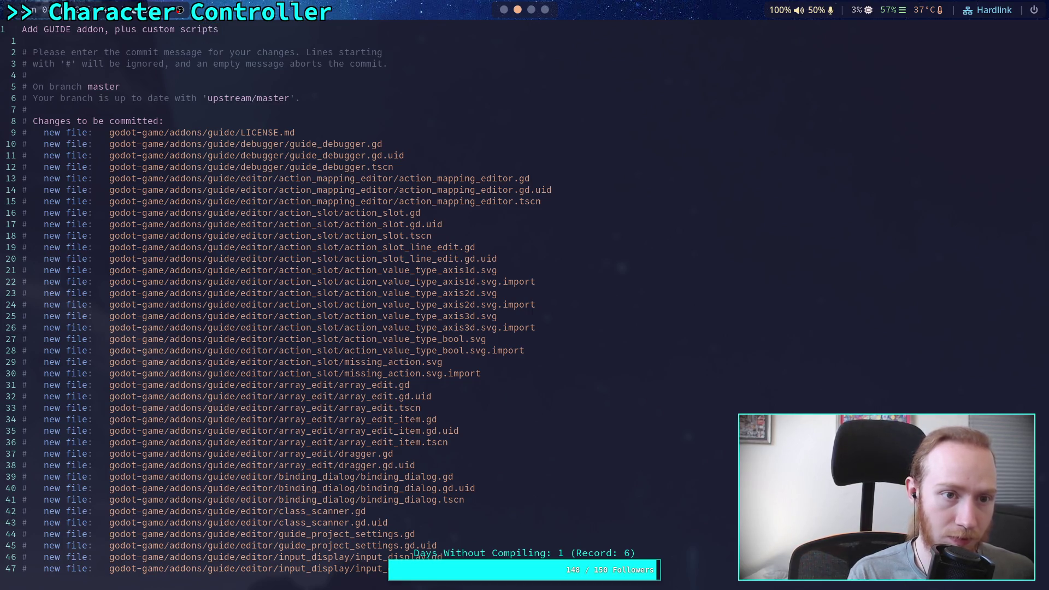
# Add bullet lines '- Added window trigger' and '- Added stick modifier' below the title.
pyautogui.press('o')
pyautogui.press('Return')
pyautogui.write('- Added window triff')
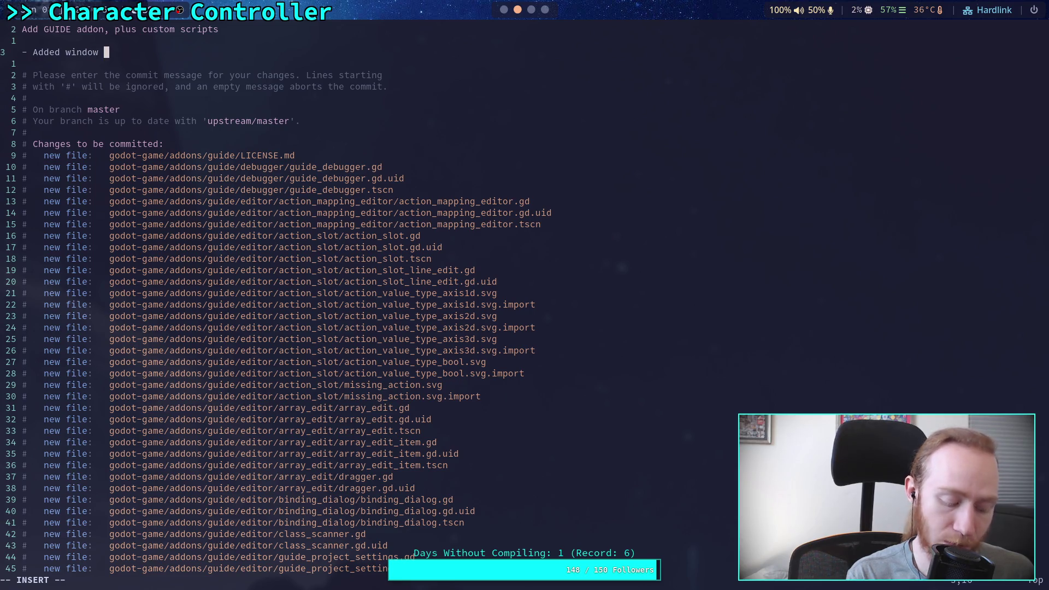
pyautogui.press('BackSpace')
pyautogui.press('BackSpace')
pyautogui.write('gger')
pyautogui.press('Return')
pyautogui.write('- Added ')
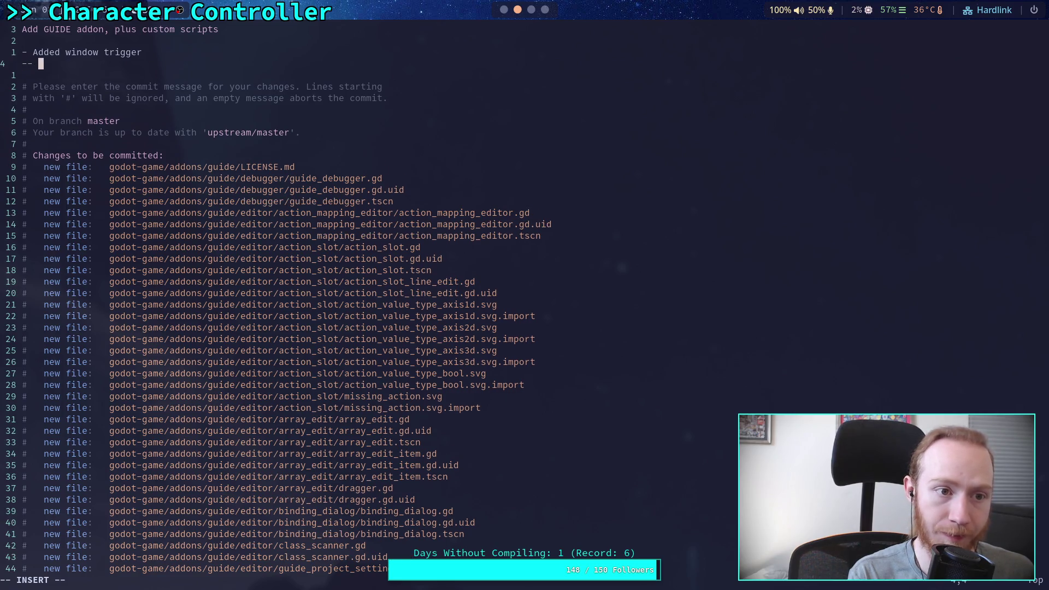
pyautogui.write('stick modi')
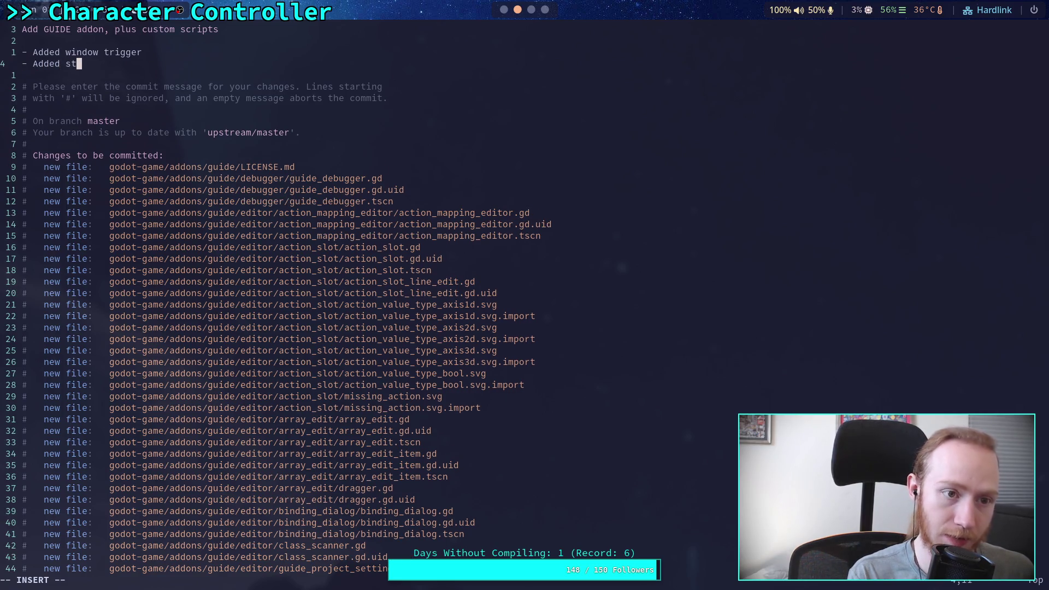
pyautogui.write('fier')
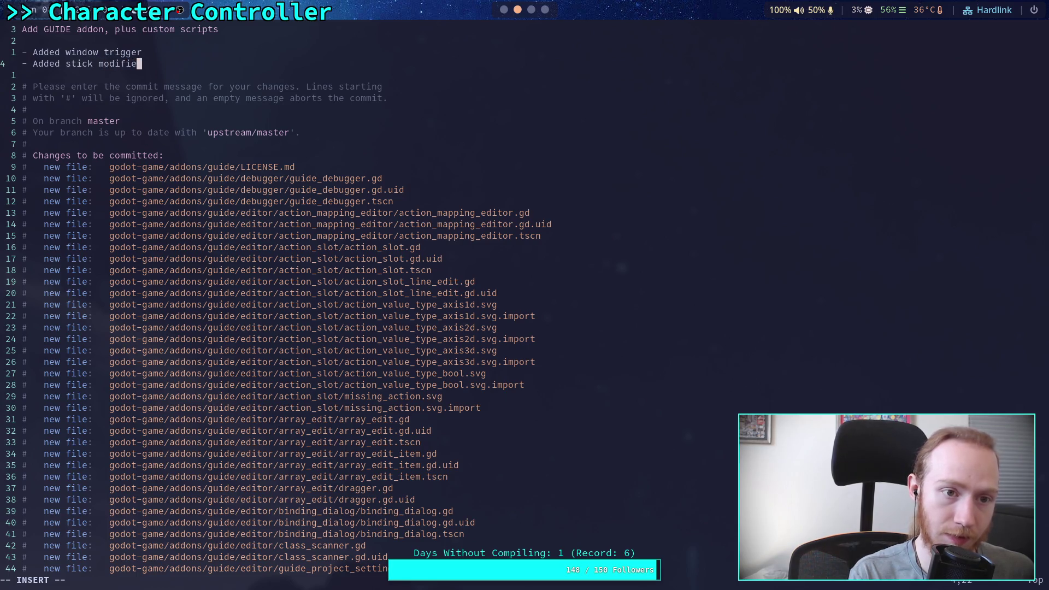
pyautogui.press('Escape')
# Change the bullets to 'window input trigger' and 'stick input modifier', then save with :wq.
pyautogui.press('k')
pyautogui.press('b')
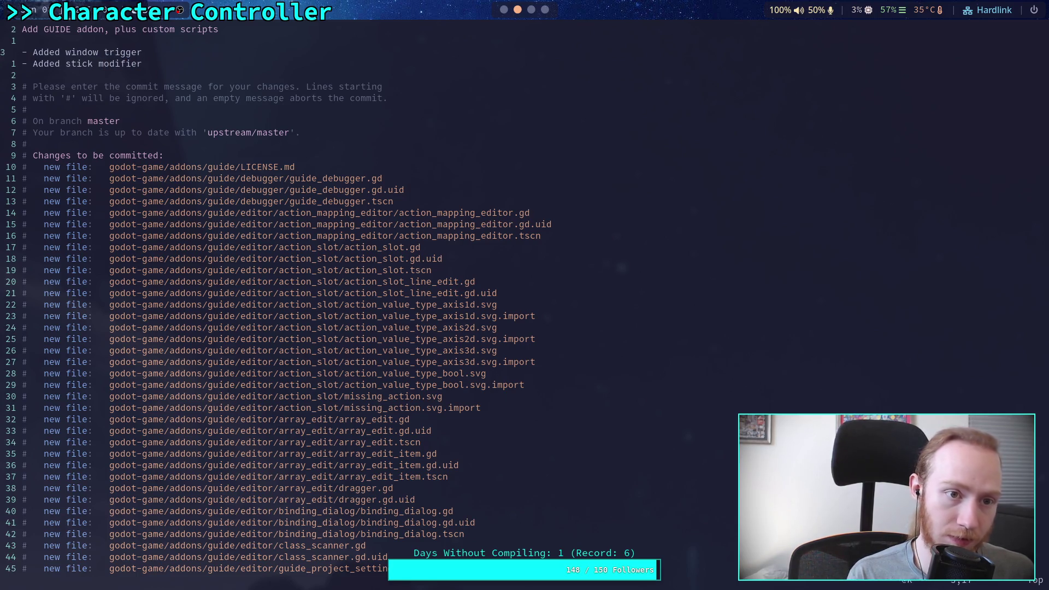
pyautogui.write('indow input')
pyautogui.press('Down')
pyautogui.press('Left')
pyautogui.press('Left')
pyautogui.press('Left')
pyautogui.write('input')
pyautogui.press('Escape')
pyautogui.write(':wq')
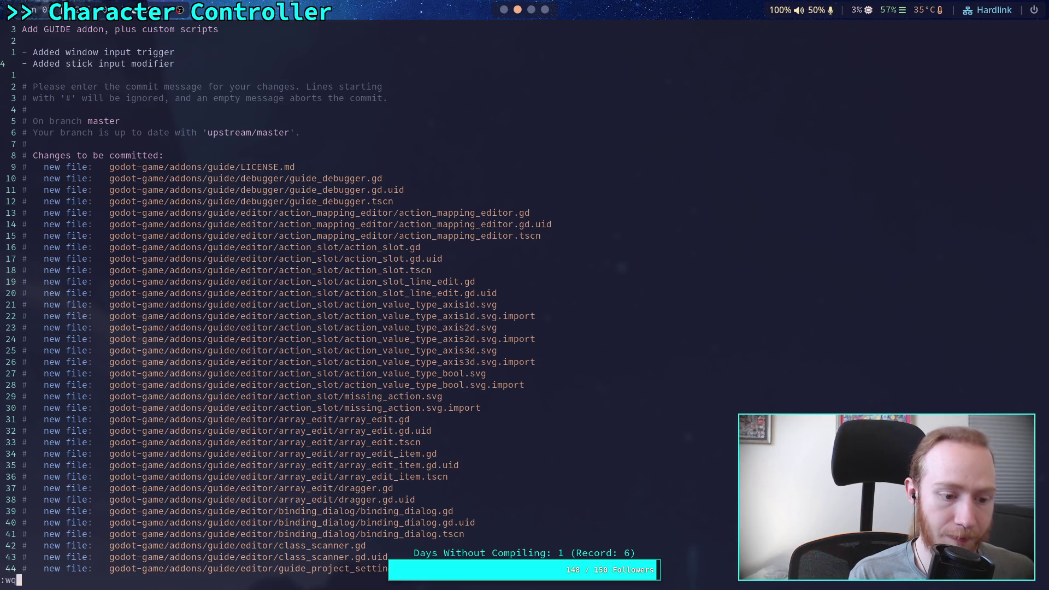
pyautogui.press('Return')
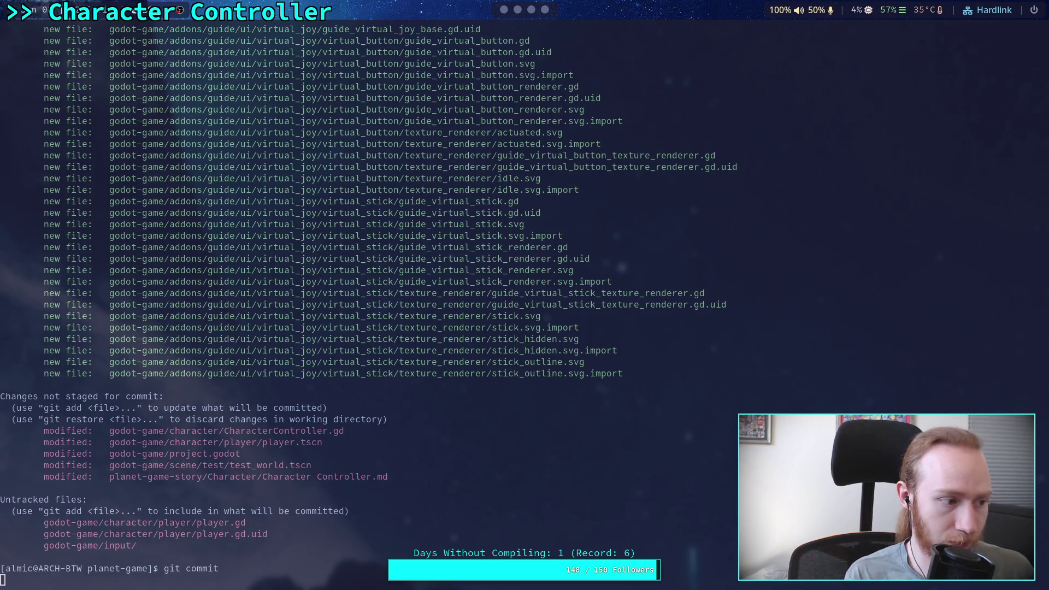
# Check git status and push the GUIDE addon commit to GitHub.
pyautogui.write('git s')
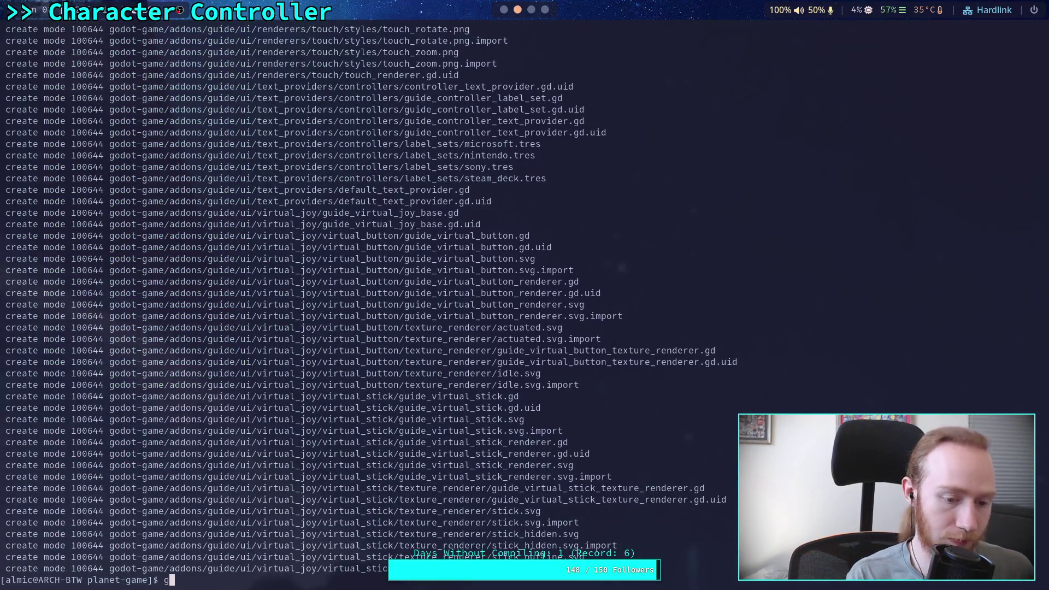
pyautogui.write('tatus')
pyautogui.press('Return')
pyautogui.write('git push')
pyautogui.press('Return')
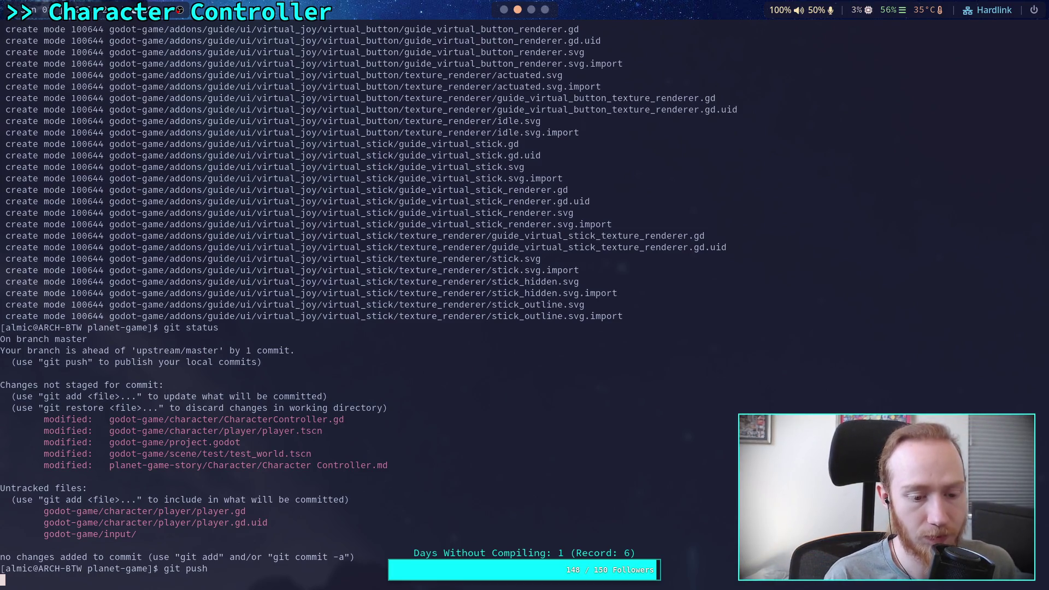
# Stage all remaining godot-game/ changes and view them with git diff --staged.
pyautogui.write('git sta')
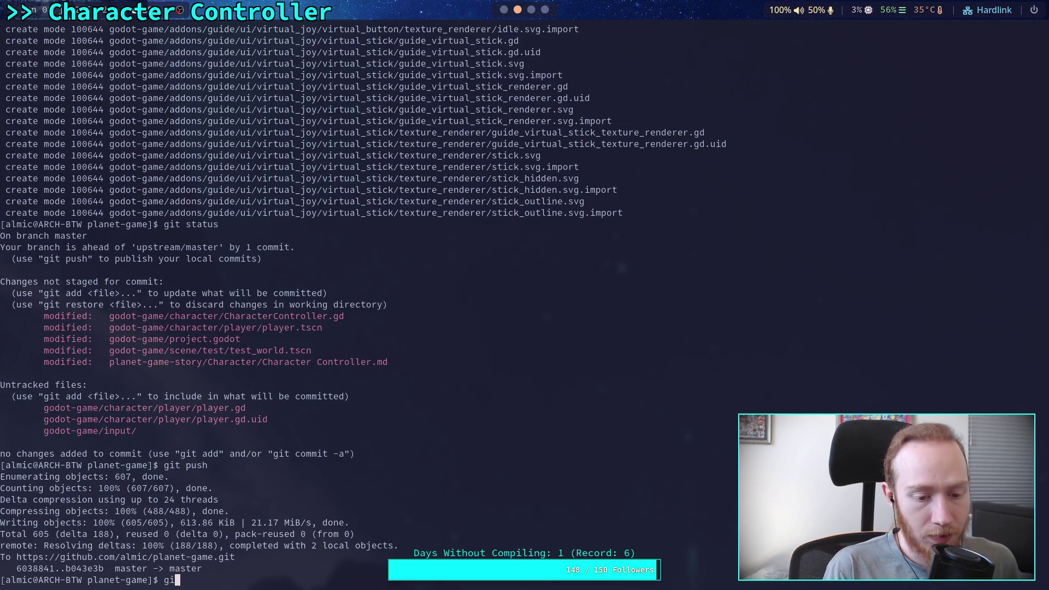
pyautogui.write('tus')
pyautogui.press('Return')
pyautogui.write('git a')
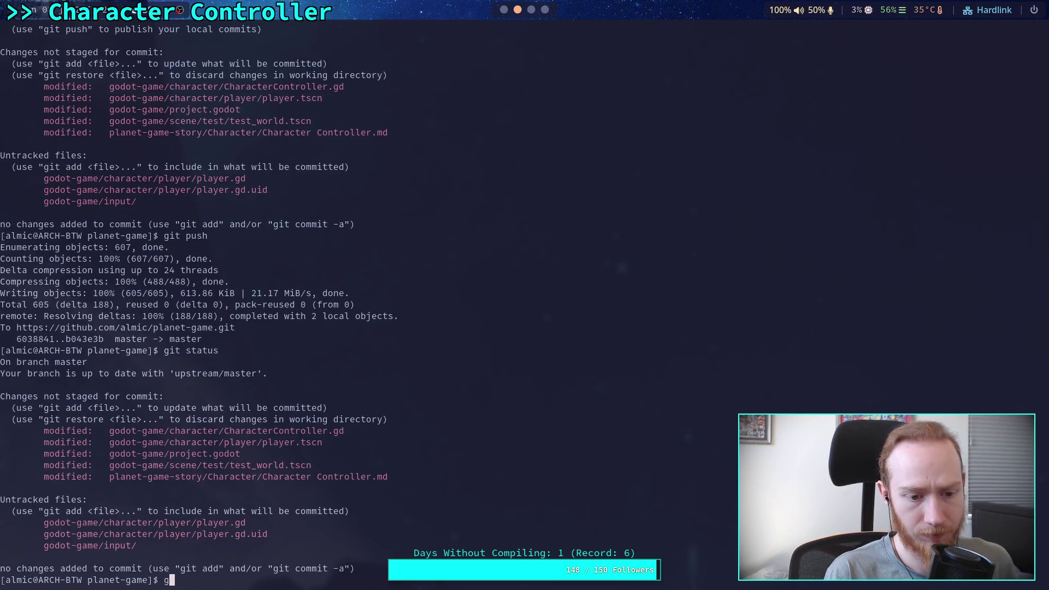
pyautogui.write('dd godot-game/')
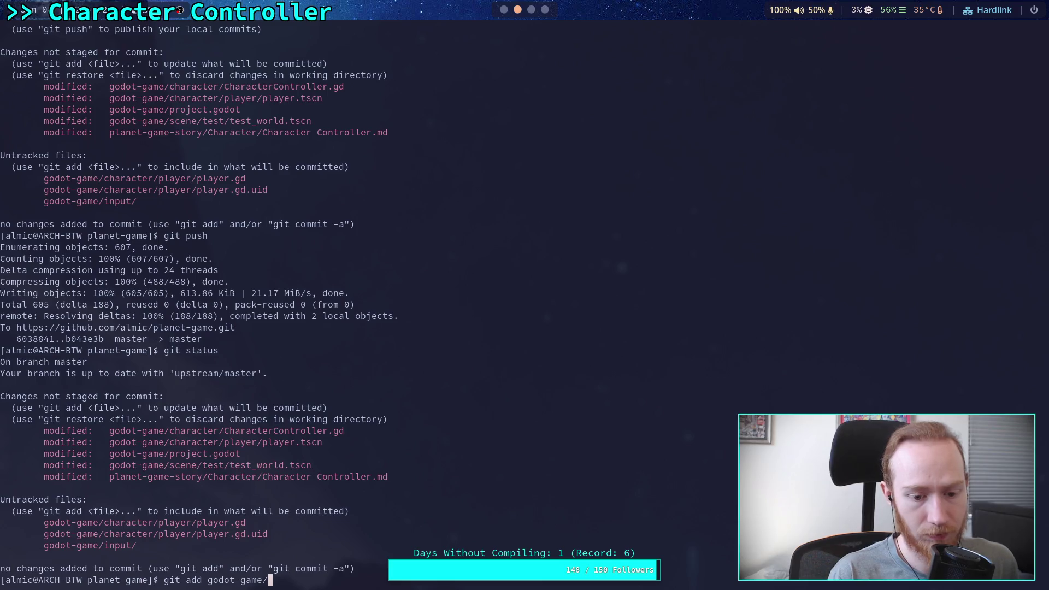
pyautogui.press('Return')
pyautogui.write('git status')
pyautogui.press('Return')
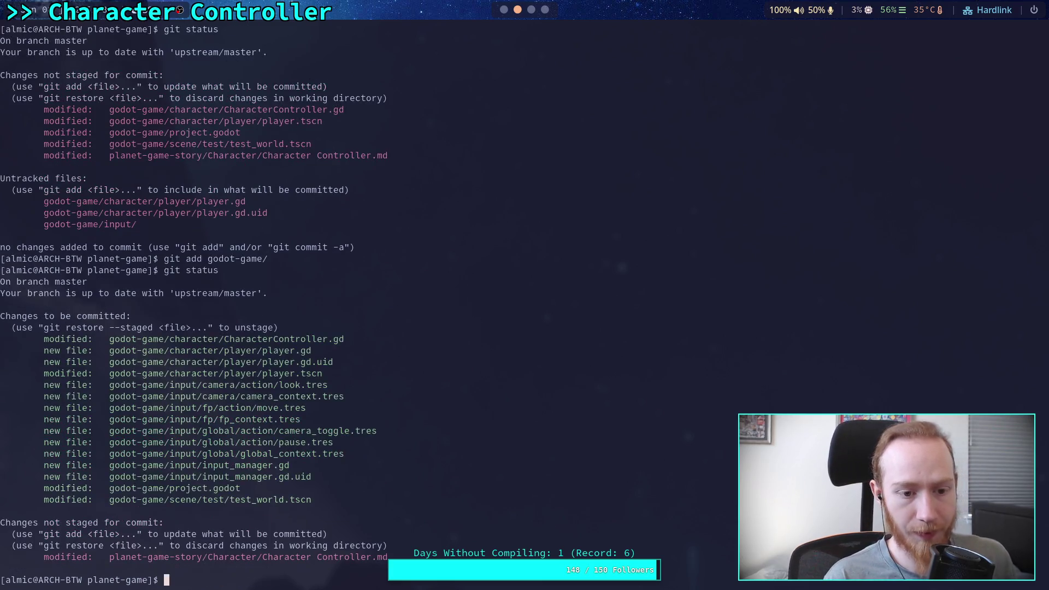
pyautogui.write('git ')
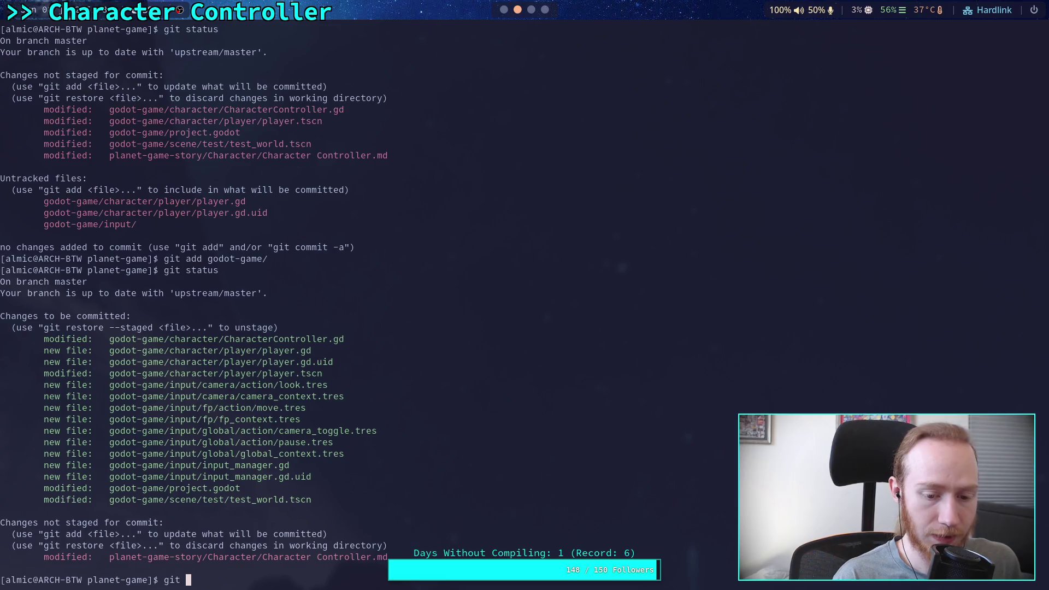
pyautogui.write('diff --stage')
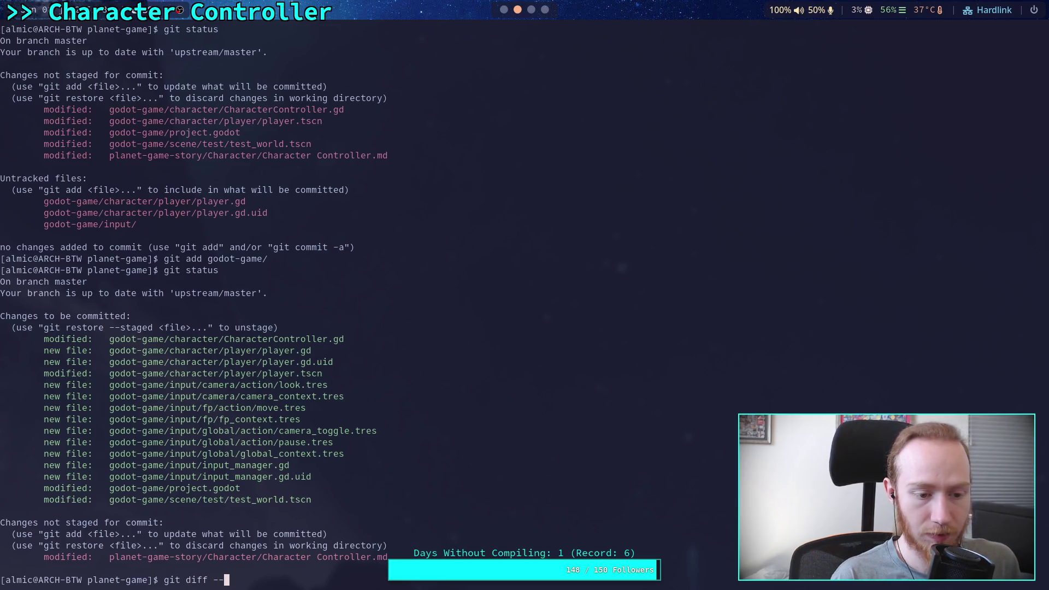
pyautogui.write('d')
pyautogui.press('Return')
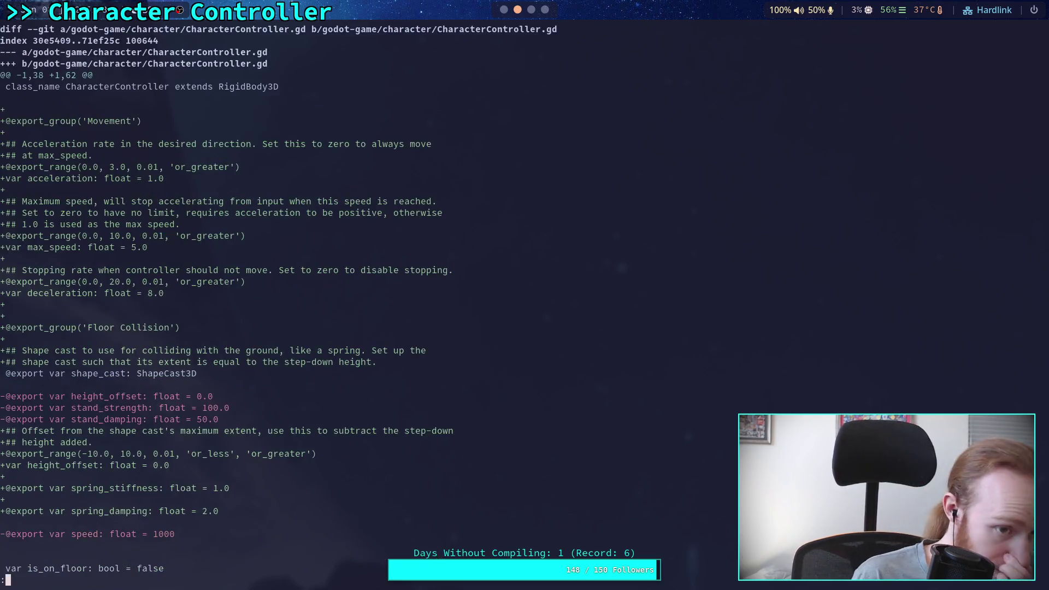
# Scroll the staged diff past CharacterController.gd and player.gd to the player.tscn changes.
pyautogui.scroll(-6, 517, 298)
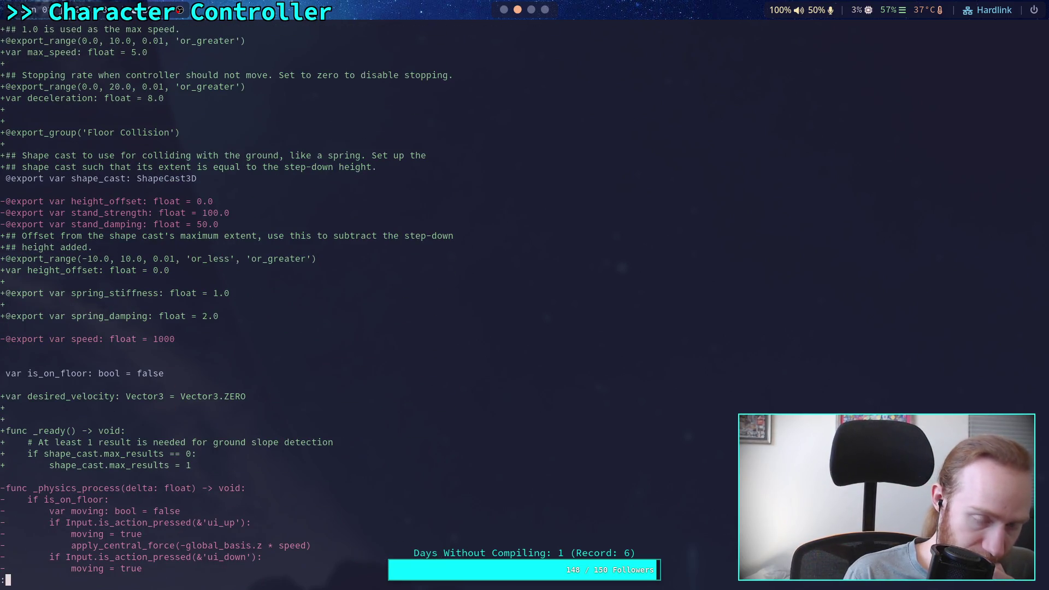
pyautogui.scroll(-1, 517, 298)
pyautogui.scroll(-5, 517, 299)
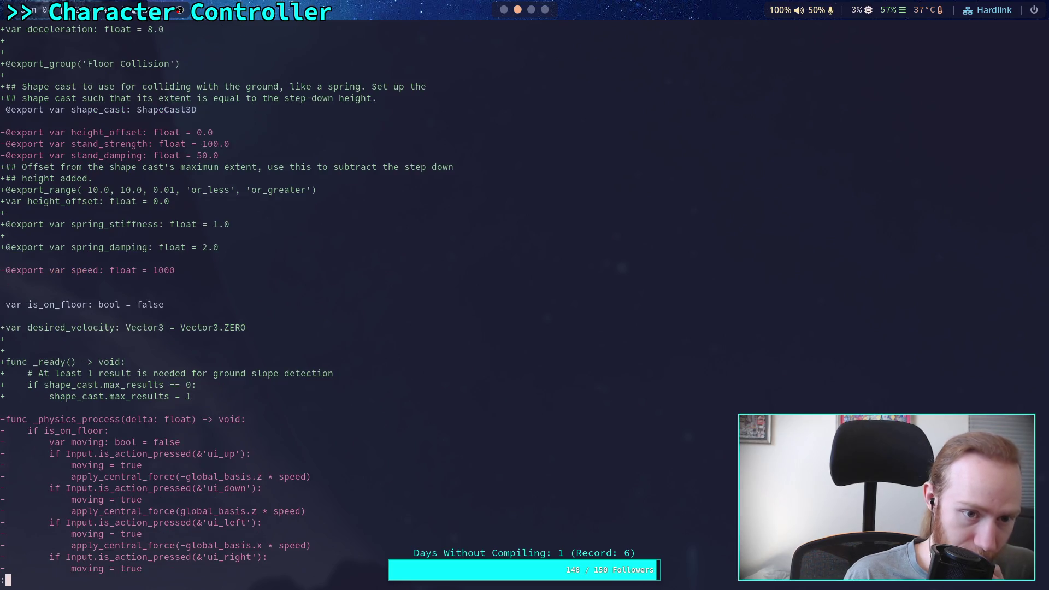
pyautogui.scroll(-2, 517, 299)
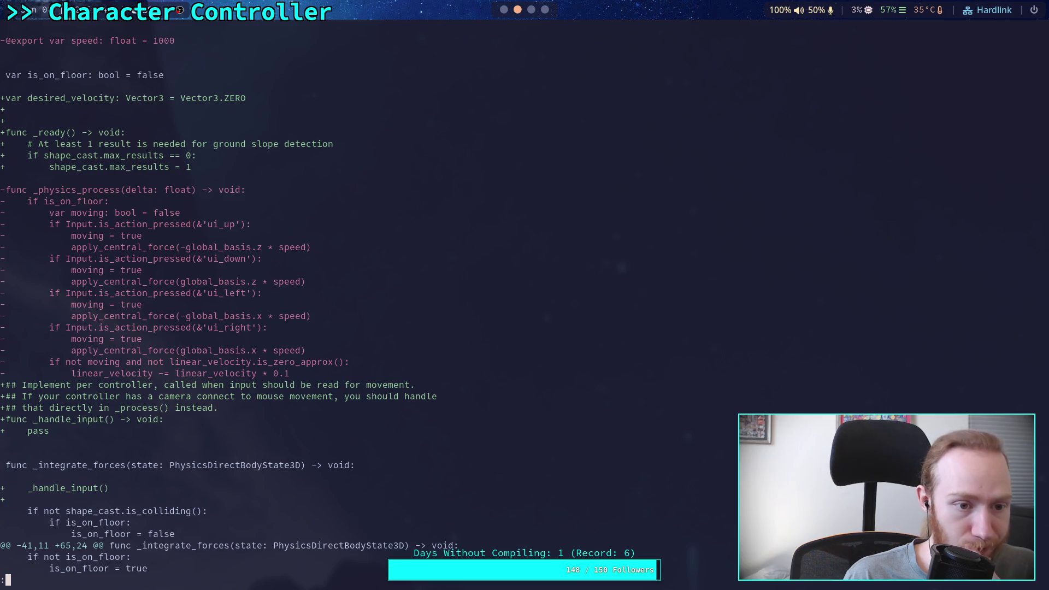
pyautogui.scroll(-10, 517, 299)
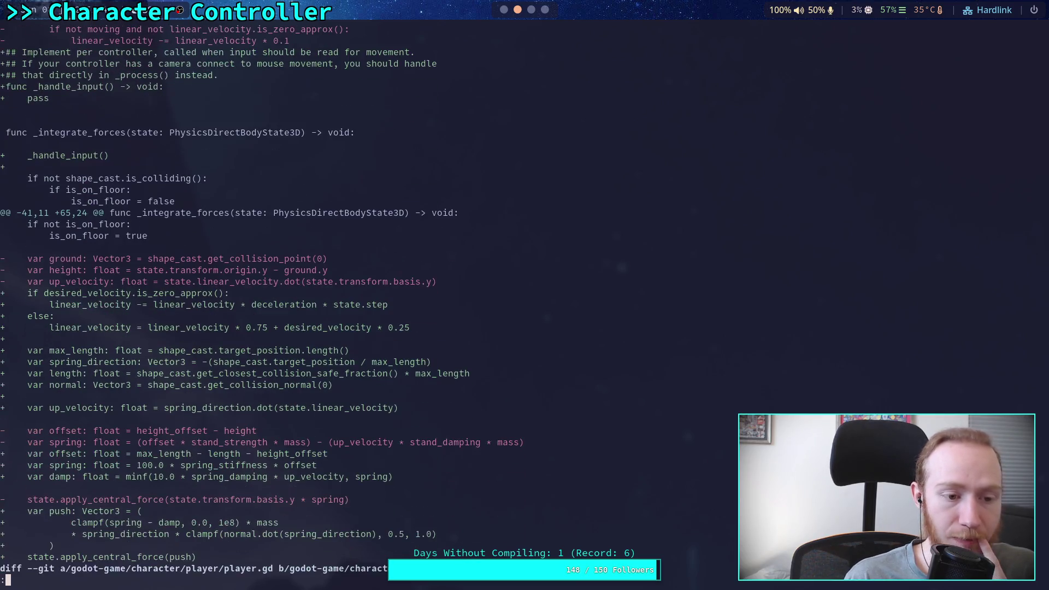
pyautogui.scroll(-7, 517, 299)
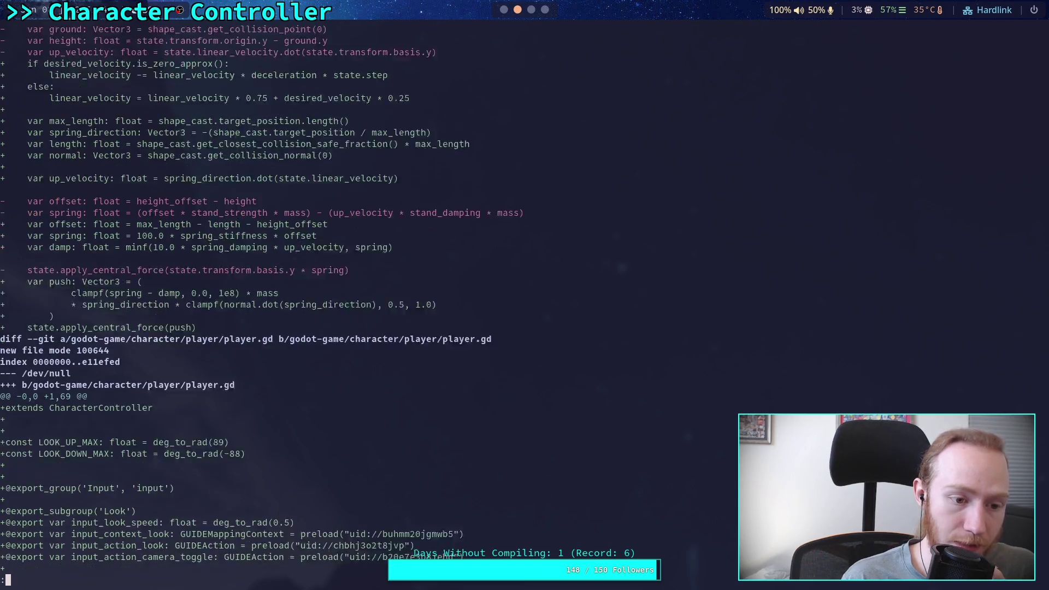
pyautogui.scroll(-5, 517, 299)
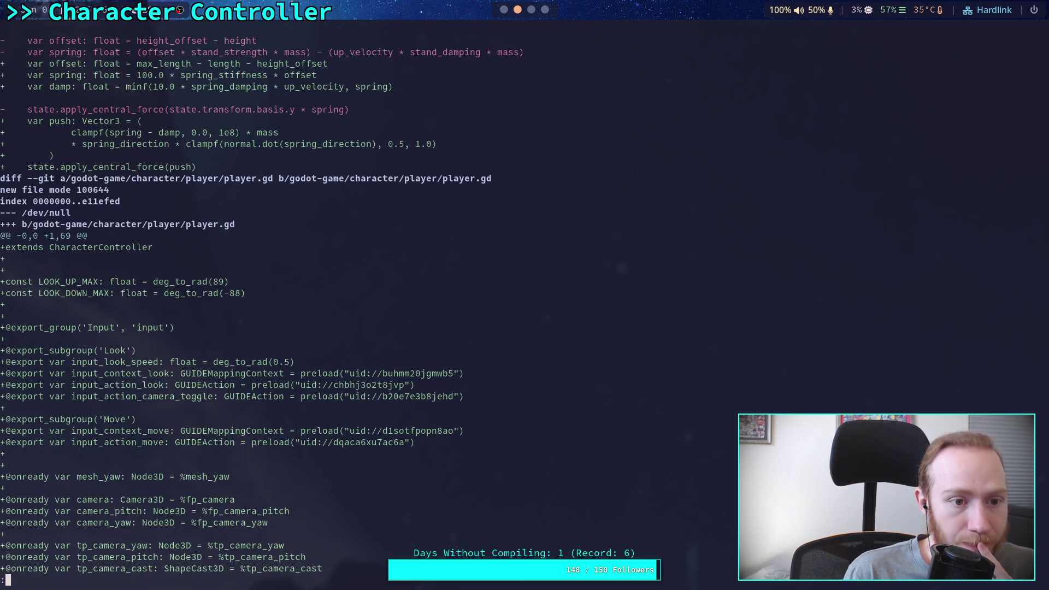
pyautogui.scroll(-2, 516, 299)
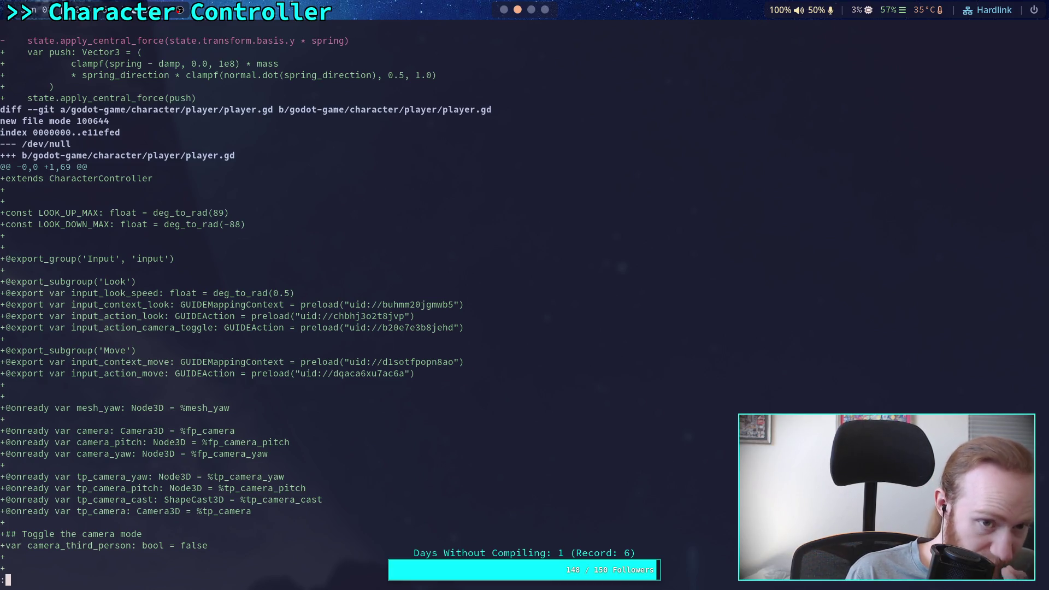
pyautogui.scroll(-1, 517, 298)
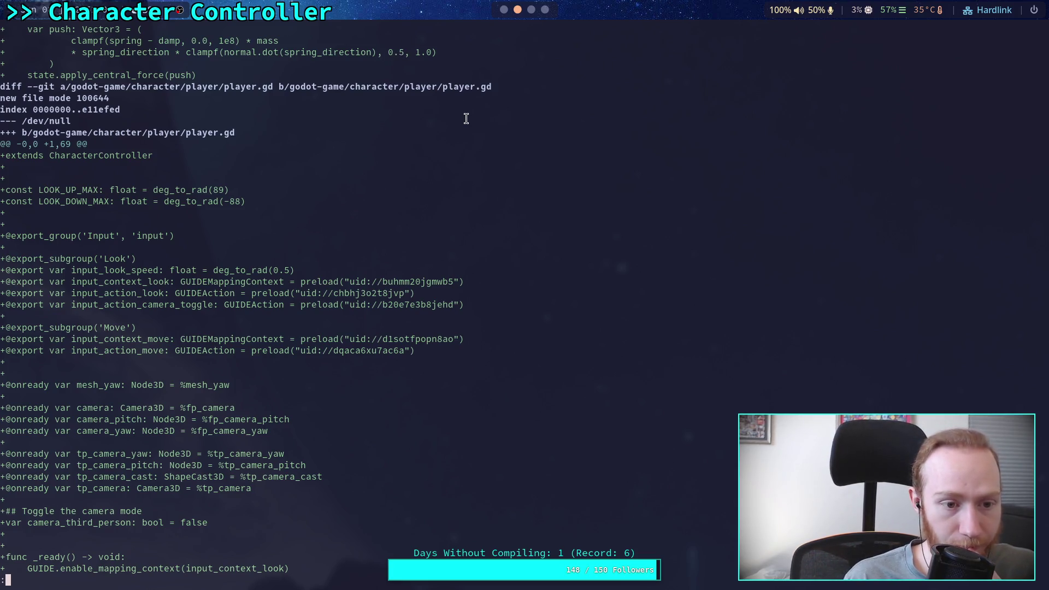
pyautogui.scroll(-5, 516, 299)
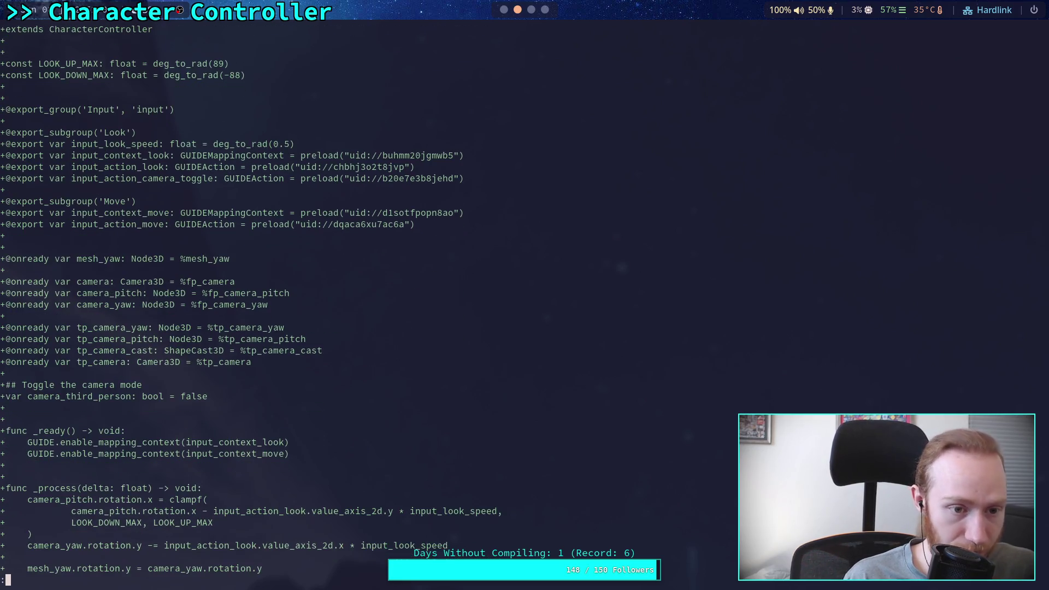
pyautogui.scroll(-12, 517, 299)
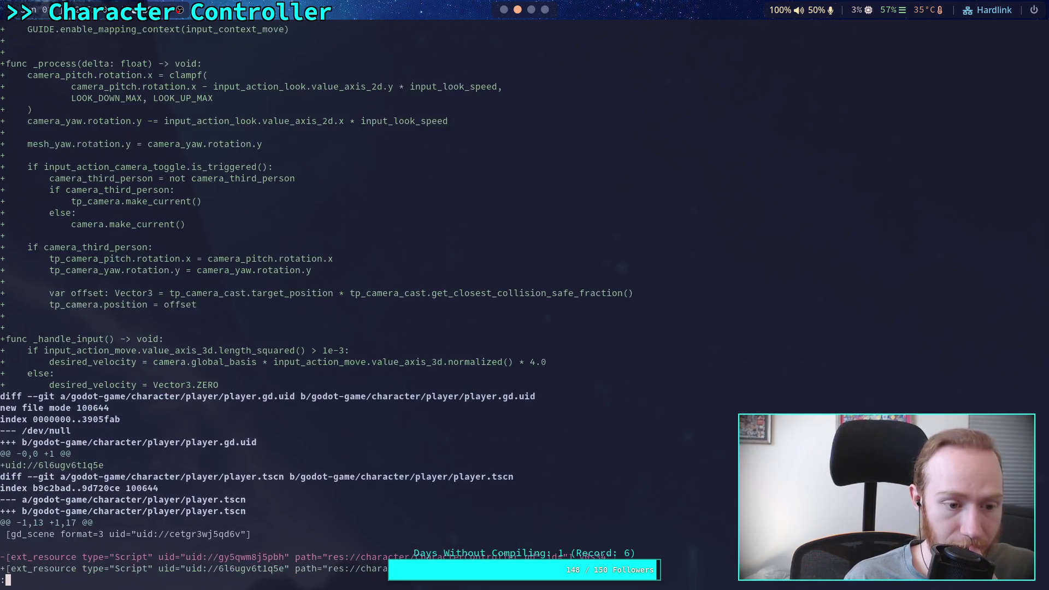
pyautogui.scroll(-10, 311, 300)
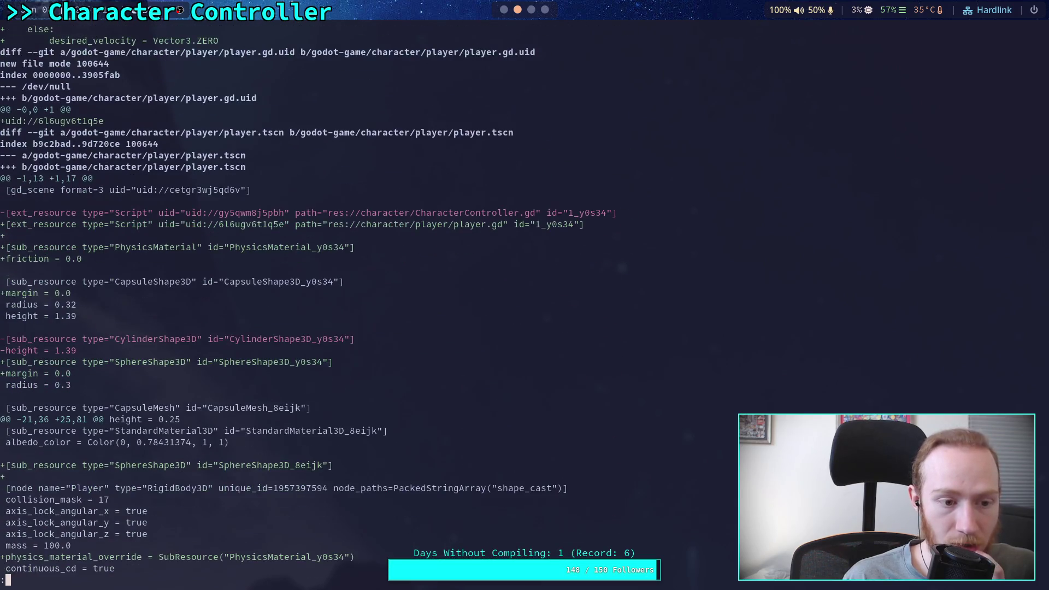
pyautogui.scroll(-5, 312, 300)
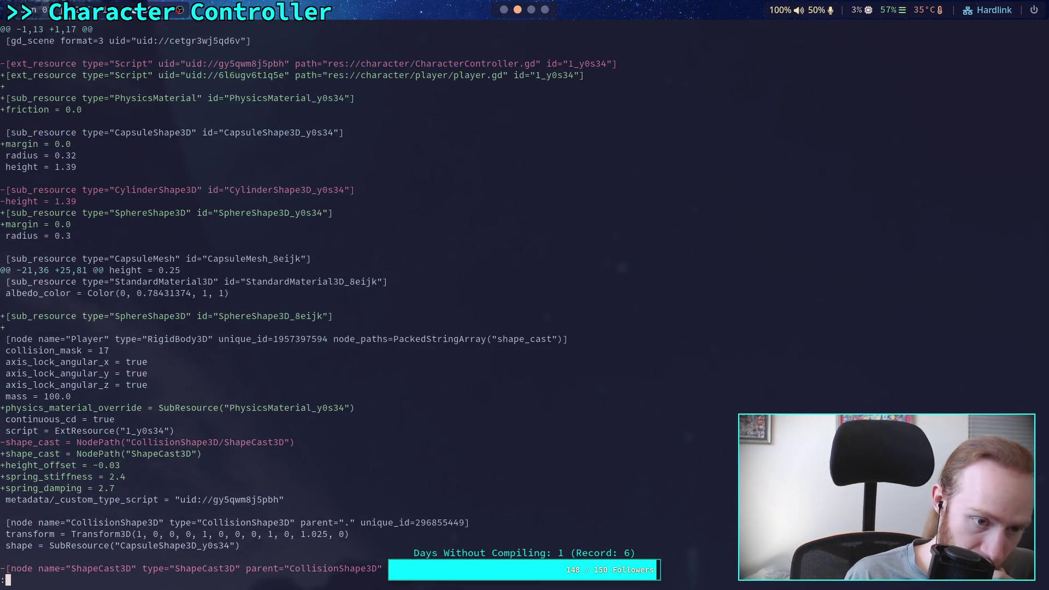
pyautogui.press('j')
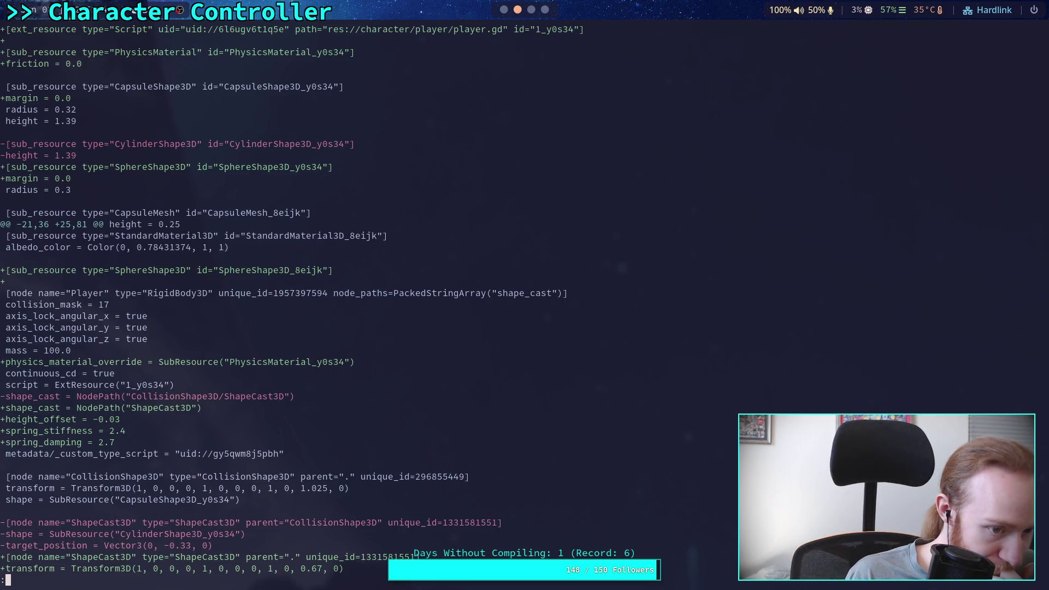
pyautogui.press('j')
pyautogui.press('j')
pyautogui.press('j')
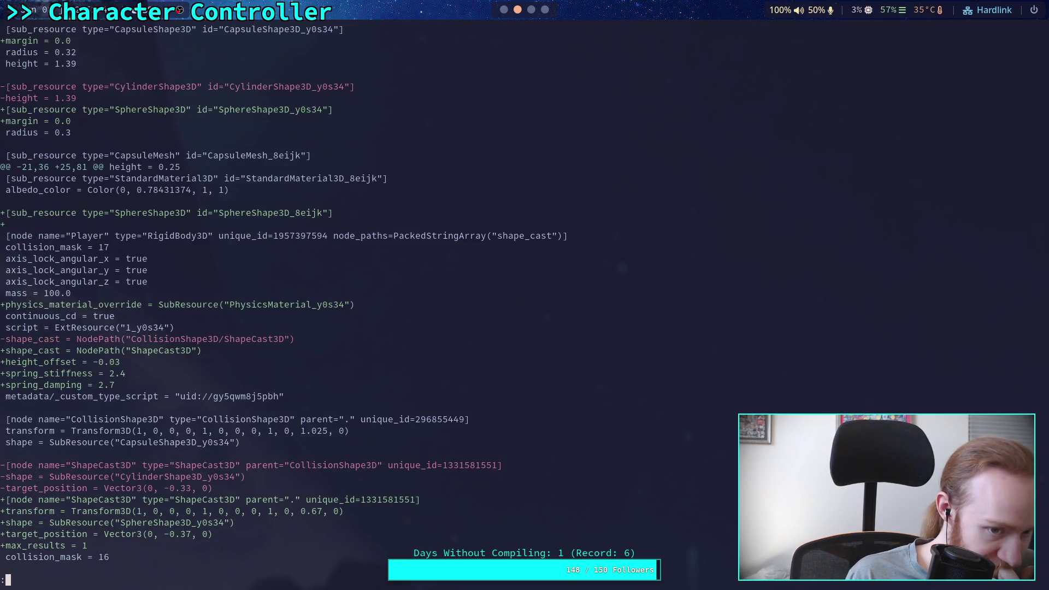
pyautogui.press('j')
pyautogui.press('j')
pyautogui.press('j')
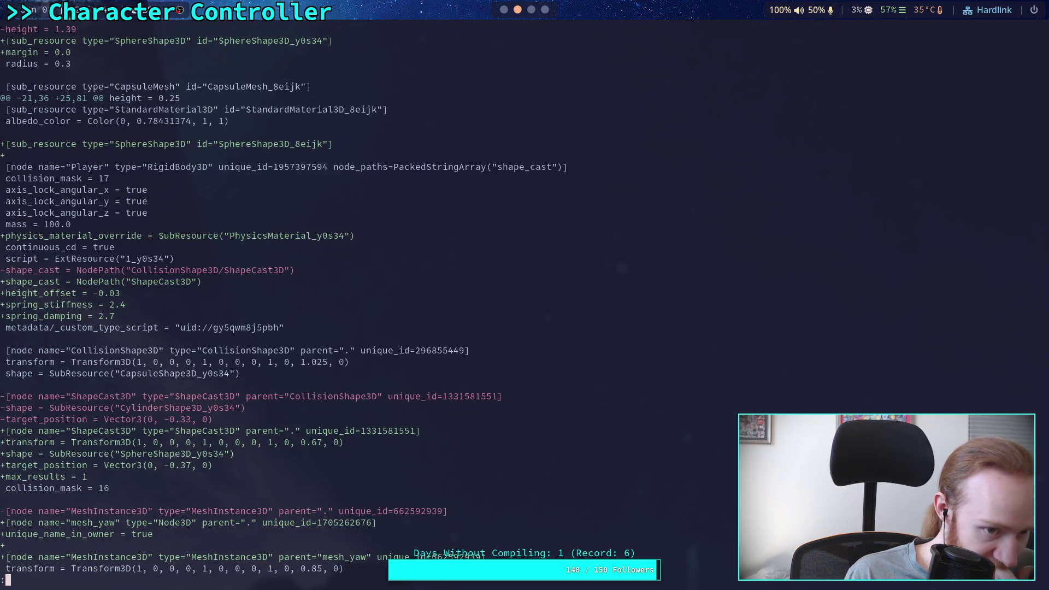
pyautogui.press('j')
pyautogui.press('j')
pyautogui.press('j')
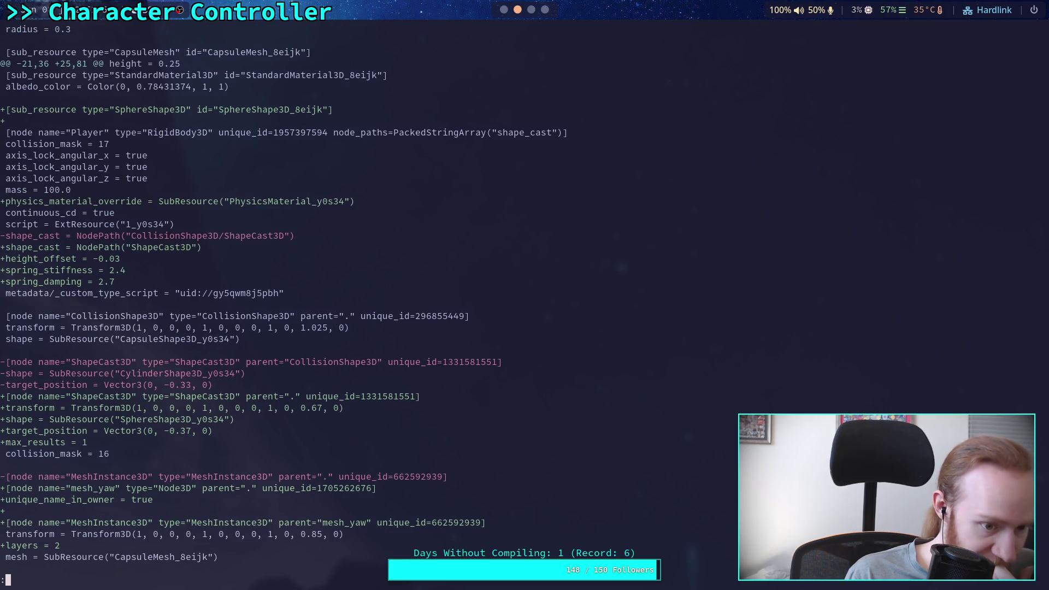
pyautogui.press('j')
pyautogui.press('j')
pyautogui.press('j')
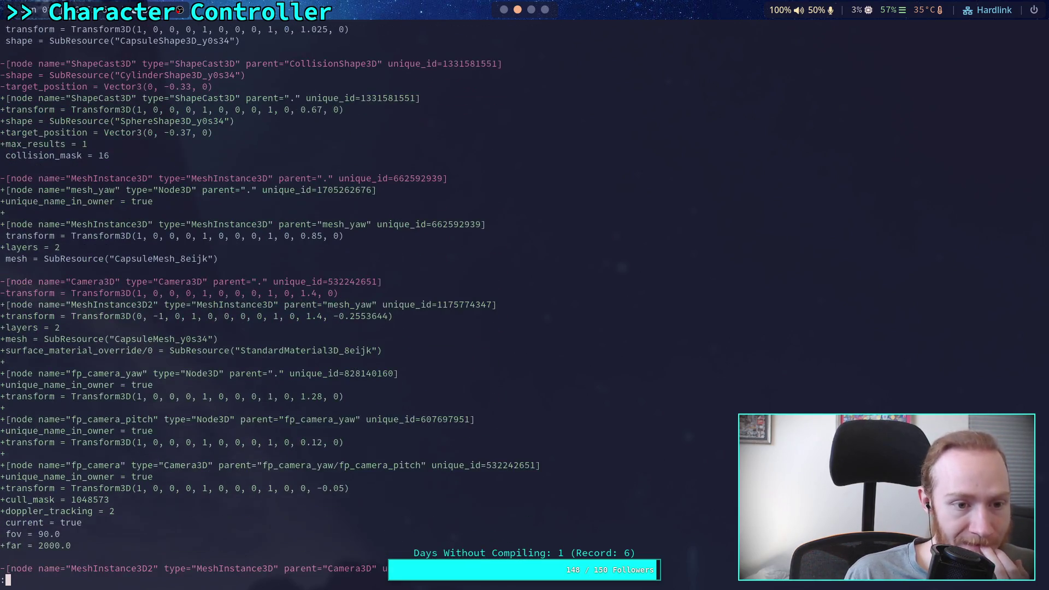
pyautogui.press('j')
pyautogui.press('j')
pyautogui.press('j')
pyautogui.press('k')
pyautogui.press('k')
pyautogui.press('k')
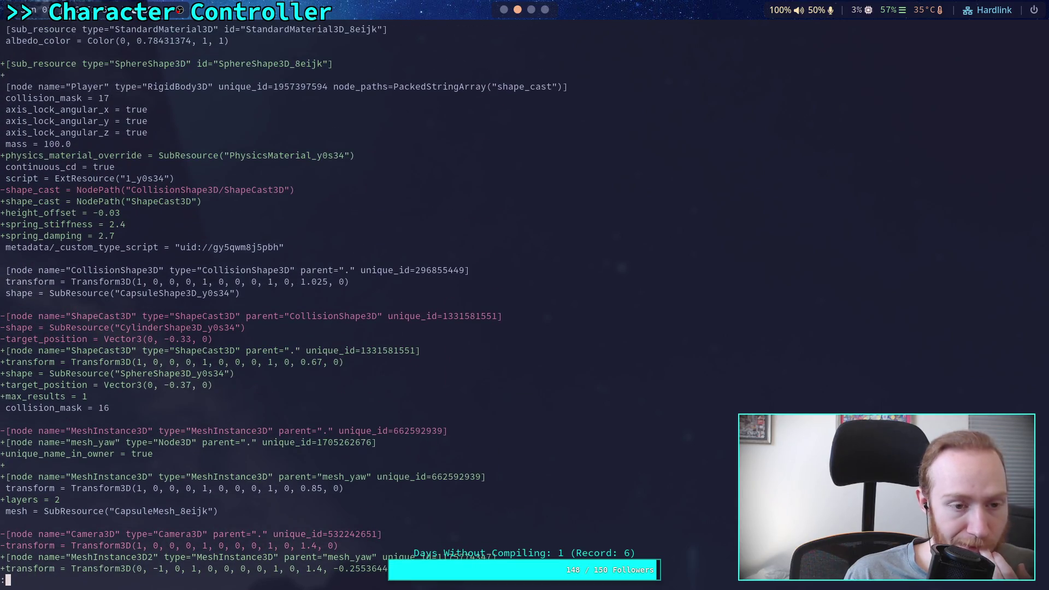